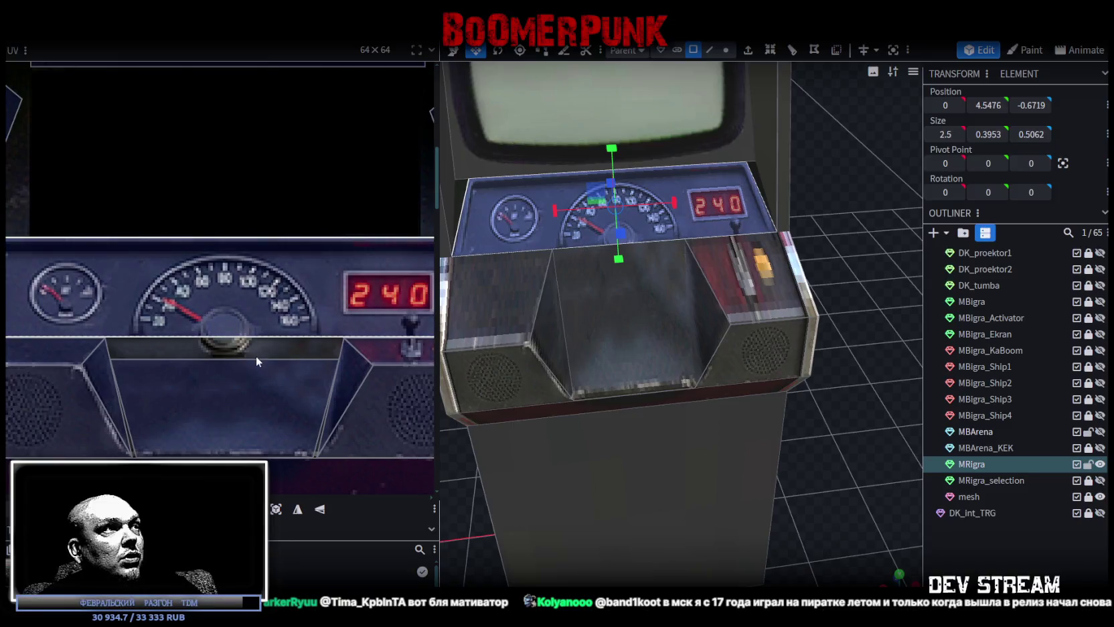
Orbit to a side view of the cabinet with the full console texture visible and nothing selected.
{"action": "scroll", "coordinate": [253, 354], "scroll_direction": "down", "scroll_amount": 2}
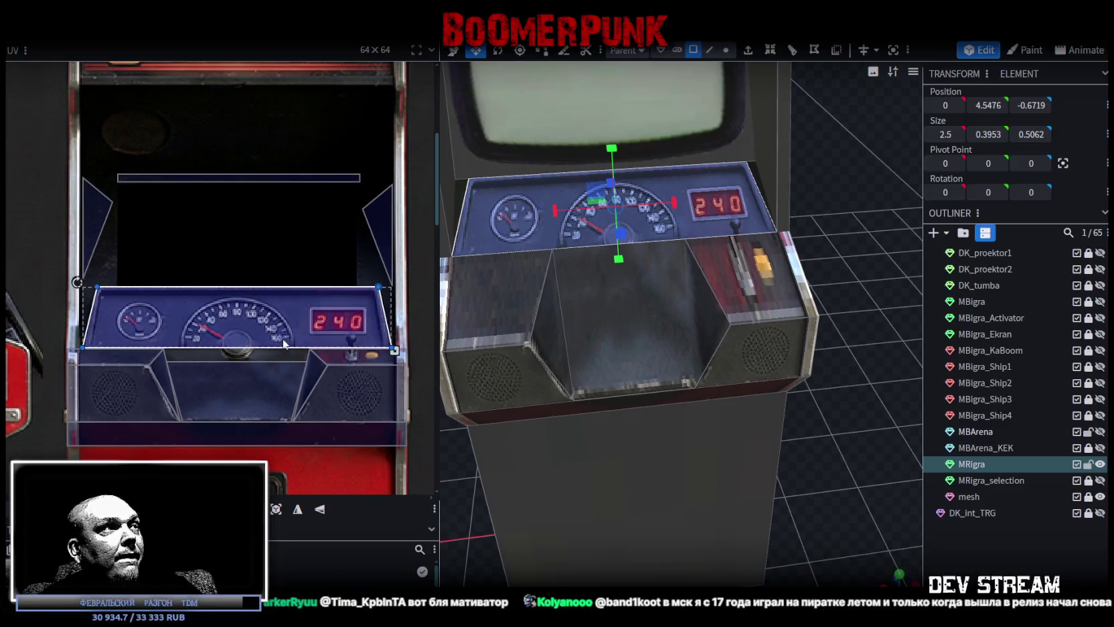
{"action": "middle_click_drag", "start_coordinate": [299, 344], "coordinate": [280, 334]}
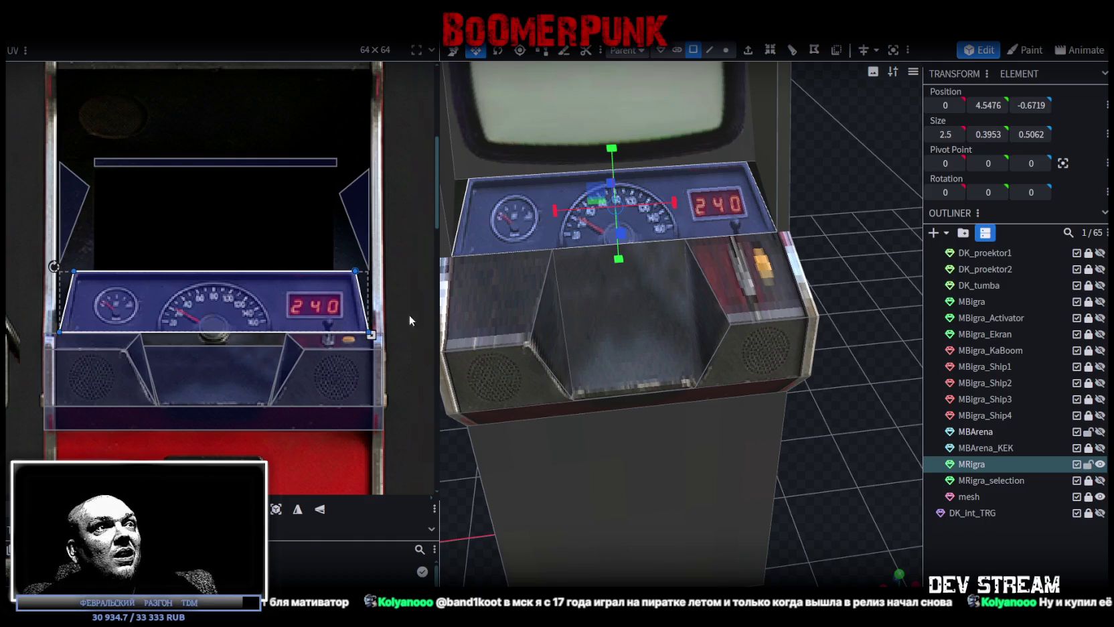
{"action": "mouse_move", "coordinate": [752, 340]}
{"action": "left_mouse_down"}
{"action": "mouse_move", "coordinate": [670, 317]}
{"action": "mouse_move", "coordinate": [679, 296]}
{"action": "mouse_move", "coordinate": [816, 327]}
{"action": "mouse_move", "coordinate": [905, 330]}
{"action": "mouse_move", "coordinate": [890, 329]}
{"action": "left_mouse_up"}
{"action": "left_click", "coordinate": [813, 342]}
{"action": "scroll", "coordinate": [877, 336], "scroll_direction": "up", "scroll_amount": 3}
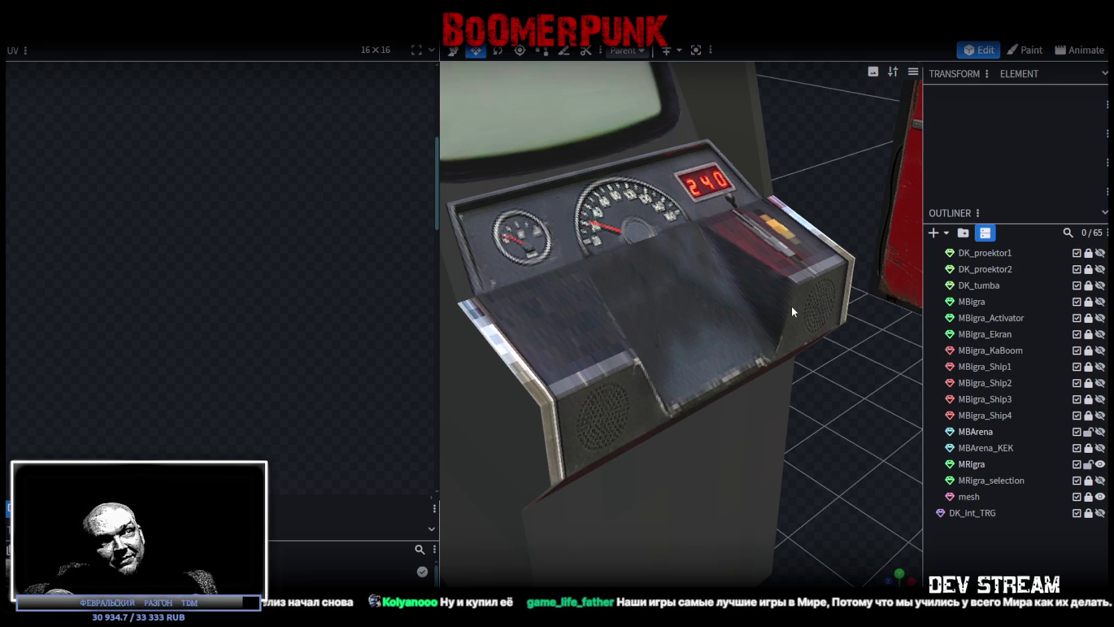
Select the MRigra part's middle and right slanted console recess faces and their UVs.
{"action": "left_click", "coordinate": [709, 290]}
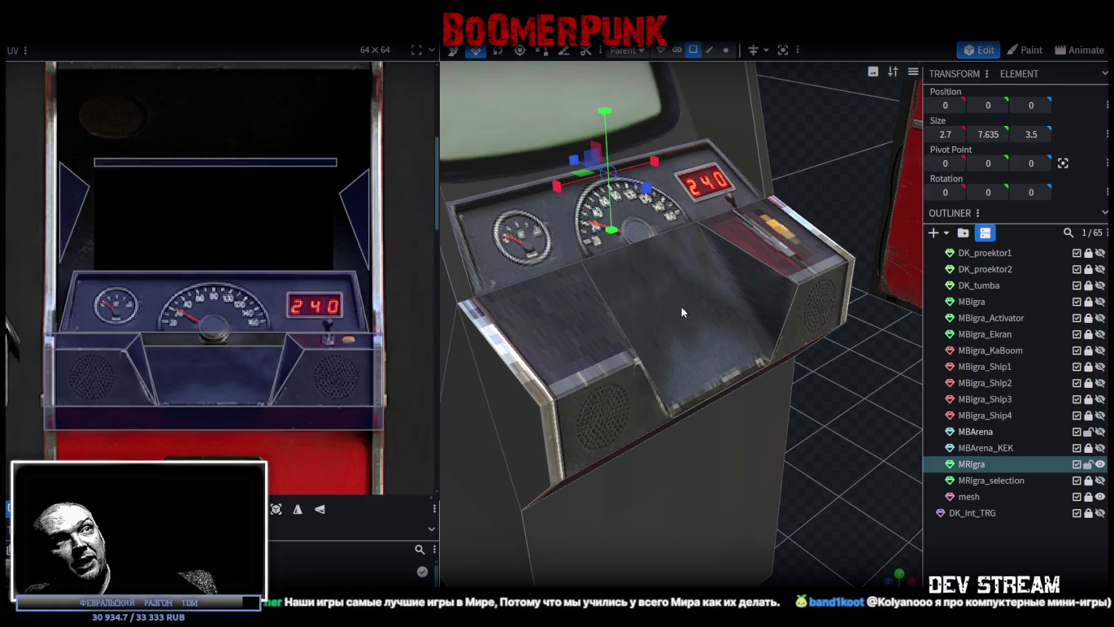
{"action": "left_click", "coordinate": [681, 306]}
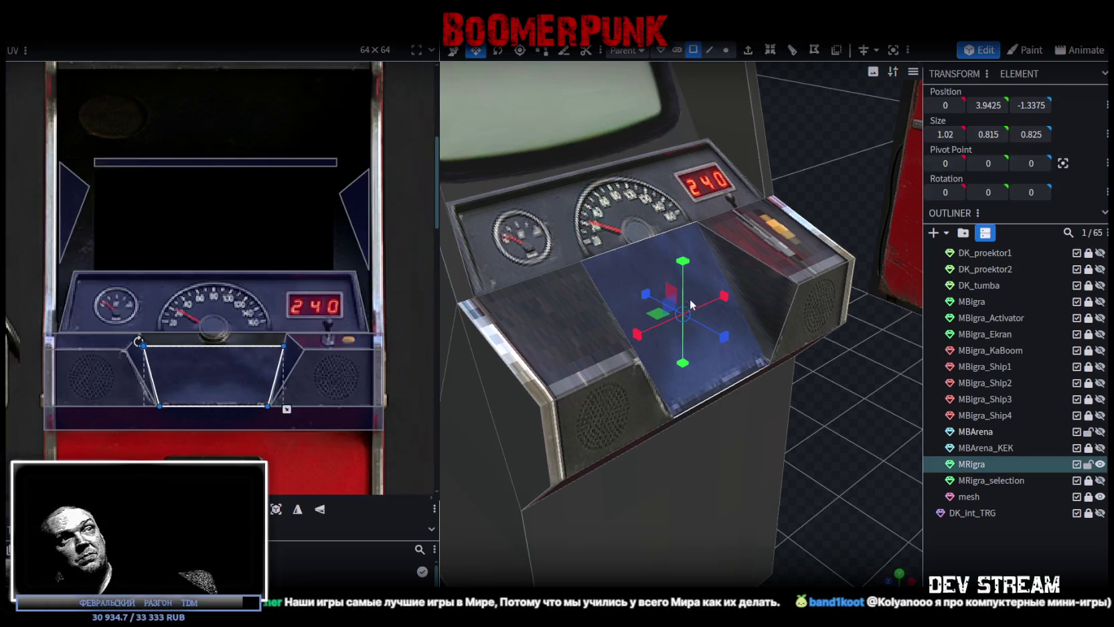
{"action": "left_click", "coordinate": [751, 287]}
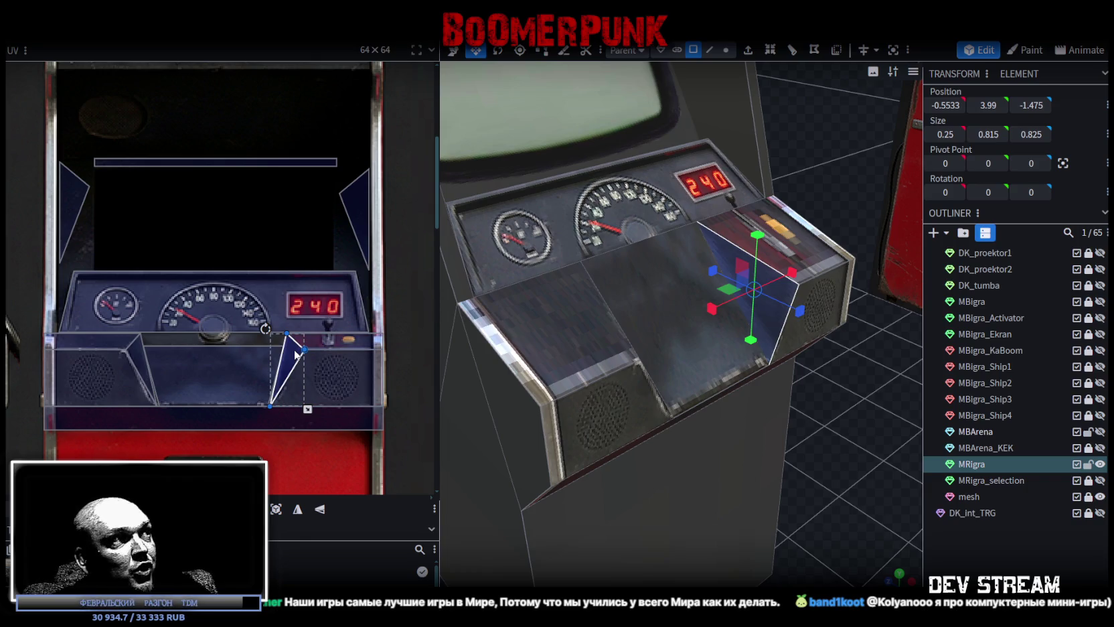
{"action": "scroll", "coordinate": [153, 420], "scroll_direction": "up", "scroll_amount": 2}
{"action": "scroll", "coordinate": [185, 396], "scroll_direction": "up", "scroll_amount": 2}
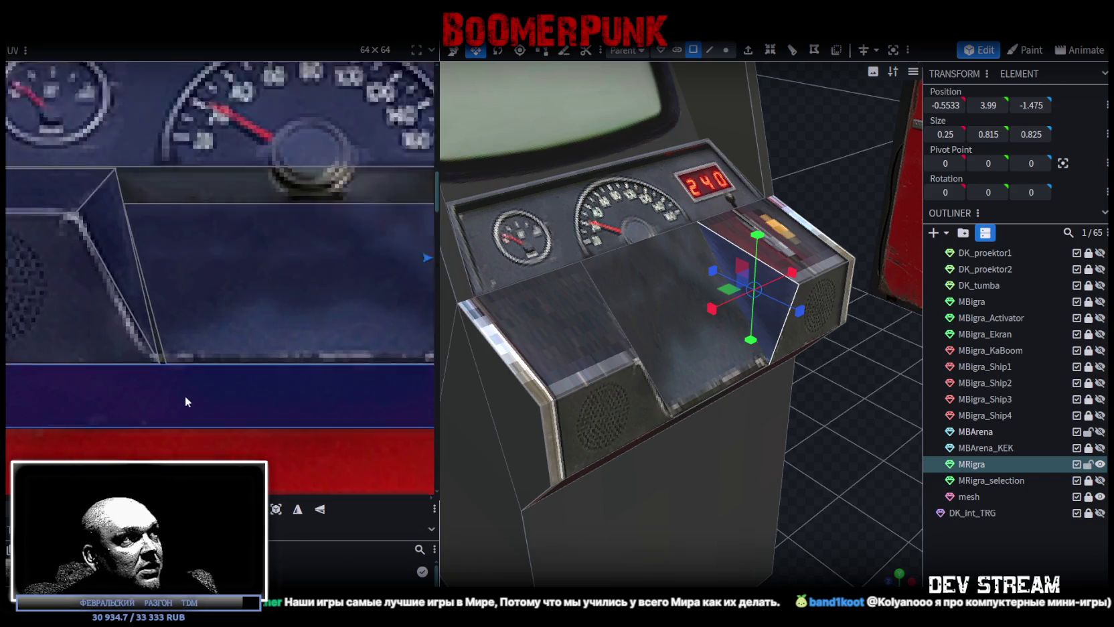
{"action": "scroll", "coordinate": [191, 388], "scroll_direction": "up", "scroll_amount": 1}
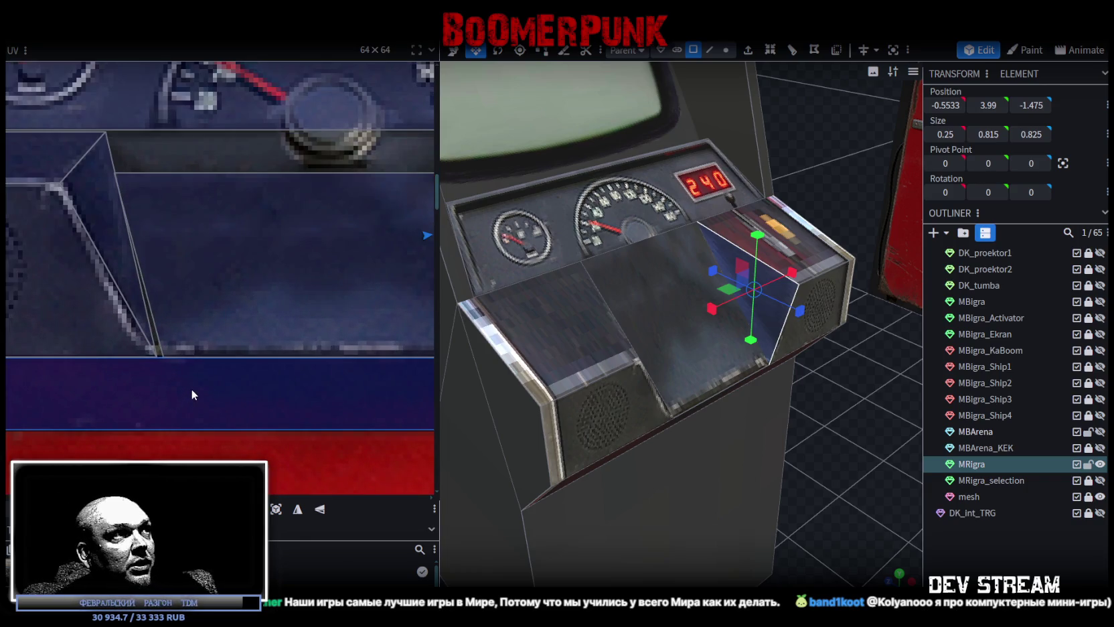
{"action": "left_click", "coordinate": [164, 353]}
{"action": "left_click", "coordinate": [169, 359]}
{"action": "scroll", "coordinate": [164, 375], "scroll_direction": "down", "scroll_amount": 3}
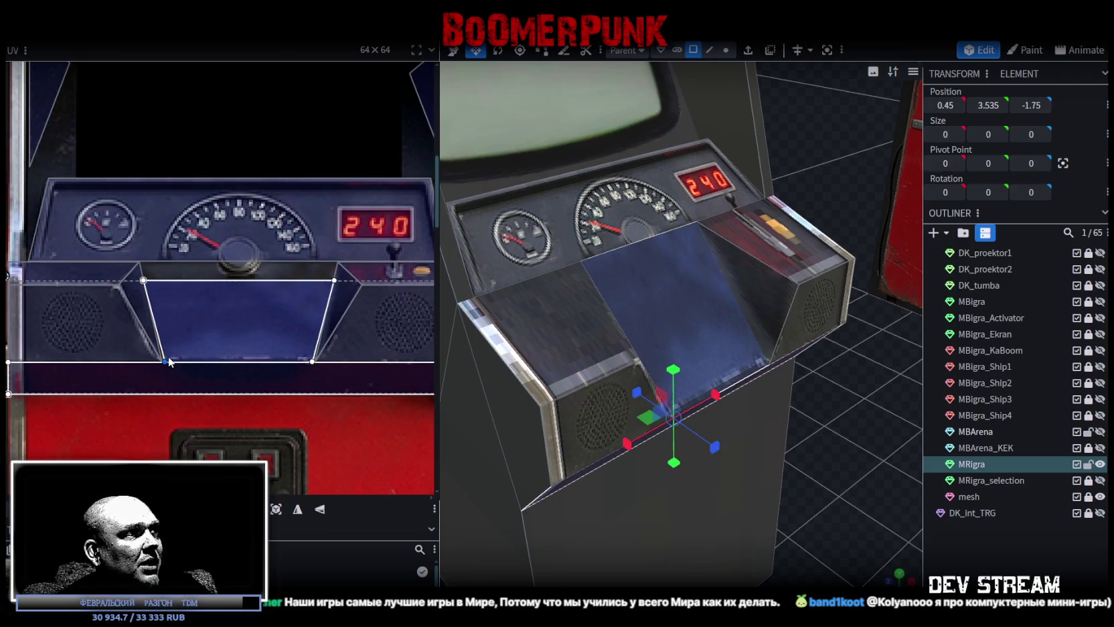
{"action": "scroll", "coordinate": [161, 391], "scroll_direction": "up", "scroll_amount": 3}
{"action": "scroll", "coordinate": [257, 369], "scroll_direction": "down", "scroll_amount": 3}
{"action": "middle_click_drag", "start_coordinate": [257, 369], "coordinate": [224, 387]}
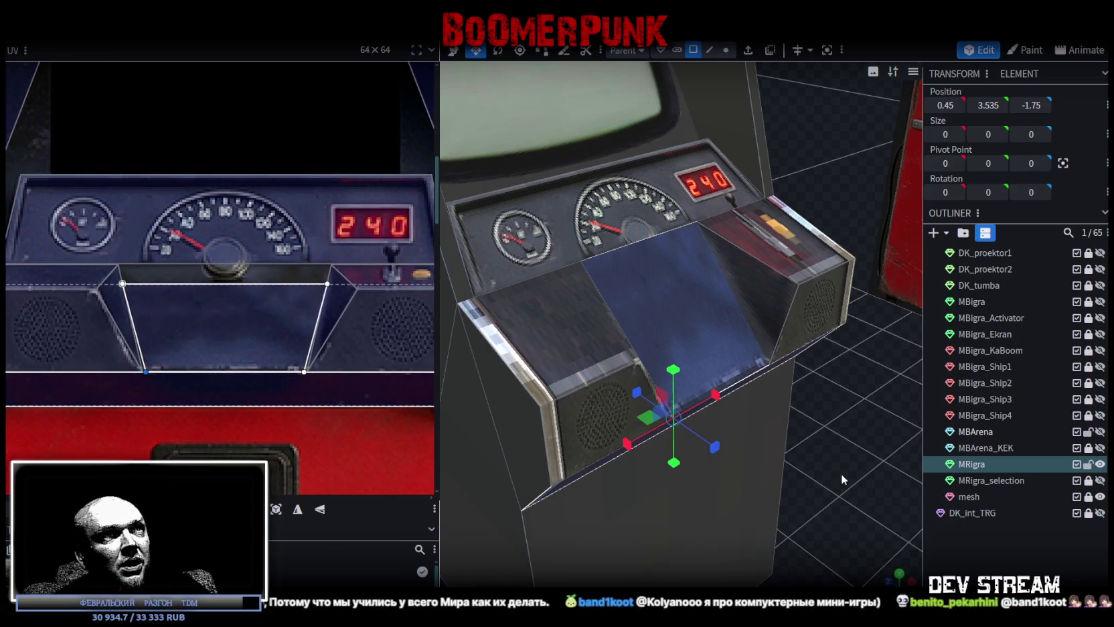
Select the middle slanted recess face, then view the cabinet from a side angle.
{"action": "left_click_drag", "start_coordinate": [841, 473], "coordinate": [737, 383]}
{"action": "left_click", "coordinate": [737, 379]}
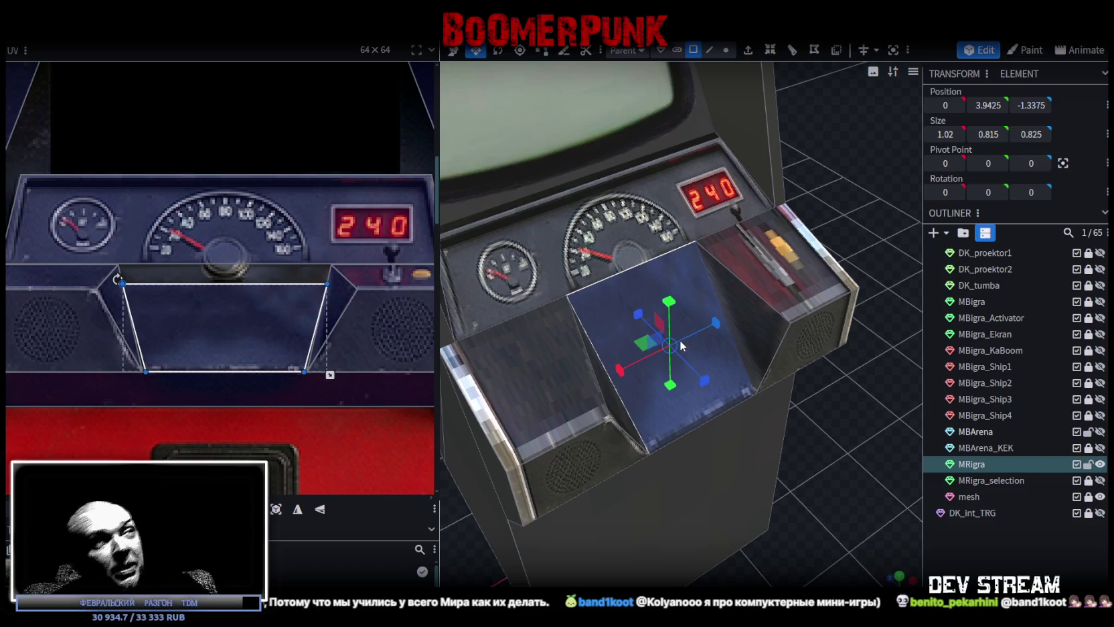
{"action": "scroll", "coordinate": [613, 383], "scroll_direction": "down", "scroll_amount": 5}
{"action": "left_click_drag", "start_coordinate": [678, 385], "coordinate": [700, 440]}
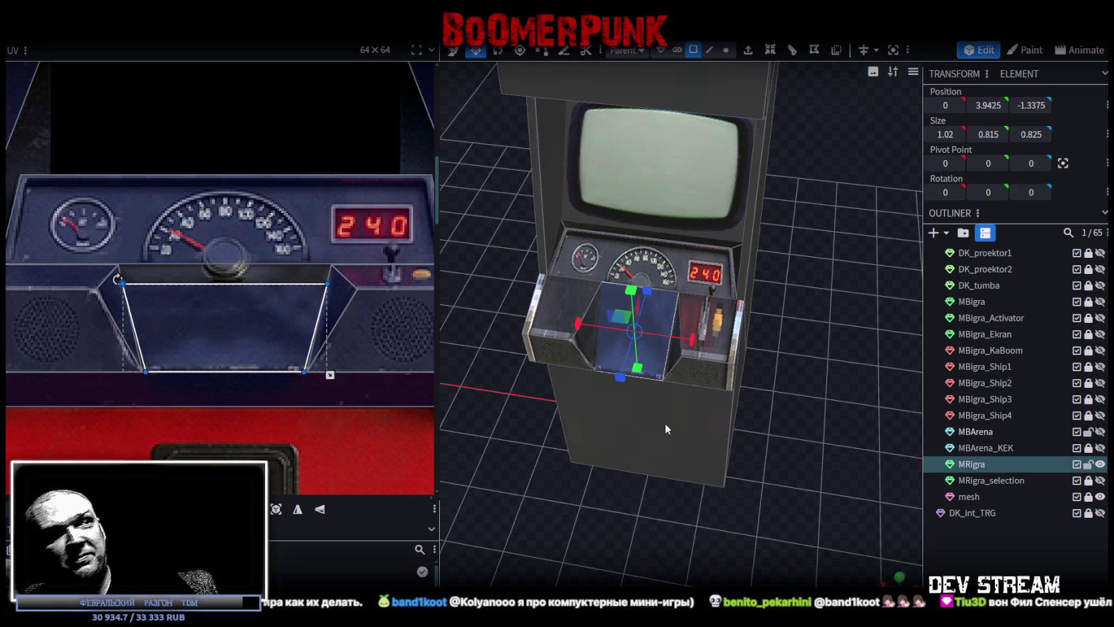
{"action": "mouse_move", "coordinate": [685, 437]}
{"action": "left_mouse_down"}
{"action": "mouse_move", "coordinate": [809, 348]}
{"action": "mouse_move", "coordinate": [757, 354]}
{"action": "mouse_move", "coordinate": [857, 363]}
{"action": "mouse_move", "coordinate": [847, 342]}
{"action": "left_mouse_up"}
Select the thin strip beside the screen and show the ОБГОН cabinet texture in the UV editor.
{"action": "left_click", "coordinate": [556, 211]}
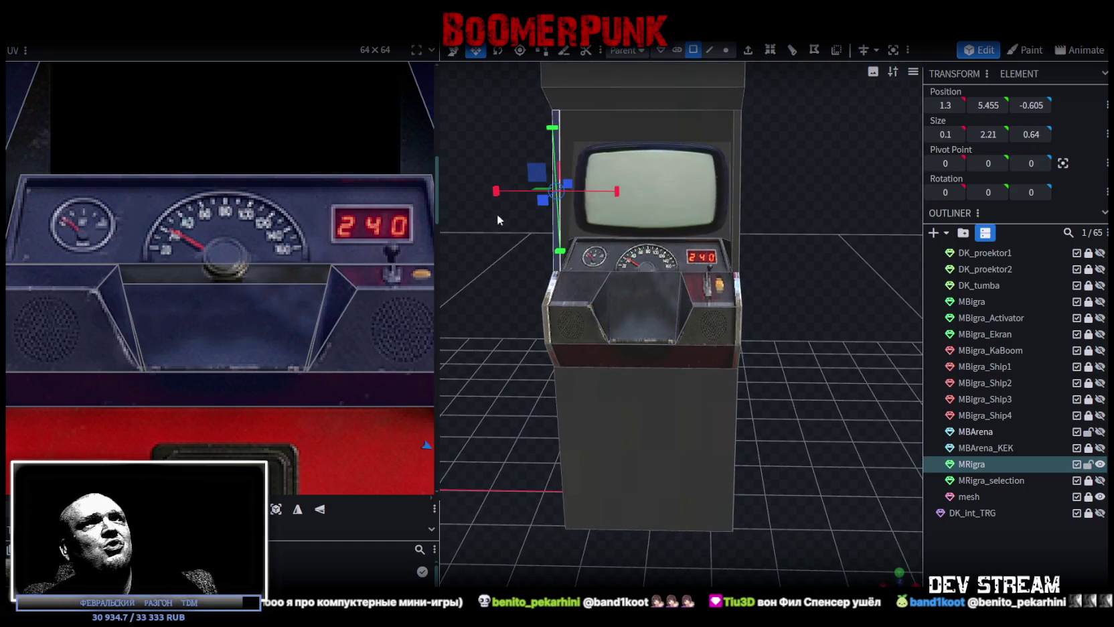
{"action": "scroll", "coordinate": [196, 229], "scroll_direction": "down", "scroll_amount": 3}
{"action": "scroll", "coordinate": [268, 261], "scroll_direction": "down", "scroll_amount": 2}
{"action": "scroll", "coordinate": [315, 308], "scroll_direction": "down", "scroll_amount": 2}
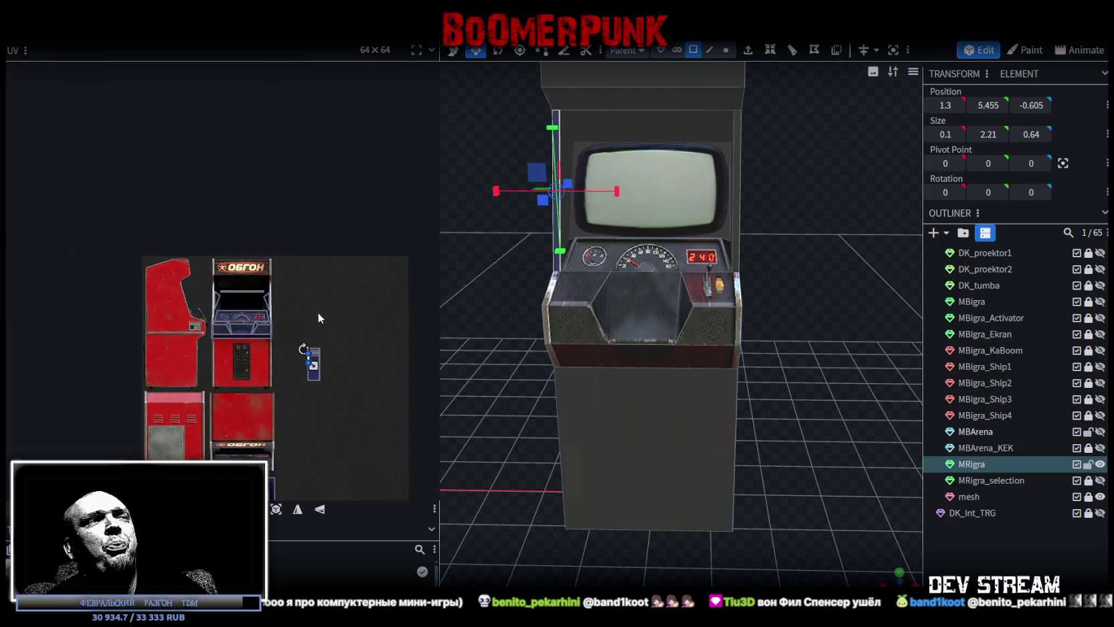
{"action": "scroll", "coordinate": [317, 311], "scroll_direction": "up", "scroll_amount": 3}
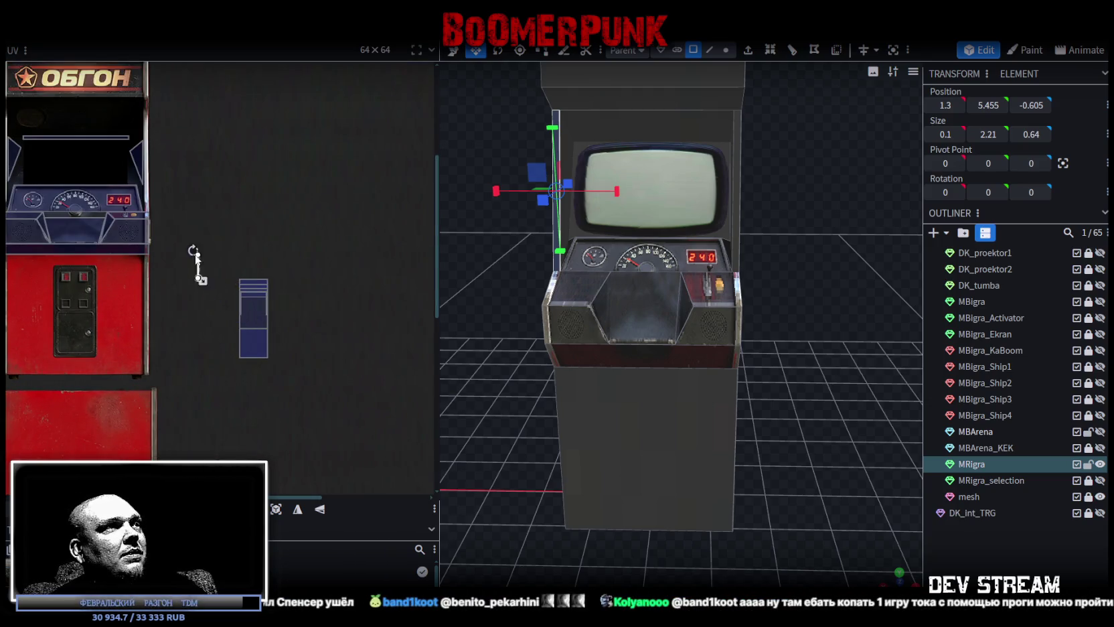
{"action": "middle_click_drag", "start_coordinate": [199, 311], "coordinate": [331, 397]}
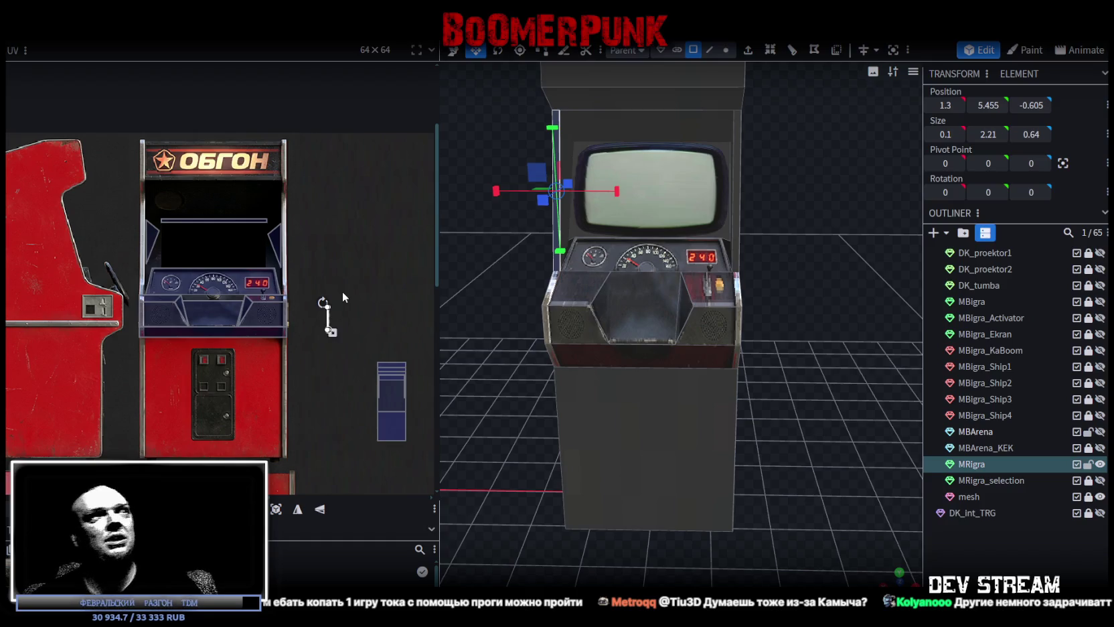
Move the thin side panel's UV onto the left edge of the ОБГОН cabinet photo.
{"action": "scroll", "coordinate": [450, 161], "scroll_direction": "up", "scroll_amount": 2}
{"action": "scroll", "coordinate": [637, 376], "scroll_direction": "up", "scroll_amount": 1}
{"action": "scroll", "coordinate": [637, 377], "scroll_direction": "up", "scroll_amount": 3}
{"action": "scroll", "coordinate": [244, 232], "scroll_direction": "up", "scroll_amount": 2}
{"action": "scroll", "coordinate": [243, 232], "scroll_direction": "up", "scroll_amount": 1}
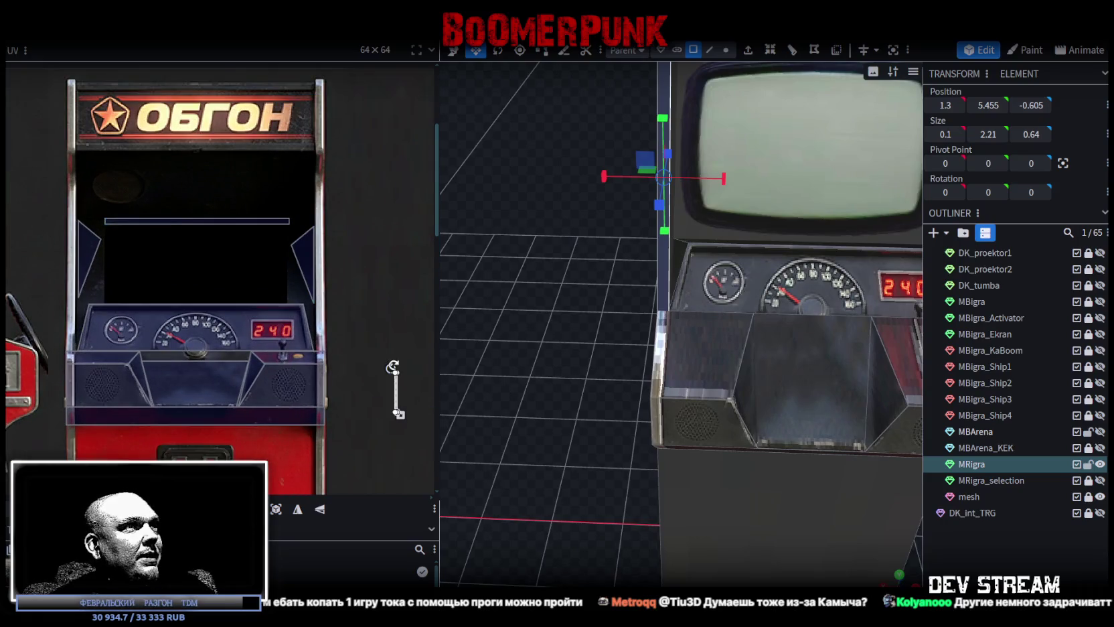
{"action": "left_click", "coordinate": [63, 194]}
{"action": "scroll", "coordinate": [85, 199], "scroll_direction": "up", "scroll_amount": 3}
{"action": "scroll", "coordinate": [85, 199], "scroll_direction": "up", "scroll_amount": 2}
{"action": "left_click_drag", "start_coordinate": [180, 333], "coordinate": [154, 249]}
{"action": "scroll", "coordinate": [201, 255], "scroll_direction": "down", "scroll_amount": 5}
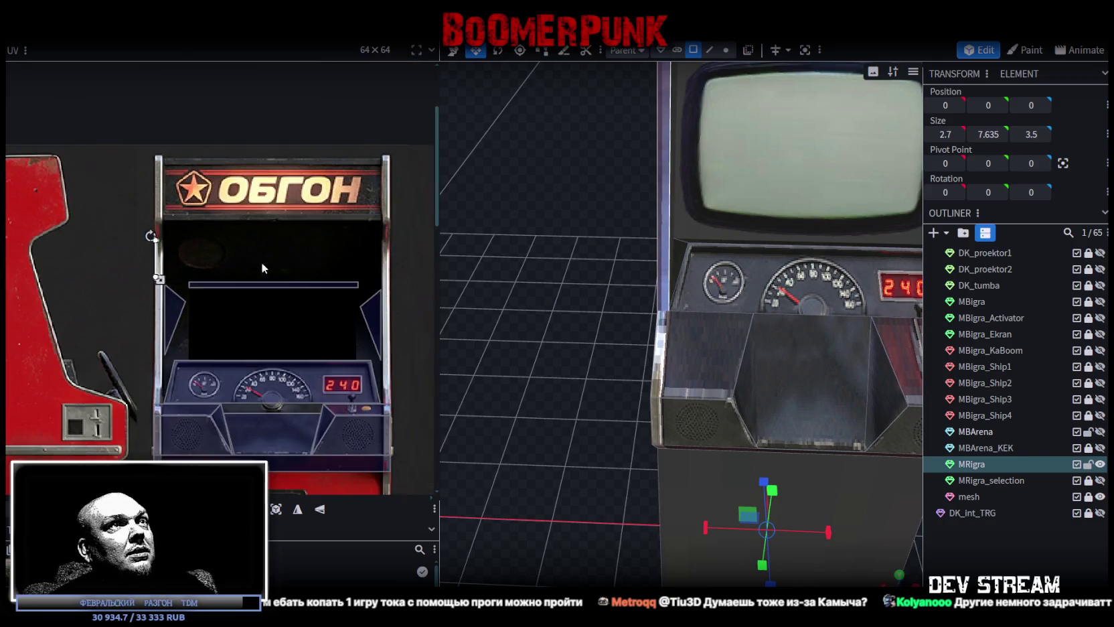
Extend the side strip's UV down the photo's left edge to the dashboard.
{"action": "scroll", "coordinate": [615, 281], "scroll_direction": "down", "scroll_amount": 3}
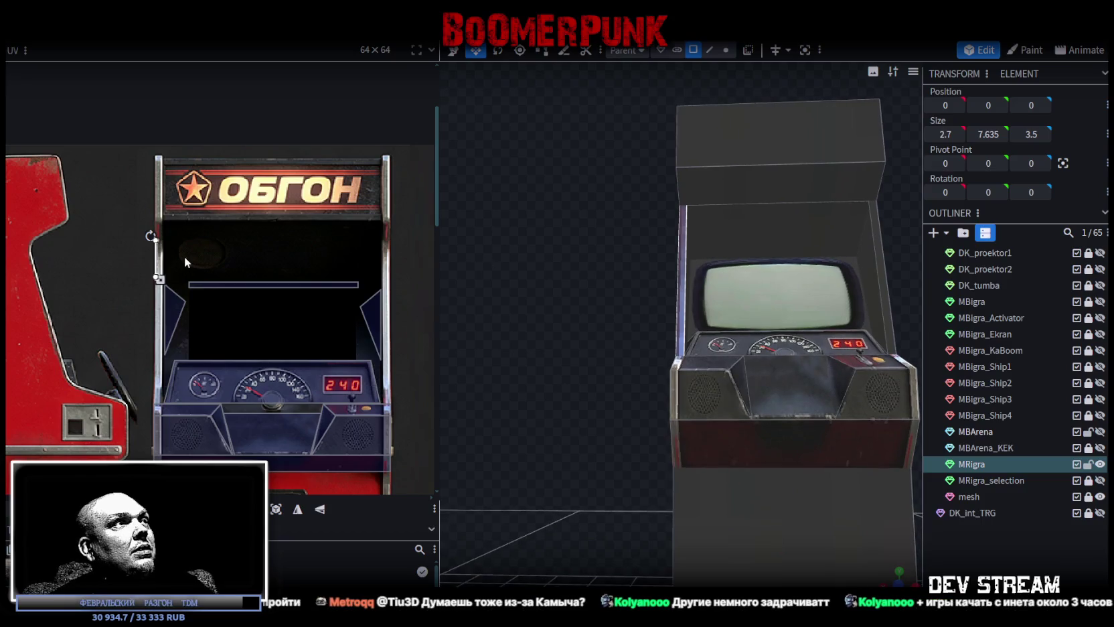
{"action": "left_click_drag", "start_coordinate": [647, 244], "coordinate": [580, 236]}
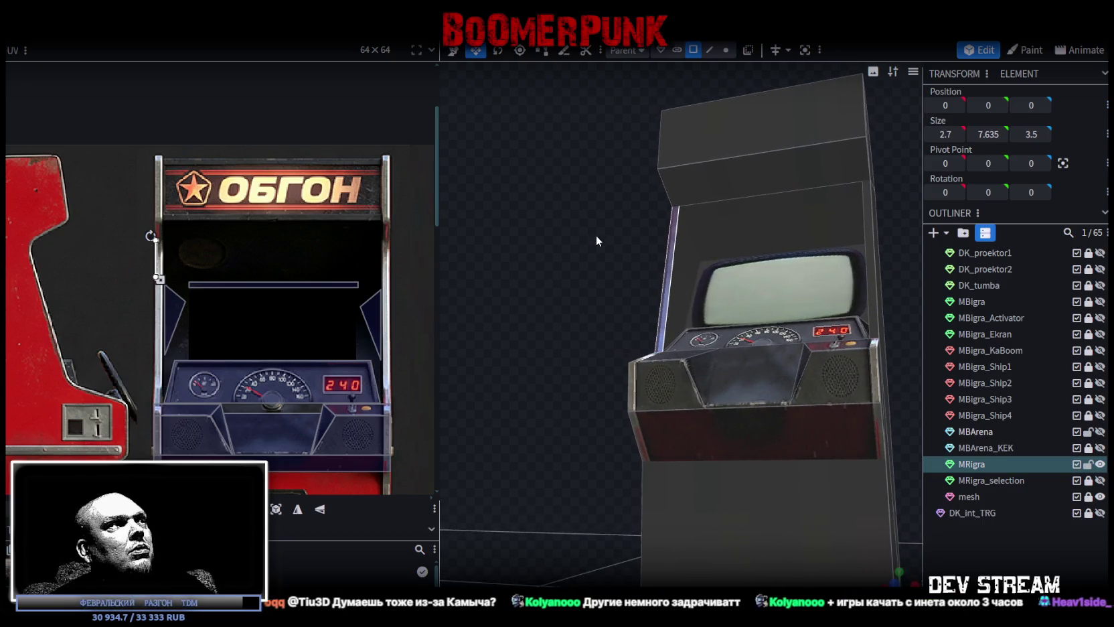
{"action": "scroll", "coordinate": [150, 248], "scroll_direction": "up", "scroll_amount": 4}
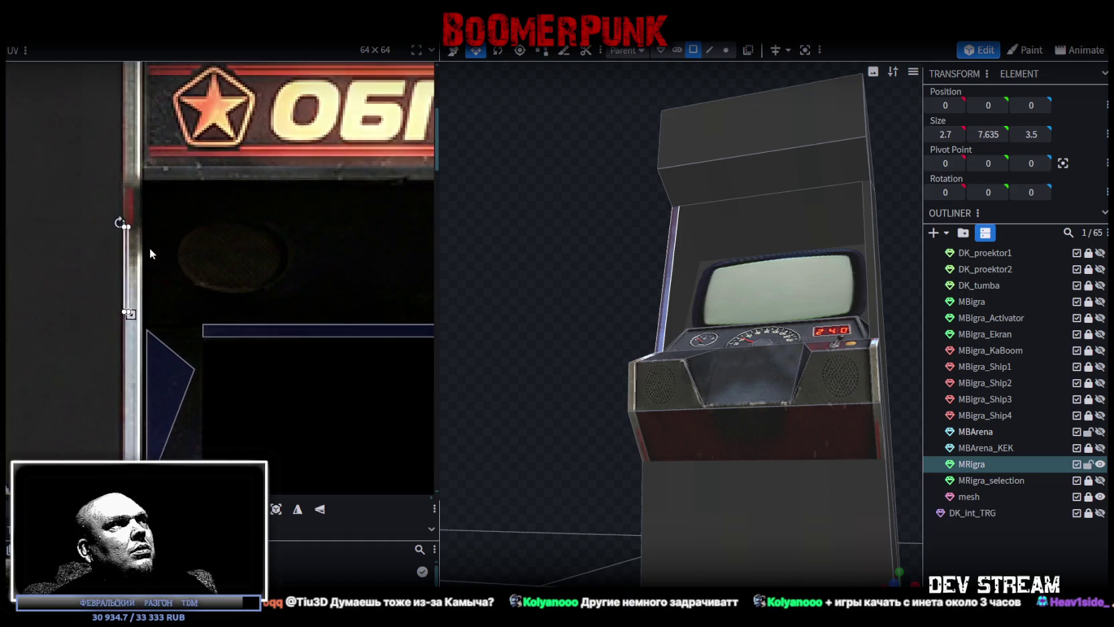
{"action": "scroll", "coordinate": [129, 256], "scroll_direction": "up", "scroll_amount": 2}
{"action": "scroll", "coordinate": [121, 253], "scroll_direction": "down", "scroll_amount": 3}
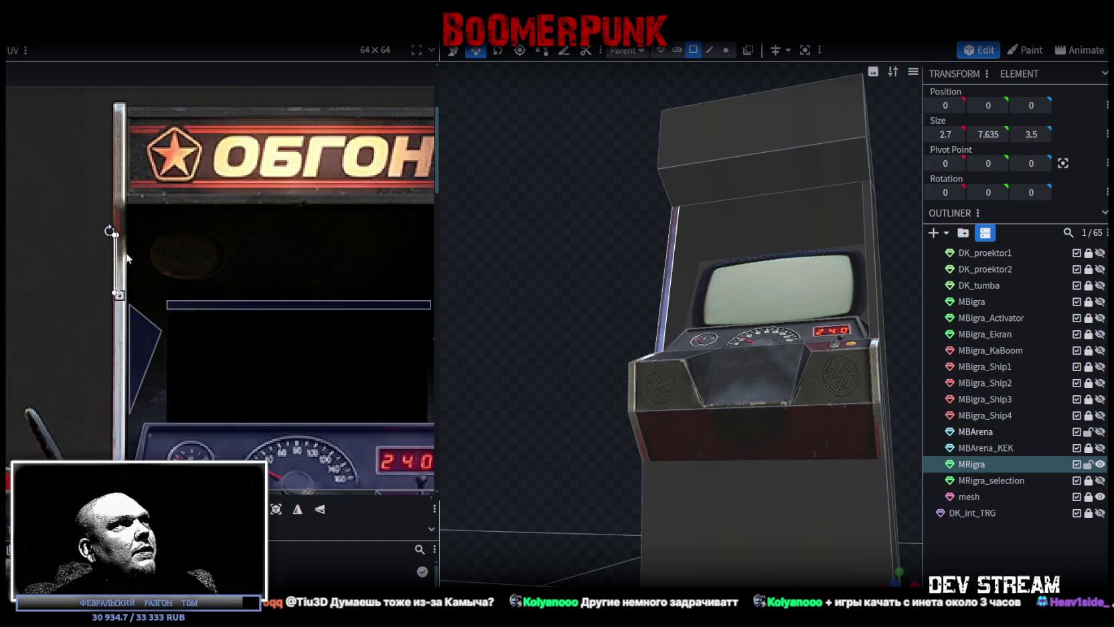
{"action": "scroll", "coordinate": [133, 228], "scroll_direction": "down", "scroll_amount": 2}
{"action": "scroll", "coordinate": [181, 200], "scroll_direction": "up", "scroll_amount": 1}
{"action": "scroll", "coordinate": [168, 178], "scroll_direction": "up", "scroll_amount": 2}
{"action": "mouse_move", "coordinate": [162, 163]}
{"action": "left_mouse_down"}
{"action": "mouse_move", "coordinate": [163, 367]}
{"action": "mouse_move", "coordinate": [183, 249]}
{"action": "left_mouse_up"}
Trim the side strip's UV slightly narrower at its right edge.
{"action": "scroll", "coordinate": [164, 368], "scroll_direction": "up", "scroll_amount": 3}
{"action": "scroll", "coordinate": [187, 224], "scroll_direction": "up", "scroll_amount": 2}
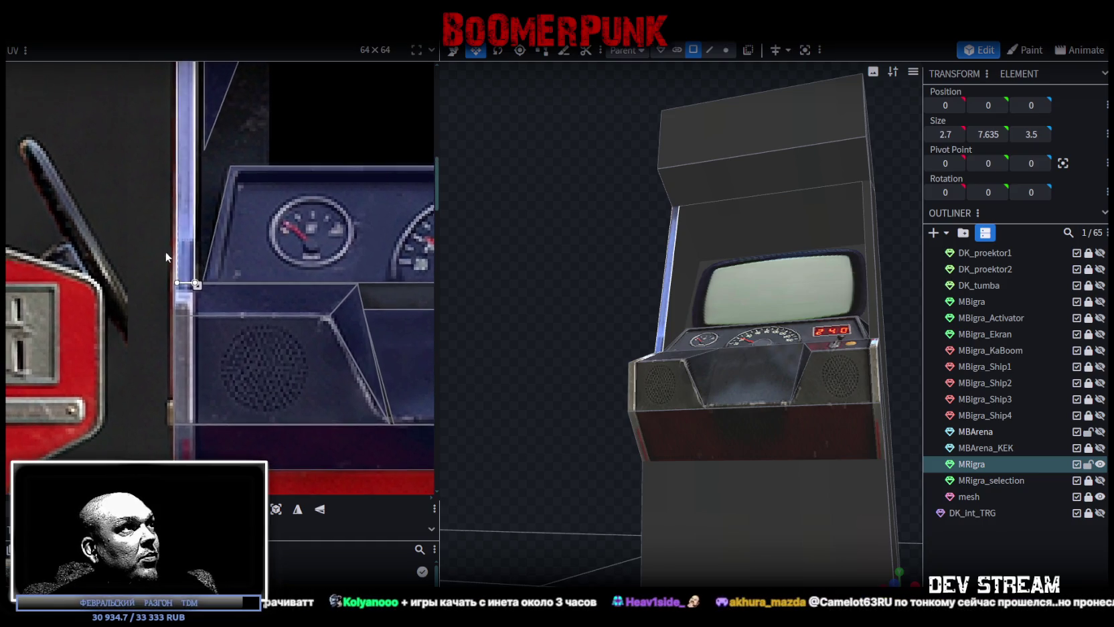
{"action": "scroll", "coordinate": [166, 250], "scroll_direction": "up", "scroll_amount": 2}
{"action": "left_click_drag", "start_coordinate": [242, 316], "coordinate": [241, 320]}
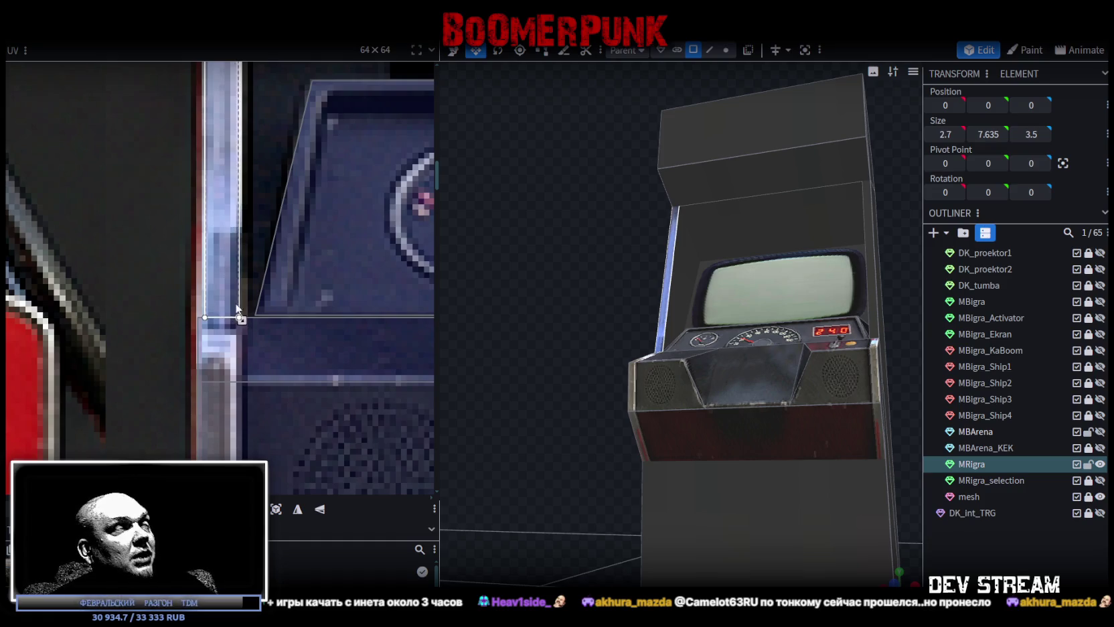
{"action": "scroll", "coordinate": [236, 309], "scroll_direction": "down", "scroll_amount": 3}
{"action": "scroll", "coordinate": [268, 321], "scroll_direction": "down", "scroll_amount": 2}
{"action": "scroll", "coordinate": [311, 342], "scroll_direction": "down", "scroll_amount": 2}
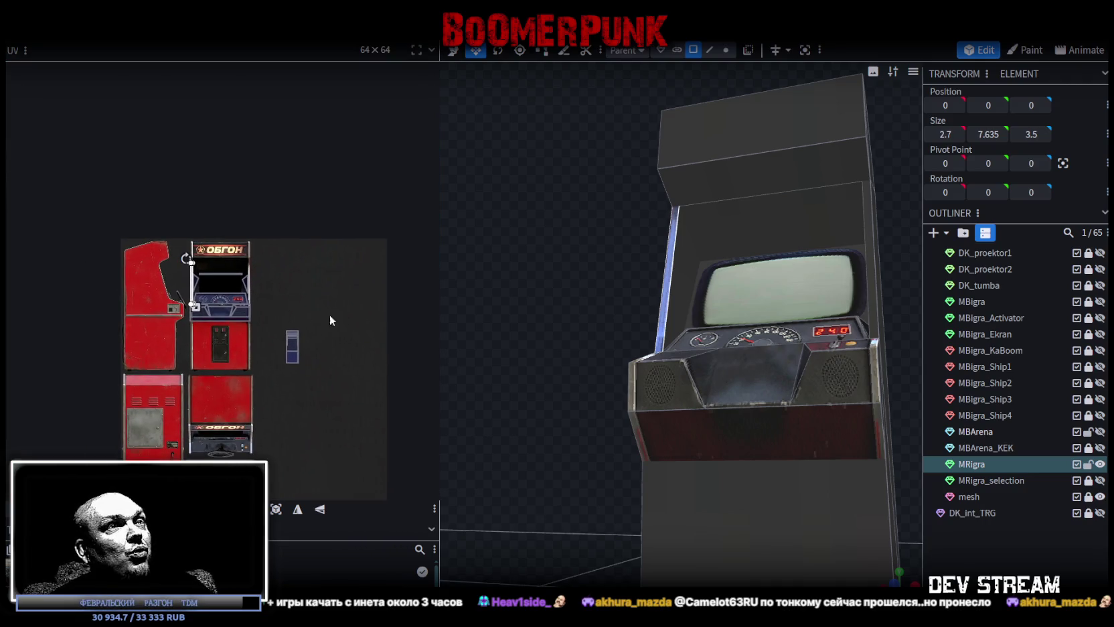
Select the opposite thin side strip and move its UV to the cabinet photo's edge.
{"action": "left_click", "coordinate": [870, 270]}
{"action": "scroll", "coordinate": [310, 338], "scroll_direction": "up", "scroll_amount": 2}
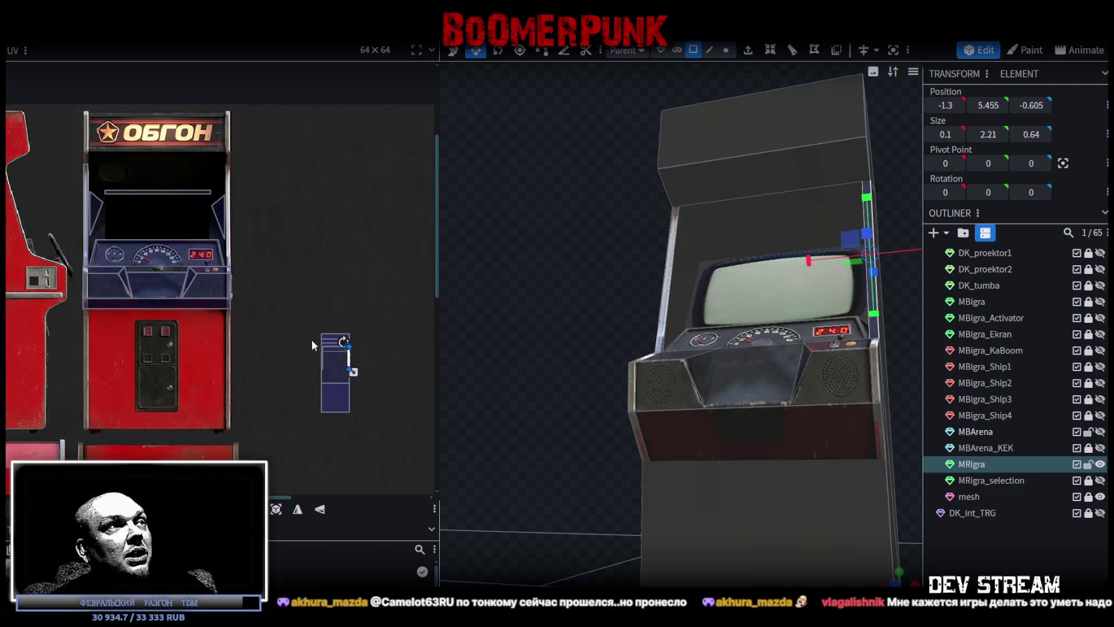
{"action": "scroll", "coordinate": [358, 355], "scroll_direction": "up", "scroll_amount": 2}
{"action": "left_click_drag", "start_coordinate": [355, 358], "coordinate": [214, 167]}
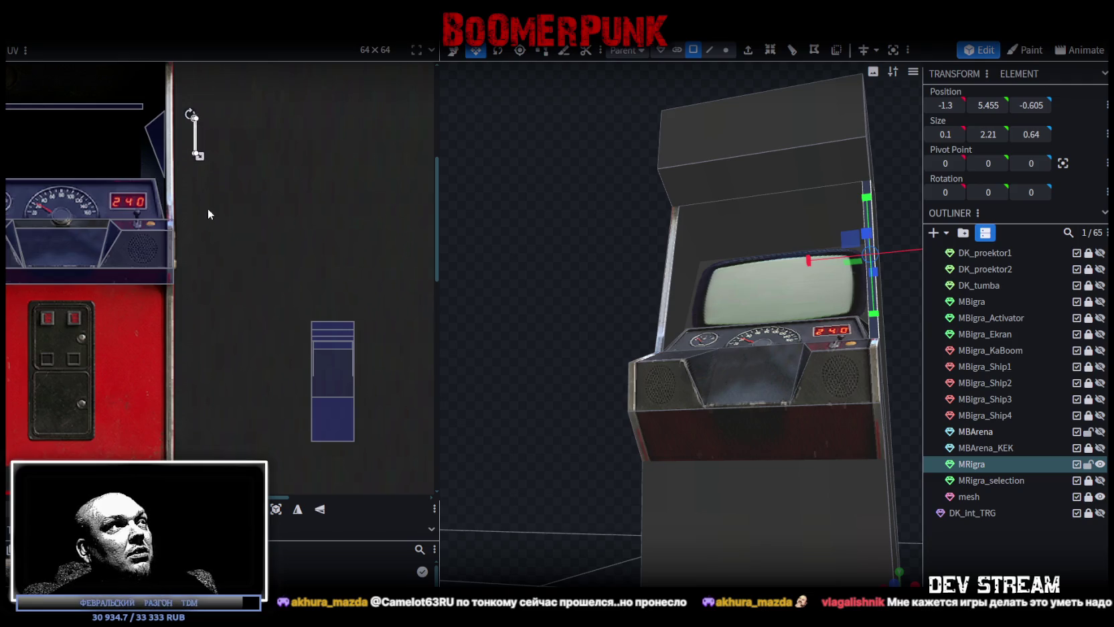
{"action": "scroll", "coordinate": [207, 205], "scroll_direction": "up", "scroll_amount": 2}
{"action": "scroll", "coordinate": [279, 258], "scroll_direction": "up", "scroll_amount": 2}
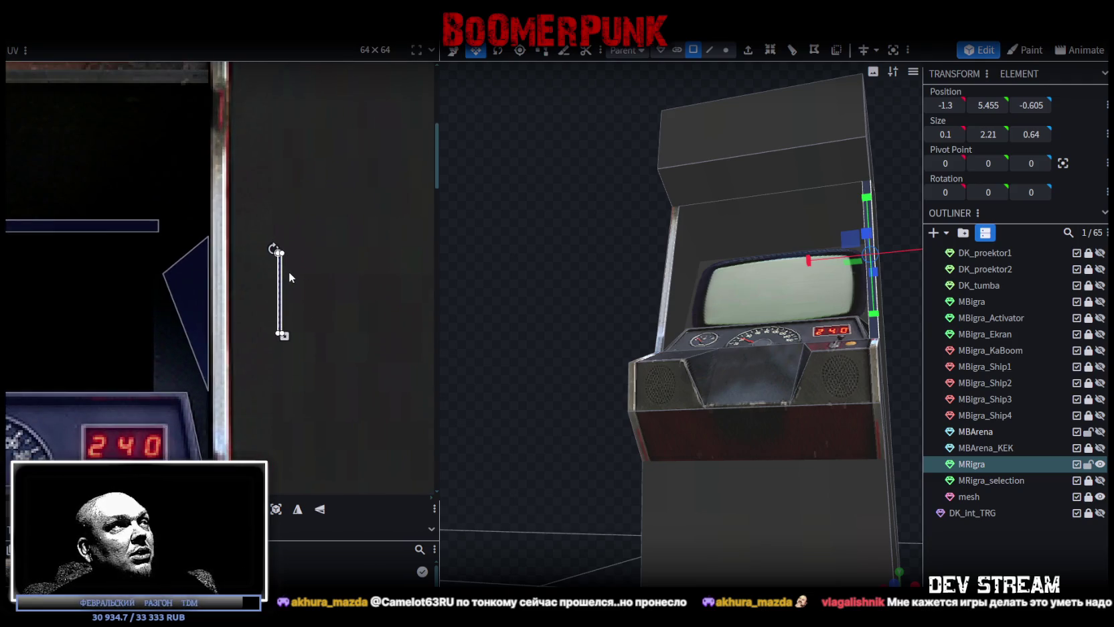
{"action": "left_click_drag", "start_coordinate": [289, 272], "coordinate": [45, 172]}
{"action": "mouse_move", "coordinate": [59, 166]}
{"action": "middle_mouse_down"}
{"action": "mouse_move", "coordinate": [369, 237]}
{"action": "mouse_move", "coordinate": [414, 227]}
{"action": "middle_mouse_up"}
{"action": "left_click_drag", "start_coordinate": [410, 225], "coordinate": [89, 225]}
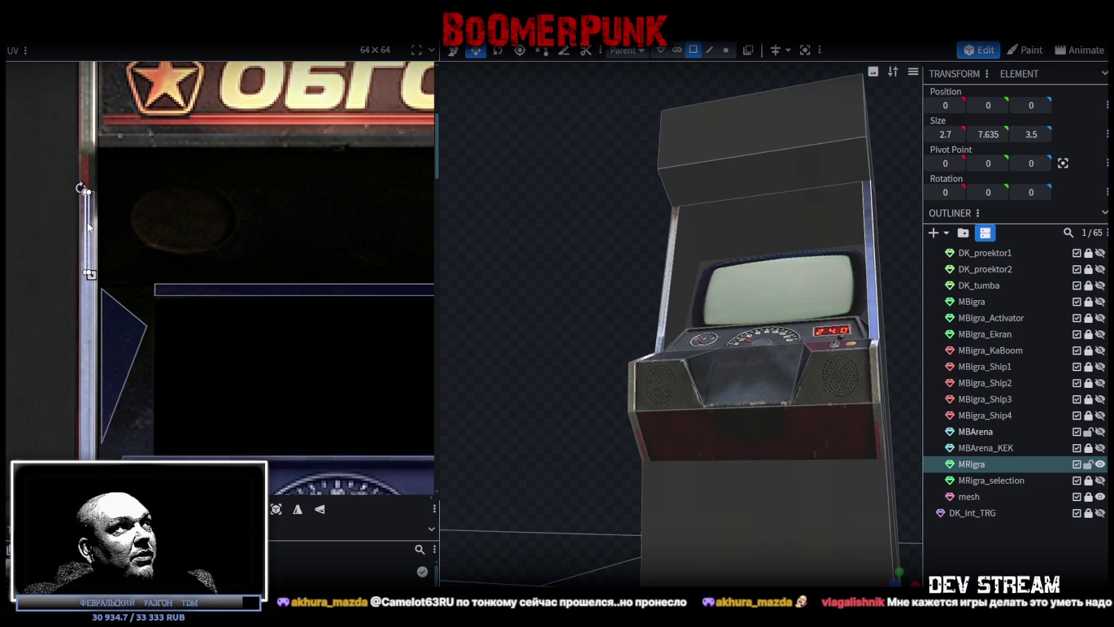
{"action": "left_click_drag", "start_coordinate": [89, 225], "coordinate": [333, 225]}
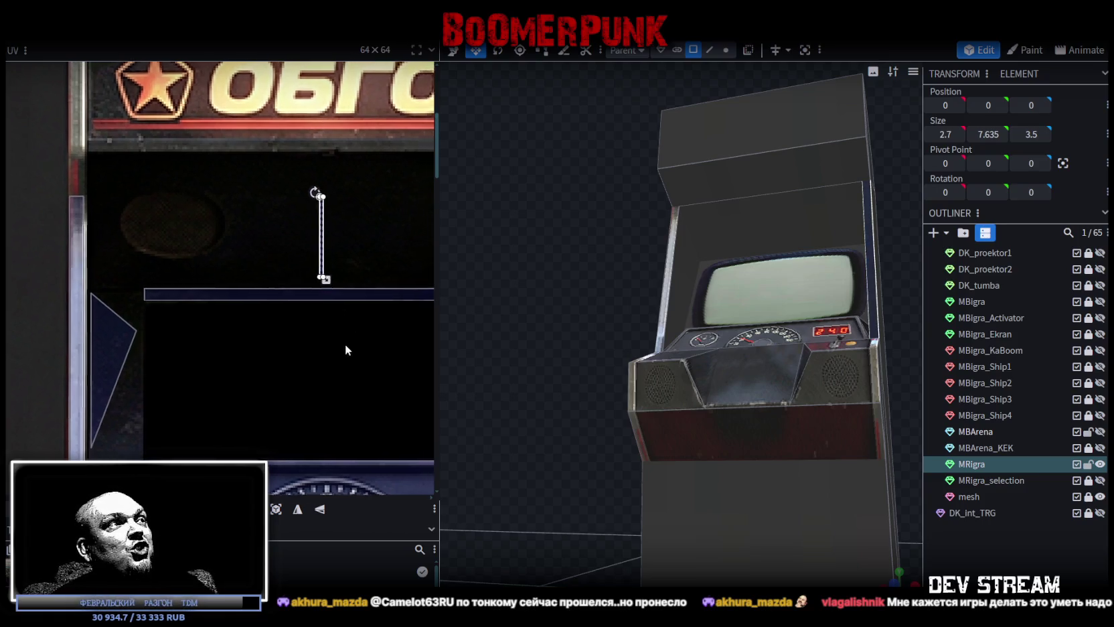
Place the strip's UV on the cabinet's right metal trim.
{"action": "scroll", "coordinate": [295, 281], "scroll_direction": "down", "scroll_amount": 3}
{"action": "scroll", "coordinate": [294, 282], "scroll_direction": "up", "scroll_amount": 1}
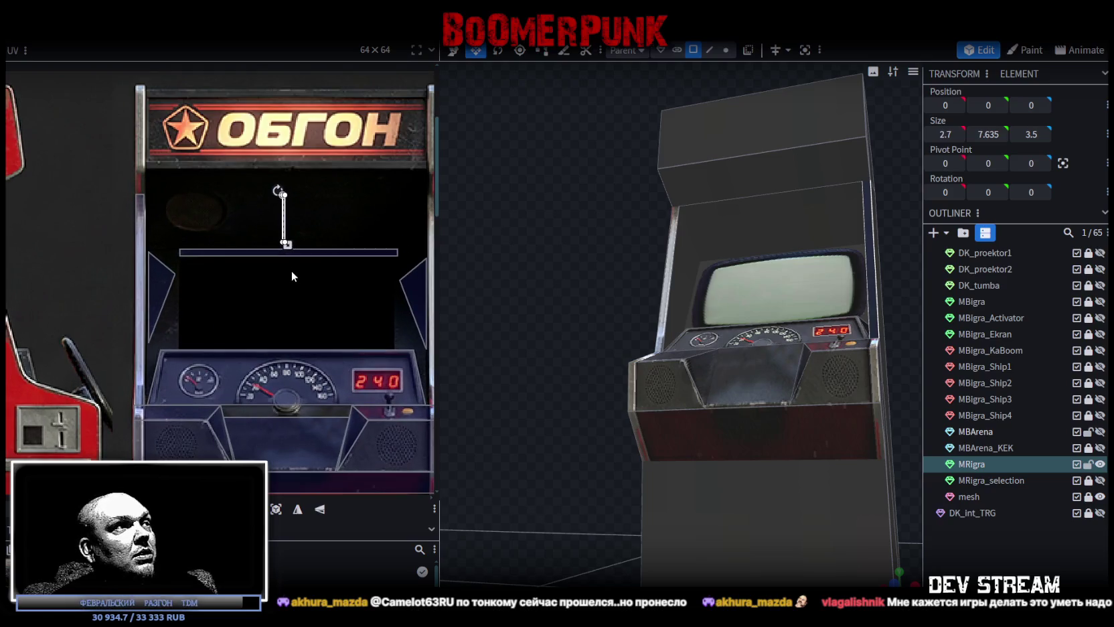
{"action": "left_click_drag", "start_coordinate": [225, 192], "coordinate": [372, 194]}
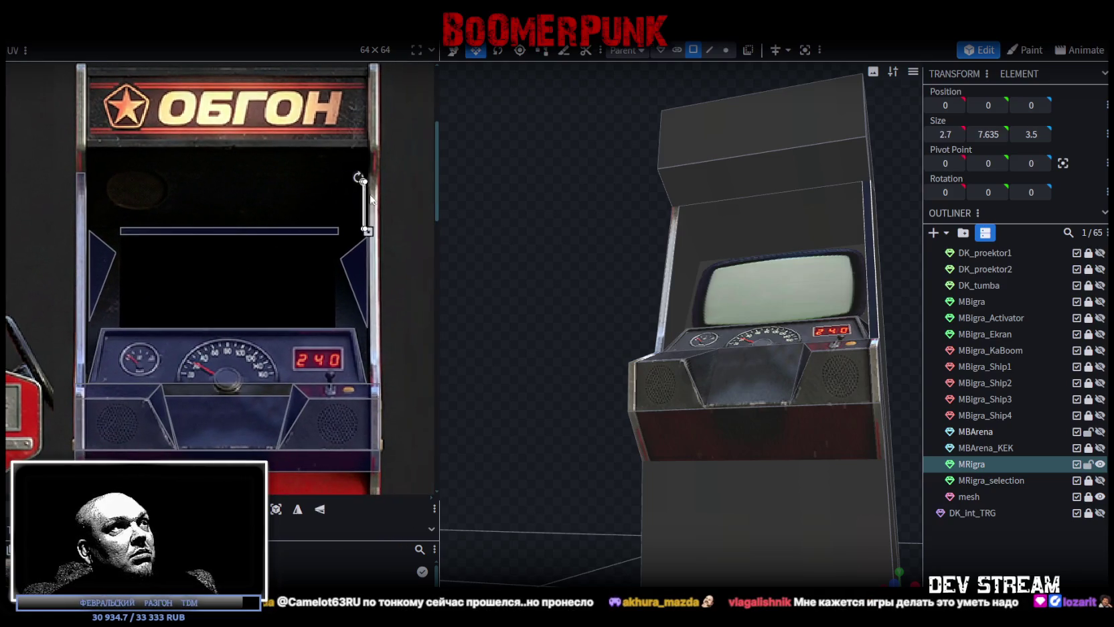
{"action": "scroll", "coordinate": [370, 195], "scroll_direction": "up", "scroll_amount": 3}
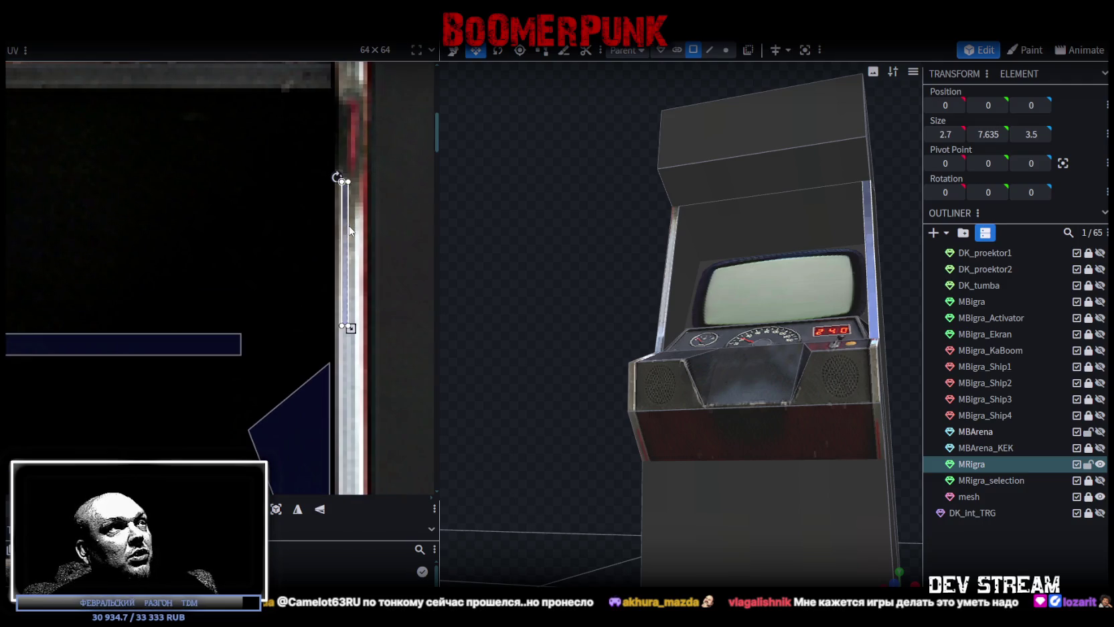
{"action": "left_click_drag", "start_coordinate": [350, 230], "coordinate": [344, 214]}
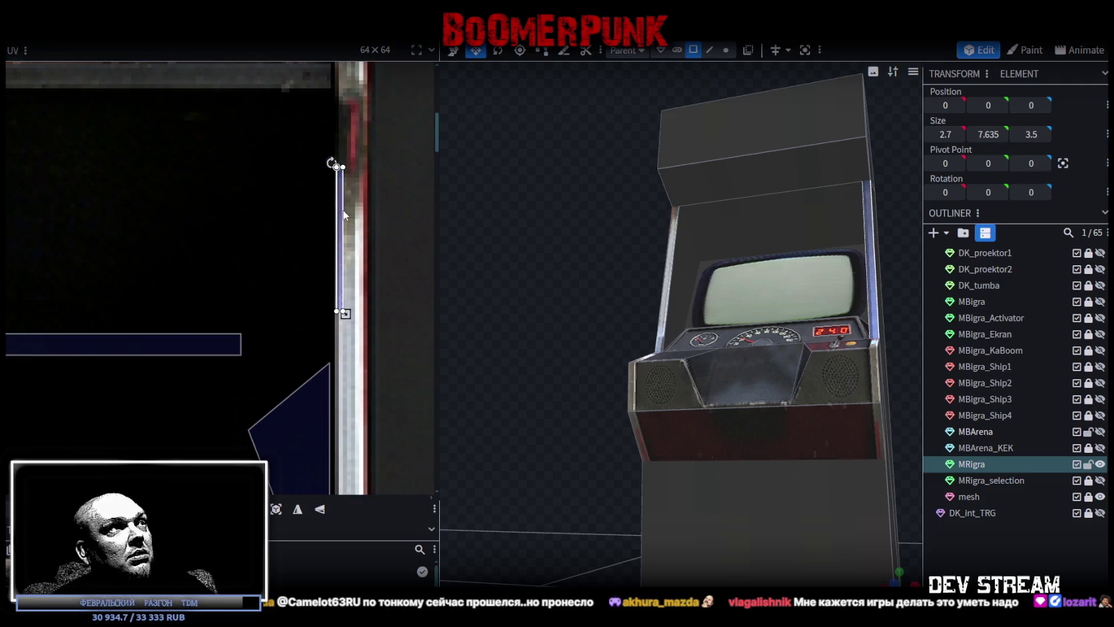
{"action": "scroll", "coordinate": [343, 201], "scroll_direction": "down", "scroll_amount": 1}
{"action": "scroll", "coordinate": [361, 192], "scroll_direction": "down", "scroll_amount": 2}
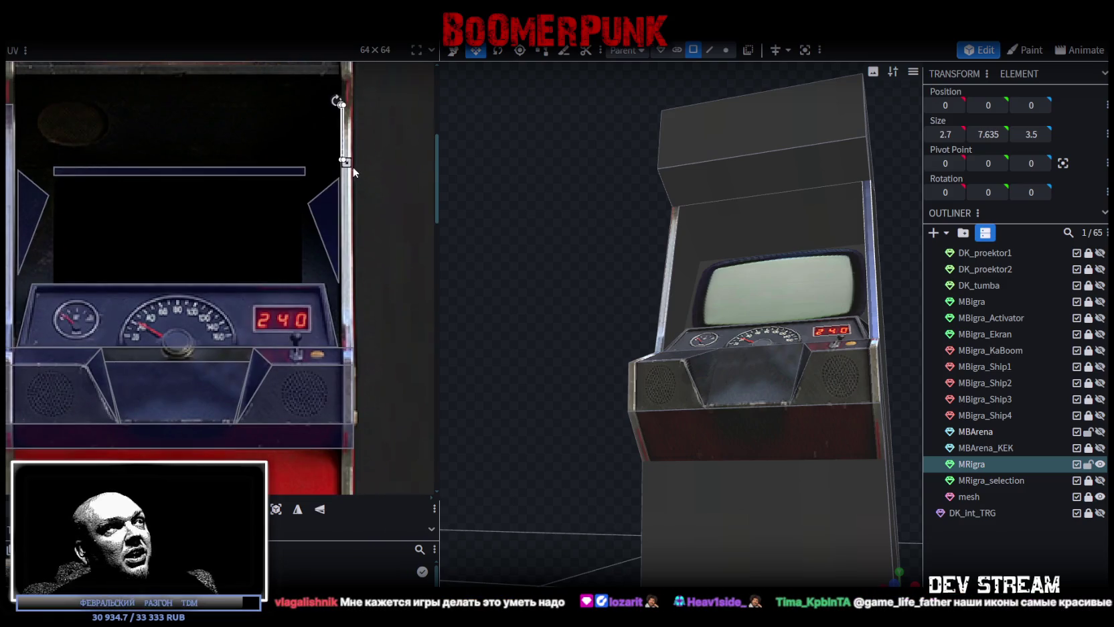
Stretch the trim UV down past the bottom of the dashboard.
{"action": "left_click_drag", "start_coordinate": [345, 162], "coordinate": [345, 340]}
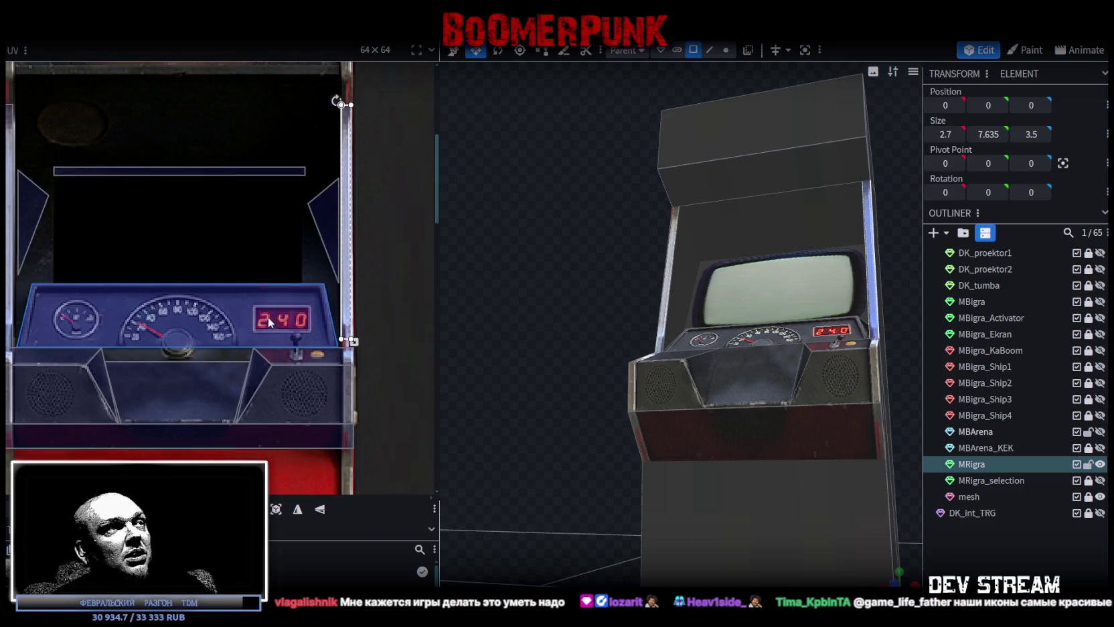
{"action": "scroll", "coordinate": [270, 322], "scroll_direction": "down", "scroll_amount": 1}
{"action": "scroll", "coordinate": [167, 337], "scroll_direction": "up", "scroll_amount": 3}
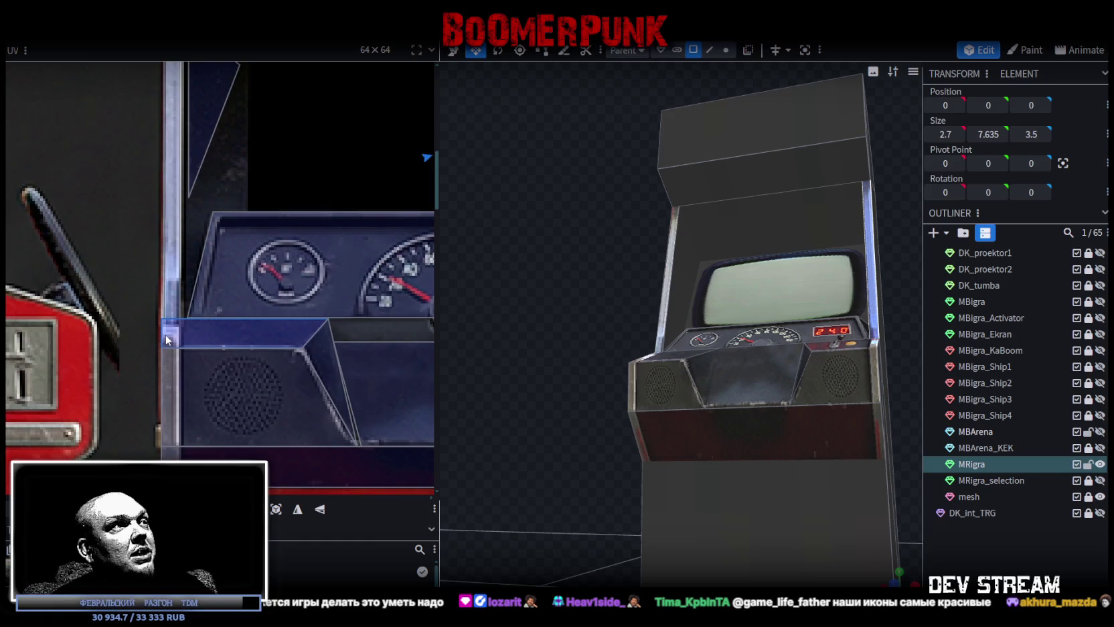
{"action": "scroll", "coordinate": [165, 334], "scroll_direction": "down", "scroll_amount": 1}
{"action": "scroll", "coordinate": [309, 334], "scroll_direction": "down", "scroll_amount": 1}
{"action": "scroll", "coordinate": [304, 316], "scroll_direction": "up", "scroll_amount": 3}
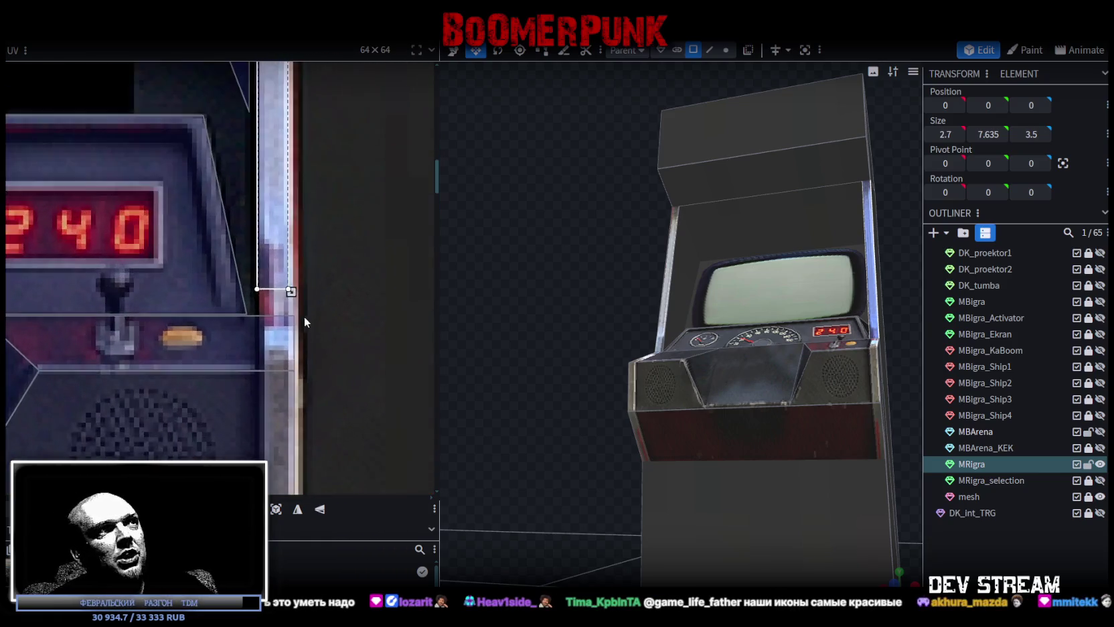
{"action": "scroll", "coordinate": [304, 316], "scroll_direction": "up", "scroll_amount": 2}
{"action": "mouse_move", "coordinate": [296, 271]}
{"action": "left_mouse_down"}
{"action": "mouse_move", "coordinate": [290, 310]}
{"action": "mouse_move", "coordinate": [276, 305]}
{"action": "left_mouse_up"}
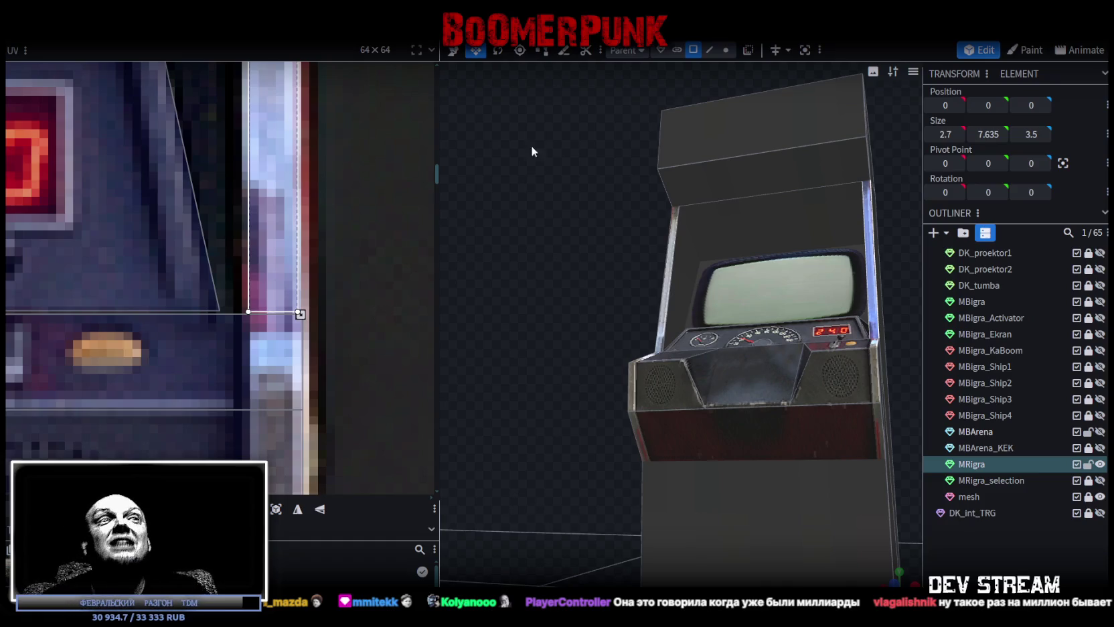
{"action": "scroll", "coordinate": [522, 214], "scroll_direction": "up", "scroll_amount": 5}
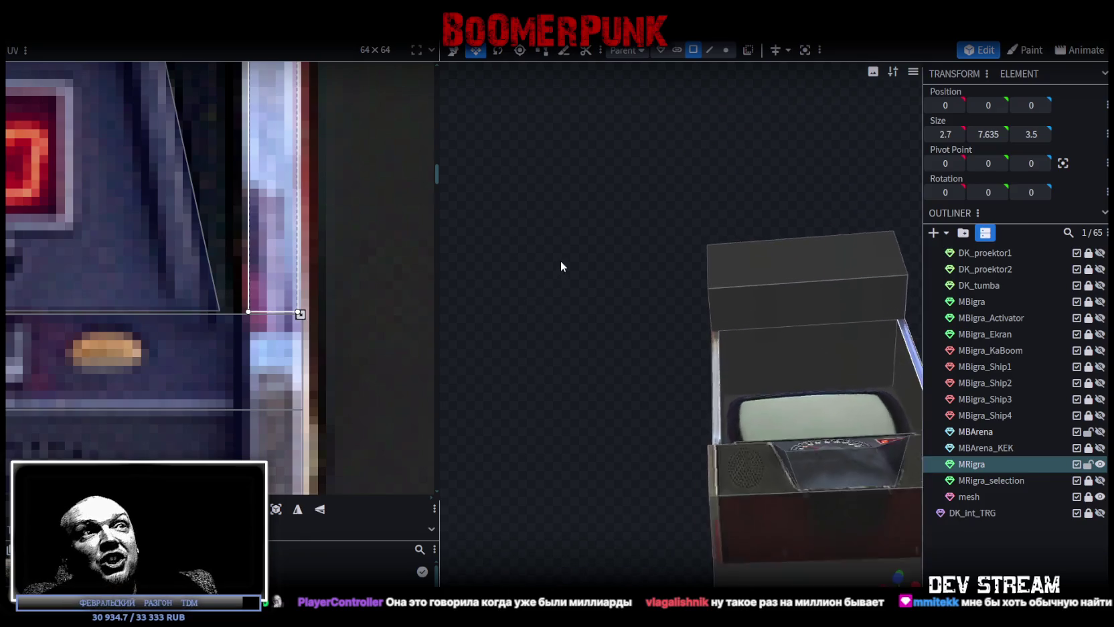
Select the panel face above the screen and move its UV up beneath the ОБГОН sign.
{"action": "left_click", "coordinate": [752, 353]}
{"action": "scroll", "coordinate": [195, 213], "scroll_direction": "down", "scroll_amount": 2}
{"action": "scroll", "coordinate": [195, 213], "scroll_direction": "down", "scroll_amount": 3}
{"action": "scroll", "coordinate": [198, 273], "scroll_direction": "down", "scroll_amount": 1}
{"action": "middle_click_drag", "start_coordinate": [250, 267], "coordinate": [288, 286]}
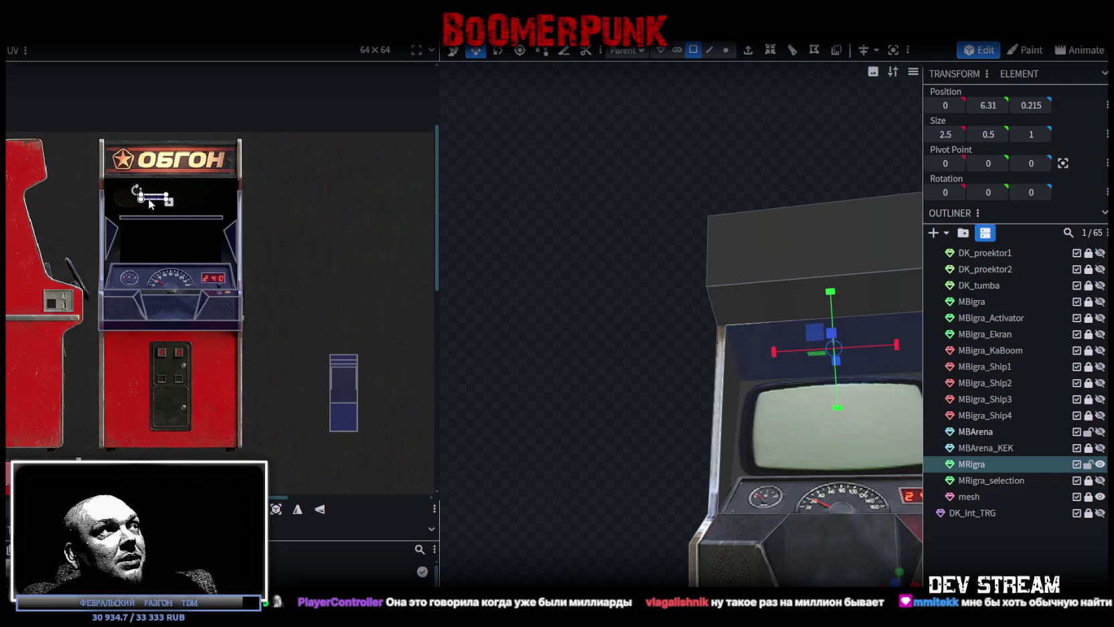
{"action": "scroll", "coordinate": [344, 372], "scroll_direction": "up", "scroll_amount": 5}
{"action": "left_click_drag", "start_coordinate": [220, 256], "coordinate": [137, 202]}
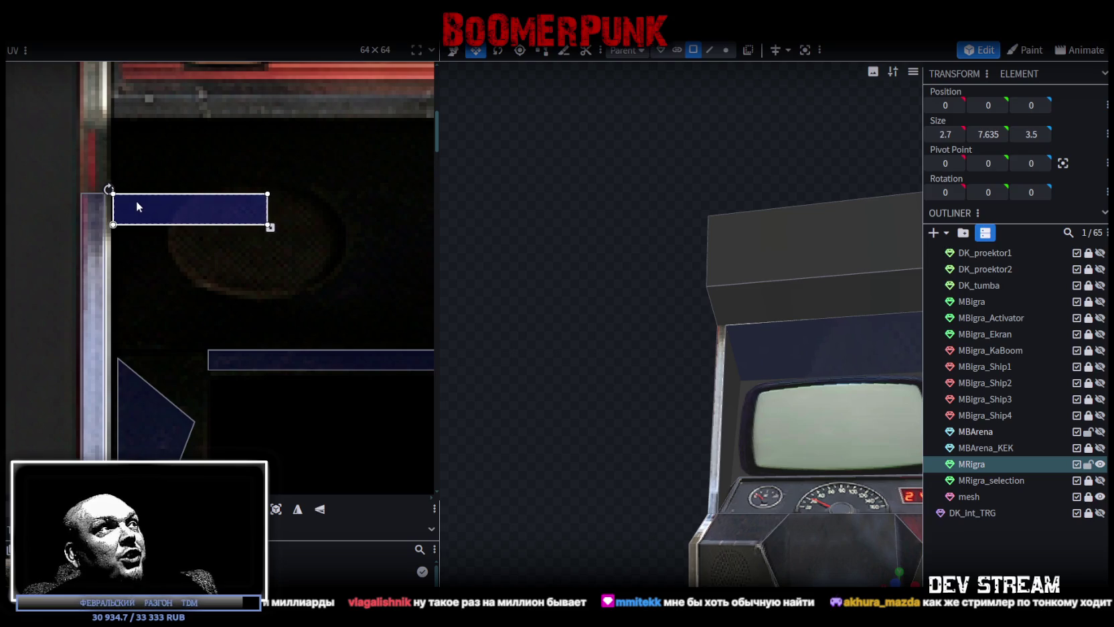
{"action": "left_click_drag", "start_coordinate": [136, 200], "coordinate": [136, 193]}
Resize the panel's UV to span the dark blue band under the sign.
{"action": "scroll", "coordinate": [137, 194], "scroll_direction": "down", "scroll_amount": 3}
{"action": "middle_click_drag", "start_coordinate": [251, 256], "coordinate": [153, 216]}
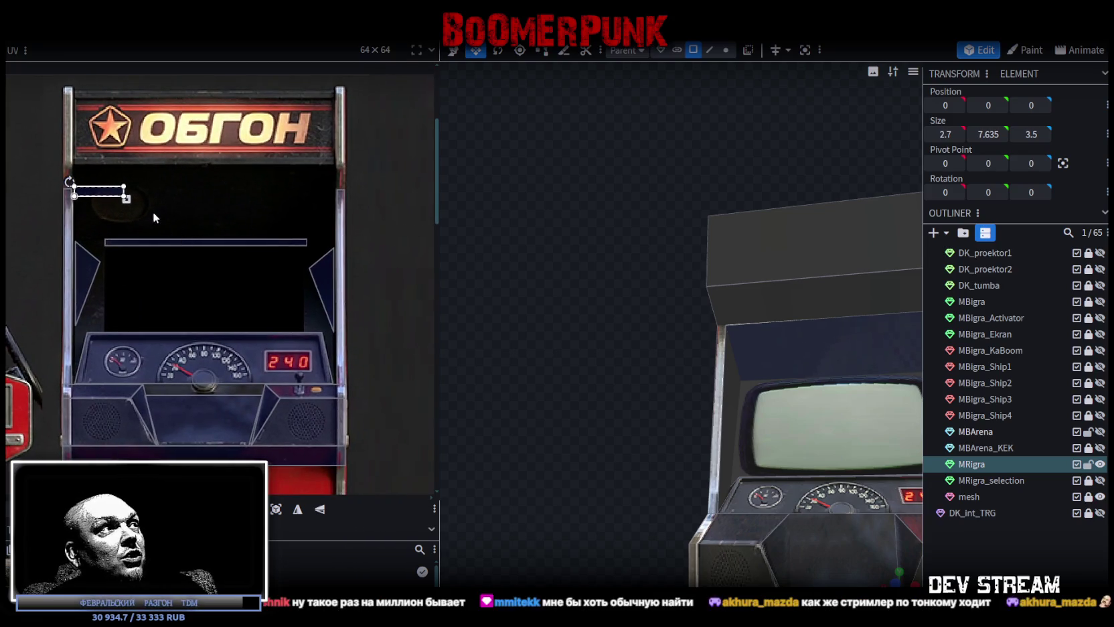
{"action": "left_click_drag", "start_coordinate": [128, 200], "coordinate": [344, 247]}
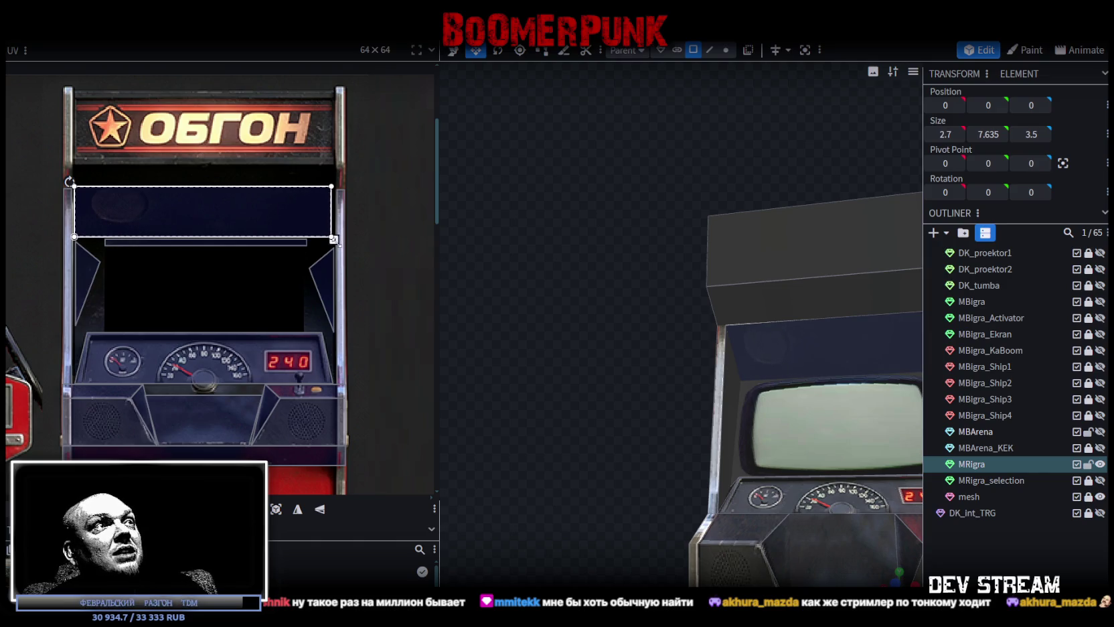
{"action": "scroll", "coordinate": [325, 241], "scroll_direction": "up", "scroll_amount": 2}
{"action": "scroll", "coordinate": [325, 241], "scroll_direction": "up", "scroll_amount": 2}
{"action": "left_click_drag", "start_coordinate": [268, 249], "coordinate": [290, 255]}
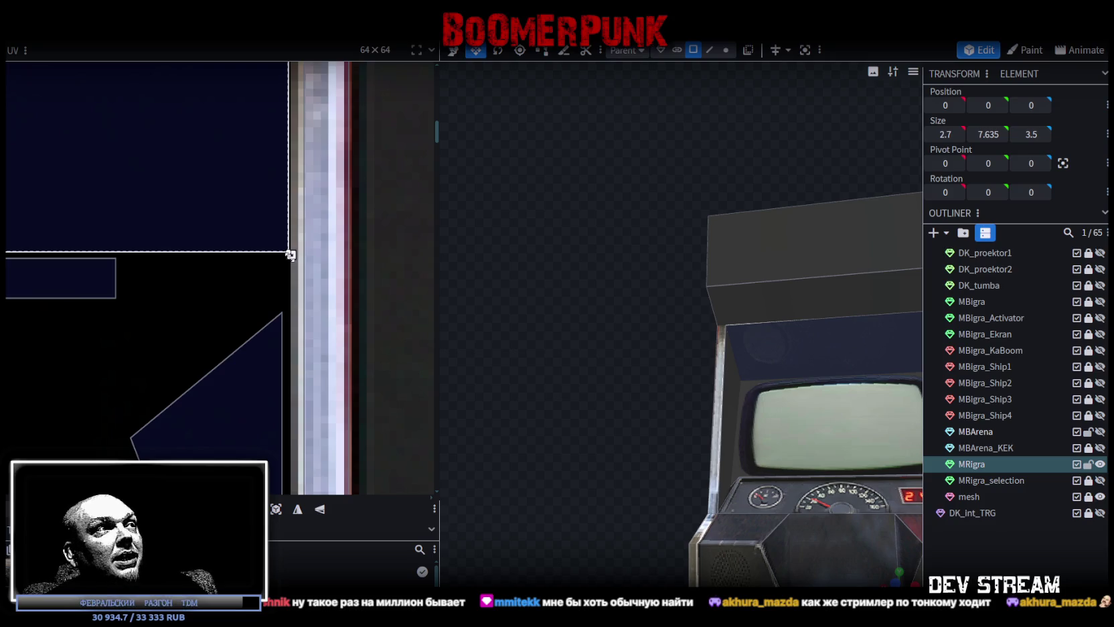
{"action": "left_click_drag", "start_coordinate": [291, 254], "coordinate": [290, 258]}
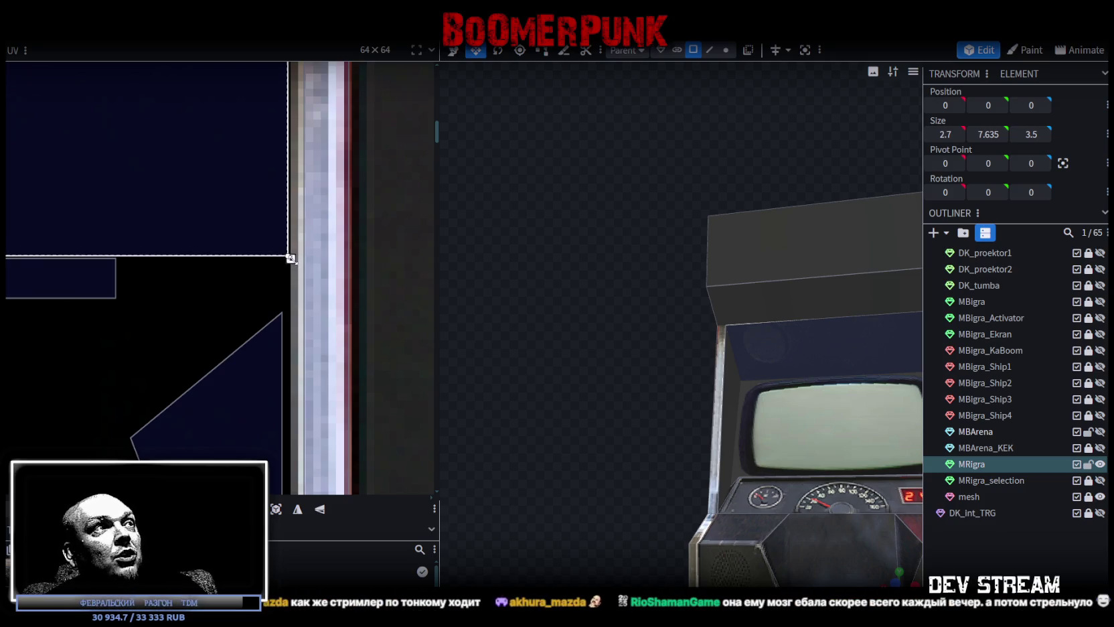
{"action": "scroll", "coordinate": [228, 219], "scroll_direction": "down", "scroll_amount": 3}
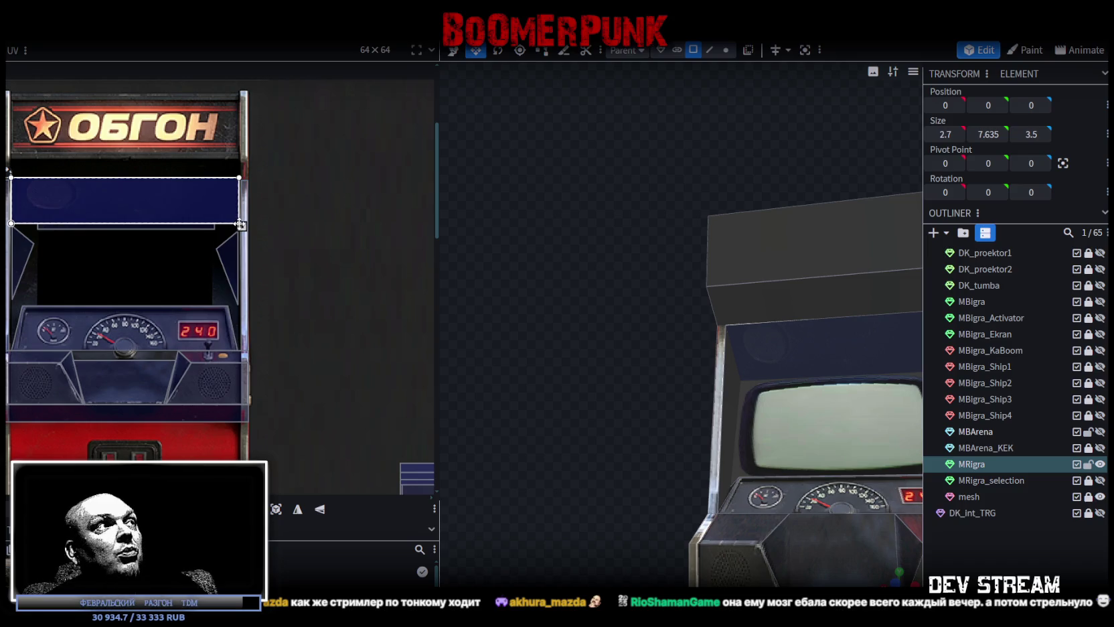
{"action": "scroll", "coordinate": [293, 265], "scroll_direction": "down", "scroll_amount": 4}
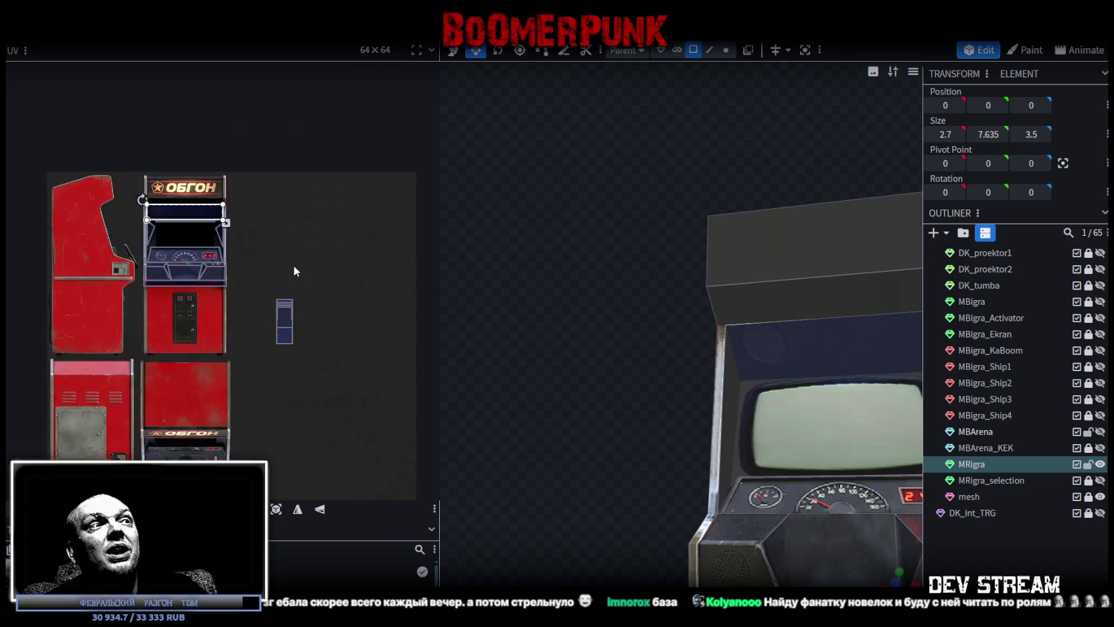
{"action": "left_click", "coordinate": [772, 305]}
{"action": "scroll", "coordinate": [271, 203], "scroll_direction": "up", "scroll_amount": 3}
Move the thin front face's UV to just below the ОБГОН sign.
{"action": "left_click_drag", "start_coordinate": [337, 321], "coordinate": [150, 171]}
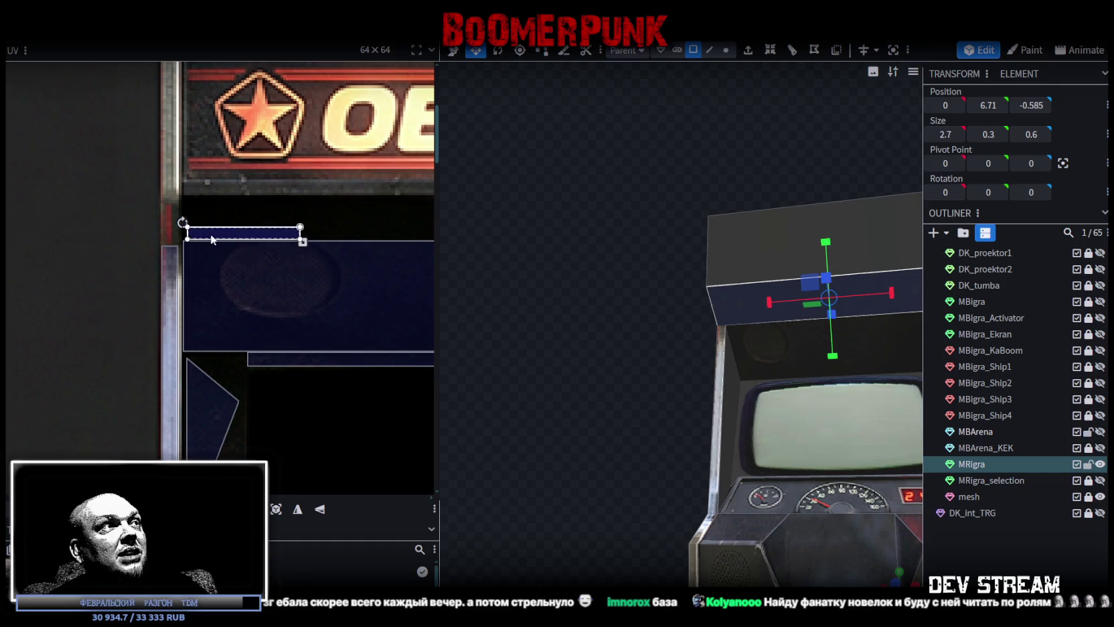
{"action": "left_click_drag", "start_coordinate": [211, 233], "coordinate": [181, 203]}
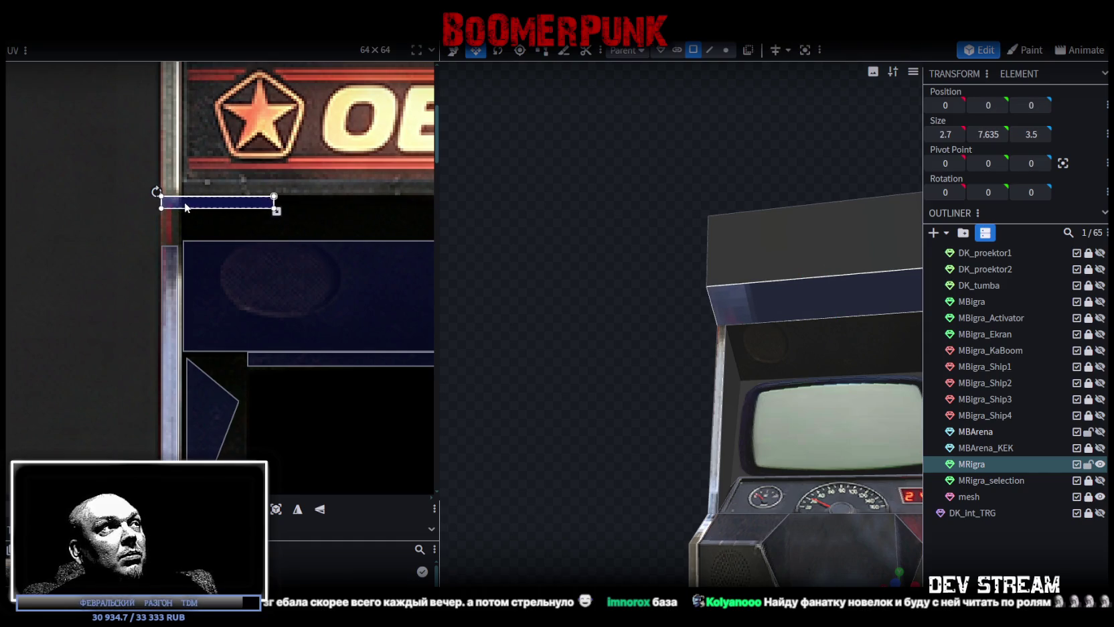
{"action": "scroll", "coordinate": [184, 207], "scroll_direction": "up", "scroll_amount": 3}
{"action": "left_click_drag", "start_coordinate": [196, 227], "coordinate": [199, 222]}
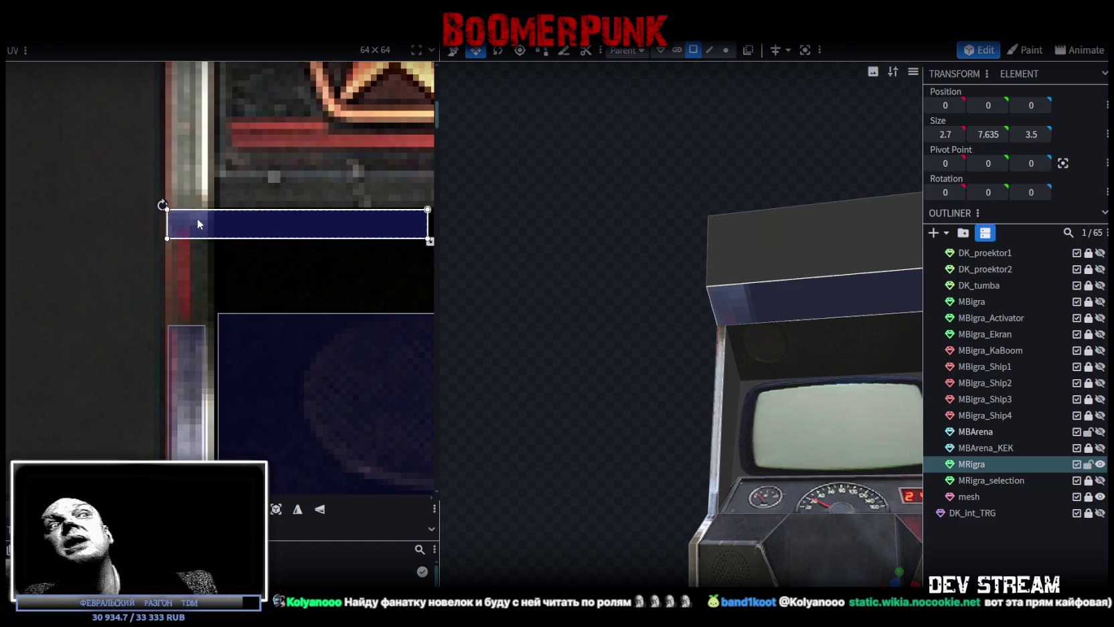
{"action": "scroll", "coordinate": [194, 221], "scroll_direction": "down", "scroll_amount": 5}
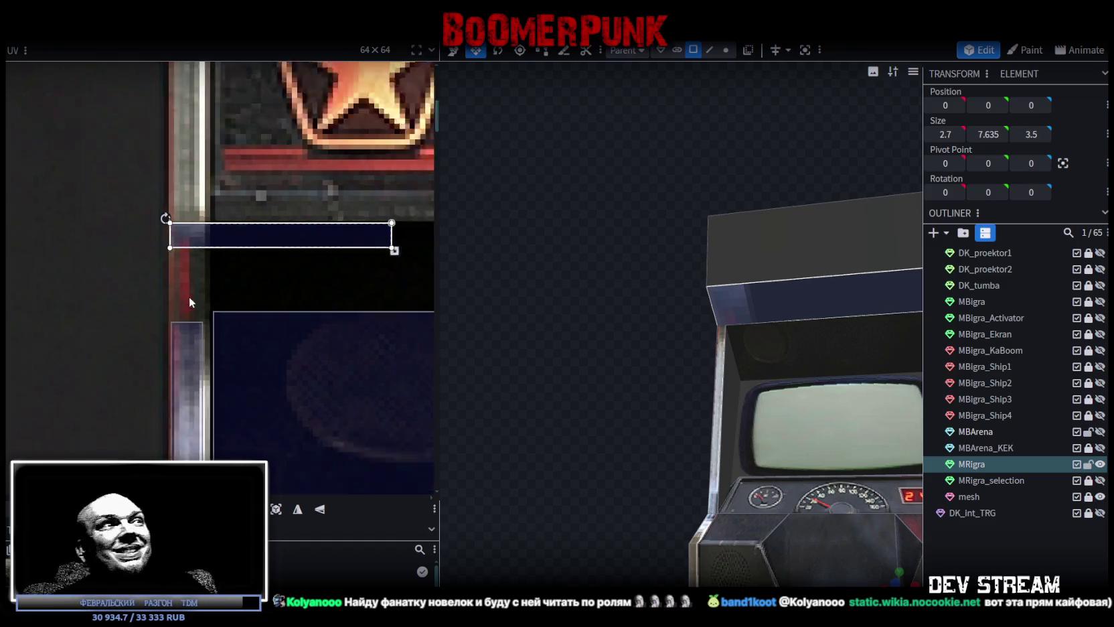
Stretch the front face's UV box across the sign's width and down over the blue strip.
{"action": "middle_click_drag", "start_coordinate": [254, 294], "coordinate": [106, 263]}
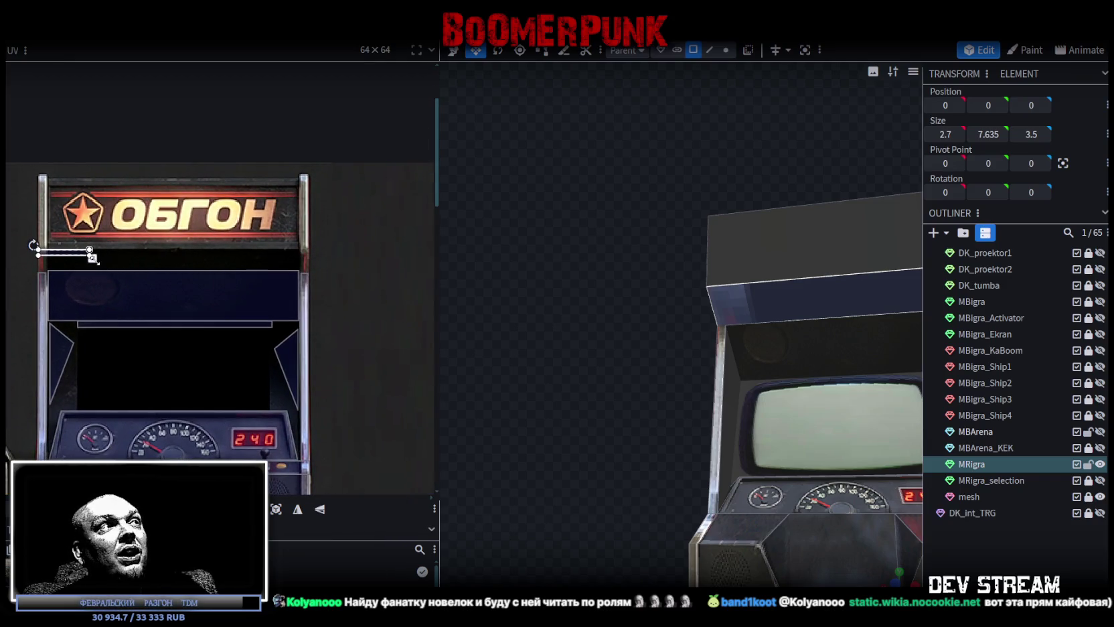
{"action": "left_click_drag", "start_coordinate": [93, 257], "coordinate": [305, 261]}
{"action": "scroll", "coordinate": [305, 259], "scroll_direction": "up", "scroll_amount": 5}
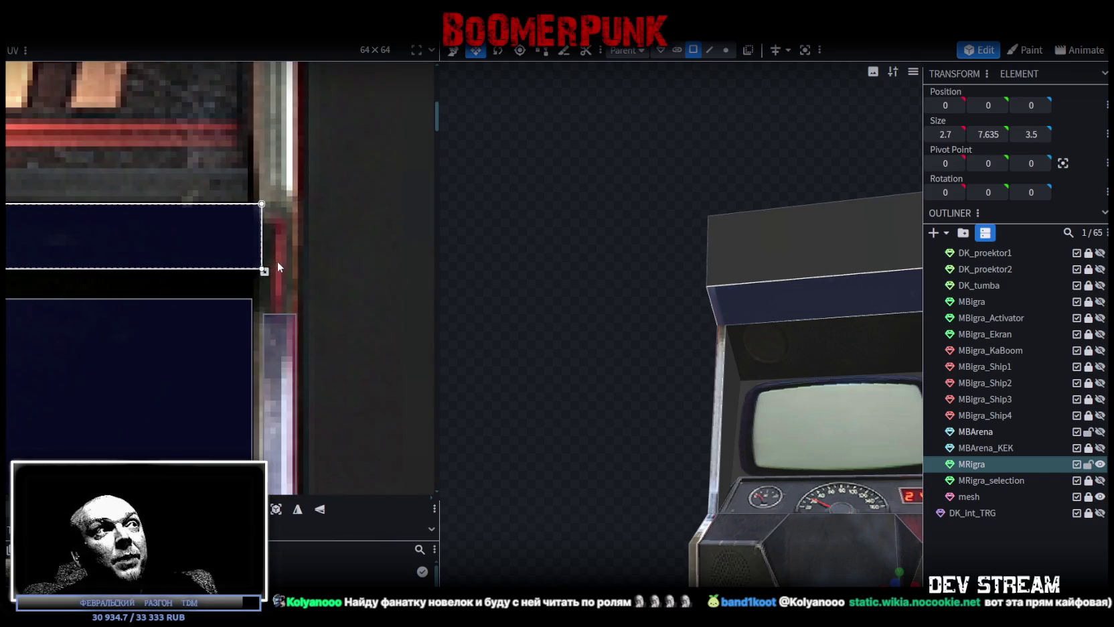
{"action": "left_click_drag", "start_coordinate": [264, 270], "coordinate": [303, 300]}
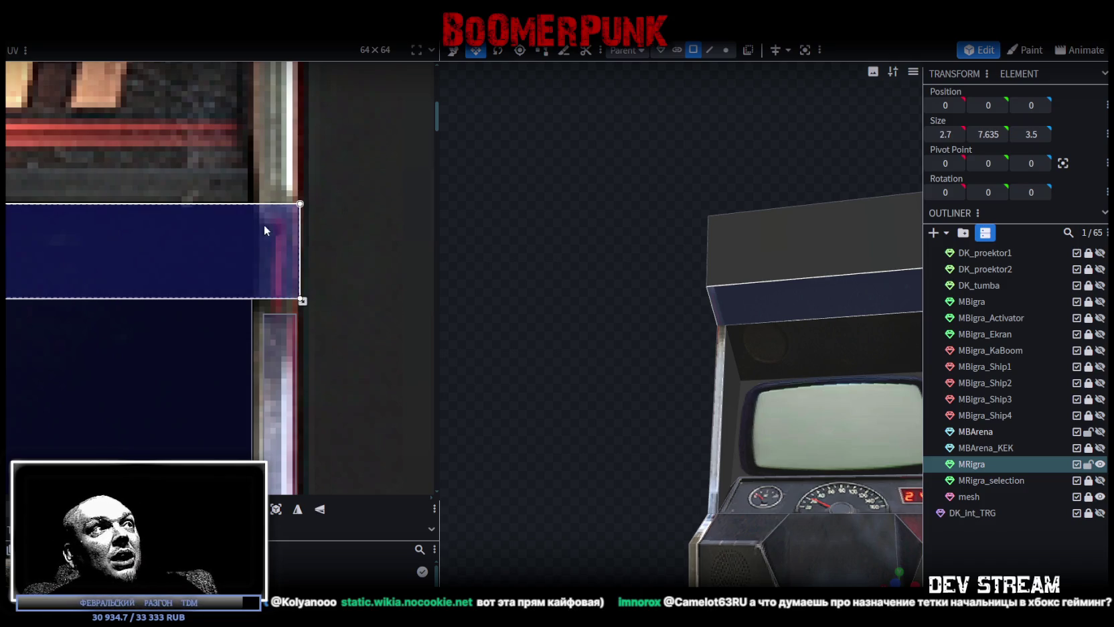
{"action": "left_click_drag", "start_coordinate": [302, 300], "coordinate": [297, 300]}
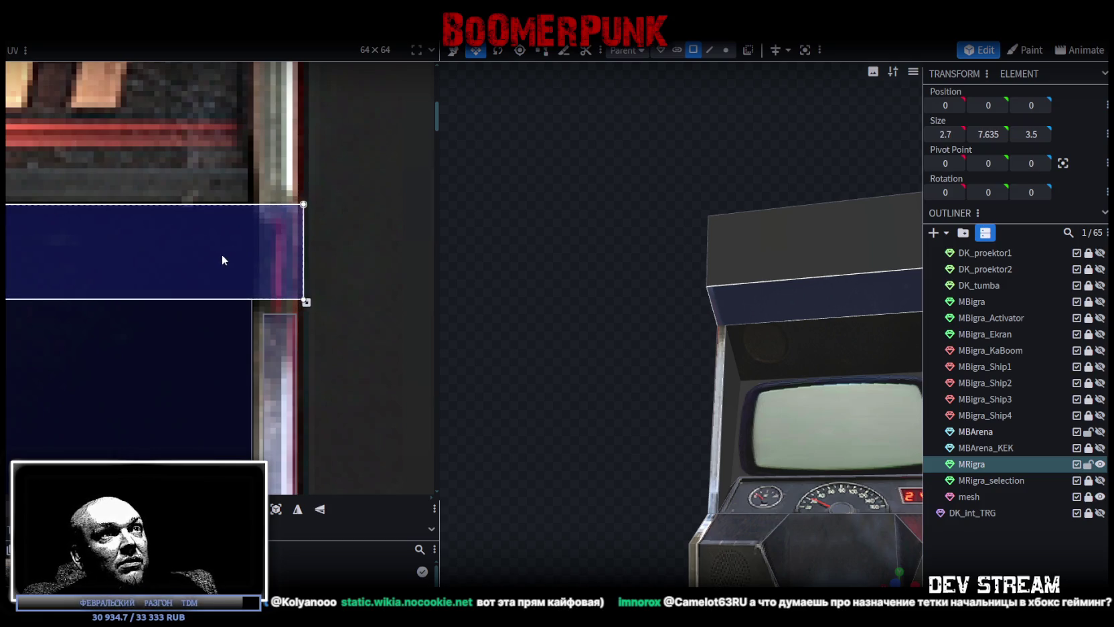
Nudge the UV box into place on the blue strip and switch to front view (numpad 1).
{"action": "scroll", "coordinate": [392, 253], "scroll_direction": "left", "scroll_amount": 2}
{"action": "scroll", "coordinate": [338, 251], "scroll_direction": "left", "scroll_amount": 2}
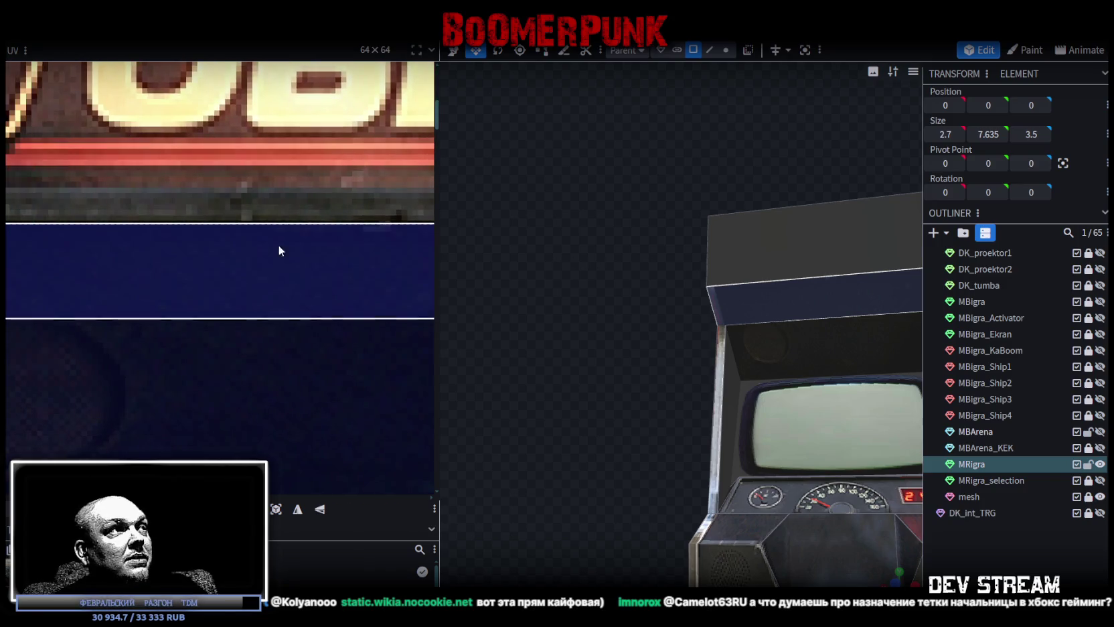
{"action": "scroll", "coordinate": [267, 245], "scroll_direction": "left", "scroll_amount": 2}
{"action": "scroll", "coordinate": [201, 234], "scroll_direction": "up", "scroll_amount": 1}
{"action": "scroll", "coordinate": [163, 233], "scroll_direction": "up", "scroll_amount": 3}
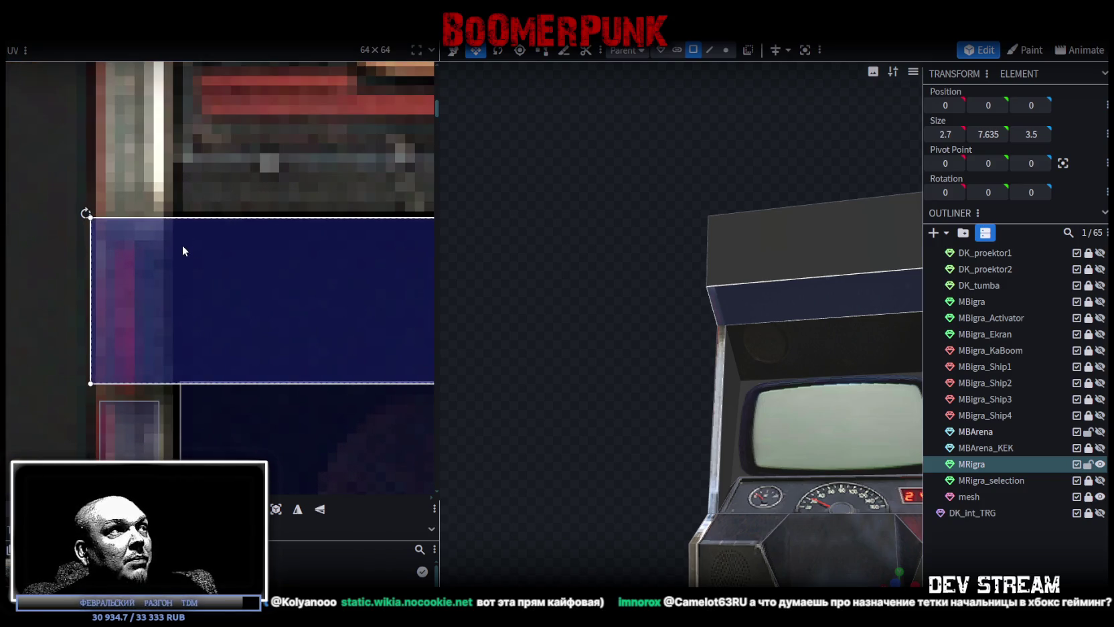
{"action": "left_click_drag", "start_coordinate": [182, 246], "coordinate": [181, 243]}
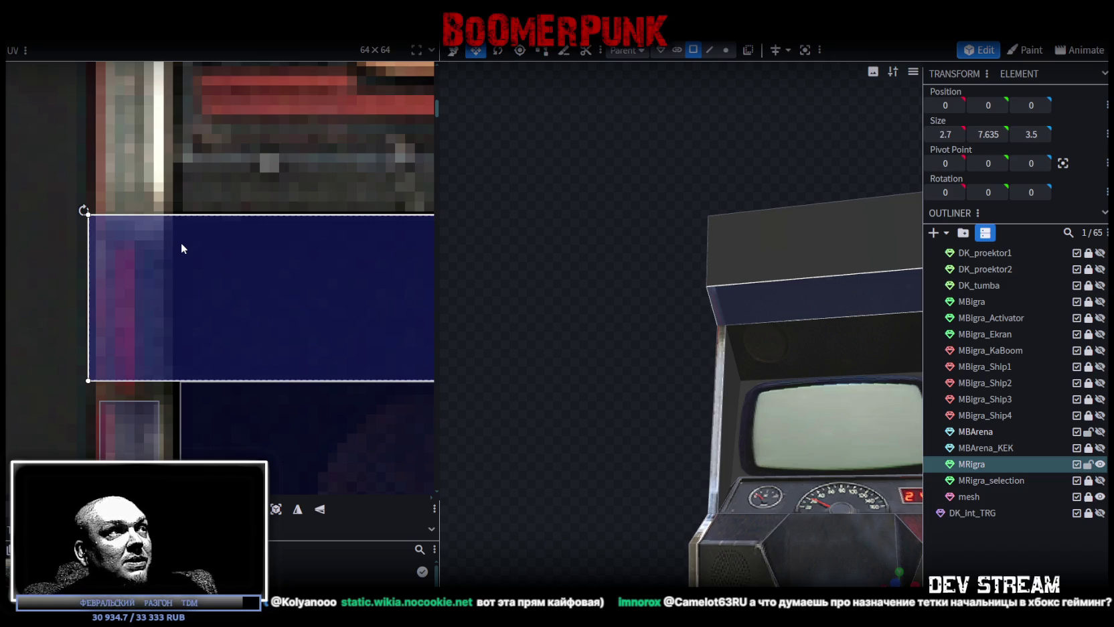
{"action": "scroll", "coordinate": [199, 241], "scroll_direction": "down", "scroll_amount": 2}
{"action": "scroll", "coordinate": [271, 257], "scroll_direction": "down", "scroll_amount": 2}
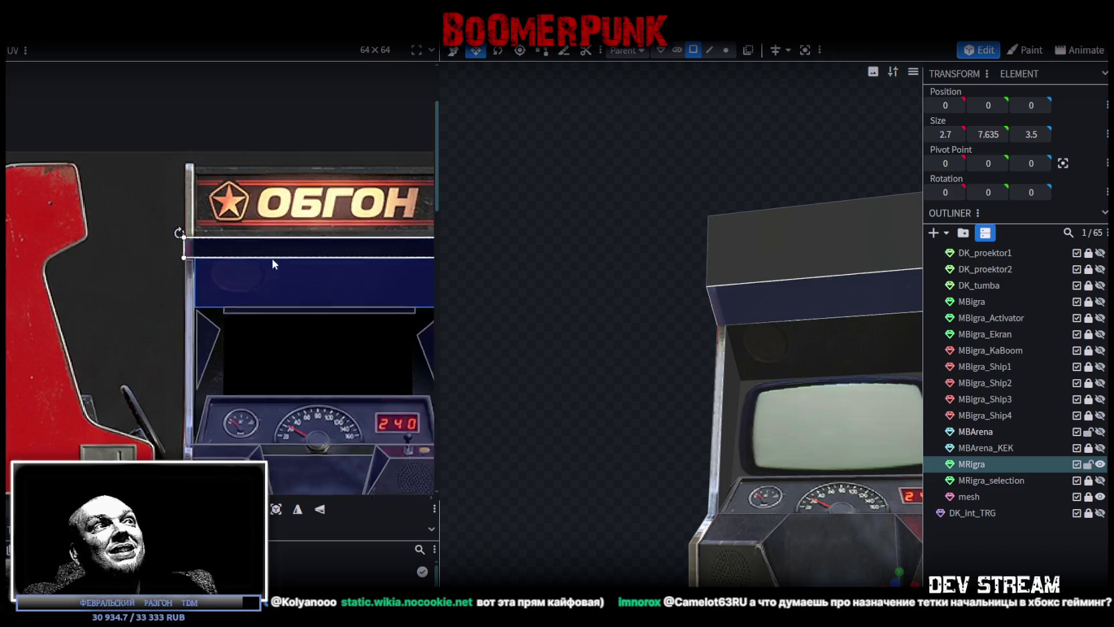
{"action": "scroll", "coordinate": [235, 275], "scroll_direction": "right", "scroll_amount": 3}
{"action": "scroll", "coordinate": [194, 287], "scroll_direction": "up", "scroll_amount": 3}
{"action": "scroll", "coordinate": [187, 298], "scroll_direction": "up", "scroll_amount": 2}
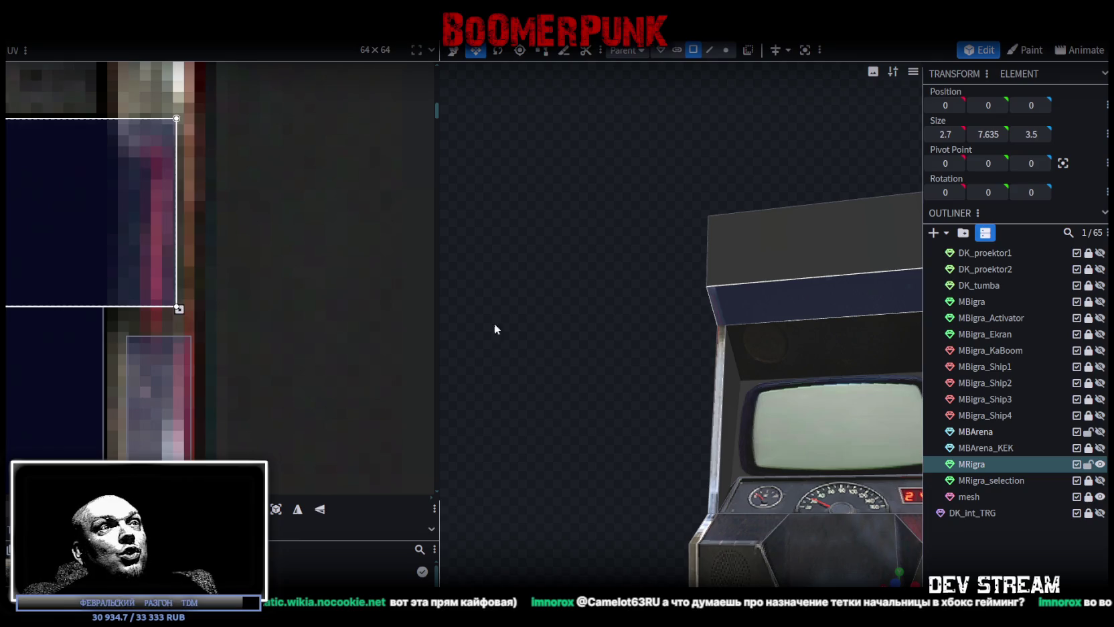
{"action": "key", "text": "KP_1"}
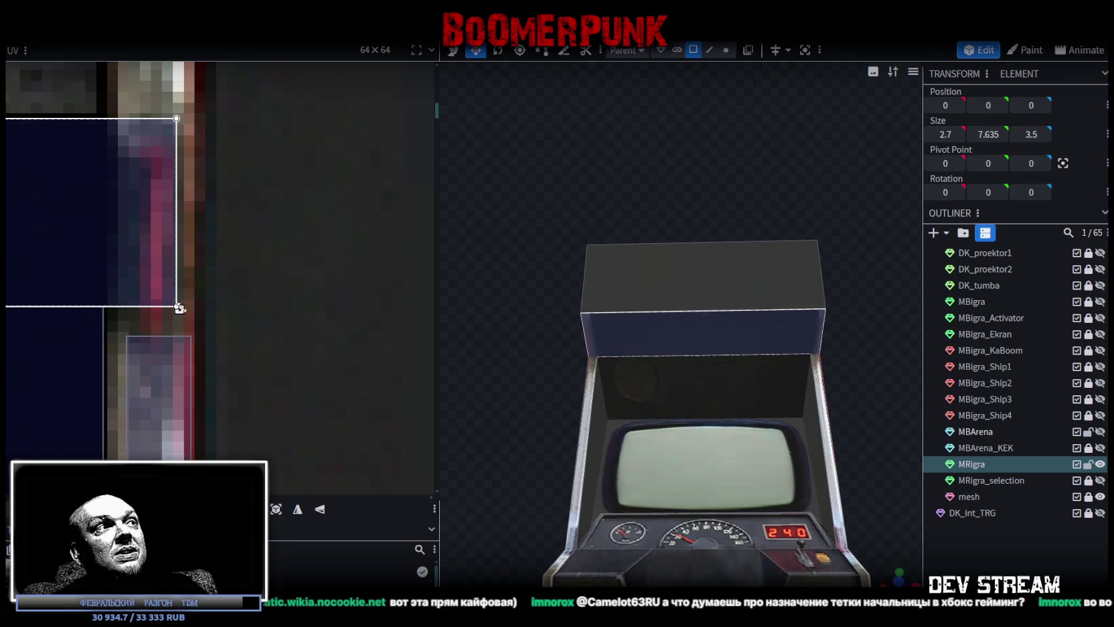
Widen the top box's front-face UV rightward and stretch the blue panel's UV down and right.
{"action": "left_click_drag", "start_coordinate": [181, 310], "coordinate": [201, 309]}
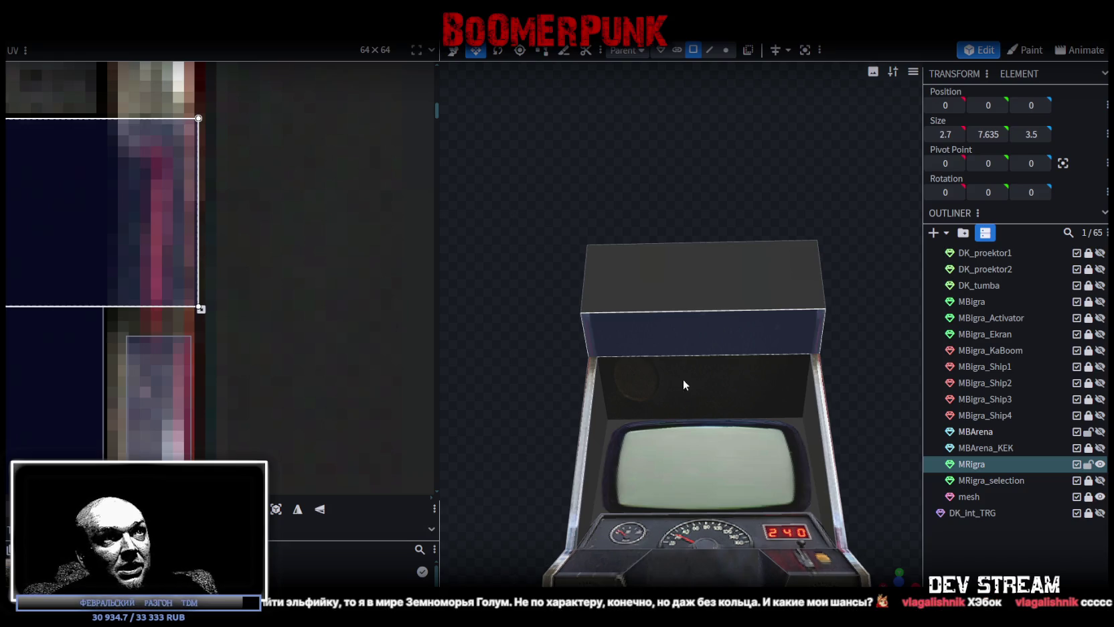
{"action": "left_click", "coordinate": [663, 375]}
{"action": "scroll", "coordinate": [127, 362], "scroll_direction": "down", "scroll_amount": 3}
{"action": "scroll", "coordinate": [144, 378], "scroll_direction": "down", "scroll_amount": 2}
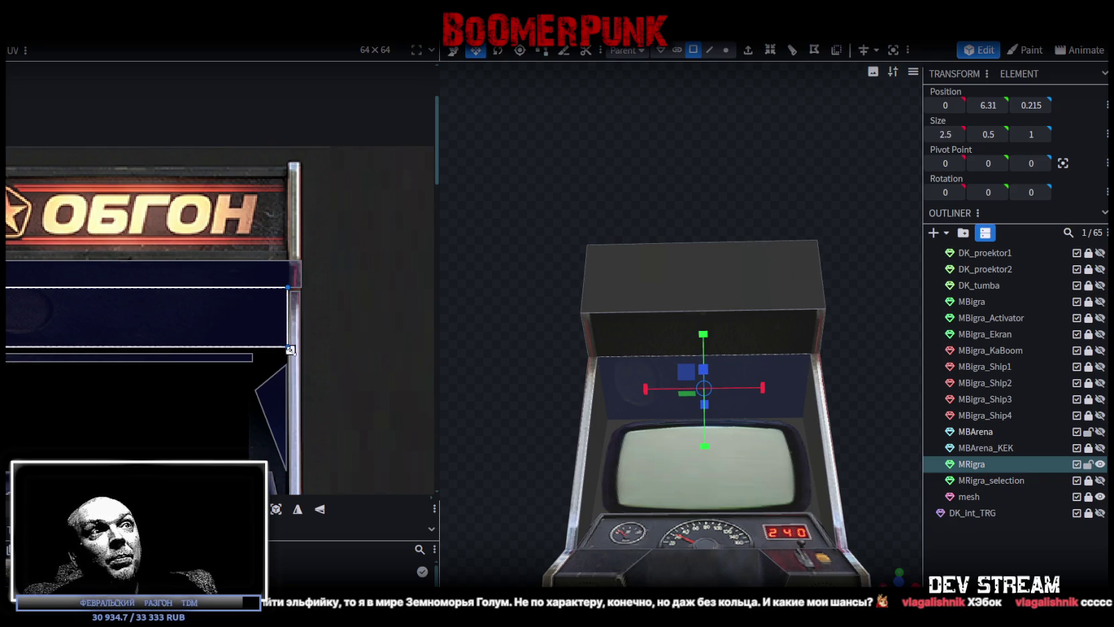
{"action": "scroll", "coordinate": [208, 357], "scroll_direction": "down", "scroll_amount": 2}
{"action": "scroll", "coordinate": [216, 339], "scroll_direction": "up", "scroll_amount": 1}
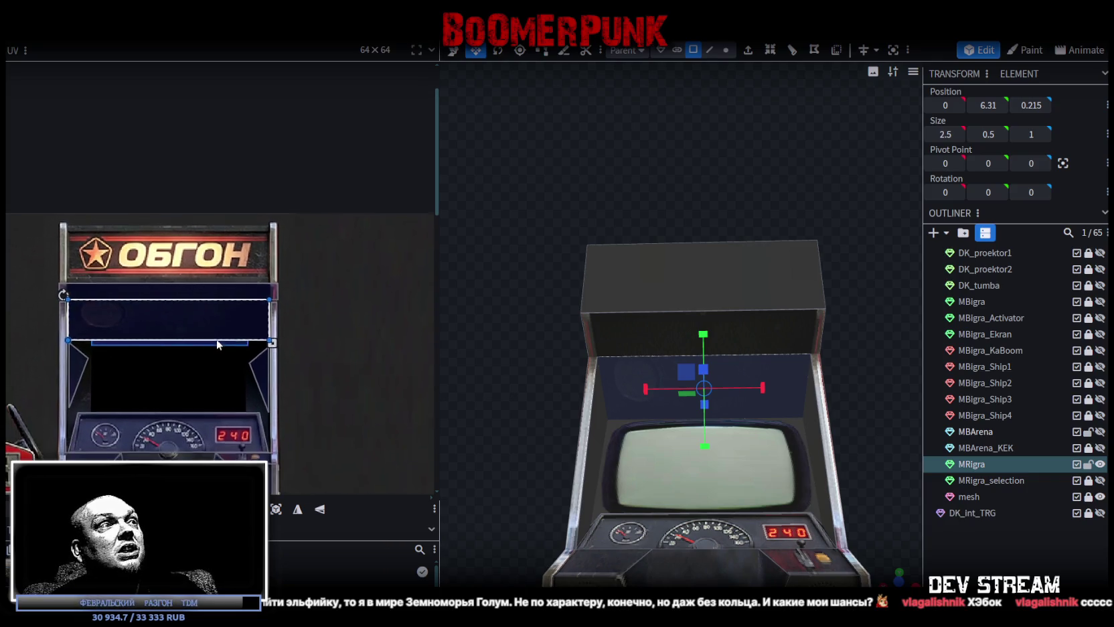
{"action": "scroll", "coordinate": [227, 328], "scroll_direction": "up", "scroll_amount": 2}
{"action": "scroll", "coordinate": [229, 317], "scroll_direction": "up", "scroll_amount": 2}
{"action": "left_click_drag", "start_coordinate": [228, 315], "coordinate": [231, 333]}
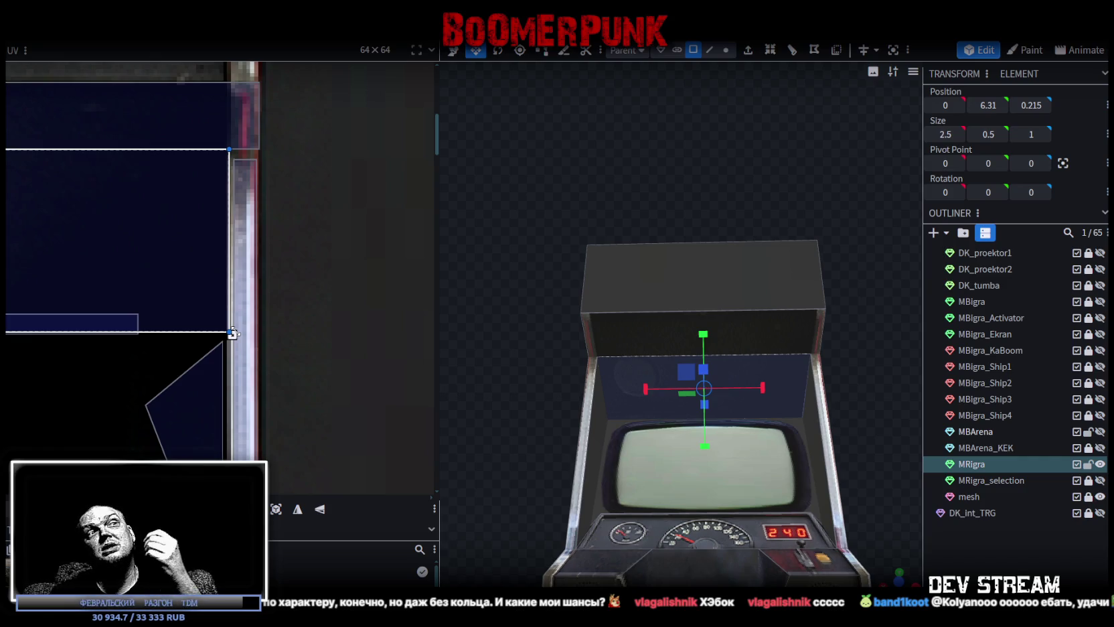
{"action": "left_click", "coordinate": [653, 331]}
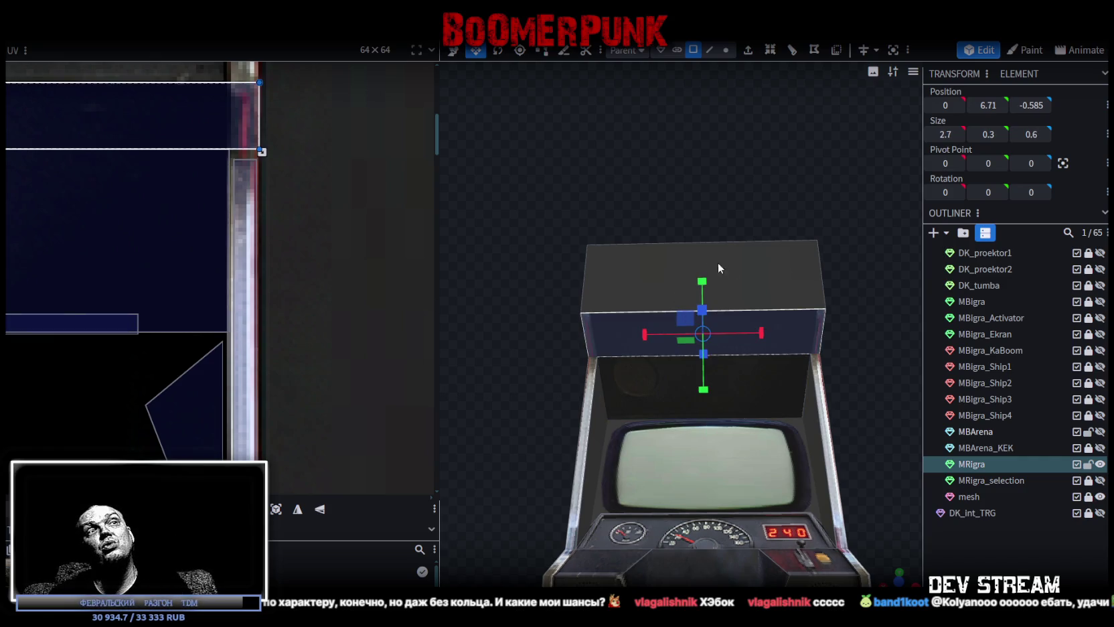
{"action": "left_click", "coordinate": [623, 270]}
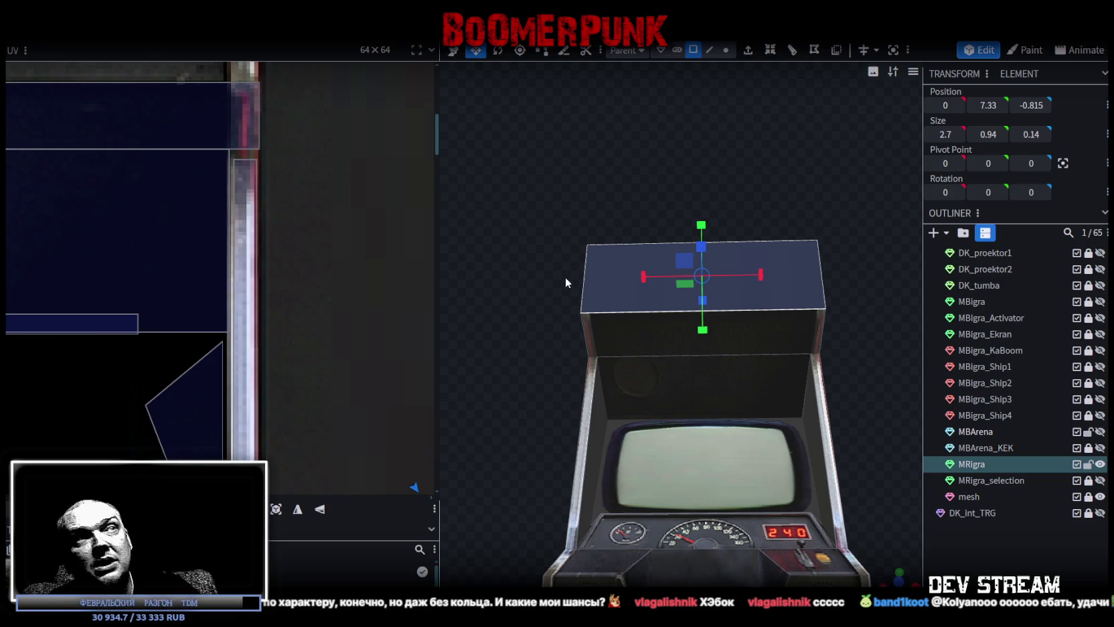
Move the top face's UV box onto the sign's star and top-left corner.
{"action": "scroll", "coordinate": [156, 233], "scroll_direction": "down", "scroll_amount": 3}
{"action": "scroll", "coordinate": [234, 229], "scroll_direction": "down", "scroll_amount": 2}
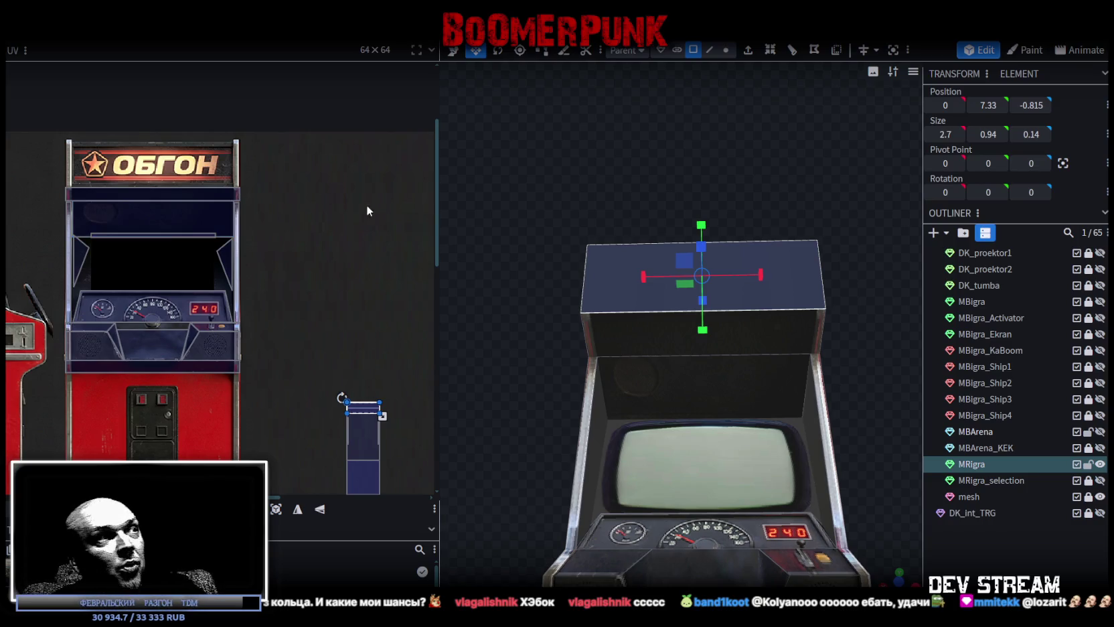
{"action": "mouse_move", "coordinate": [367, 405]}
{"action": "left_mouse_down"}
{"action": "mouse_move", "coordinate": [215, 209]}
{"action": "mouse_move", "coordinate": [111, 172]}
{"action": "left_mouse_up"}
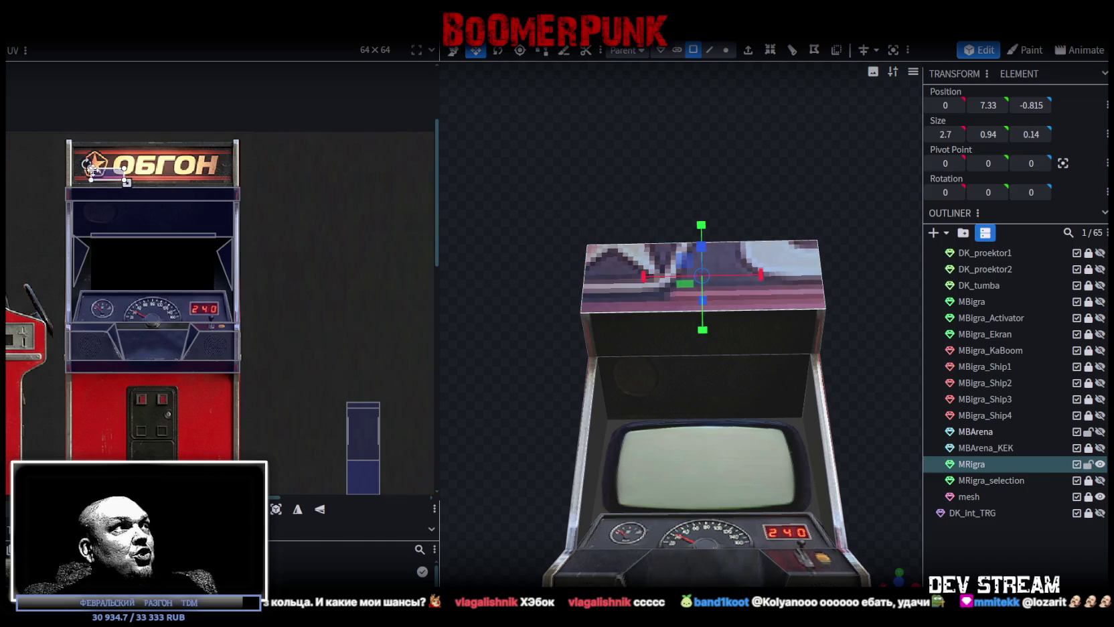
{"action": "scroll", "coordinate": [111, 172], "scroll_direction": "up", "scroll_amount": 3}
{"action": "scroll", "coordinate": [172, 287], "scroll_direction": "up", "scroll_amount": 2}
{"action": "left_click_drag", "start_coordinate": [173, 287], "coordinate": [73, 169]}
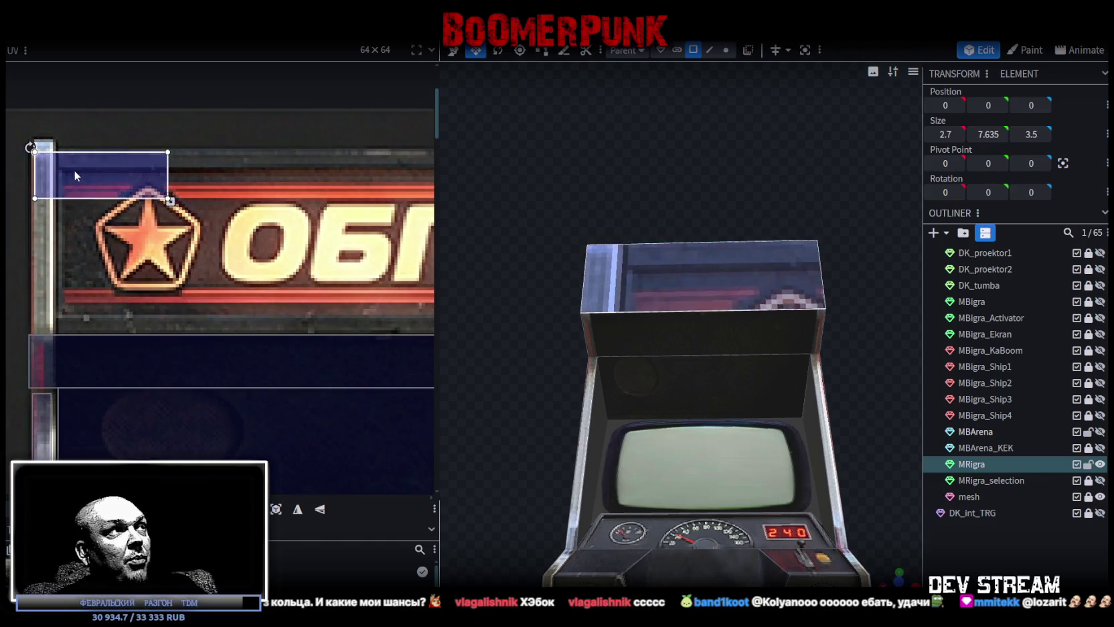
Stretch the top face's UV box over the whole ОБГОН marquee.
{"action": "scroll", "coordinate": [71, 168], "scroll_direction": "up", "scroll_amount": 1}
{"action": "scroll", "coordinate": [67, 167], "scroll_direction": "up", "scroll_amount": 2}
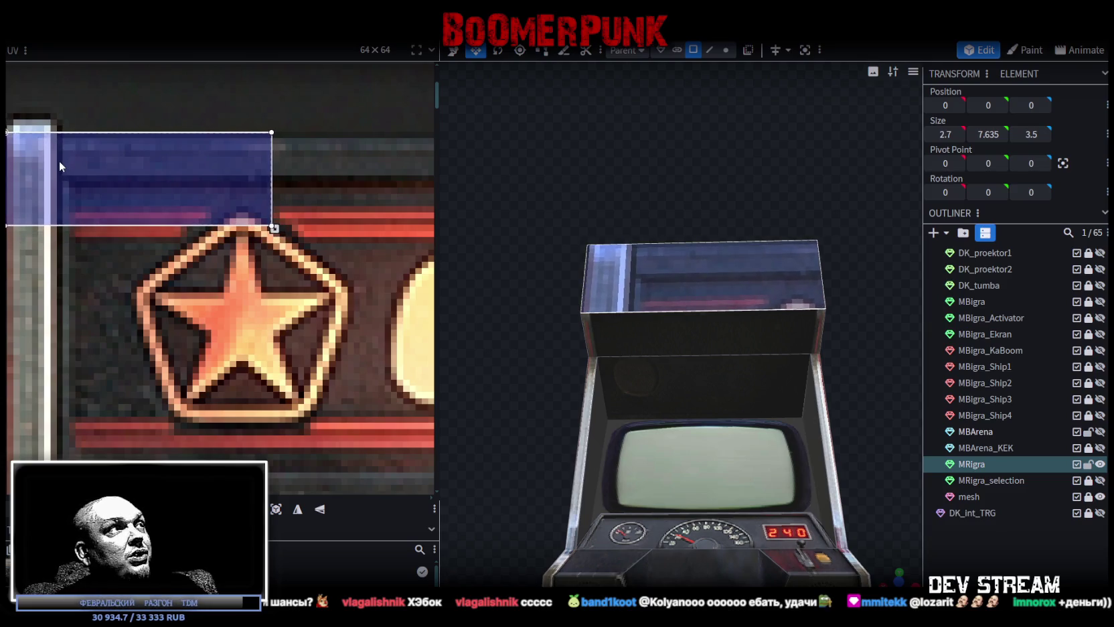
{"action": "scroll", "coordinate": [59, 165], "scroll_direction": "down", "scroll_amount": 2}
{"action": "scroll", "coordinate": [41, 162], "scroll_direction": "up", "scroll_amount": 1}
{"action": "scroll", "coordinate": [83, 176], "scroll_direction": "up", "scroll_amount": 1}
{"action": "scroll", "coordinate": [93, 180], "scroll_direction": "up", "scroll_amount": 1}
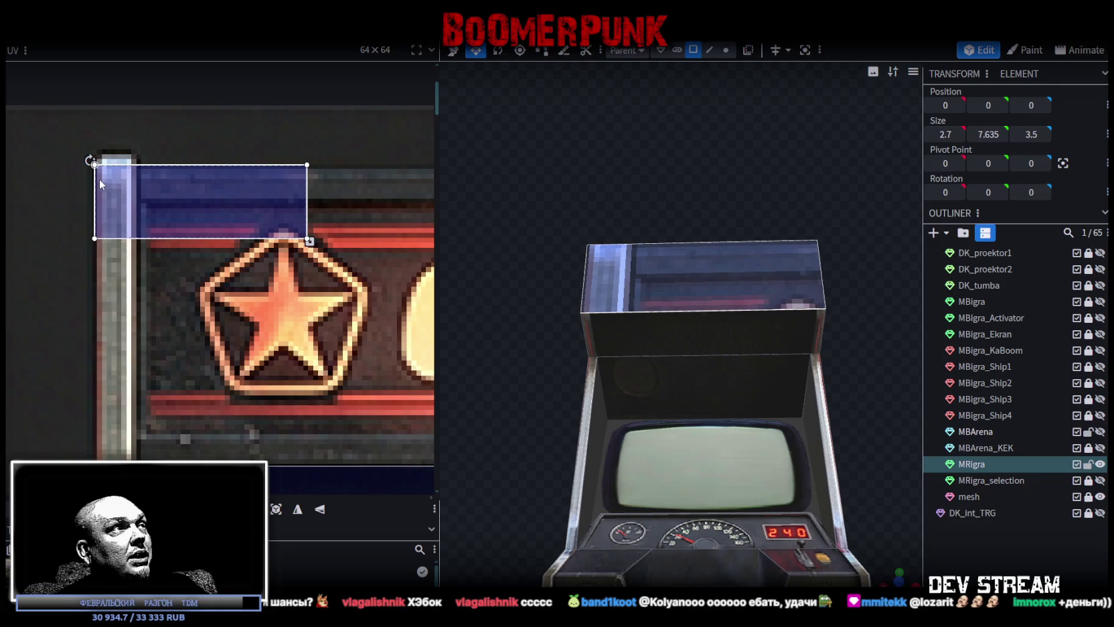
{"action": "scroll", "coordinate": [113, 188], "scroll_direction": "up", "scroll_amount": 1}
{"action": "scroll", "coordinate": [139, 197], "scroll_direction": "up", "scroll_amount": 1}
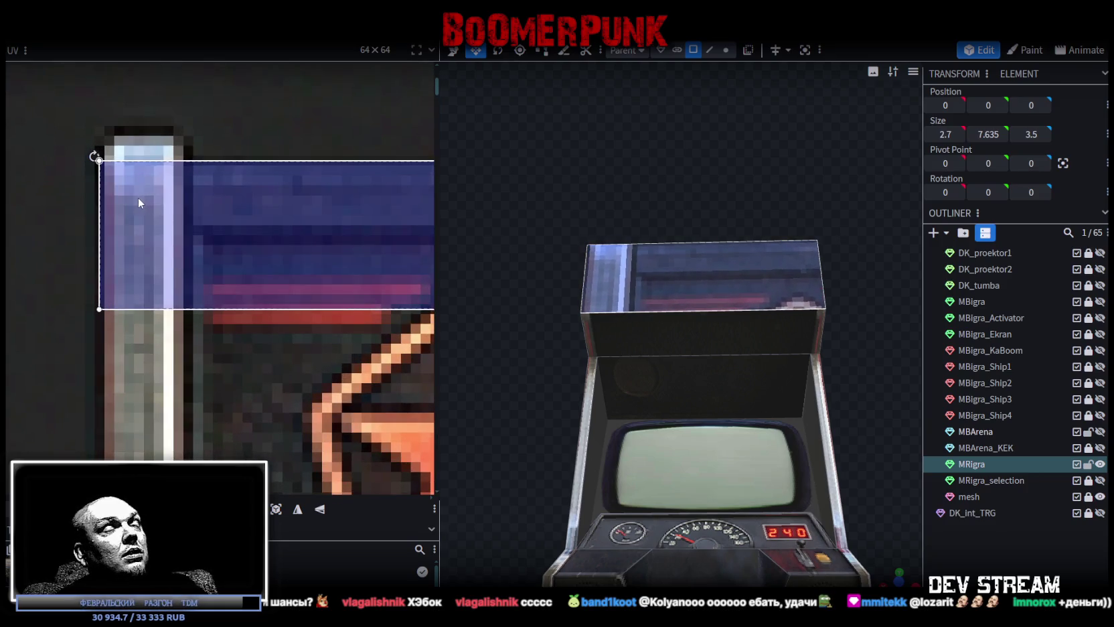
{"action": "scroll", "coordinate": [137, 197], "scroll_direction": "down", "scroll_amount": 2}
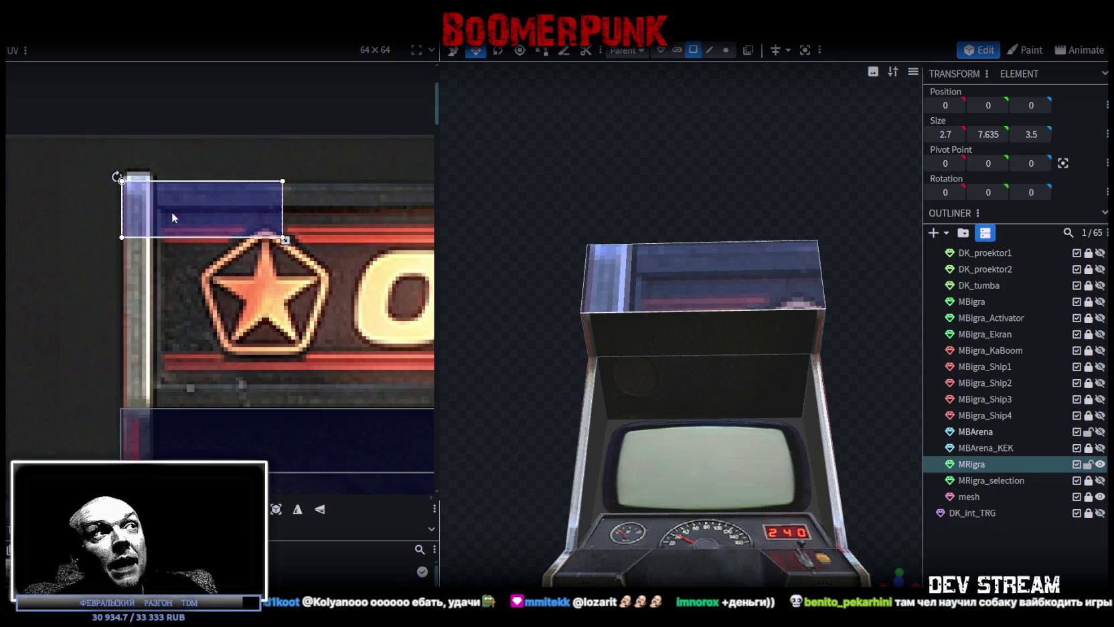
{"action": "scroll", "coordinate": [171, 216], "scroll_direction": "down", "scroll_amount": 1}
{"action": "scroll", "coordinate": [180, 231], "scroll_direction": "down", "scroll_amount": 1}
{"action": "scroll", "coordinate": [188, 241], "scroll_direction": "down", "scroll_amount": 1}
{"action": "scroll", "coordinate": [190, 246], "scroll_direction": "down", "scroll_amount": 1}
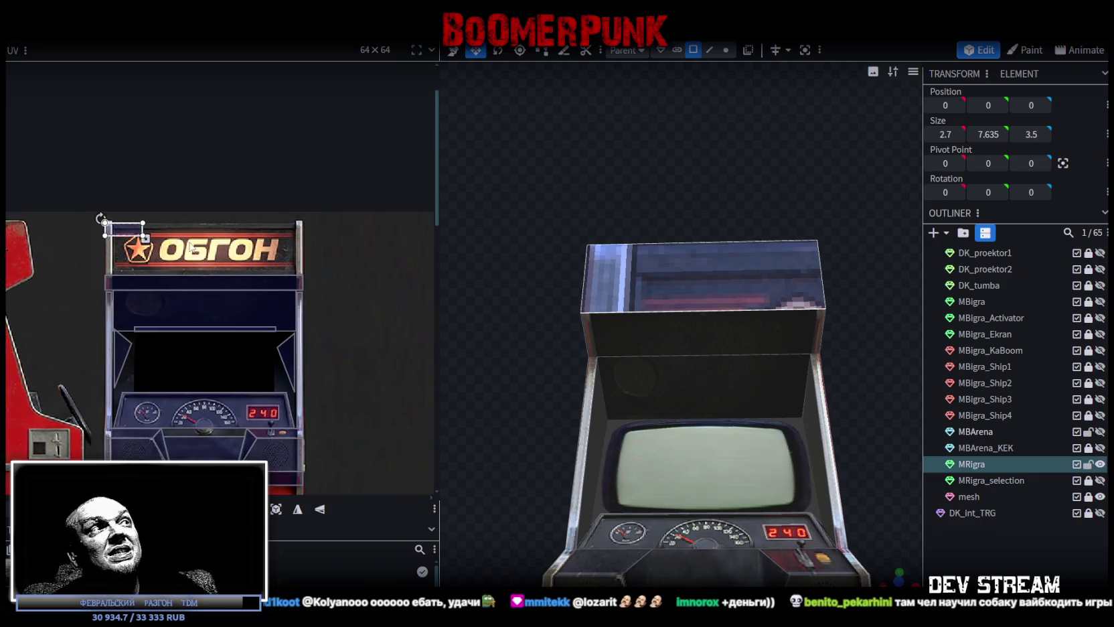
{"action": "left_click_drag", "start_coordinate": [144, 237], "coordinate": [287, 287]}
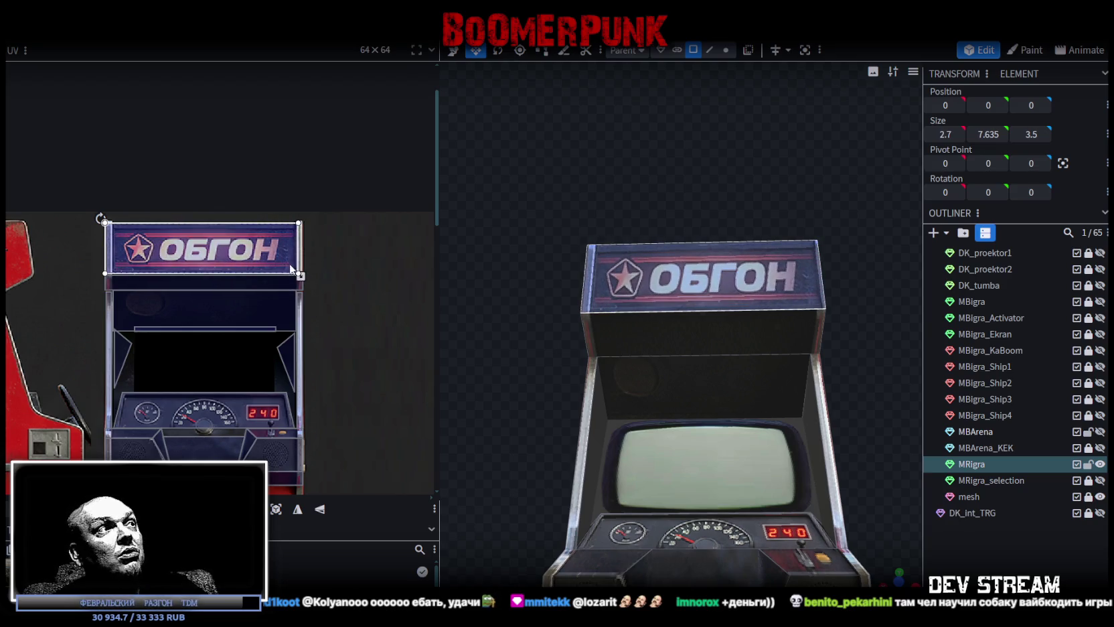
Fine-tune the marquee mapping's corner and check the sign from the cabinet's side.
{"action": "scroll", "coordinate": [286, 288], "scroll_direction": "up", "scroll_amount": 2}
{"action": "scroll", "coordinate": [287, 301], "scroll_direction": "up", "scroll_amount": 1}
{"action": "left_click_drag", "start_coordinate": [286, 311], "coordinate": [289, 312]}
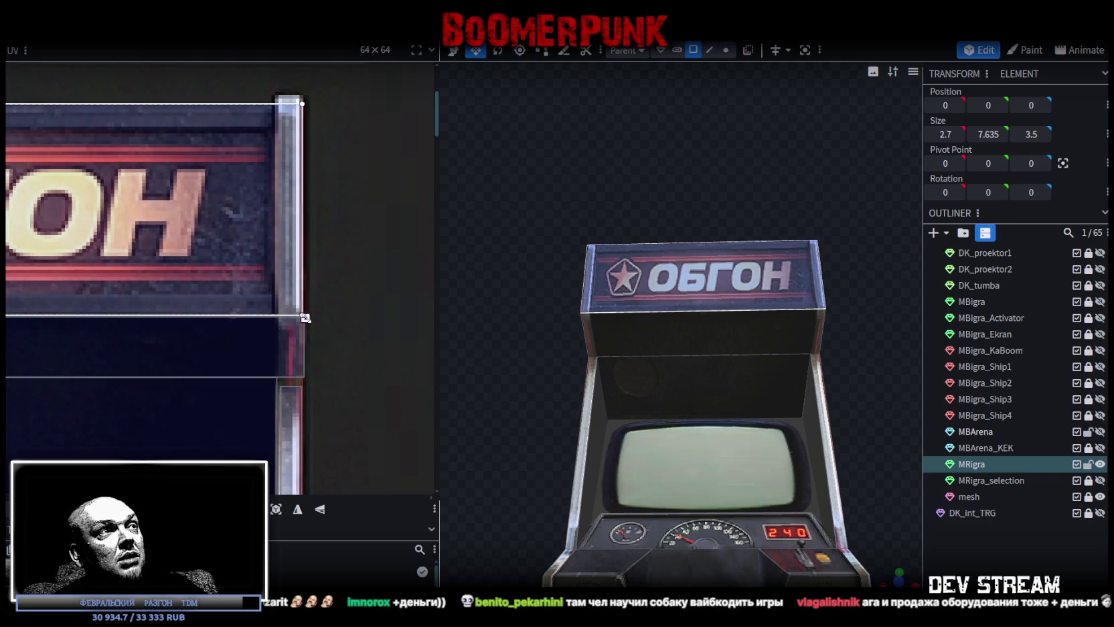
{"action": "scroll", "coordinate": [288, 313], "scroll_direction": "up", "scroll_amount": 1}
{"action": "left_click_drag", "start_coordinate": [281, 304], "coordinate": [282, 308]}
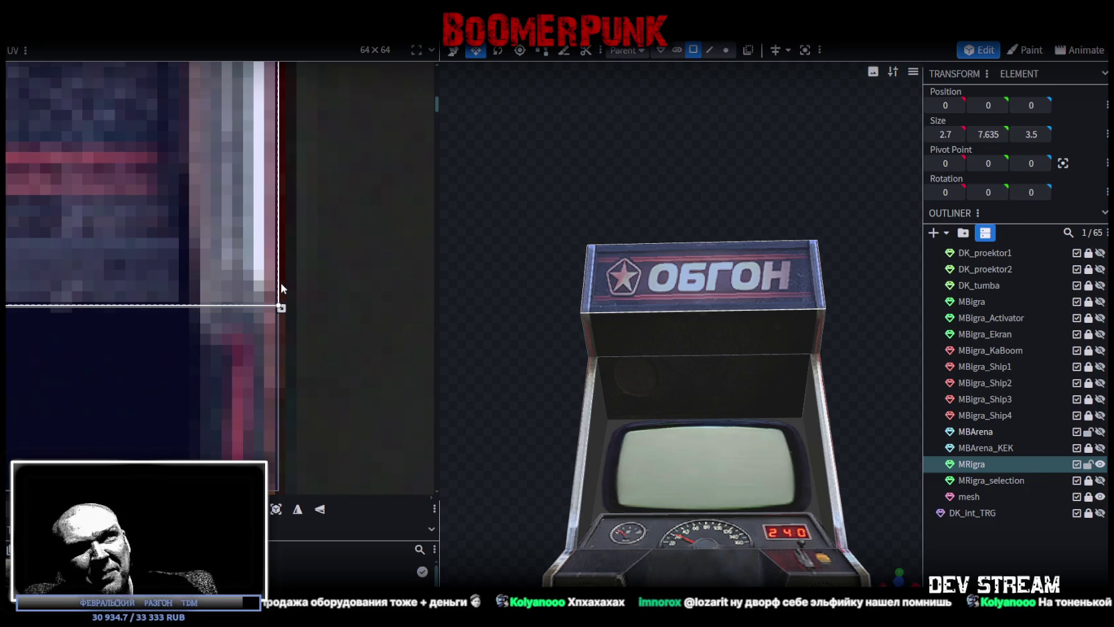
{"action": "scroll", "coordinate": [163, 245], "scroll_direction": "down", "scroll_amount": 3}
{"action": "scroll", "coordinate": [164, 246], "scroll_direction": "down", "scroll_amount": 2}
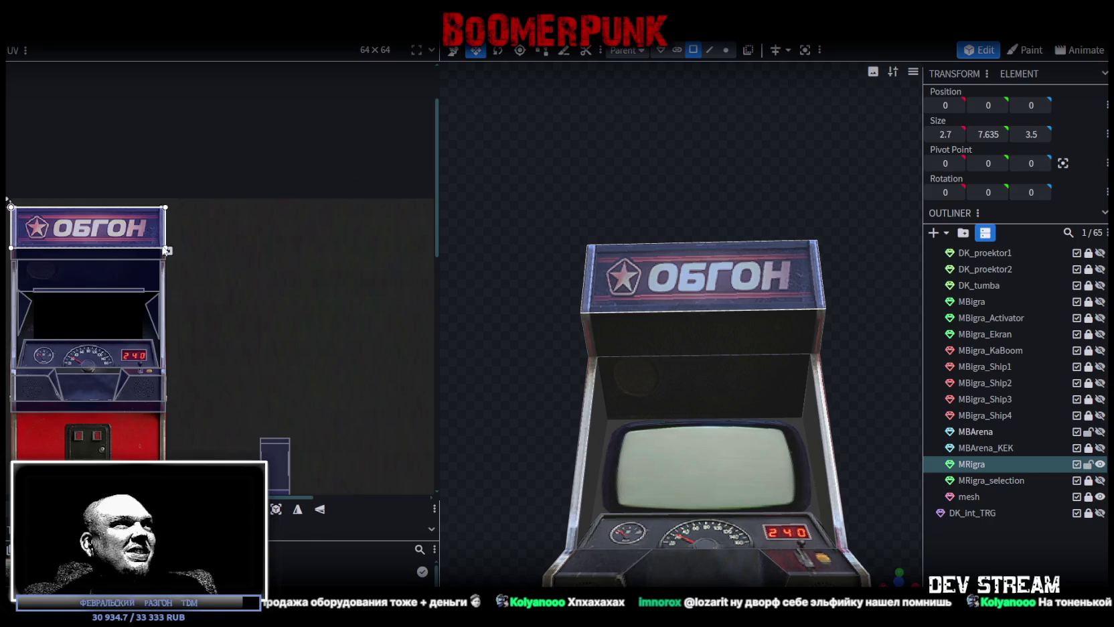
{"action": "left_click_drag", "start_coordinate": [704, 224], "coordinate": [715, 292]}
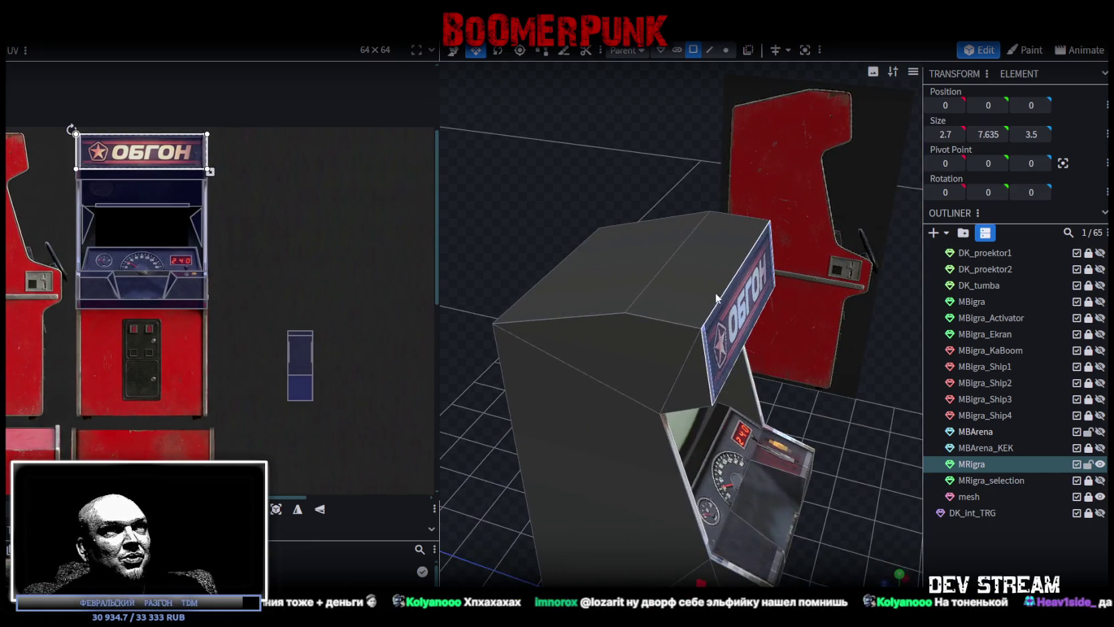
Select the cabinet's top faces and view the cabinet straight from above.
{"action": "left_click", "coordinate": [699, 288]}
{"action": "scroll", "coordinate": [178, 334], "scroll_direction": "down", "scroll_amount": 2}
{"action": "scroll", "coordinate": [209, 336], "scroll_direction": "up", "scroll_amount": 2}
{"action": "scroll", "coordinate": [214, 330], "scroll_direction": "up", "scroll_amount": 2}
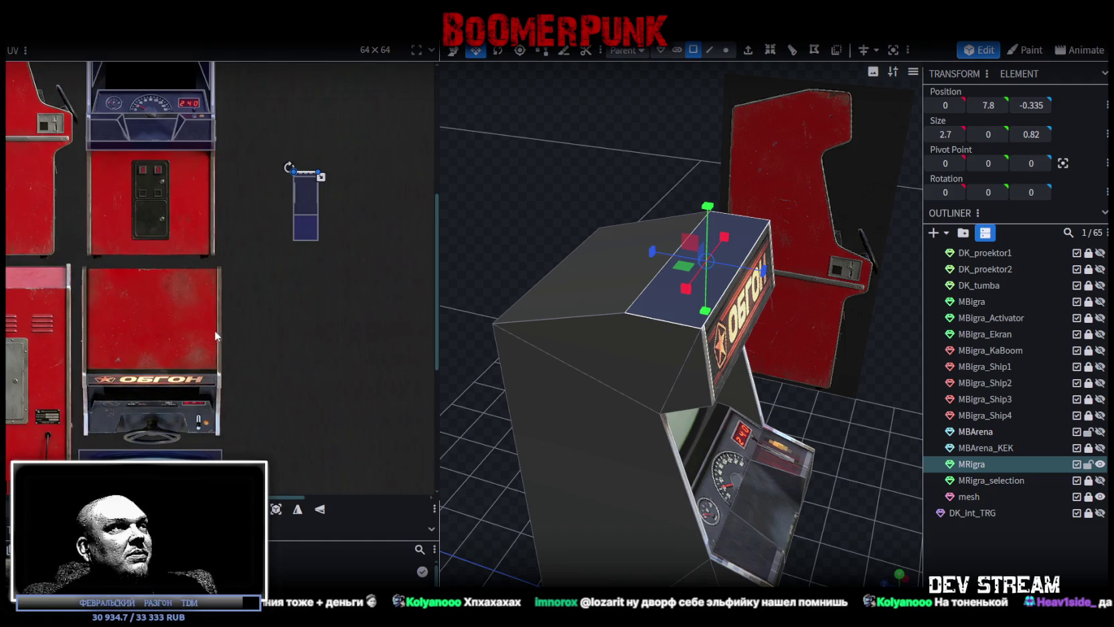
{"action": "left_click", "coordinate": [568, 298], "text": "shift"}
{"action": "mouse_move", "coordinate": [455, 243]}
{"action": "left_mouse_down"}
{"action": "mouse_move", "coordinate": [488, 235]}
{"action": "mouse_move", "coordinate": [431, 293]}
{"action": "mouse_move", "coordinate": [603, 200]}
{"action": "mouse_move", "coordinate": [647, 146]}
{"action": "mouse_move", "coordinate": [547, 248]}
{"action": "mouse_move", "coordinate": [382, 317]}
{"action": "mouse_move", "coordinate": [404, 361]}
{"action": "left_mouse_up"}
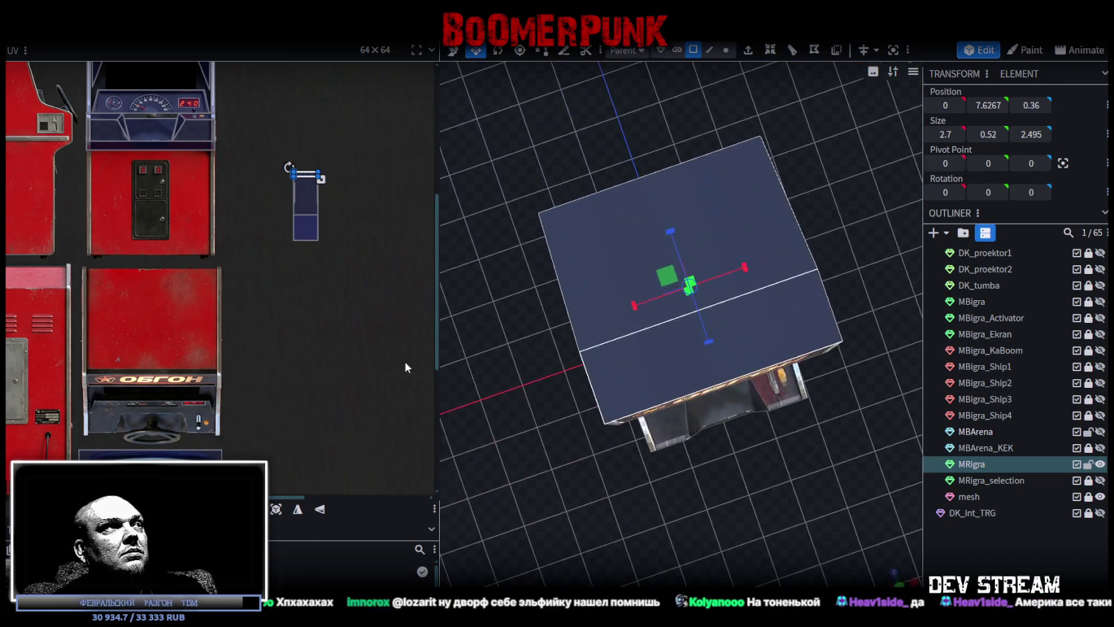
{"action": "scroll", "coordinate": [215, 300], "scroll_direction": "down", "scroll_amount": 3}
{"action": "mouse_move", "coordinate": [703, 469]}
{"action": "left_mouse_down"}
{"action": "mouse_move", "coordinate": [728, 334]}
{"action": "mouse_move", "coordinate": [740, 364]}
{"action": "mouse_move", "coordinate": [673, 331]}
{"action": "mouse_move", "coordinate": [562, 349]}
{"action": "mouse_move", "coordinate": [701, 443]}
{"action": "mouse_move", "coordinate": [720, 478]}
{"action": "left_mouse_up"}
{"action": "left_click", "coordinate": [899, 576]}
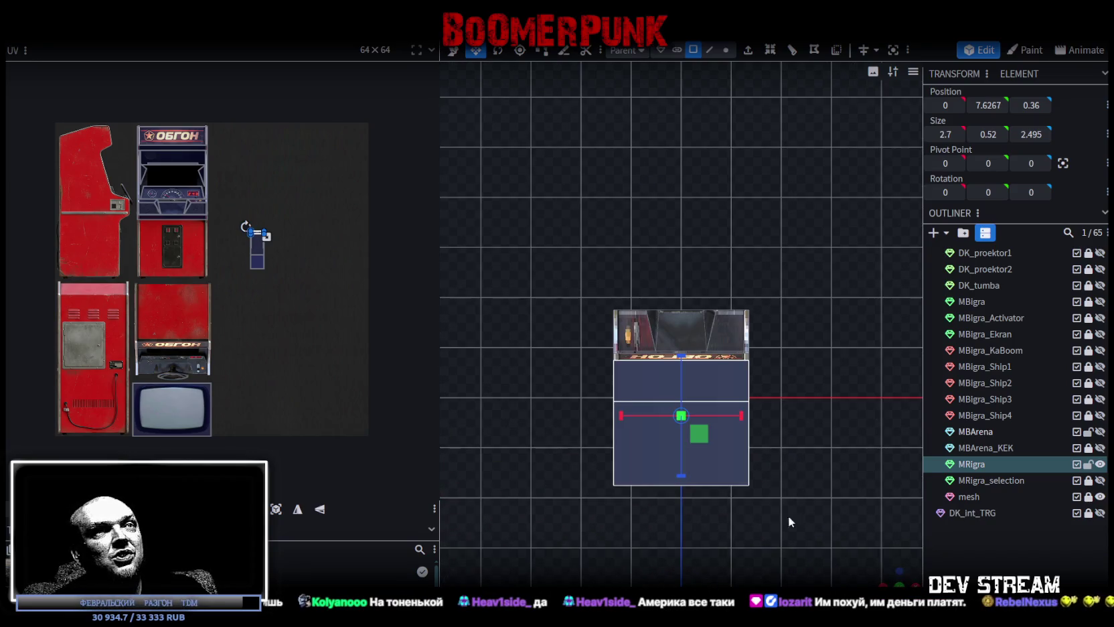
Place the top face's UV box onto the red panel area of the photo.
{"action": "left_click", "coordinate": [287, 511]}
{"action": "left_click_drag", "start_coordinate": [128, 210], "coordinate": [175, 324]}
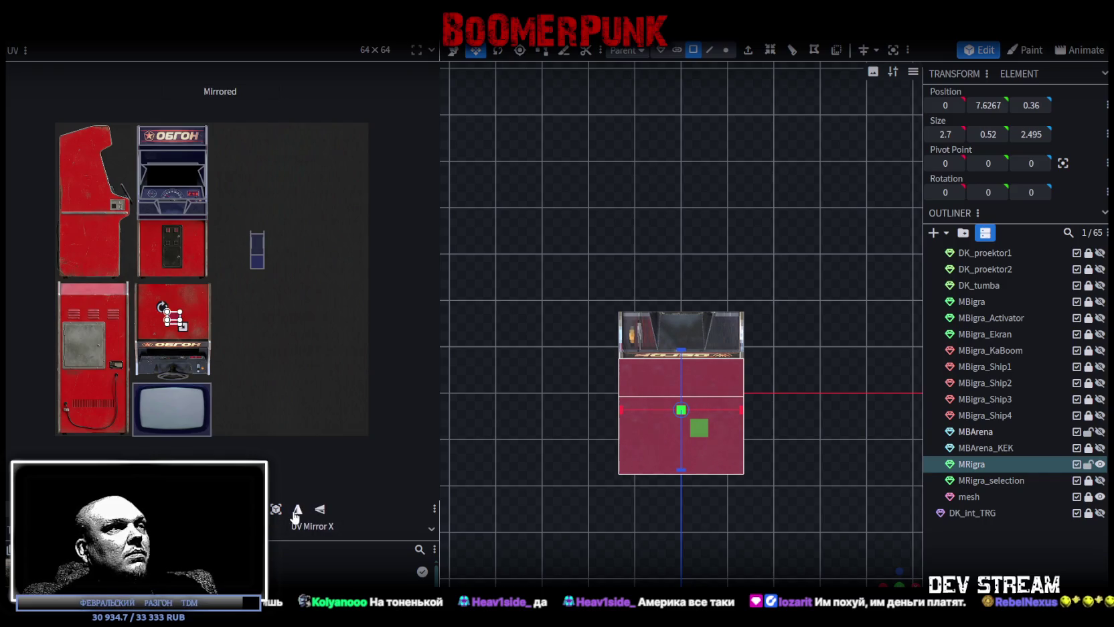
{"action": "scroll", "coordinate": [113, 263], "scroll_direction": "up", "scroll_amount": 3}
{"action": "scroll", "coordinate": [134, 350], "scroll_direction": "up", "scroll_amount": 3}
{"action": "left_click_drag", "start_coordinate": [134, 349], "coordinate": [54, 293]}
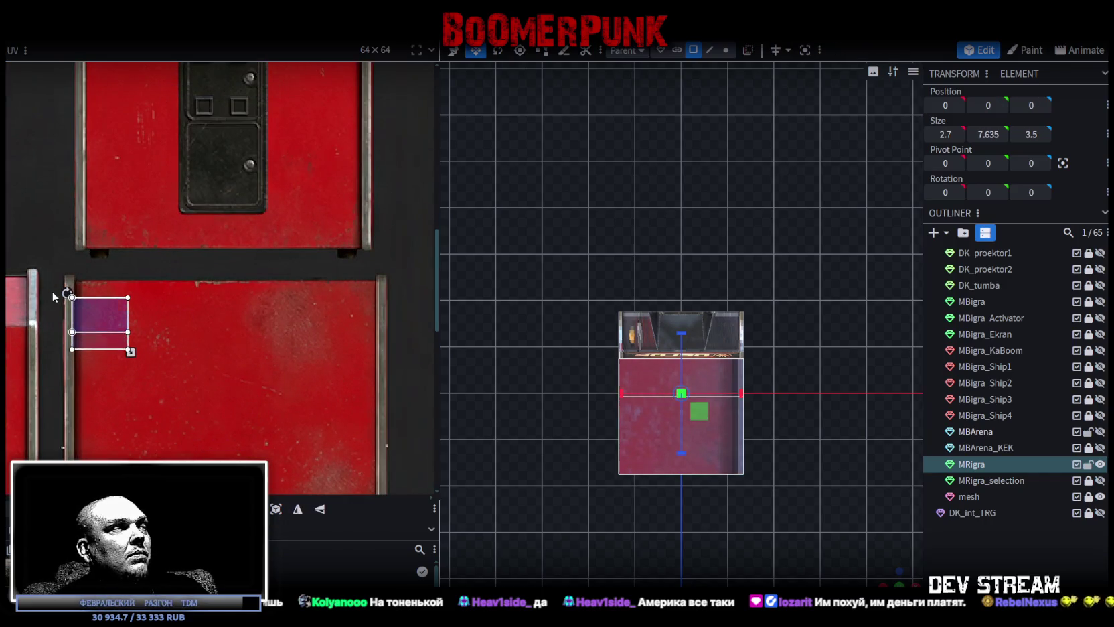
{"action": "scroll", "coordinate": [122, 322], "scroll_direction": "up", "scroll_amount": 3}
{"action": "scroll", "coordinate": [101, 294], "scroll_direction": "up", "scroll_amount": 1}
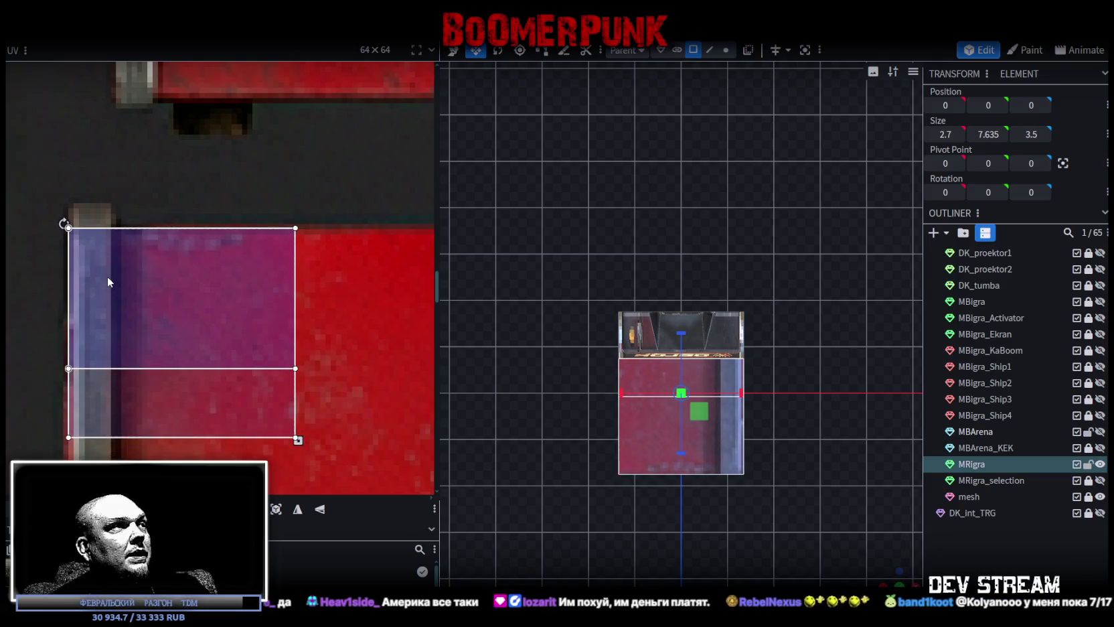
{"action": "left_click_drag", "start_coordinate": [110, 282], "coordinate": [107, 275]}
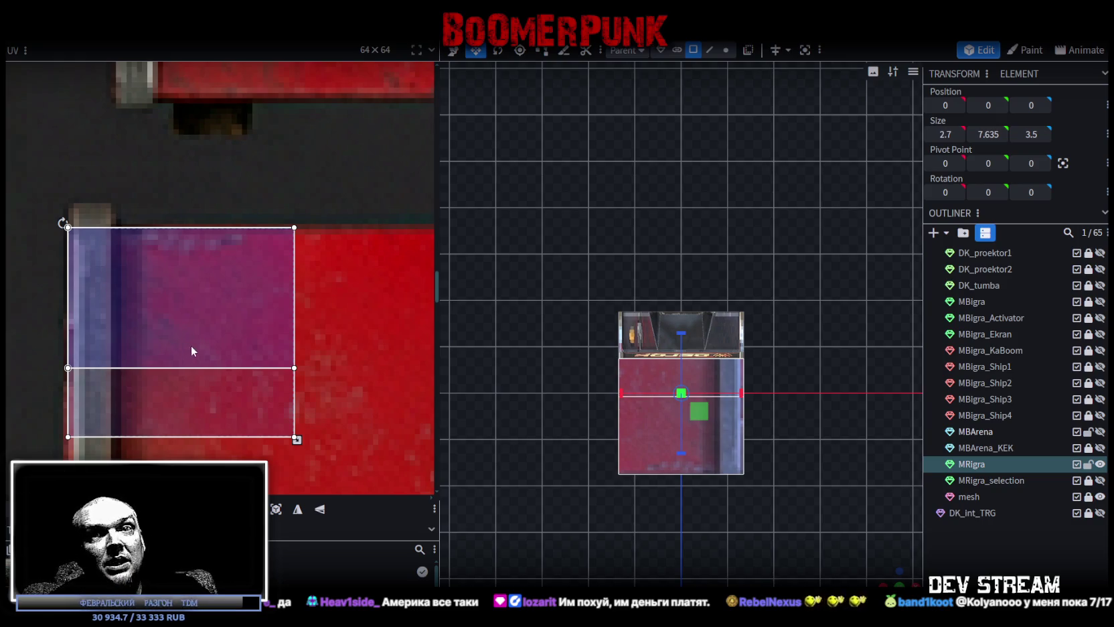
Stretch and trim the top face's UV to frame the red top panel's borders.
{"action": "scroll", "coordinate": [191, 350], "scroll_direction": "down", "scroll_amount": 5}
{"action": "scroll", "coordinate": [186, 243], "scroll_direction": "down", "scroll_amount": 2}
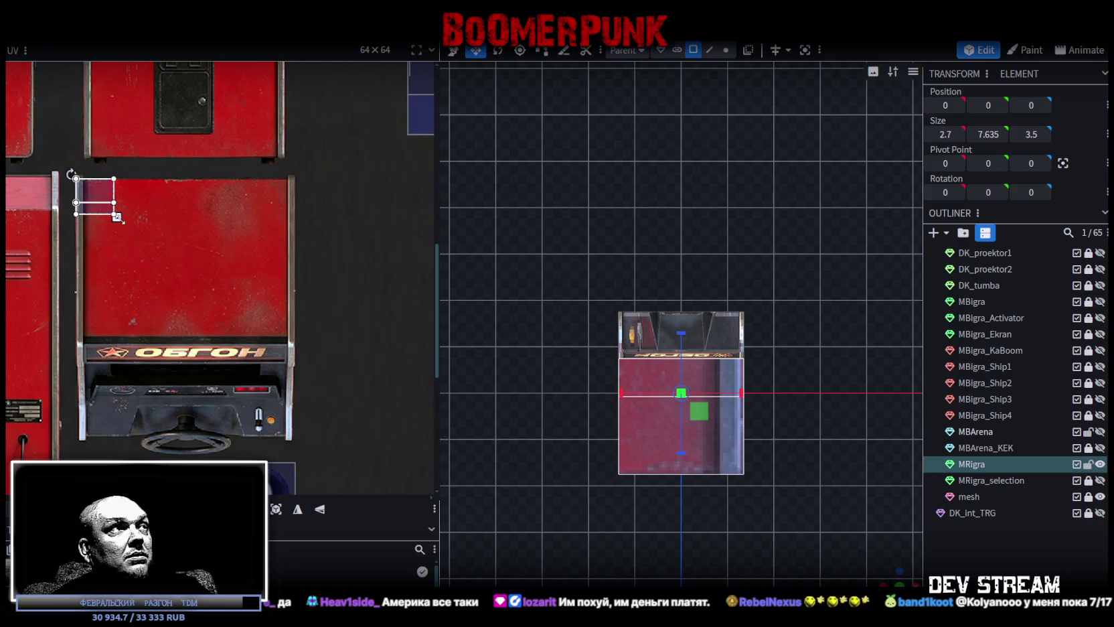
{"action": "left_click_drag", "start_coordinate": [117, 217], "coordinate": [296, 306]}
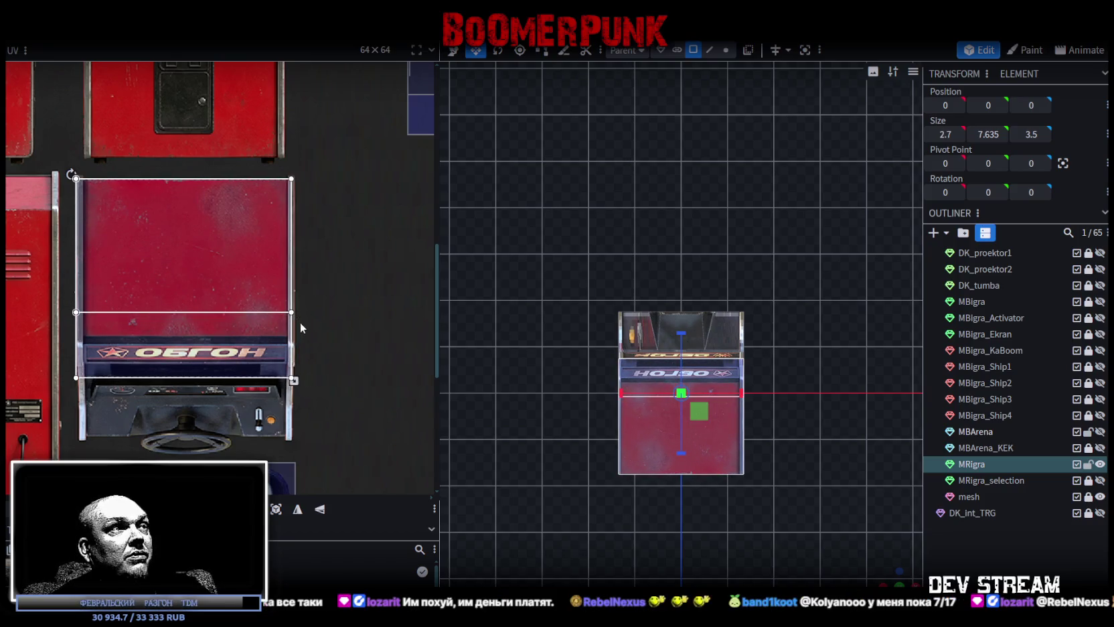
{"action": "scroll", "coordinate": [292, 361], "scroll_direction": "up", "scroll_amount": 3}
{"action": "left_click_drag", "start_coordinate": [280, 385], "coordinate": [283, 319]}
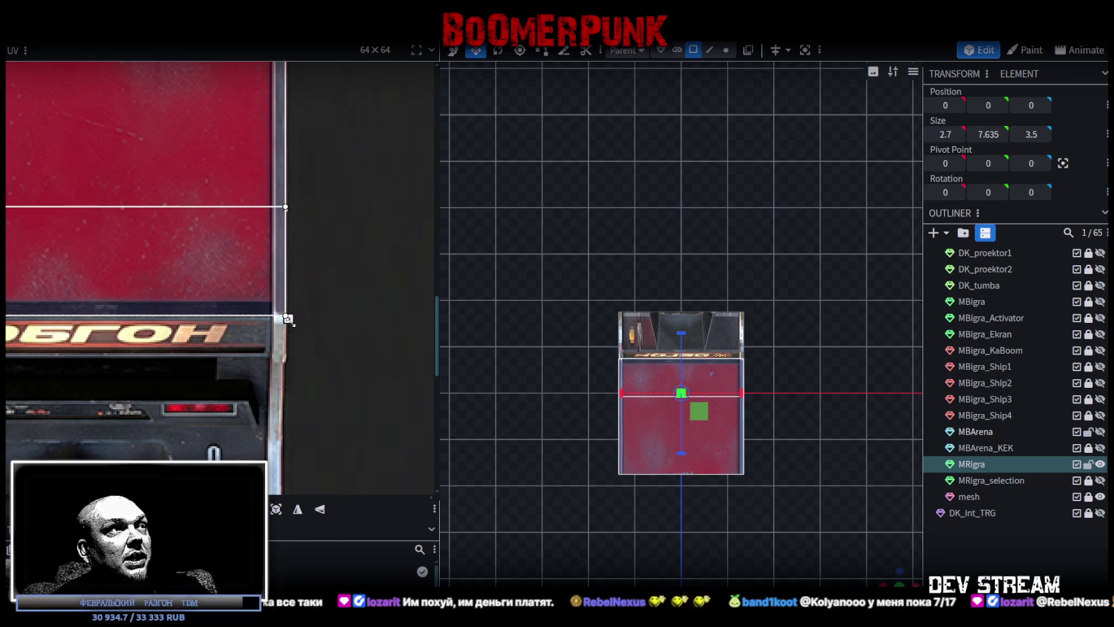
{"action": "scroll", "coordinate": [287, 317], "scroll_direction": "up", "scroll_amount": 2}
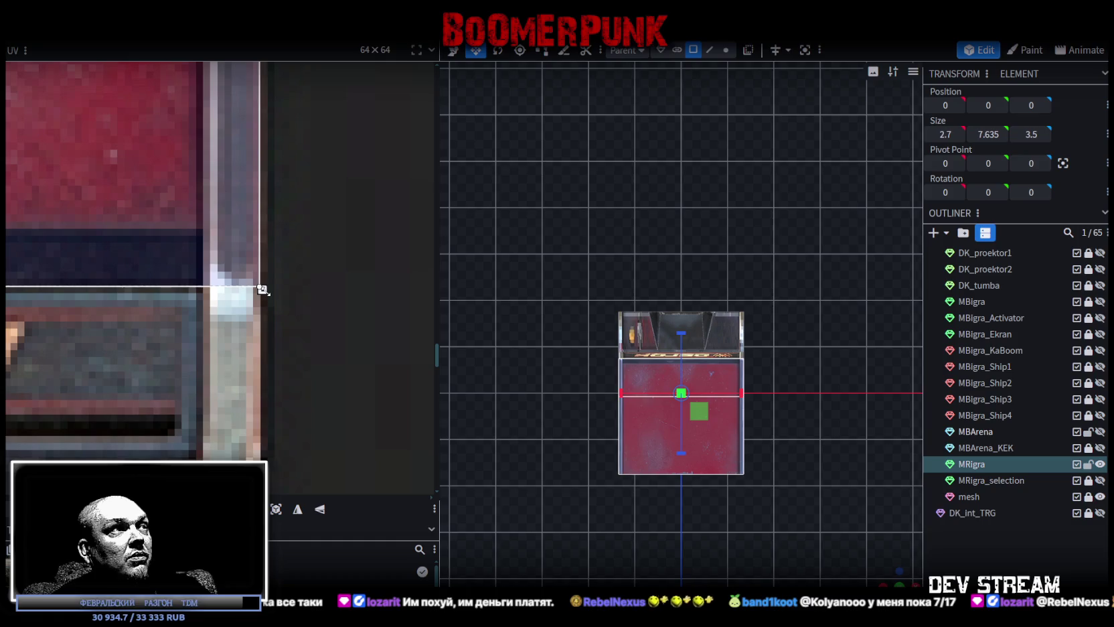
{"action": "left_click_drag", "start_coordinate": [262, 289], "coordinate": [266, 287]}
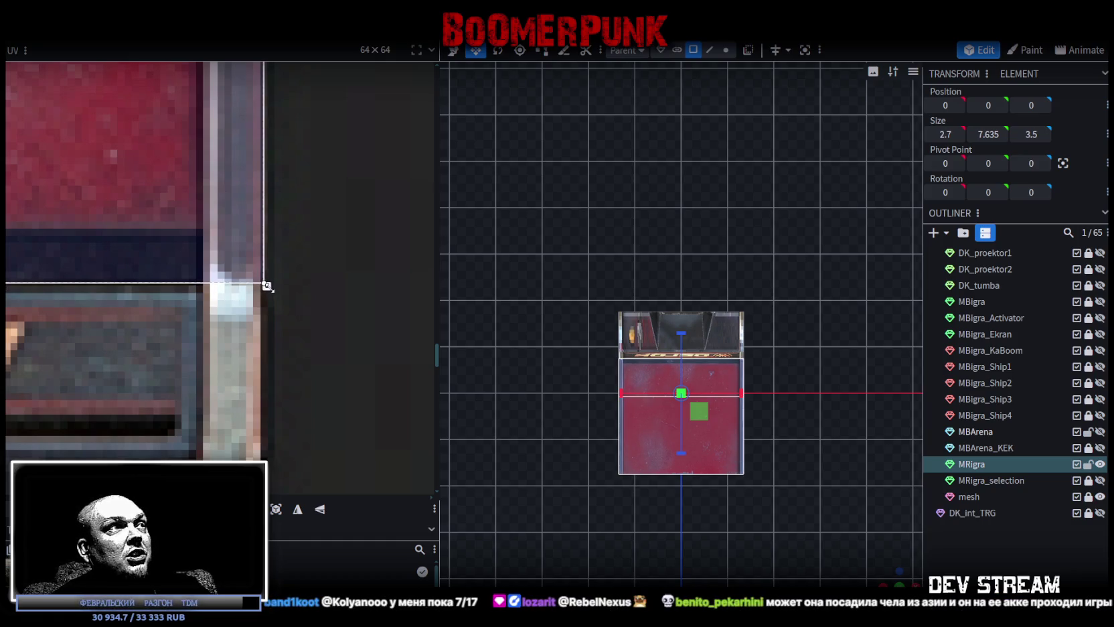
{"action": "scroll", "coordinate": [742, 495], "scroll_direction": "up", "scroll_amount": 2}
Orbit around the cabinet to its side and select the tall side face.
{"action": "mouse_move", "coordinate": [742, 496]}
{"action": "left_mouse_down"}
{"action": "mouse_move", "coordinate": [701, 496]}
{"action": "mouse_move", "coordinate": [594, 540]}
{"action": "mouse_move", "coordinate": [739, 522]}
{"action": "mouse_move", "coordinate": [544, 361]}
{"action": "left_mouse_up"}
{"action": "scroll", "coordinate": [543, 362], "scroll_direction": "up", "scroll_amount": 2}
{"action": "scroll", "coordinate": [519, 374], "scroll_direction": "up", "scroll_amount": 2}
{"action": "scroll", "coordinate": [516, 388], "scroll_direction": "up", "scroll_amount": 2}
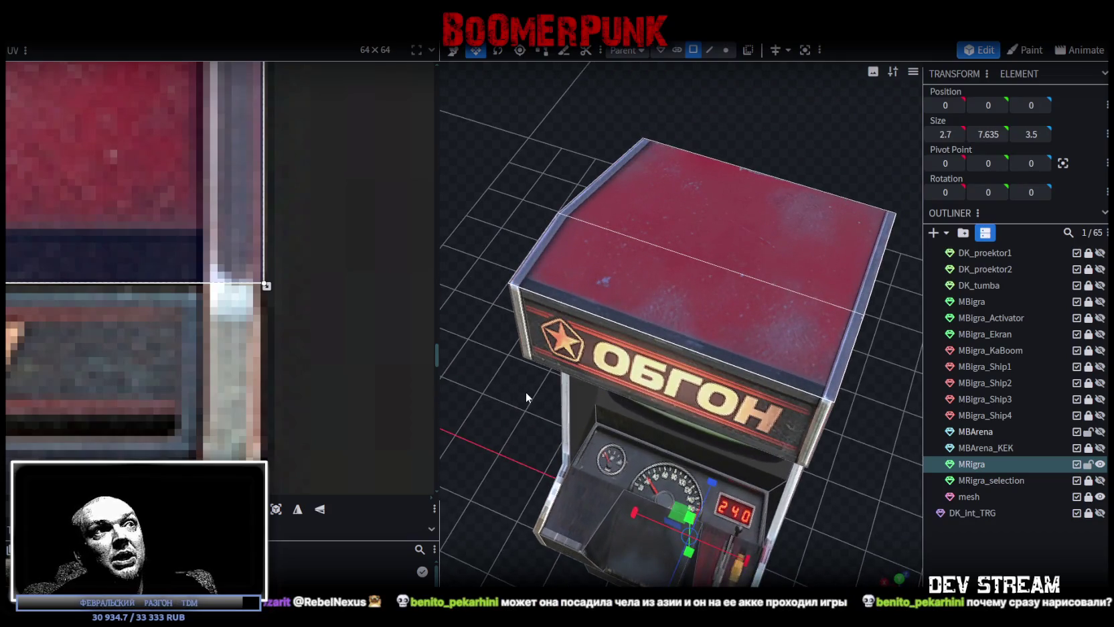
{"action": "scroll", "coordinate": [168, 311], "scroll_direction": "down", "scroll_amount": 2}
{"action": "scroll", "coordinate": [168, 310], "scroll_direction": "down", "scroll_amount": 2}
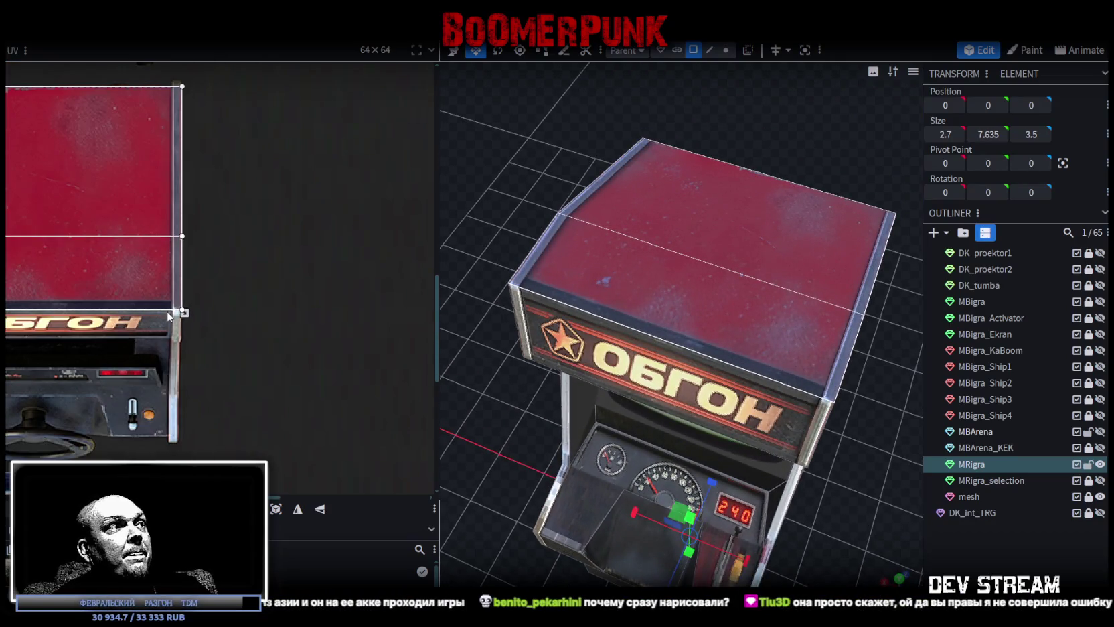
{"action": "scroll", "coordinate": [822, 370], "scroll_direction": "down", "scroll_amount": 2}
{"action": "mouse_move", "coordinate": [822, 371]}
{"action": "left_mouse_down"}
{"action": "mouse_move", "coordinate": [675, 363]}
{"action": "mouse_move", "coordinate": [753, 412]}
{"action": "mouse_move", "coordinate": [646, 291]}
{"action": "left_mouse_up"}
{"action": "left_click", "coordinate": [646, 291]}
Move the side face's UV rectangle onto the red side-panel image.
{"action": "scroll", "coordinate": [93, 274], "scroll_direction": "down", "scroll_amount": 2}
{"action": "scroll", "coordinate": [94, 274], "scroll_direction": "down", "scroll_amount": 2}
{"action": "left_click_drag", "start_coordinate": [511, 496], "coordinate": [462, 455]}
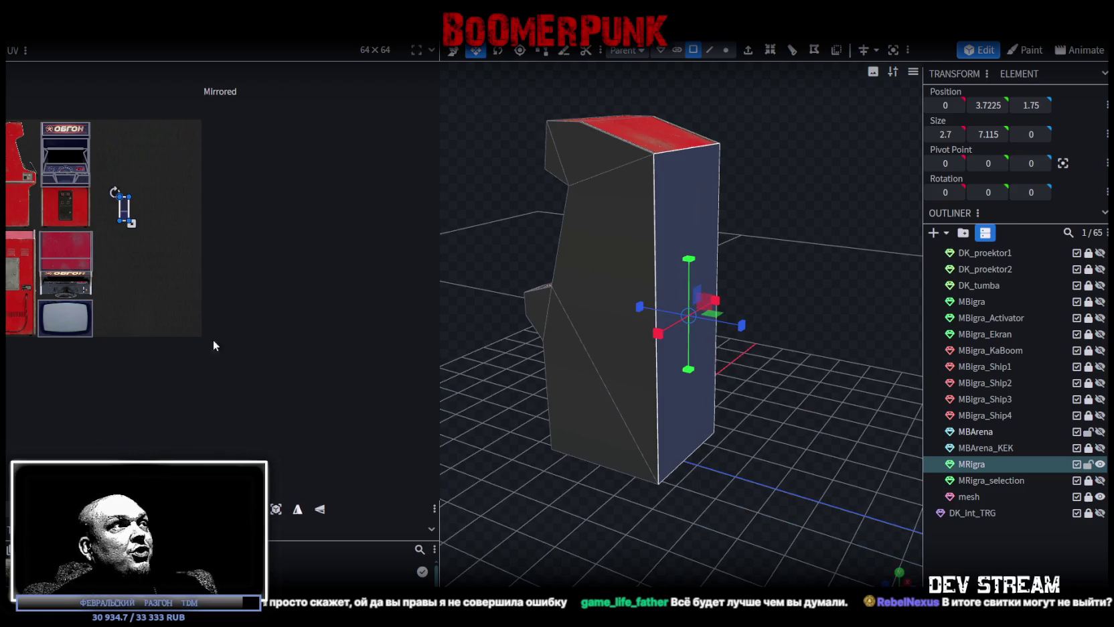
{"action": "scroll", "coordinate": [239, 342], "scroll_direction": "up", "scroll_amount": 2}
{"action": "scroll", "coordinate": [242, 268], "scroll_direction": "up", "scroll_amount": 2}
{"action": "left_click_drag", "start_coordinate": [241, 236], "coordinate": [15, 310]}
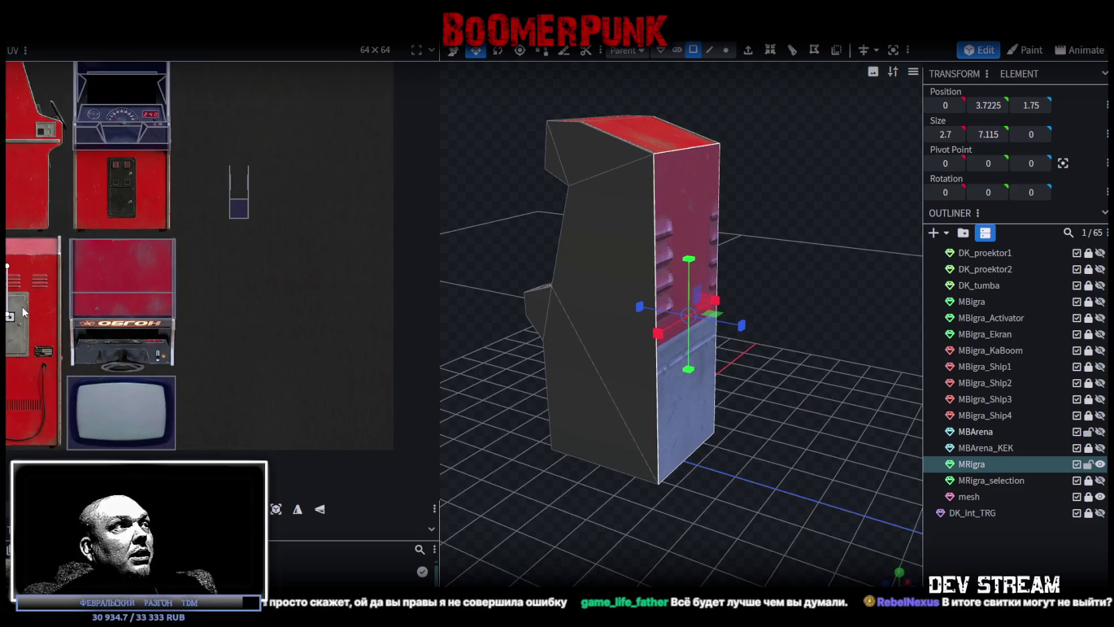
{"action": "middle_click_drag", "start_coordinate": [17, 310], "coordinate": [248, 312]}
{"action": "scroll", "coordinate": [247, 312], "scroll_direction": "up", "scroll_amount": 2}
{"action": "scroll", "coordinate": [265, 292], "scroll_direction": "up", "scroll_amount": 2}
Align the UV corner with the louvered panel's metal edge, shifting it about 2 px left.
{"action": "mouse_move", "coordinate": [265, 292]}
{"action": "left_mouse_down"}
{"action": "mouse_move", "coordinate": [220, 276]}
{"action": "mouse_move", "coordinate": [191, 228]}
{"action": "left_mouse_up"}
{"action": "scroll", "coordinate": [221, 277], "scroll_direction": "up", "scroll_amount": 2}
{"action": "scroll", "coordinate": [191, 228], "scroll_direction": "up", "scroll_amount": 2}
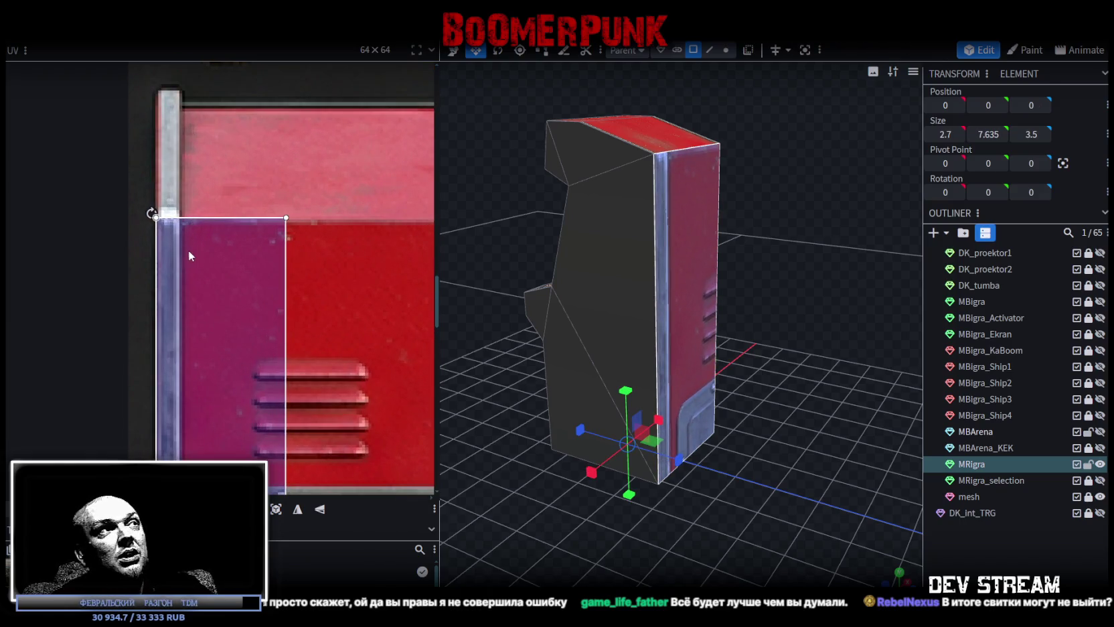
{"action": "scroll", "coordinate": [188, 253], "scroll_direction": "up", "scroll_amount": 1}
{"action": "scroll", "coordinate": [209, 287], "scroll_direction": "up", "scroll_amount": 1}
{"action": "left_click_drag", "start_coordinate": [209, 287], "coordinate": [206, 279]}
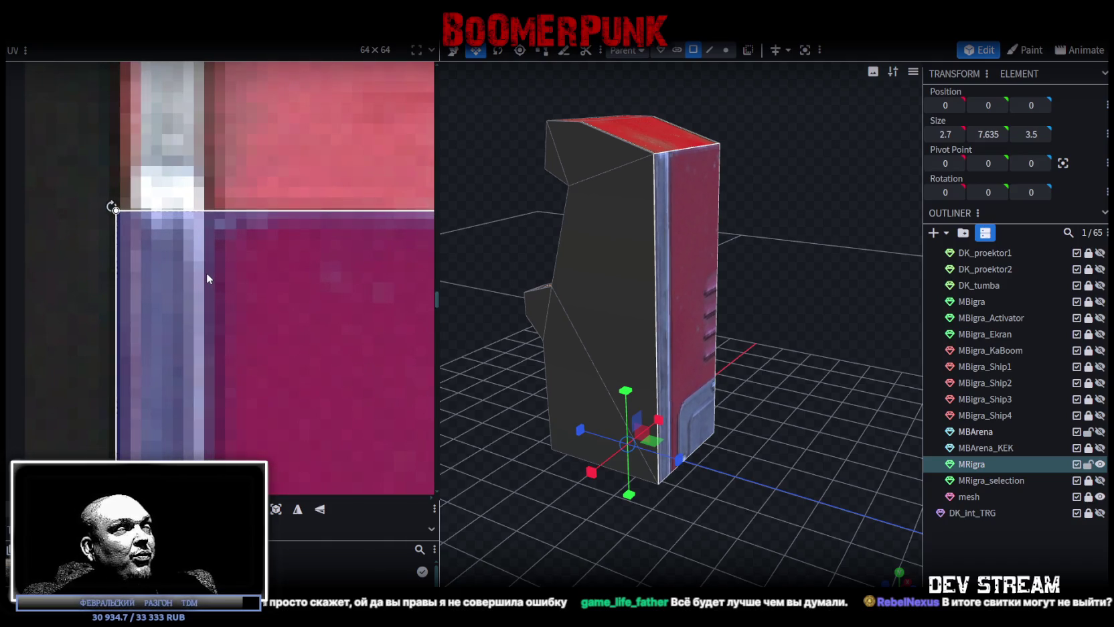
{"action": "left_click_drag", "start_coordinate": [206, 274], "coordinate": [206, 274]}
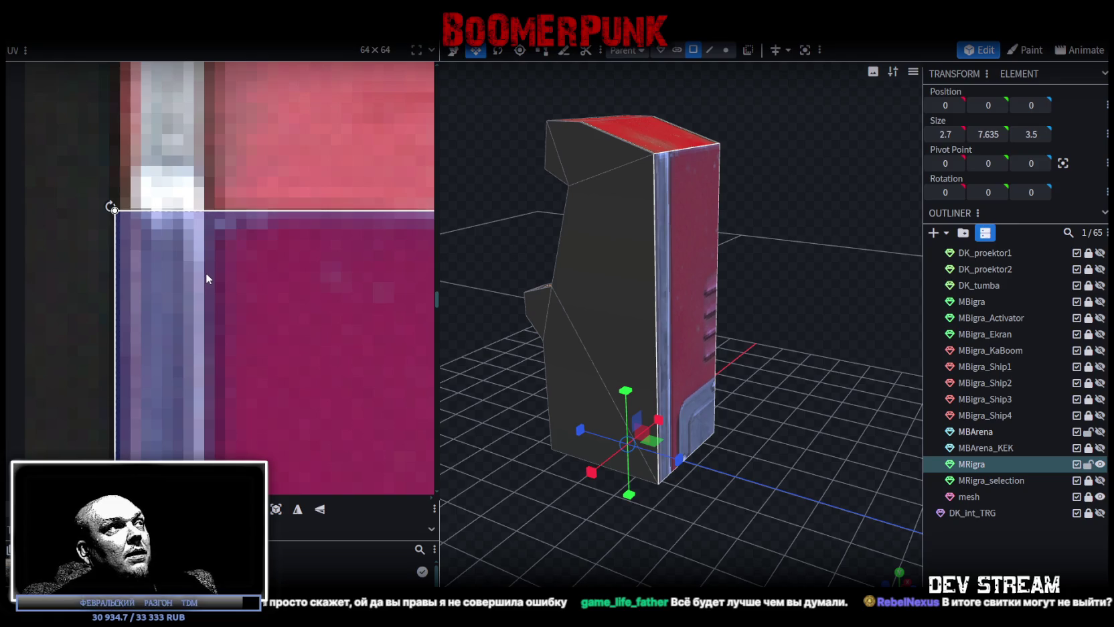
Stretch the UV over the whole red side panel and fit its lower-right corner.
{"action": "scroll", "coordinate": [206, 272], "scroll_direction": "down", "scroll_amount": 2}
{"action": "scroll", "coordinate": [210, 273], "scroll_direction": "down", "scroll_amount": 2}
{"action": "scroll", "coordinate": [198, 150], "scroll_direction": "down", "scroll_amount": 1}
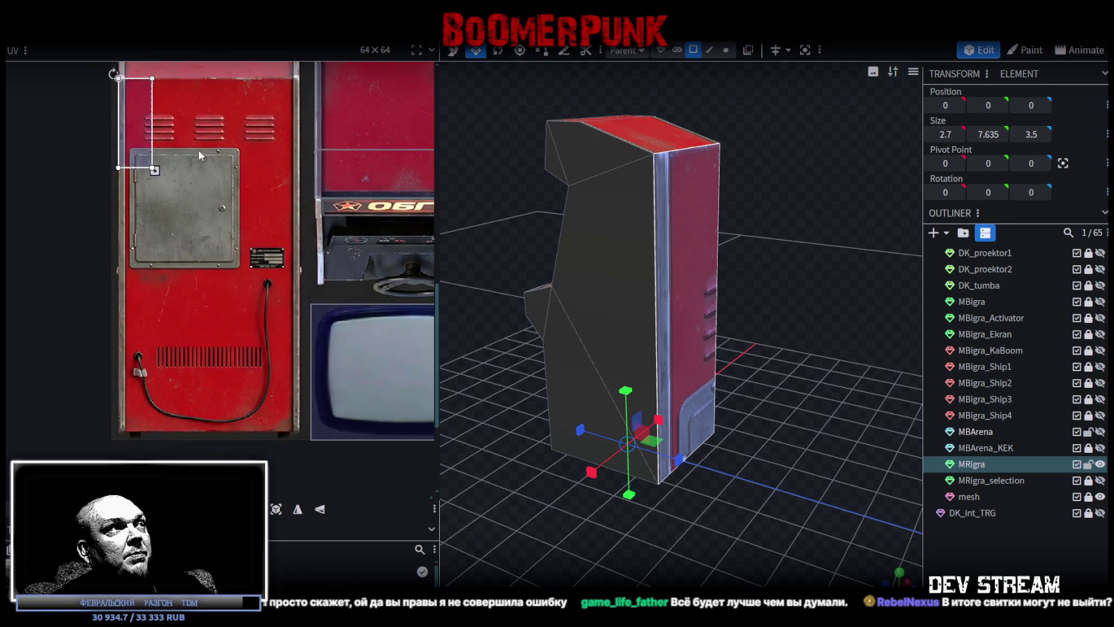
{"action": "left_click_drag", "start_coordinate": [156, 170], "coordinate": [297, 426]}
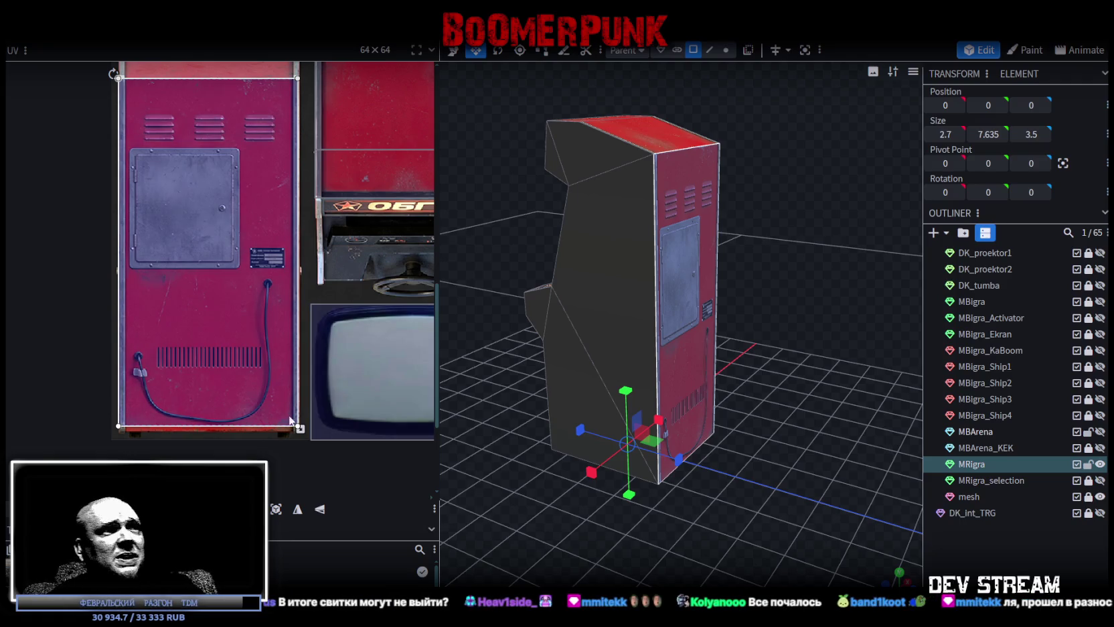
{"action": "scroll", "coordinate": [290, 435], "scroll_direction": "up", "scroll_amount": 3}
{"action": "scroll", "coordinate": [280, 357], "scroll_direction": "up", "scroll_amount": 3}
{"action": "left_click_drag", "start_coordinate": [264, 288], "coordinate": [283, 329]}
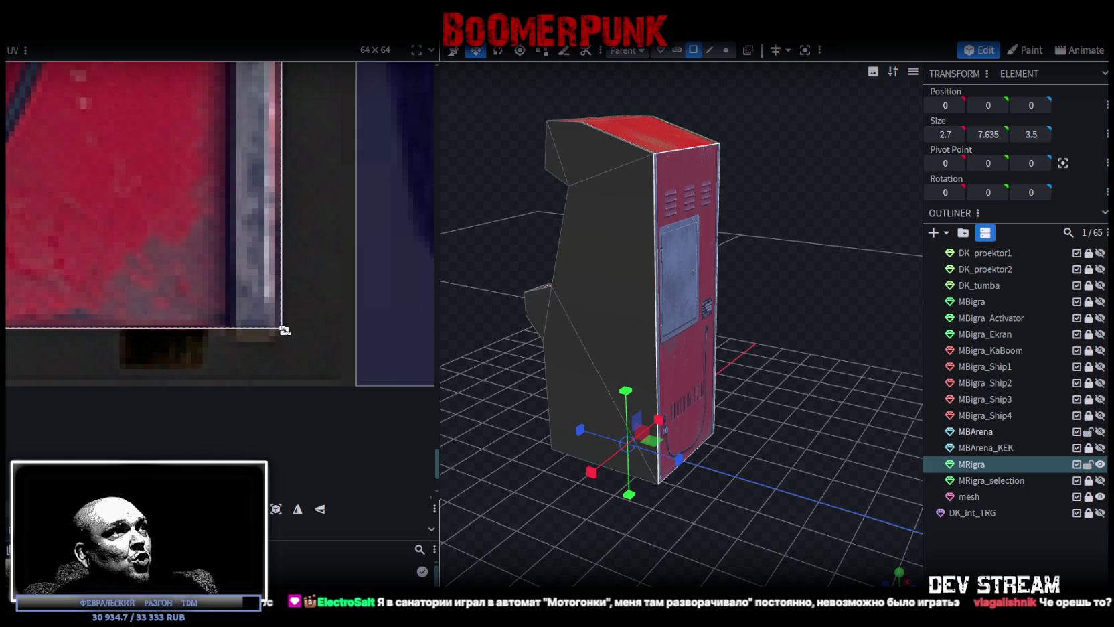
{"action": "left_click_drag", "start_coordinate": [284, 329], "coordinate": [282, 329]}
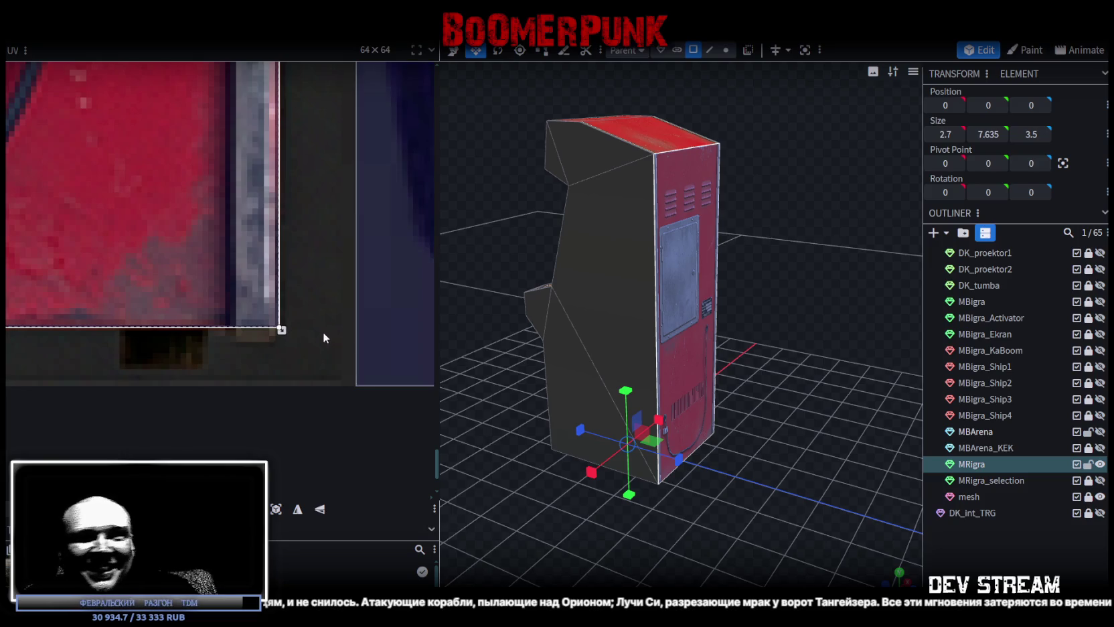
Orbit the viewport around to face the cabinet's front.
{"action": "scroll", "coordinate": [563, 361], "scroll_direction": "down", "scroll_amount": 2}
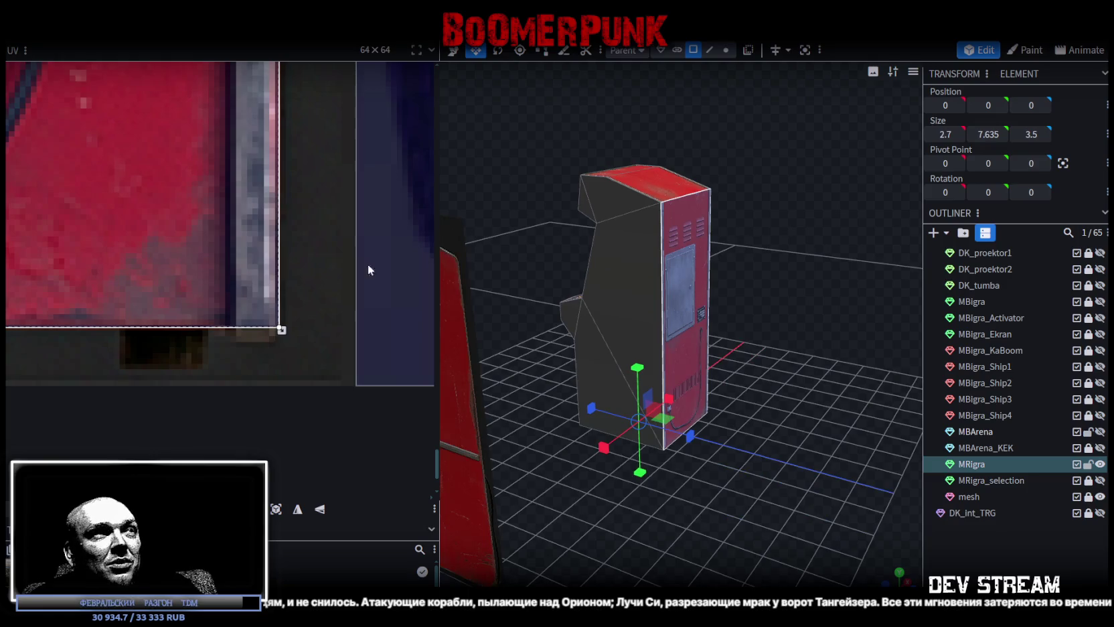
{"action": "scroll", "coordinate": [170, 227], "scroll_direction": "down", "scroll_amount": 2}
{"action": "scroll", "coordinate": [171, 227], "scroll_direction": "down", "scroll_amount": 2}
{"action": "scroll", "coordinate": [163, 215], "scroll_direction": "up", "scroll_amount": 3}
{"action": "mouse_move", "coordinate": [713, 428]}
{"action": "left_mouse_down"}
{"action": "mouse_move", "coordinate": [674, 400]}
{"action": "mouse_move", "coordinate": [779, 418]}
{"action": "mouse_move", "coordinate": [762, 398]}
{"action": "left_mouse_up"}
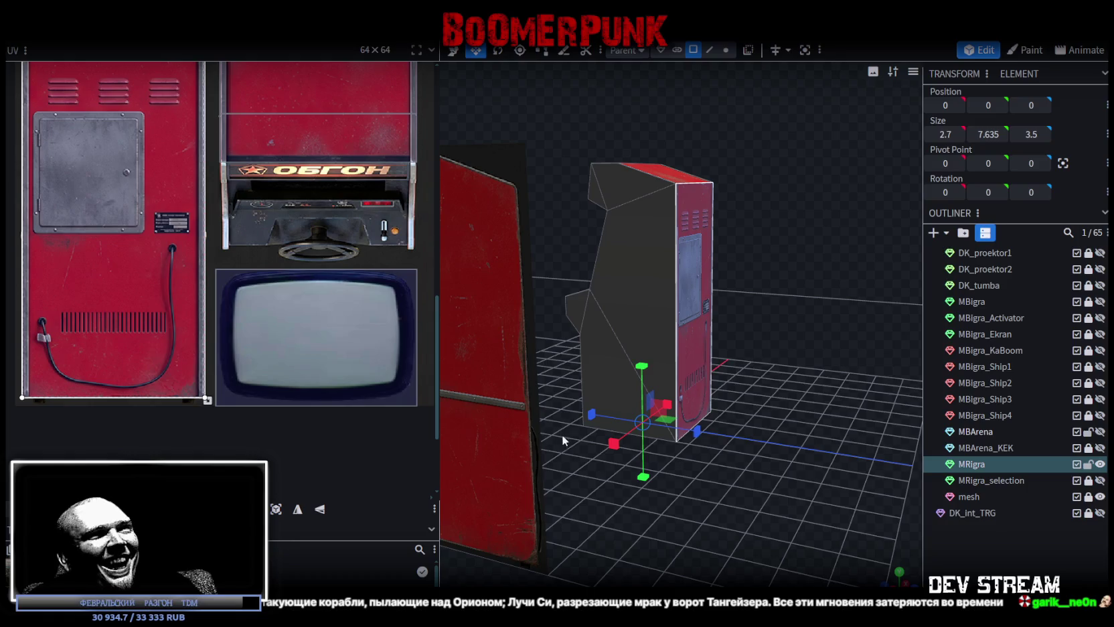
{"action": "left_click_drag", "start_coordinate": [563, 438], "coordinate": [724, 450]}
{"action": "scroll", "coordinate": [683, 459], "scroll_direction": "down", "scroll_amount": 3}
{"action": "mouse_move", "coordinate": [644, 468]}
{"action": "left_mouse_down"}
{"action": "mouse_move", "coordinate": [590, 460]}
{"action": "mouse_move", "coordinate": [617, 473]}
{"action": "mouse_move", "coordinate": [589, 485]}
{"action": "mouse_move", "coordinate": [703, 491]}
{"action": "mouse_move", "coordinate": [658, 467]}
{"action": "mouse_move", "coordinate": [693, 467]}
{"action": "mouse_move", "coordinate": [640, 468]}
{"action": "mouse_move", "coordinate": [652, 464]}
{"action": "mouse_move", "coordinate": [622, 428]}
{"action": "mouse_move", "coordinate": [611, 435]}
{"action": "left_mouse_up"}
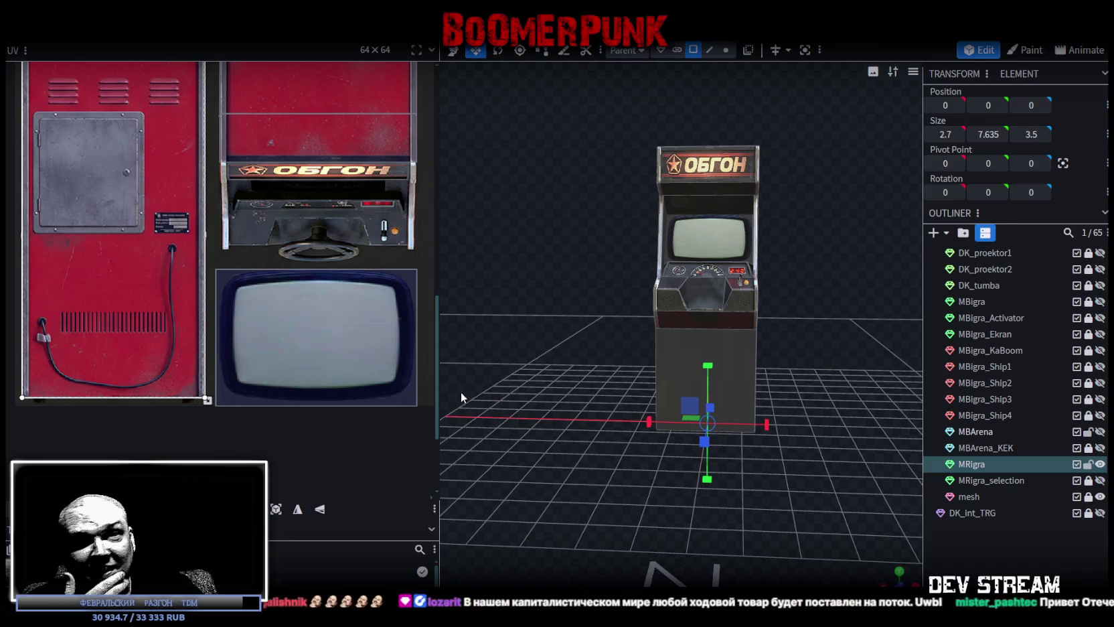
Select the cabinet's plain 2.7 × 2.835 lower front panel.
{"action": "left_click", "coordinate": [416, 393]}
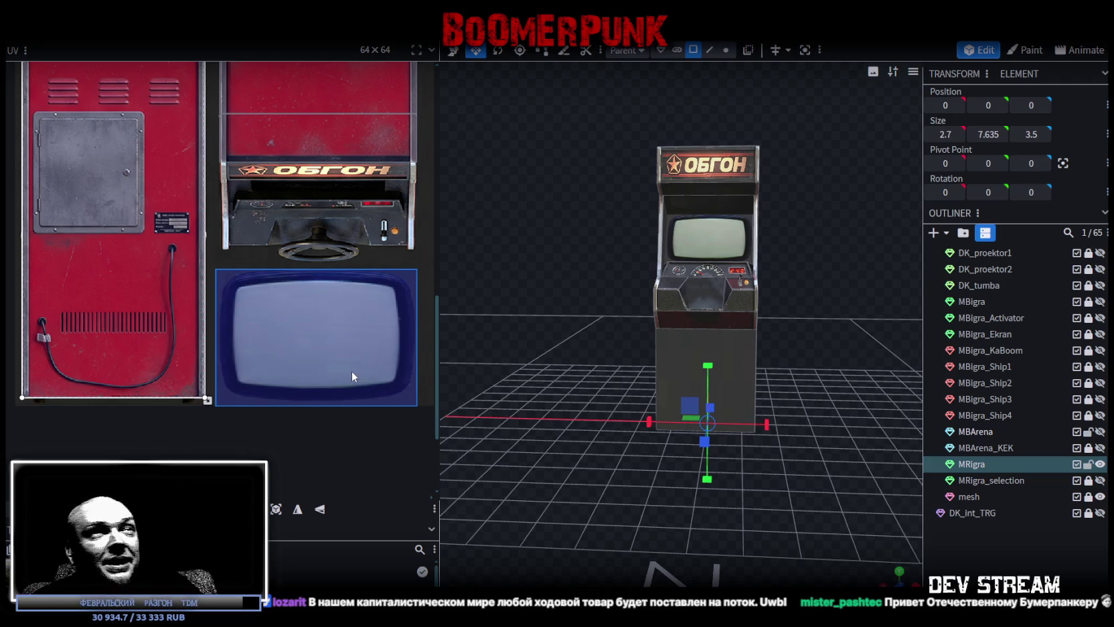
{"action": "scroll", "coordinate": [579, 249], "scroll_direction": "up", "scroll_amount": 2}
{"action": "scroll", "coordinate": [583, 244], "scroll_direction": "up", "scroll_amount": 2}
{"action": "scroll", "coordinate": [809, 326], "scroll_direction": "down", "scroll_amount": 2}
{"action": "scroll", "coordinate": [796, 338], "scroll_direction": "up", "scroll_amount": 2}
{"action": "scroll", "coordinate": [755, 291], "scroll_direction": "up", "scroll_amount": 2}
{"action": "scroll", "coordinate": [655, 388], "scroll_direction": "down", "scroll_amount": 2}
{"action": "left_click", "coordinate": [669, 381]}
{"action": "scroll", "coordinate": [225, 261], "scroll_direction": "down", "scroll_amount": 3}
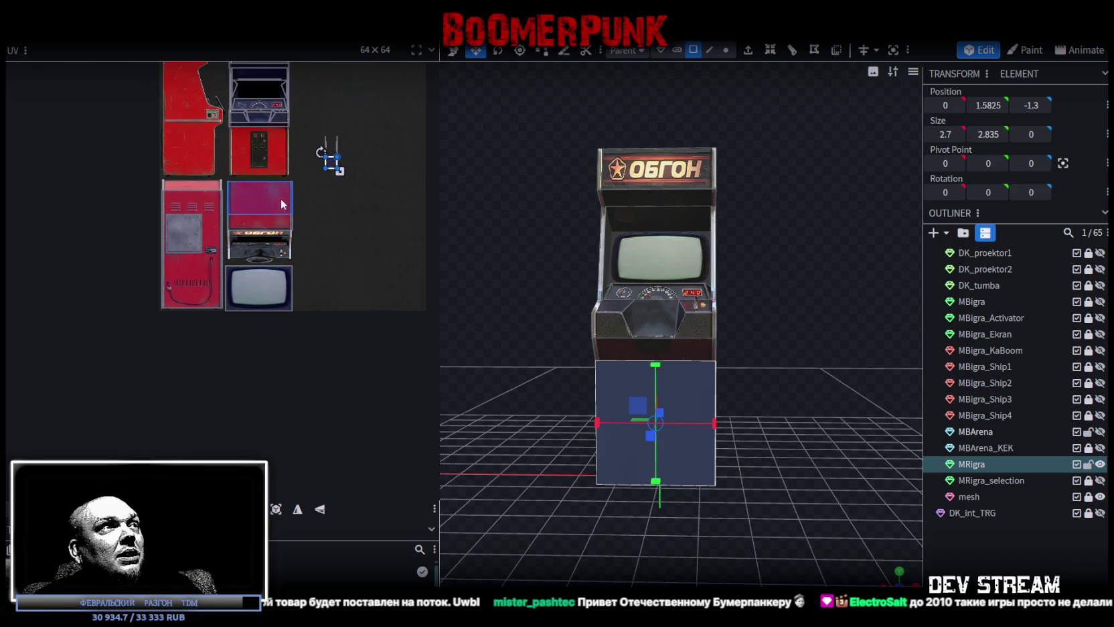
Place the lower panel's UV square at the top-left of the red coin-door panel.
{"action": "scroll", "coordinate": [327, 242], "scroll_direction": "up", "scroll_amount": 3}
{"action": "left_click_drag", "start_coordinate": [214, 275], "coordinate": [66, 246]}
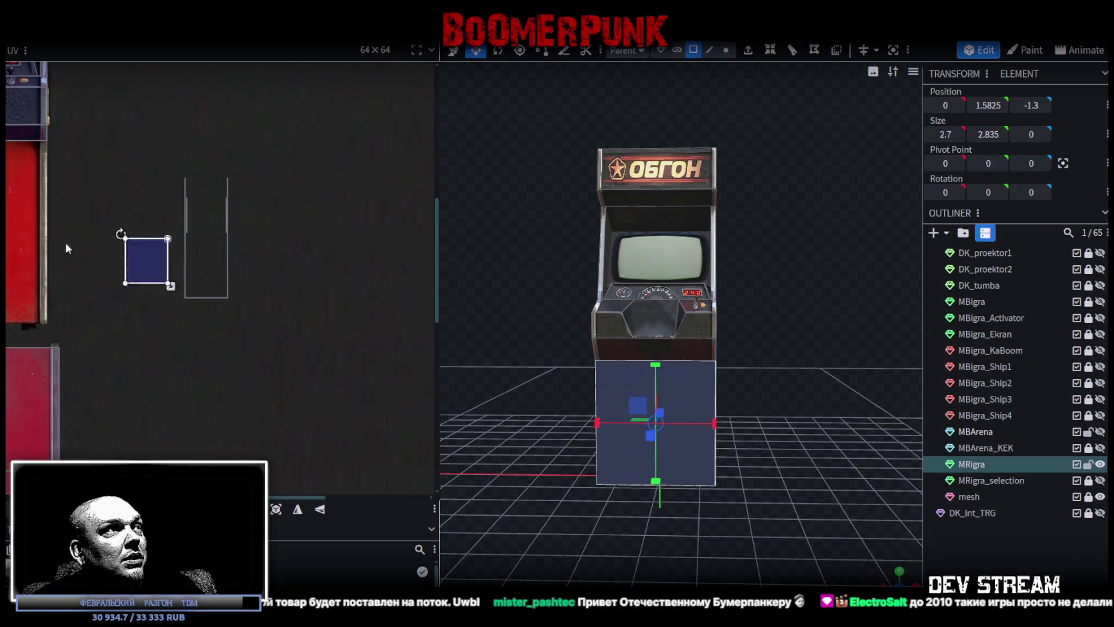
{"action": "scroll", "coordinate": [282, 277], "scroll_direction": "down", "scroll_amount": 3}
{"action": "left_click_drag", "start_coordinate": [282, 277], "coordinate": [100, 213]}
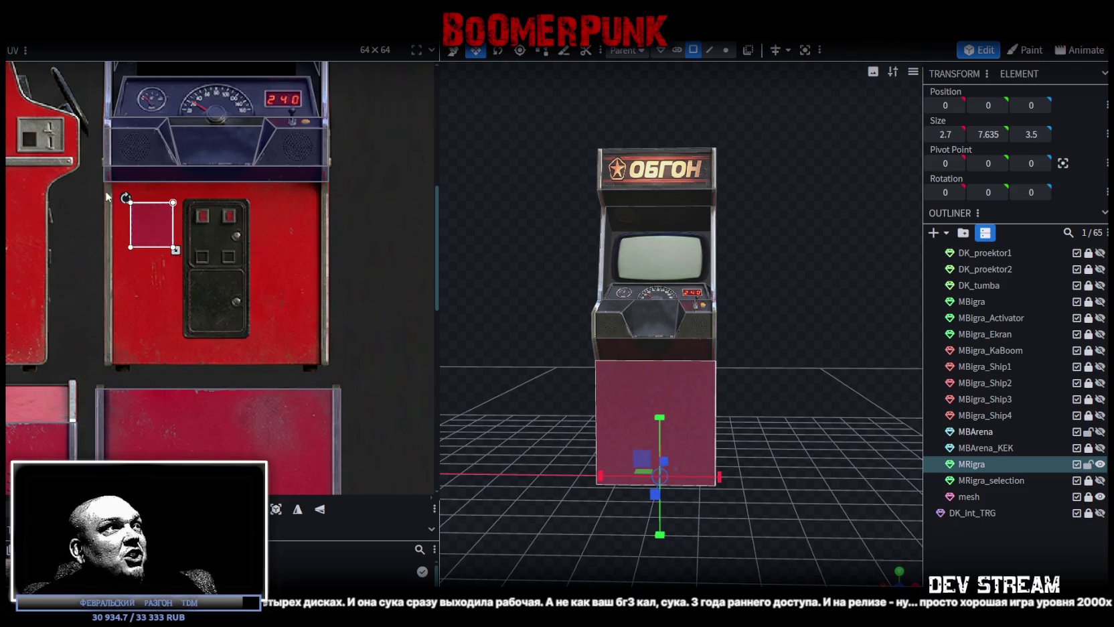
{"action": "scroll", "coordinate": [101, 213], "scroll_direction": "up", "scroll_amount": 3}
{"action": "mouse_move", "coordinate": [237, 248]}
{"action": "left_mouse_down"}
{"action": "mouse_move", "coordinate": [125, 185]}
{"action": "mouse_move", "coordinate": [83, 139]}
{"action": "left_mouse_up"}
{"action": "scroll", "coordinate": [178, 240], "scroll_direction": "up", "scroll_amount": 2}
{"action": "left_click_drag", "start_coordinate": [178, 240], "coordinate": [170, 246]}
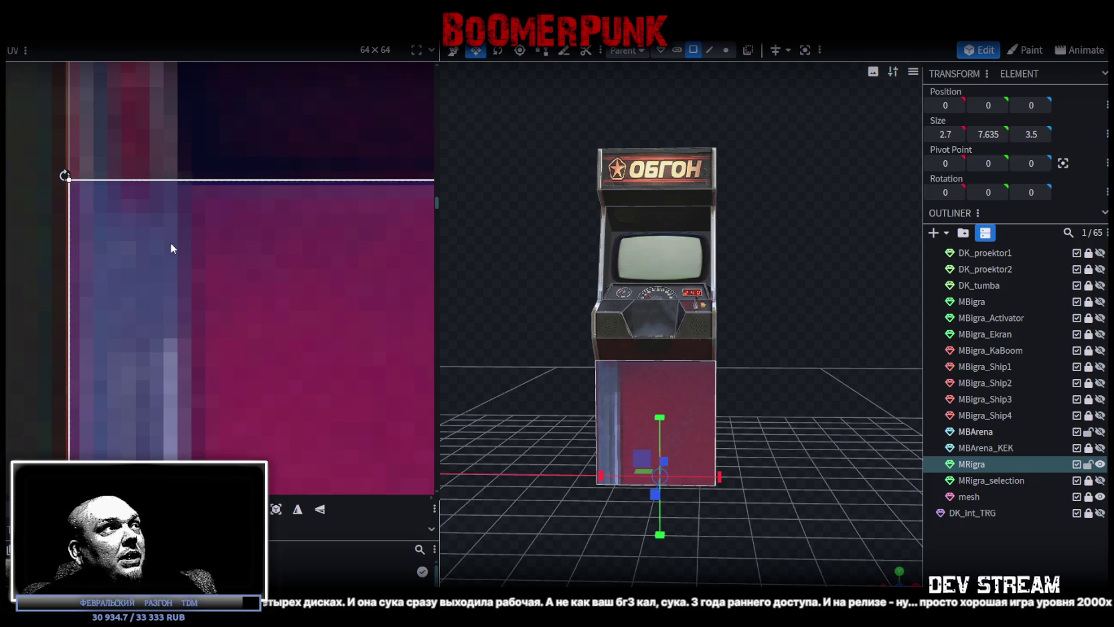
Enlarge the UV square to cover the coin-door panel.
{"action": "scroll", "coordinate": [200, 245], "scroll_direction": "down", "scroll_amount": 5}
{"action": "scroll", "coordinate": [228, 203], "scroll_direction": "down", "scroll_amount": 3}
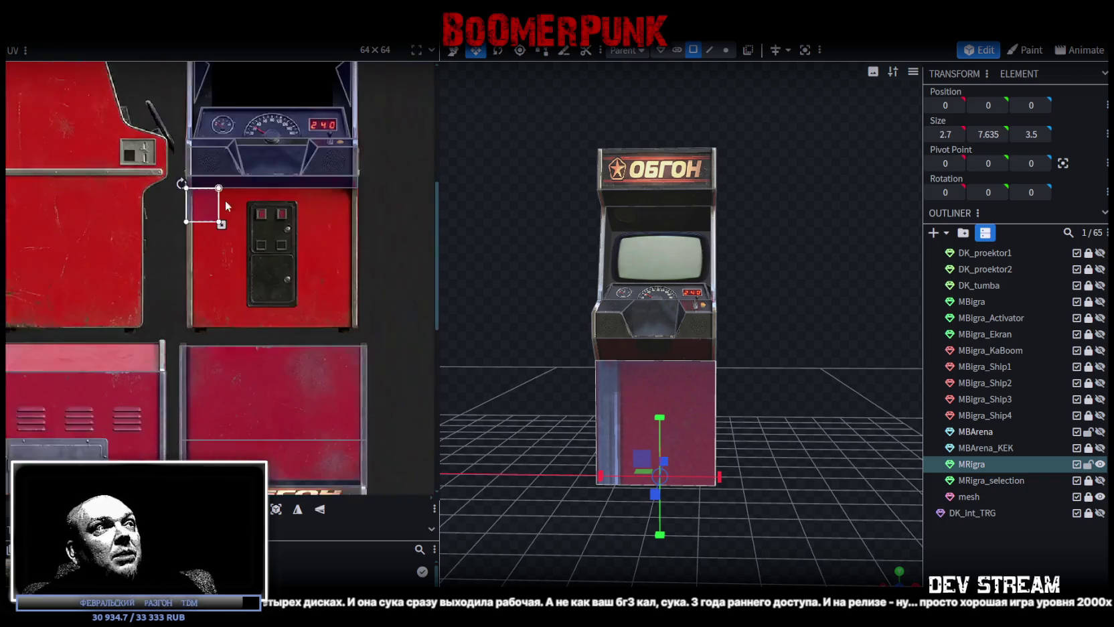
{"action": "scroll", "coordinate": [194, 191], "scroll_direction": "up", "scroll_amount": 3}
{"action": "left_click_drag", "start_coordinate": [184, 225], "coordinate": [385, 368]}
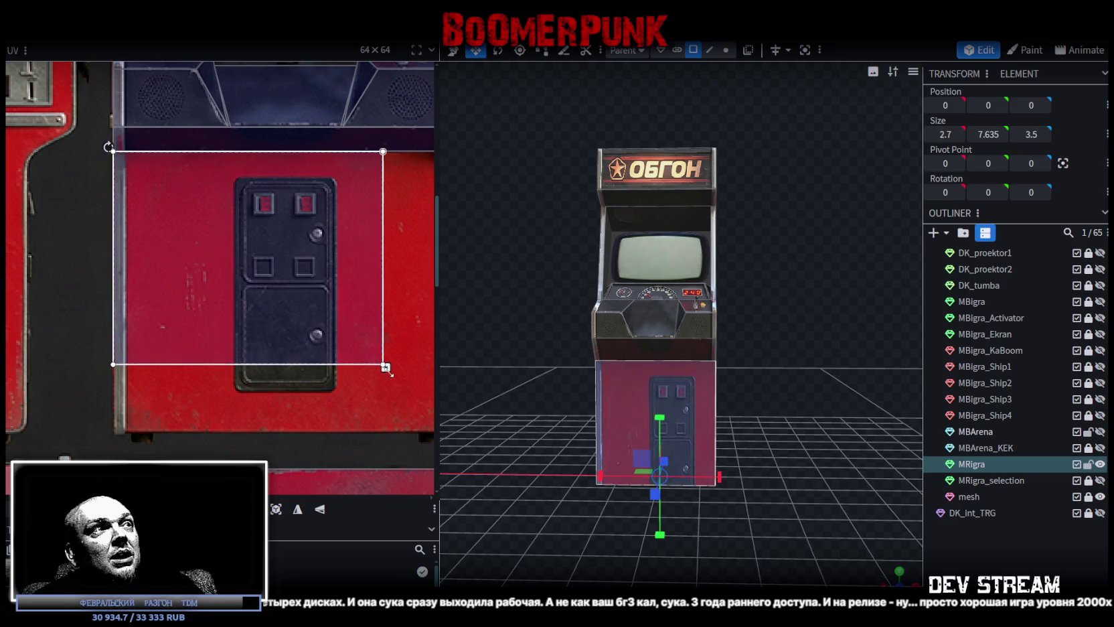
{"action": "scroll", "coordinate": [340, 321], "scroll_direction": "down", "scroll_amount": 4}
{"action": "scroll", "coordinate": [337, 334], "scroll_direction": "down", "scroll_amount": 2}
{"action": "middle_click_drag", "start_coordinate": [337, 340], "coordinate": [154, 258]}
{"action": "scroll", "coordinate": [154, 258], "scroll_direction": "up", "scroll_amount": 2}
{"action": "scroll", "coordinate": [229, 325], "scroll_direction": "up", "scroll_amount": 3}
Fit the UV's corner to the coin-door panel's bottom-right edge, raising the bottom about 2 px.
{"action": "left_click_drag", "start_coordinate": [210, 325], "coordinate": [267, 383]}
{"action": "scroll", "coordinate": [257, 390], "scroll_direction": "up", "scroll_amount": 2}
{"action": "scroll", "coordinate": [293, 377], "scroll_direction": "up", "scroll_amount": 2}
{"action": "scroll", "coordinate": [293, 376], "scroll_direction": "up", "scroll_amount": 2}
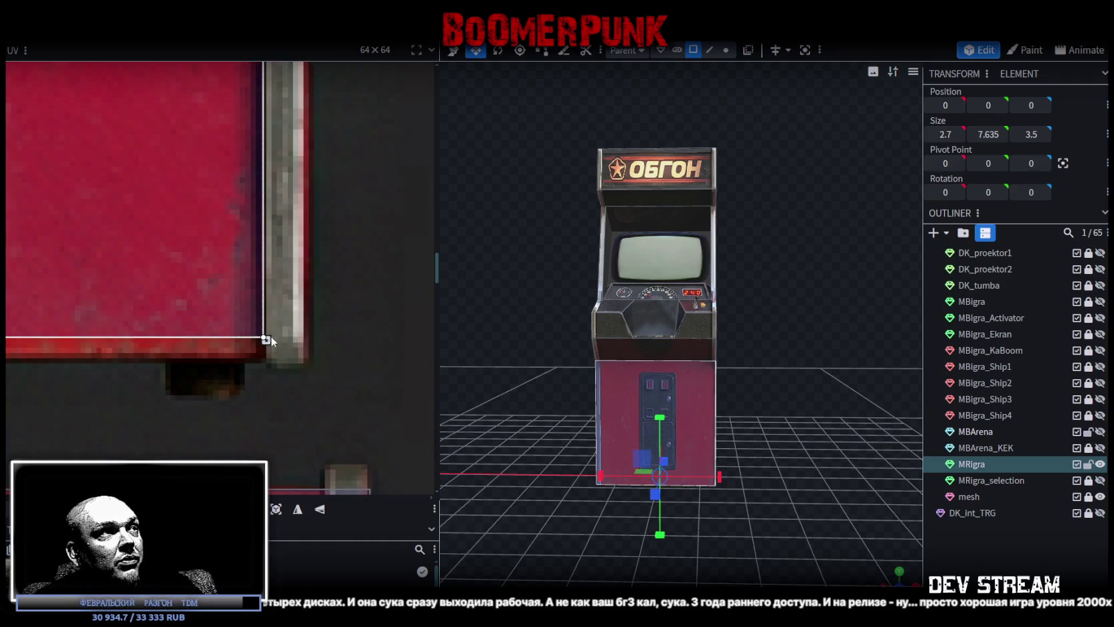
{"action": "left_click_drag", "start_coordinate": [266, 339], "coordinate": [314, 363]}
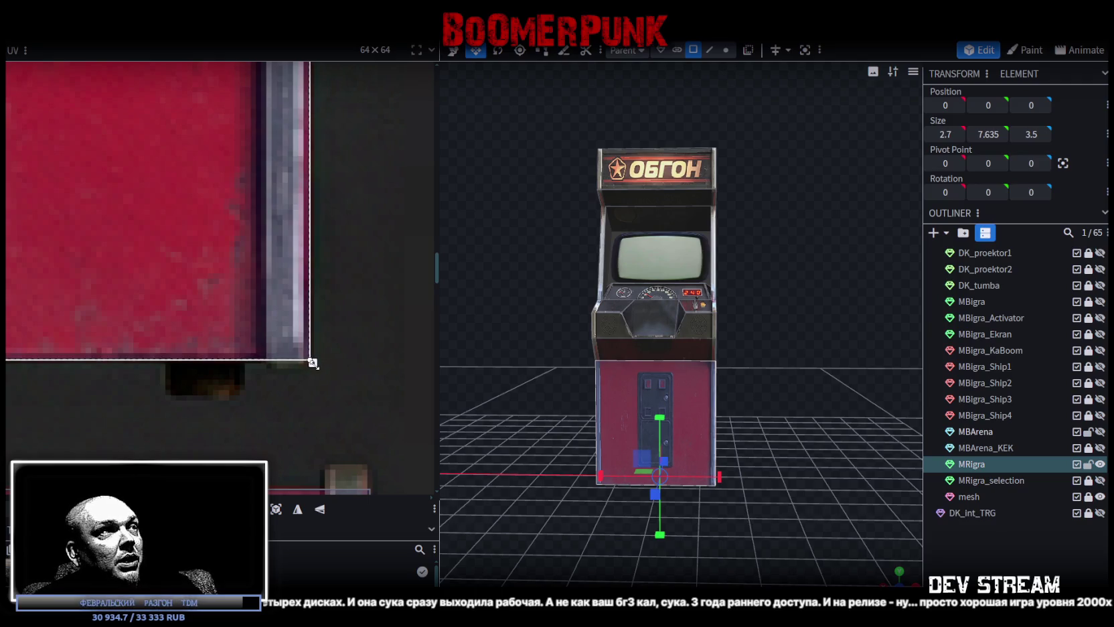
{"action": "left_click_drag", "start_coordinate": [314, 363], "coordinate": [314, 360]}
Orbit around the cabinet to inspect the textured front from the left and above.
{"action": "scroll", "coordinate": [269, 336], "scroll_direction": "down", "scroll_amount": 3}
{"action": "scroll", "coordinate": [246, 305], "scroll_direction": "down", "scroll_amount": 3}
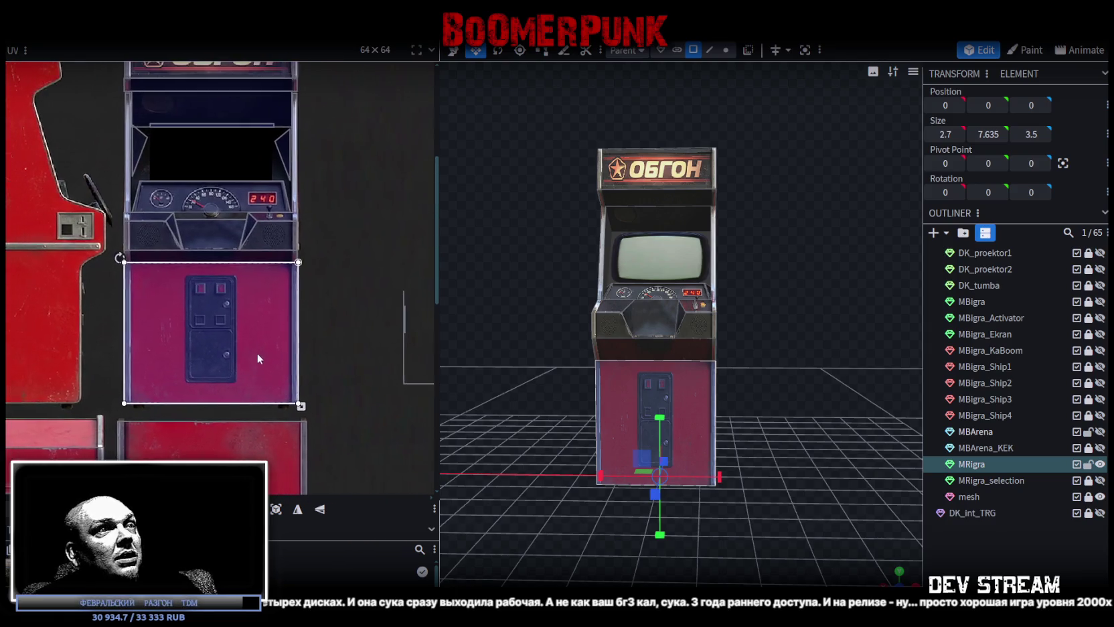
{"action": "left_click_drag", "start_coordinate": [739, 498], "coordinate": [827, 495]}
{"action": "scroll", "coordinate": [327, 363], "scroll_direction": "down", "scroll_amount": 3}
{"action": "mouse_move", "coordinate": [466, 368]}
{"action": "left_mouse_down"}
{"action": "mouse_move", "coordinate": [563, 444]}
{"action": "mouse_move", "coordinate": [528, 453]}
{"action": "mouse_move", "coordinate": [437, 407]}
{"action": "left_mouse_up"}
{"action": "mouse_move", "coordinate": [523, 419]}
{"action": "left_mouse_down"}
{"action": "mouse_move", "coordinate": [518, 444]}
{"action": "mouse_move", "coordinate": [553, 444]}
{"action": "mouse_move", "coordinate": [538, 450]}
{"action": "left_mouse_up"}
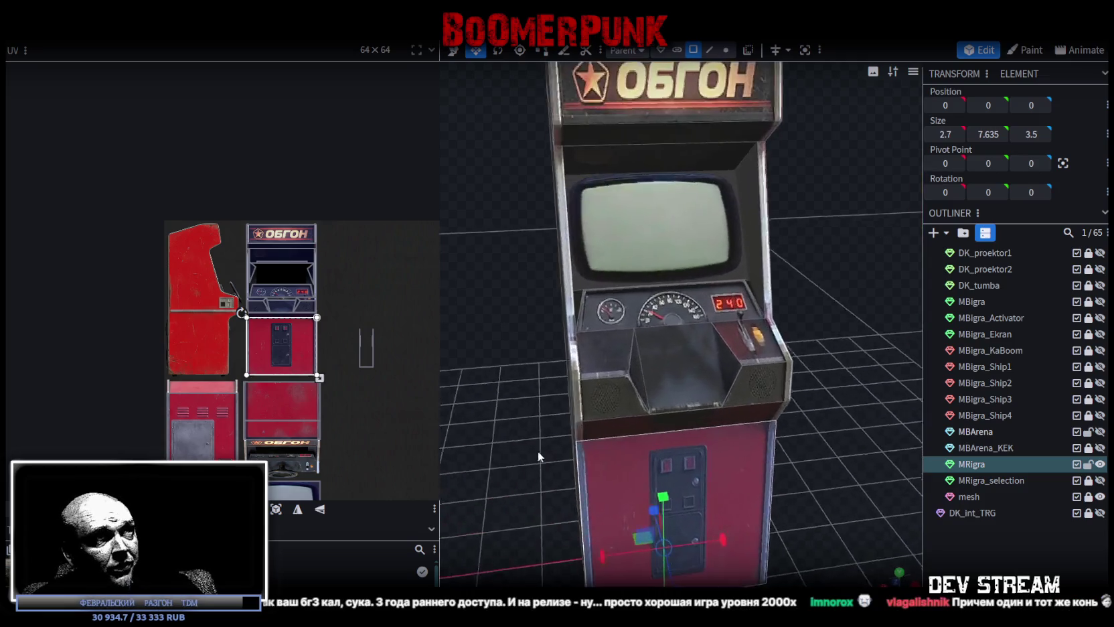
Select the small triangular face beside the screen and switch to a flat side view.
{"action": "scroll", "coordinate": [518, 454], "scroll_direction": "up", "scroll_amount": 2}
{"action": "scroll", "coordinate": [332, 338], "scroll_direction": "up", "scroll_amount": 3}
{"action": "scroll", "coordinate": [332, 344], "scroll_direction": "up", "scroll_amount": 3}
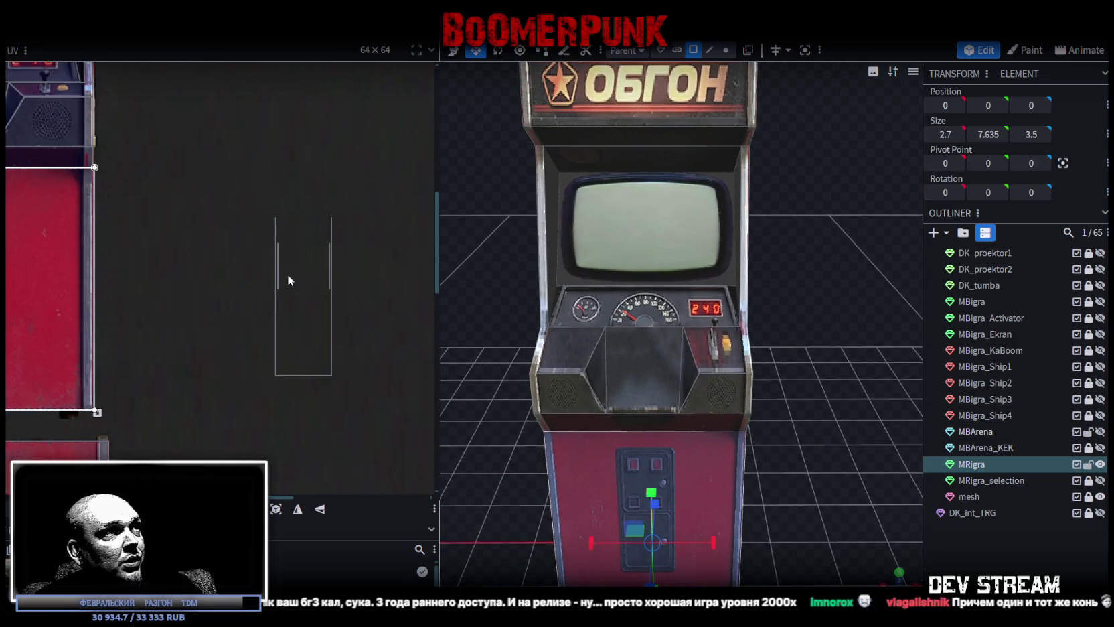
{"action": "left_click", "coordinate": [559, 218]}
{"action": "mouse_move", "coordinate": [509, 332]}
{"action": "left_mouse_down"}
{"action": "mouse_move", "coordinate": [734, 473]}
{"action": "mouse_move", "coordinate": [851, 369]}
{"action": "mouse_move", "coordinate": [850, 396]}
{"action": "left_mouse_up"}
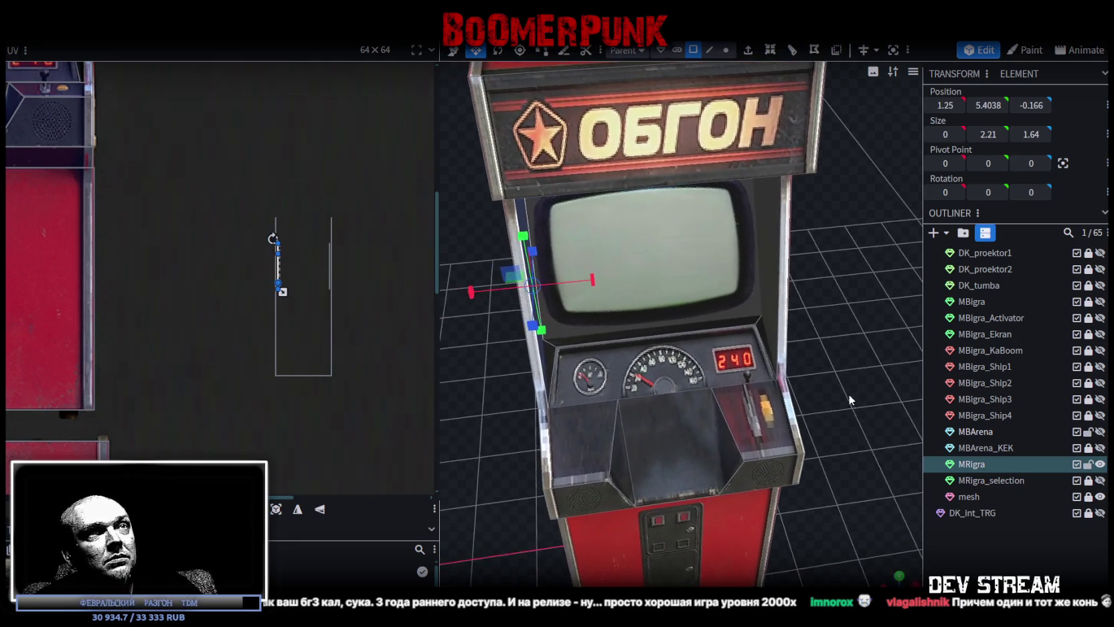
{"action": "mouse_move", "coordinate": [765, 220]}
{"action": "left_mouse_down"}
{"action": "mouse_move", "coordinate": [794, 342]}
{"action": "mouse_move", "coordinate": [869, 362]}
{"action": "left_mouse_up"}
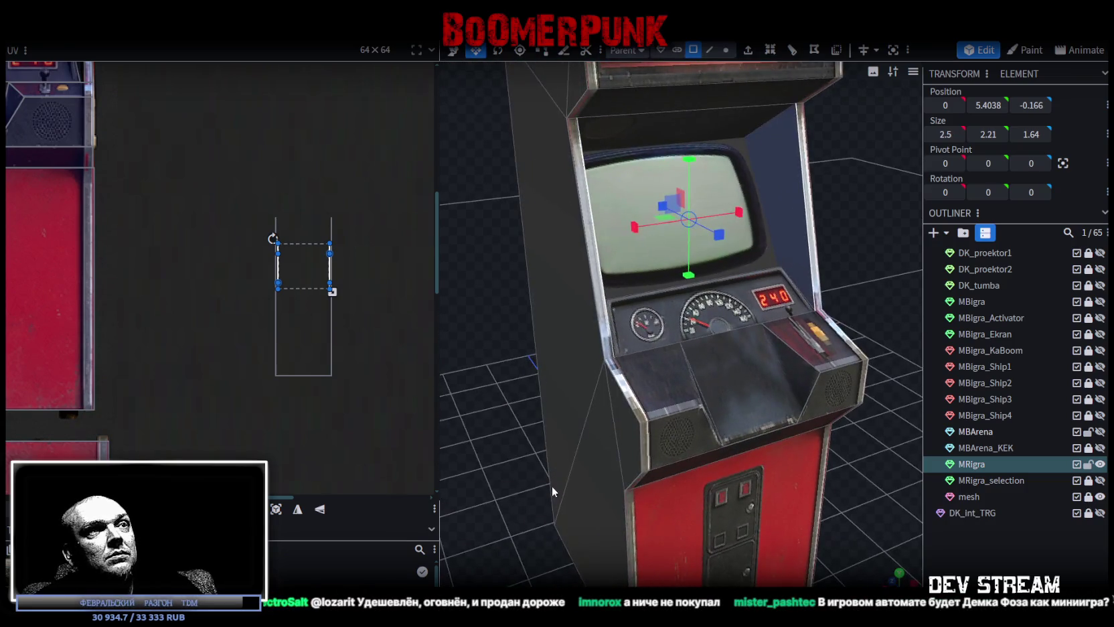
{"action": "left_click", "coordinate": [574, 464]}
{"action": "left_click", "coordinate": [796, 206]}
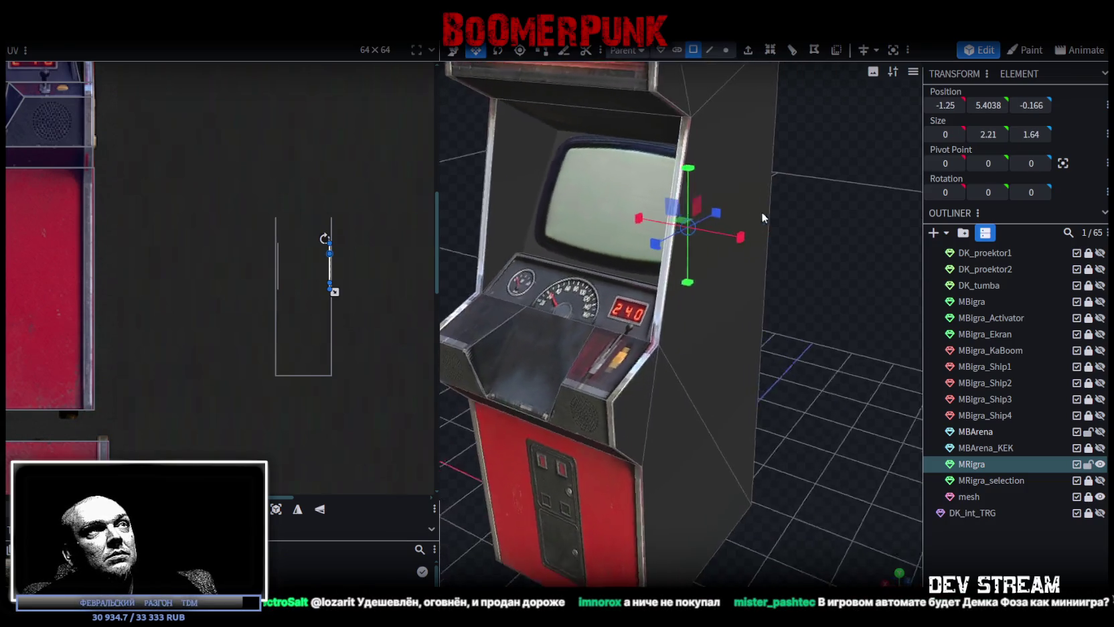
{"action": "left_click_drag", "start_coordinate": [850, 200], "coordinate": [550, 221]}
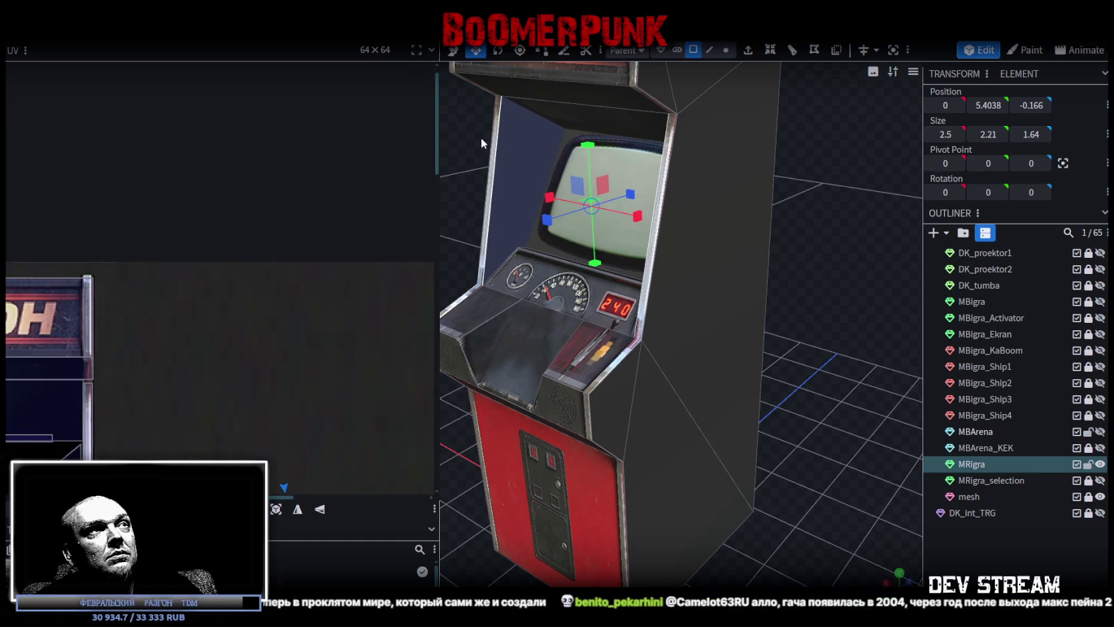
{"action": "left_click", "coordinate": [516, 148]}
{"action": "mouse_move", "coordinate": [516, 149]}
{"action": "left_mouse_down"}
{"action": "mouse_move", "coordinate": [572, 129]}
{"action": "mouse_move", "coordinate": [774, 149]}
{"action": "left_mouse_up"}
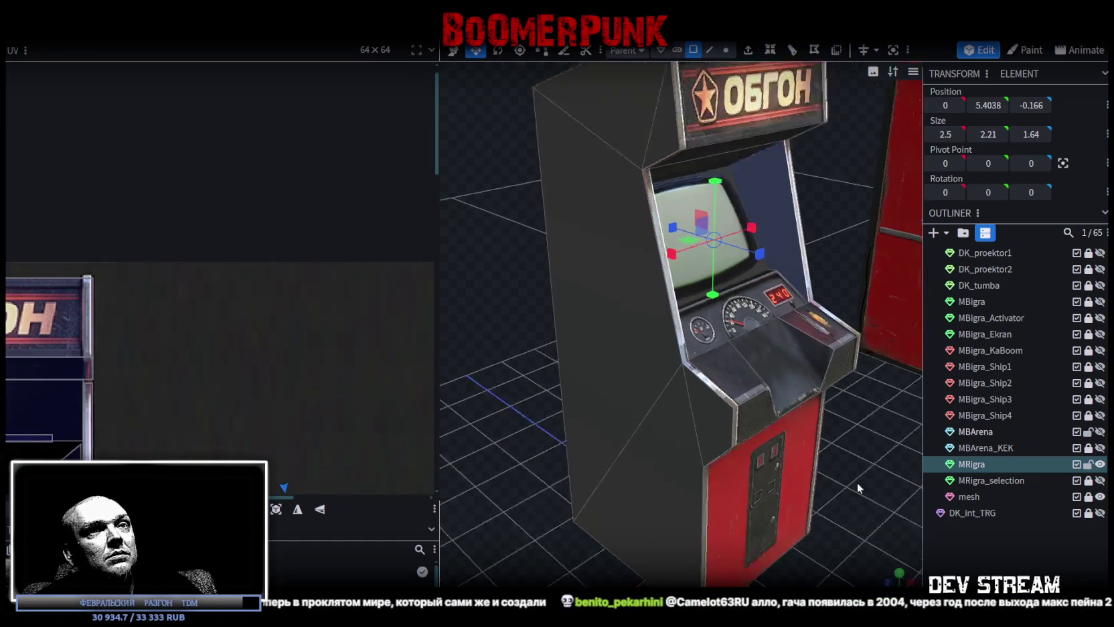
{"action": "left_click", "coordinate": [859, 577]}
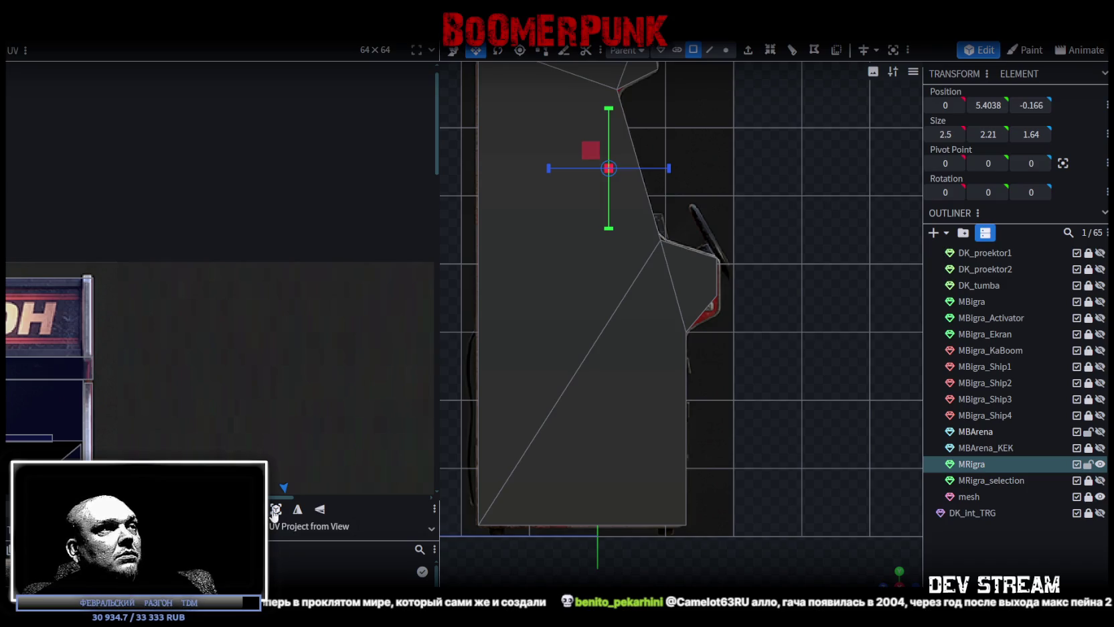
Move the face's UV down onto the cabinet photo, then turn and rotate it slightly.
{"action": "scroll", "coordinate": [126, 334], "scroll_direction": "down", "scroll_amount": 3}
{"action": "scroll", "coordinate": [164, 265], "scroll_direction": "up", "scroll_amount": 2}
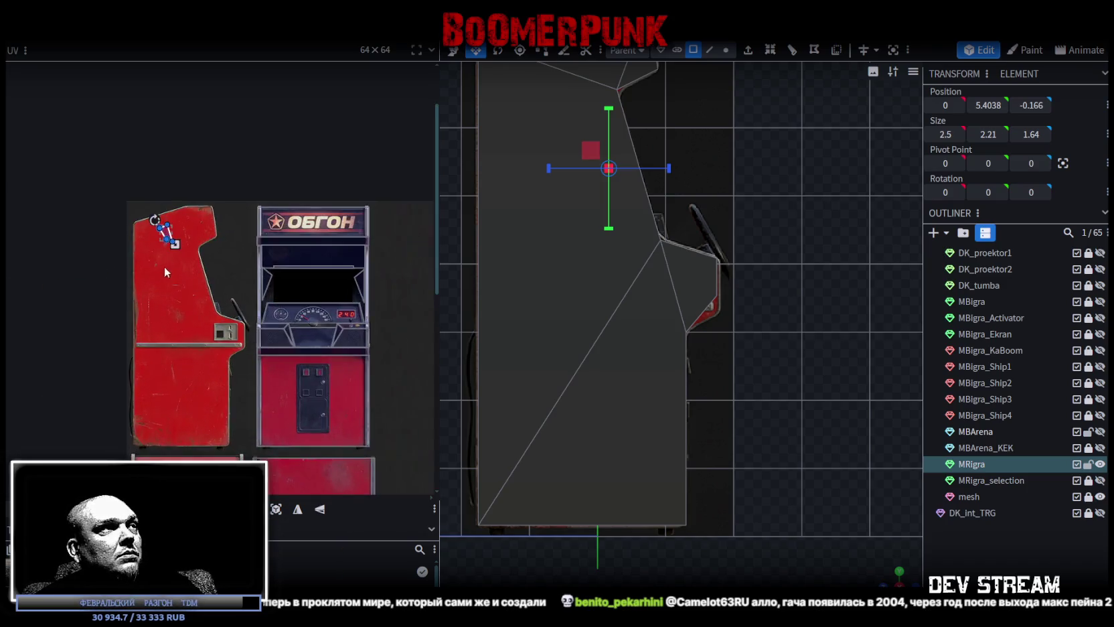
{"action": "scroll", "coordinate": [163, 265], "scroll_direction": "up", "scroll_amount": 2}
{"action": "mouse_move", "coordinate": [228, 282]}
{"action": "middle_mouse_down"}
{"action": "mouse_move", "coordinate": [131, 224]}
{"action": "mouse_move", "coordinate": [38, 132]}
{"action": "middle_mouse_up"}
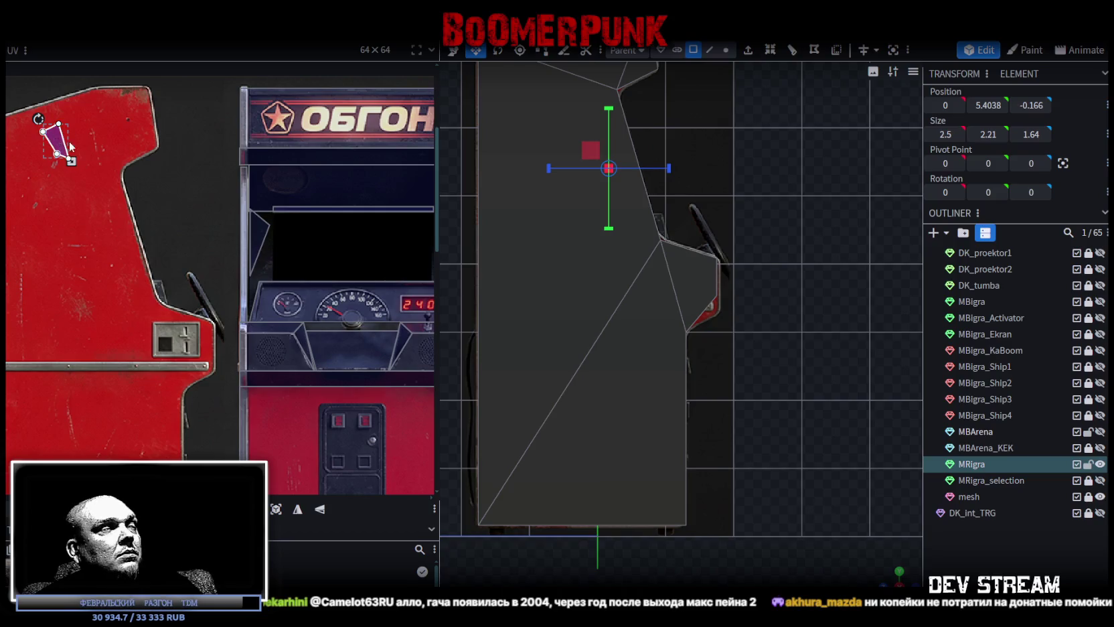
{"action": "left_click_drag", "start_coordinate": [71, 145], "coordinate": [189, 210]}
{"action": "middle_click_drag", "start_coordinate": [204, 279], "coordinate": [152, 281]}
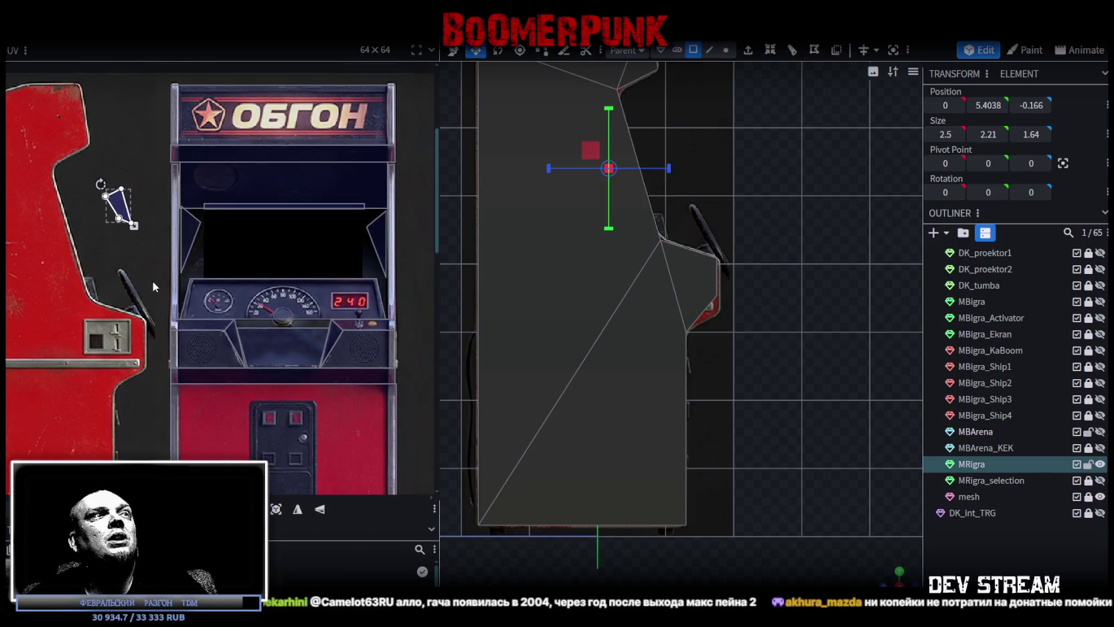
{"action": "left_click", "coordinate": [101, 184]}
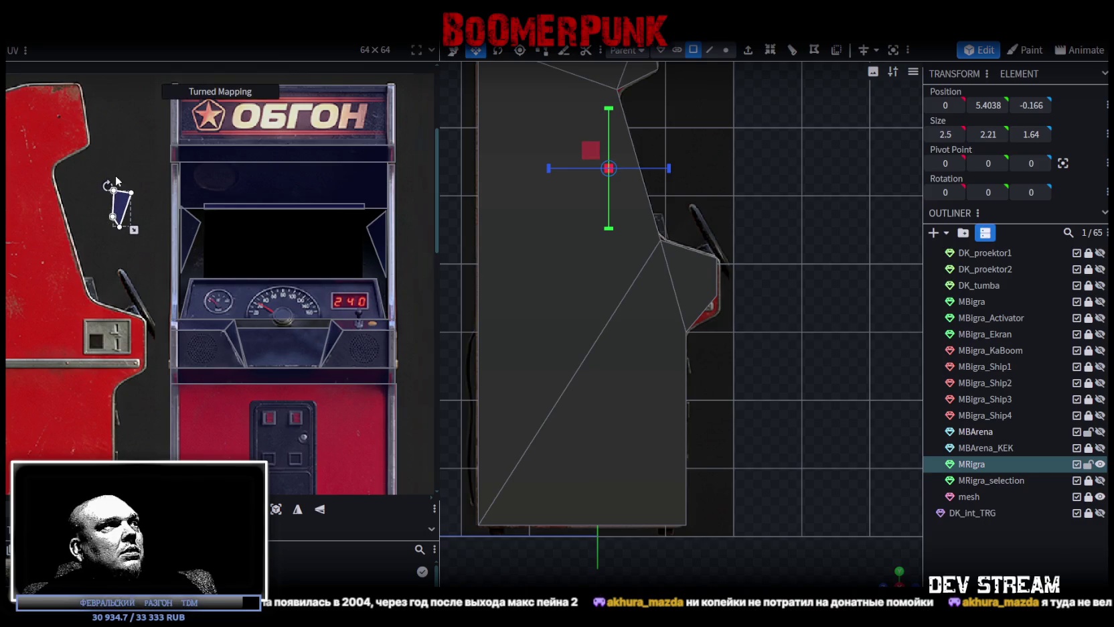
{"action": "left_click_drag", "start_coordinate": [114, 181], "coordinate": [105, 183]}
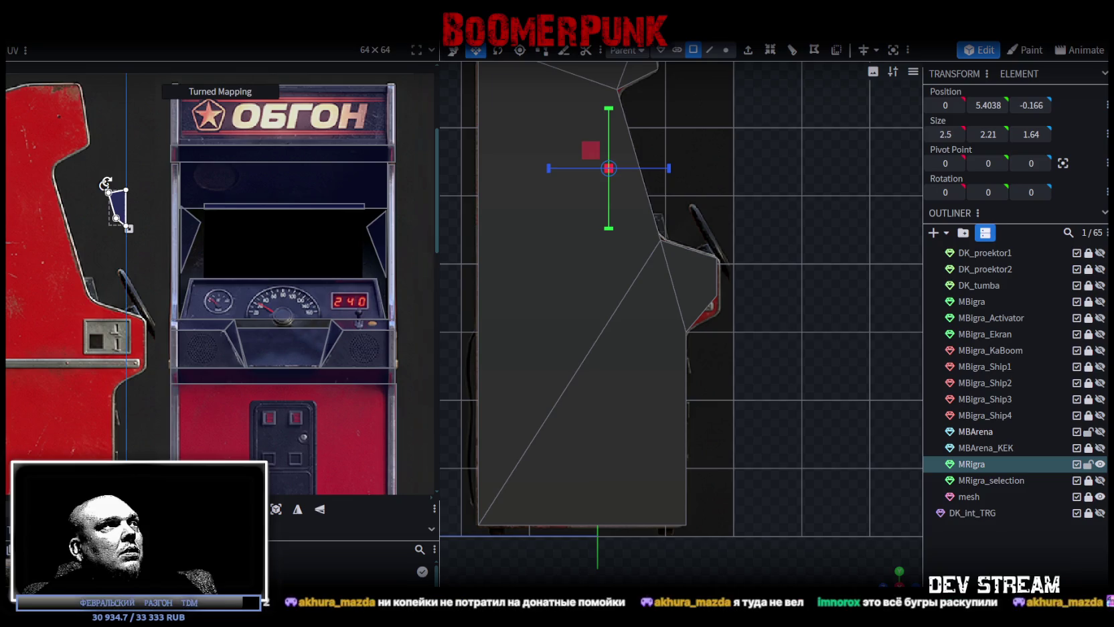
Place the UV on the screen-bezel corner's dark blue area, enlarged and nudged into place.
{"action": "mouse_move", "coordinate": [115, 204]}
{"action": "left_mouse_down"}
{"action": "mouse_move", "coordinate": [371, 228]}
{"action": "mouse_move", "coordinate": [349, 209]}
{"action": "left_mouse_up"}
{"action": "scroll", "coordinate": [371, 227], "scroll_direction": "up", "scroll_amount": 4}
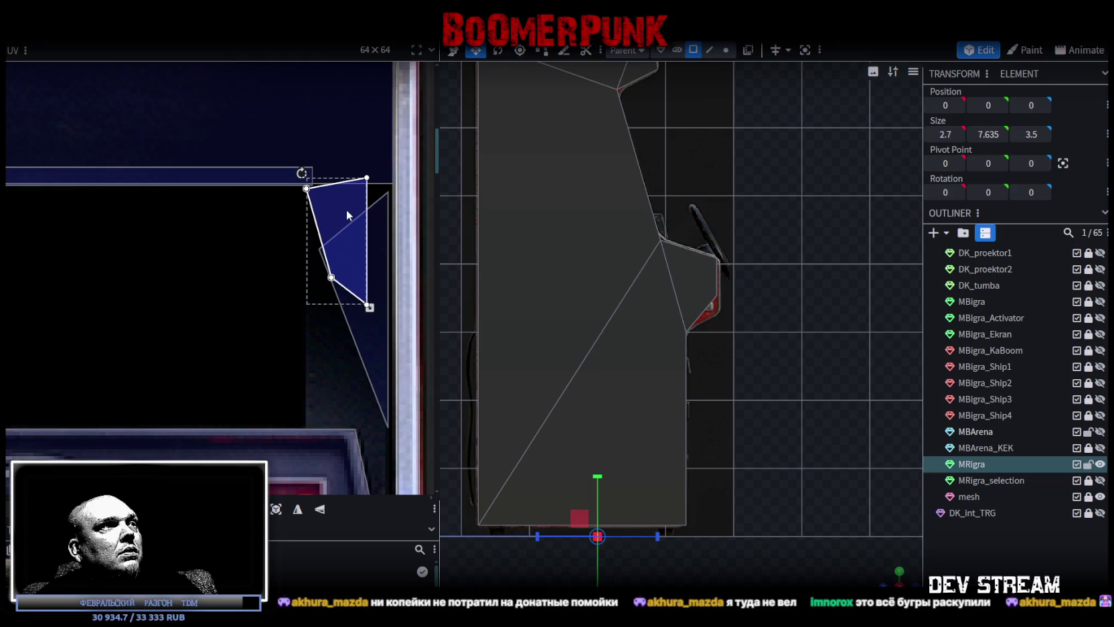
{"action": "middle_click_drag", "start_coordinate": [386, 308], "coordinate": [358, 211]}
{"action": "left_click_drag", "start_coordinate": [346, 211], "coordinate": [370, 327]}
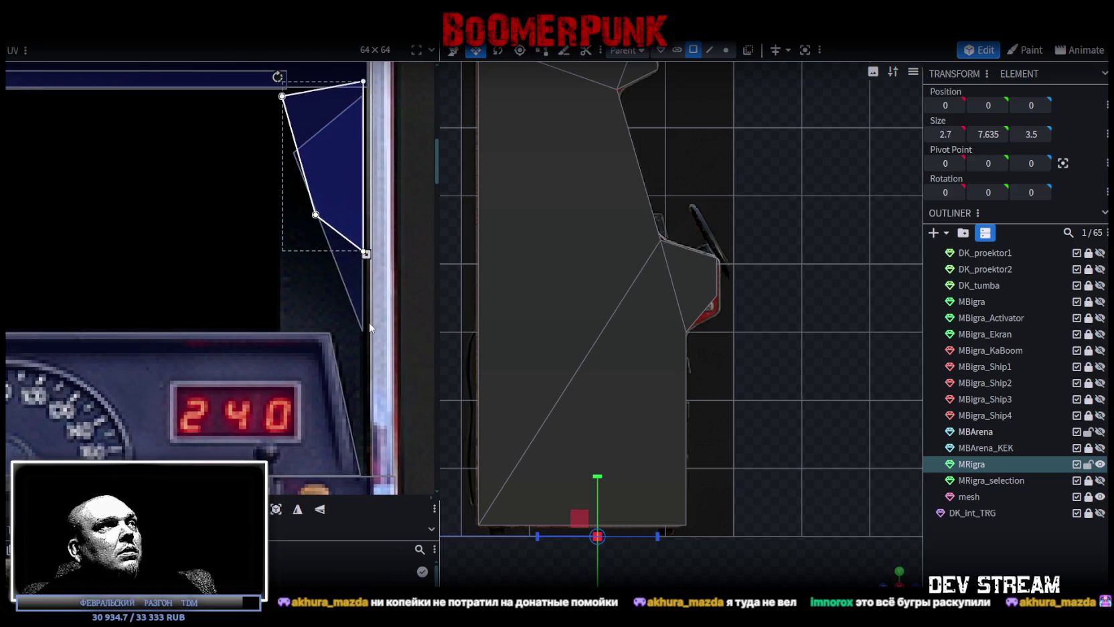
{"action": "left_click_drag", "start_coordinate": [370, 328], "coordinate": [373, 332]}
{"action": "mouse_move", "coordinate": [331, 167]}
{"action": "left_mouse_down"}
{"action": "mouse_move", "coordinate": [334, 207]}
{"action": "mouse_move", "coordinate": [334, 159]}
{"action": "left_mouse_up"}
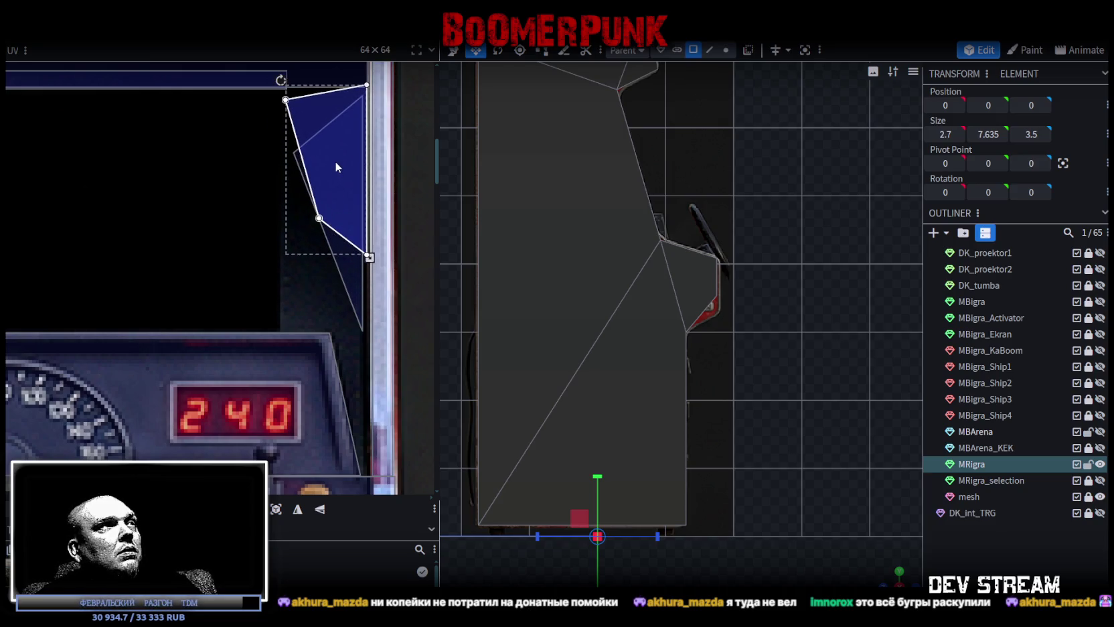
{"action": "left_click_drag", "start_coordinate": [332, 157], "coordinate": [333, 157]}
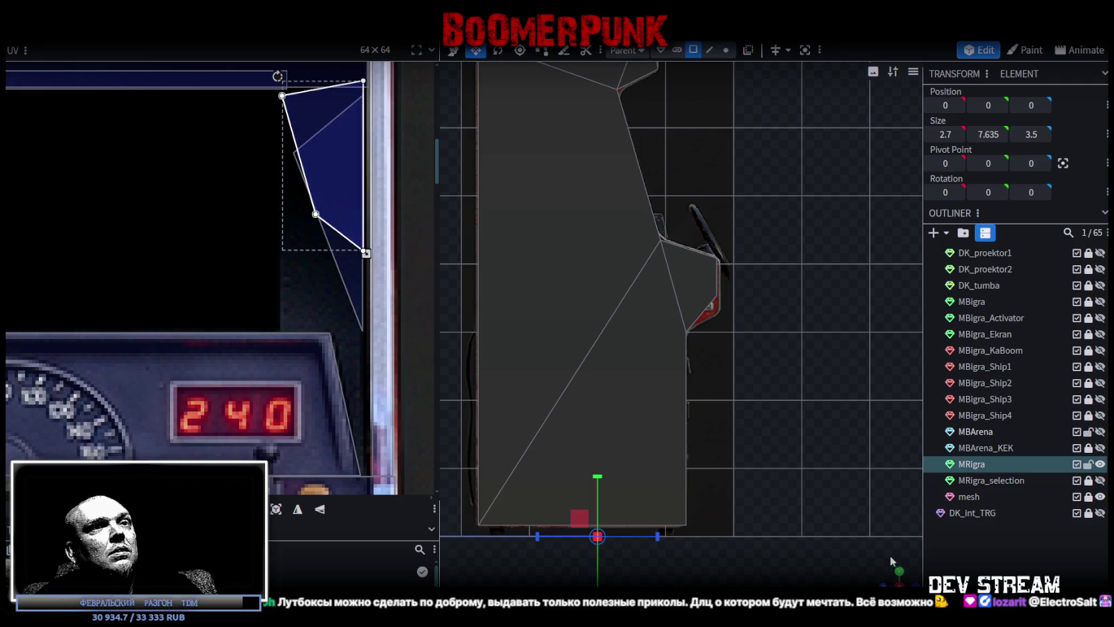
{"action": "left_click_drag", "start_coordinate": [892, 562], "coordinate": [689, 369]}
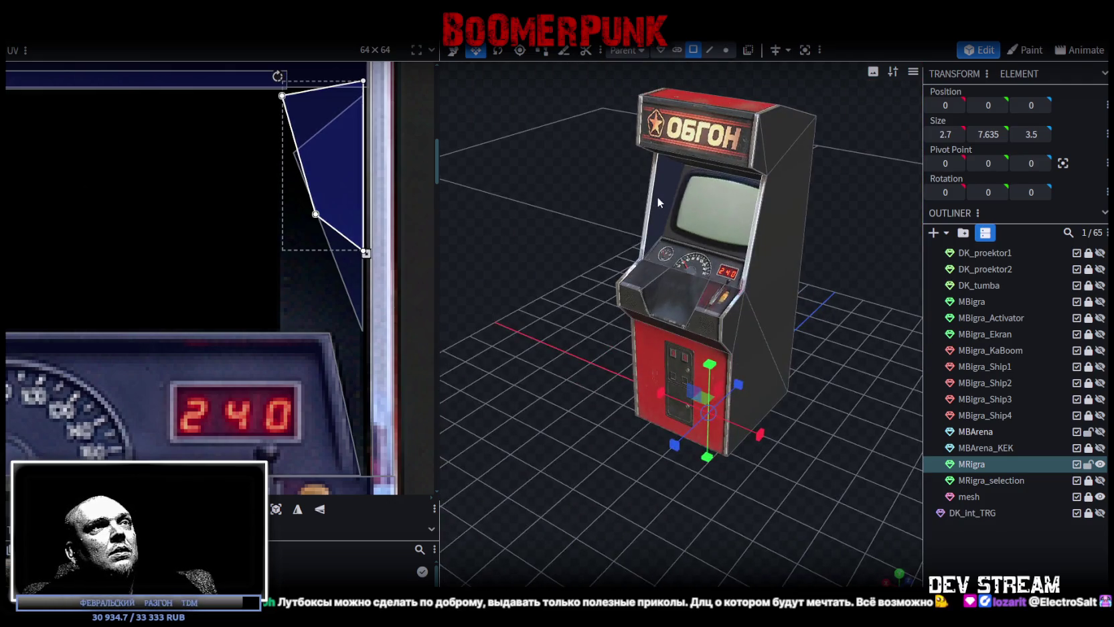
Map the face on the screen's other side onto the narrow dark blue wedge along the metal trim.
{"action": "left_click", "coordinate": [661, 203]}
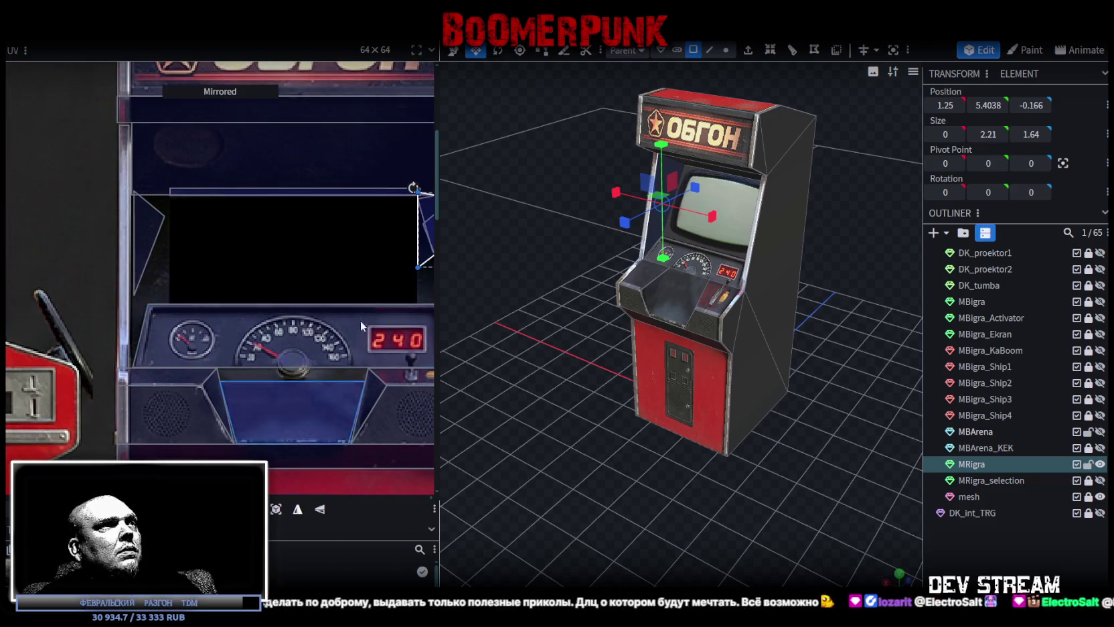
{"action": "left_click_drag", "start_coordinate": [423, 234], "coordinate": [143, 226]}
{"action": "scroll", "coordinate": [143, 226], "scroll_direction": "up", "scroll_amount": 5}
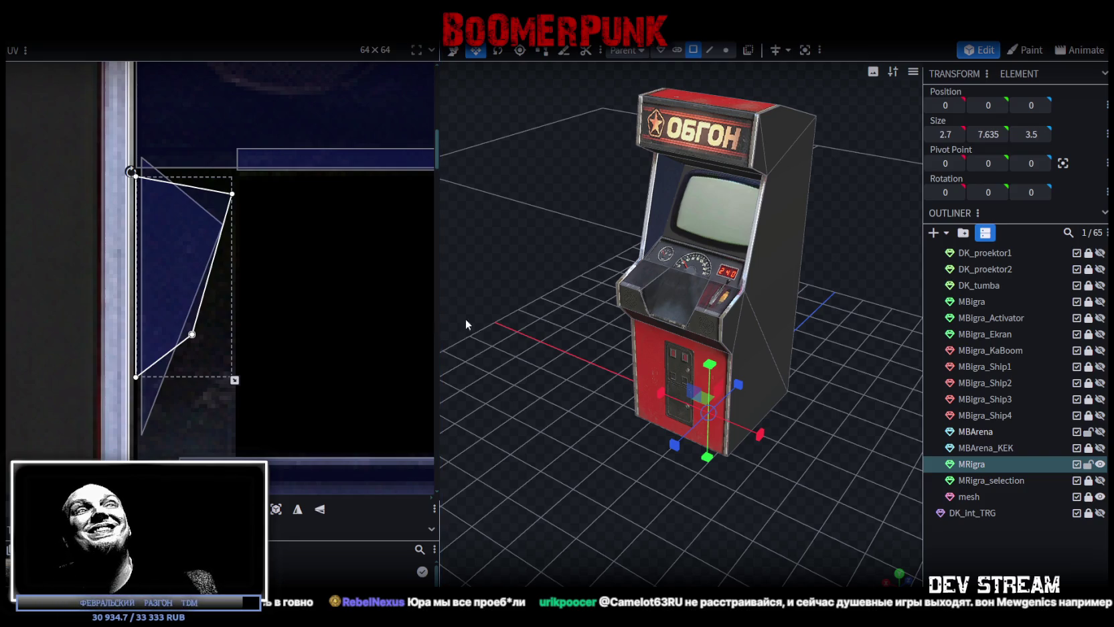
{"action": "mouse_move", "coordinate": [550, 395]}
{"action": "left_mouse_down"}
{"action": "mouse_move", "coordinate": [615, 374]}
{"action": "mouse_move", "coordinate": [733, 379]}
{"action": "mouse_move", "coordinate": [768, 459]}
{"action": "mouse_move", "coordinate": [713, 427]}
{"action": "mouse_move", "coordinate": [722, 452]}
{"action": "mouse_move", "coordinate": [762, 462]}
{"action": "mouse_move", "coordinate": [747, 429]}
{"action": "mouse_move", "coordinate": [722, 417]}
{"action": "left_mouse_up"}
Orbit around the textured cabinet and select the thin 2.5 × 0.1 × 0.25 bar beneath the screen.
{"action": "scroll", "coordinate": [705, 449], "scroll_direction": "up", "scroll_amount": 3}
{"action": "scroll", "coordinate": [722, 452], "scroll_direction": "up", "scroll_amount": 3}
{"action": "scroll", "coordinate": [772, 431], "scroll_direction": "down", "scroll_amount": 3}
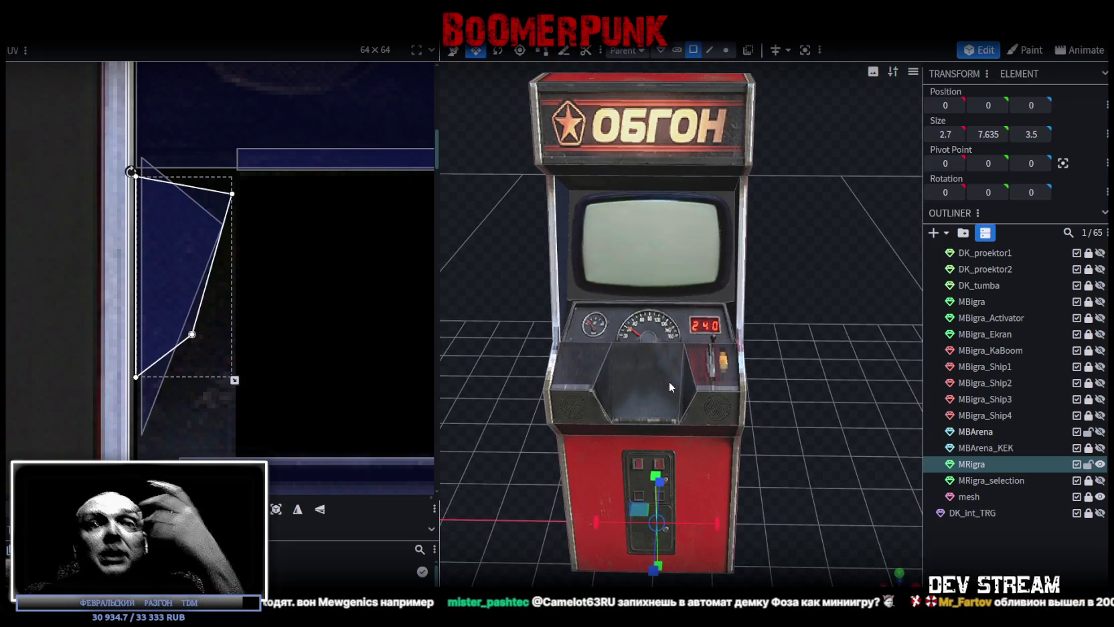
{"action": "left_click_drag", "start_coordinate": [785, 309], "coordinate": [832, 350]}
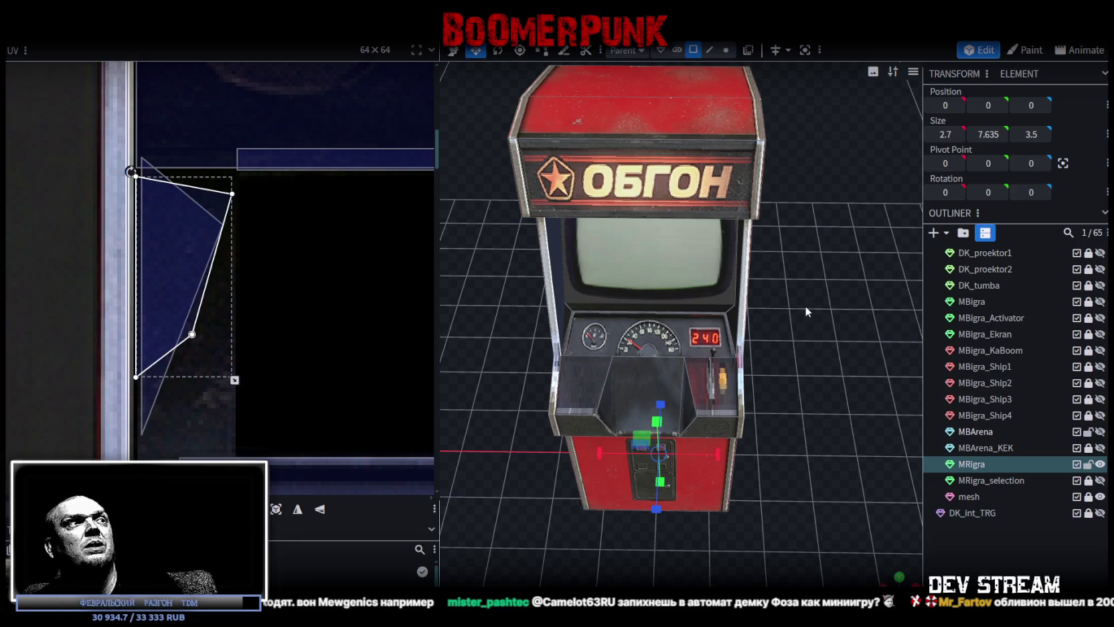
{"action": "mouse_move", "coordinate": [793, 306]}
{"action": "left_mouse_down"}
{"action": "mouse_move", "coordinate": [827, 311]}
{"action": "mouse_move", "coordinate": [844, 299]}
{"action": "mouse_move", "coordinate": [829, 294]}
{"action": "left_mouse_up"}
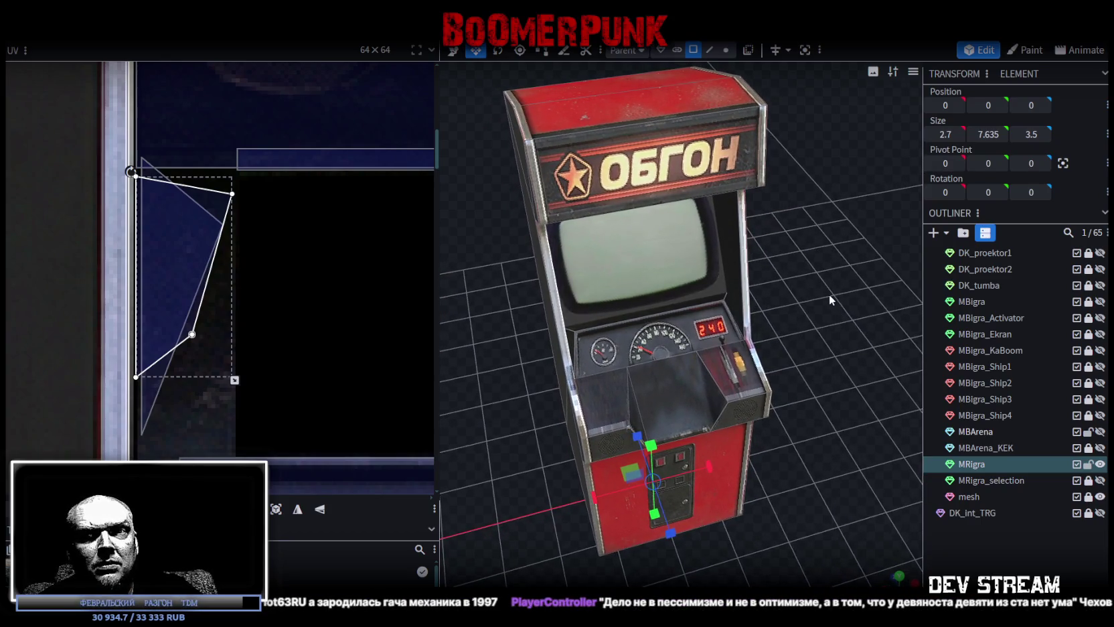
{"action": "left_click_drag", "start_coordinate": [829, 294], "coordinate": [814, 295]}
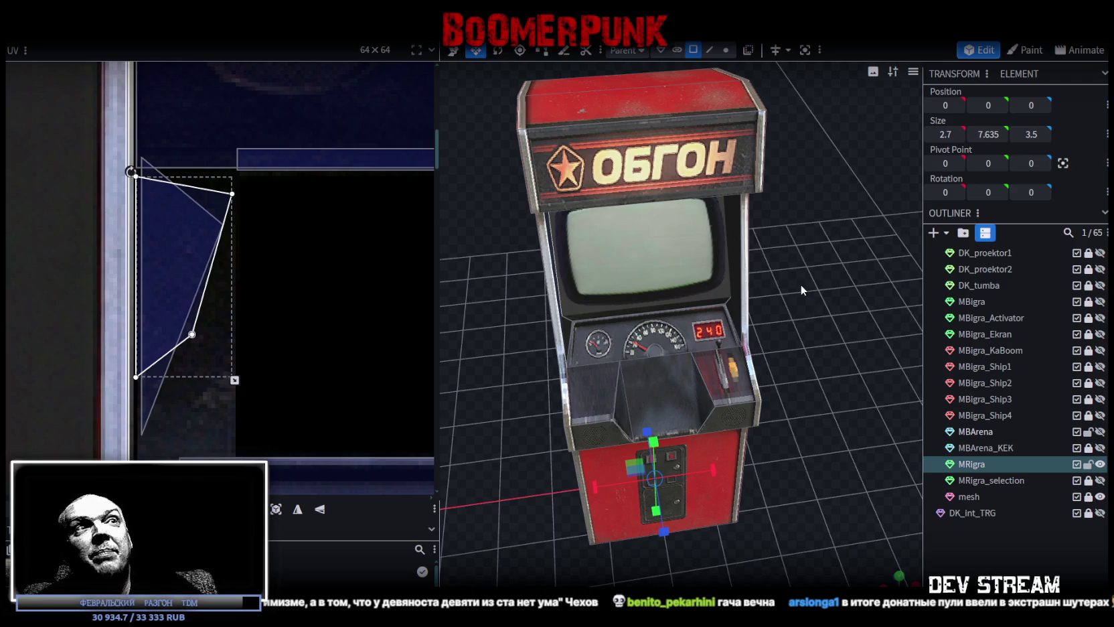
{"action": "left_click", "coordinate": [715, 299]}
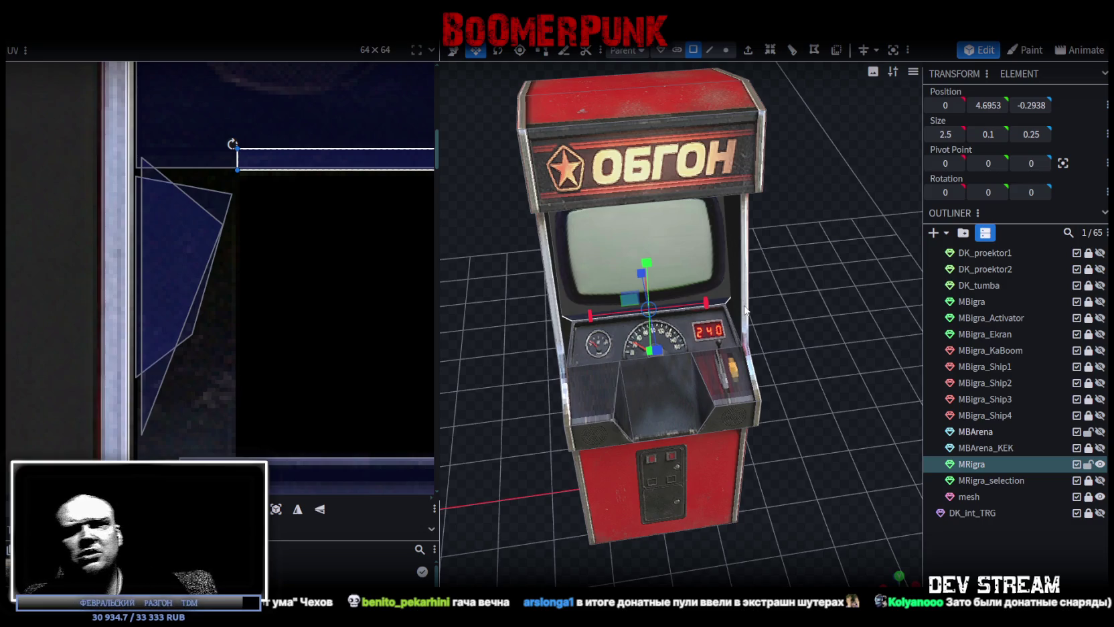
{"action": "left_click_drag", "start_coordinate": [507, 348], "coordinate": [550, 345]}
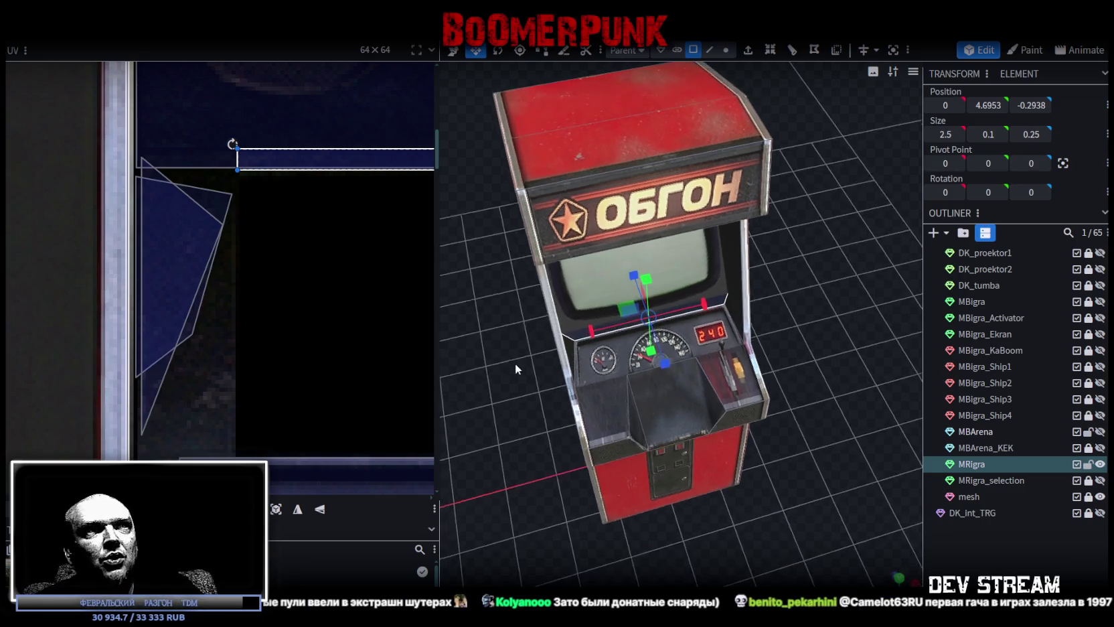
{"action": "scroll", "coordinate": [551, 344], "scroll_direction": "up", "scroll_amount": 3}
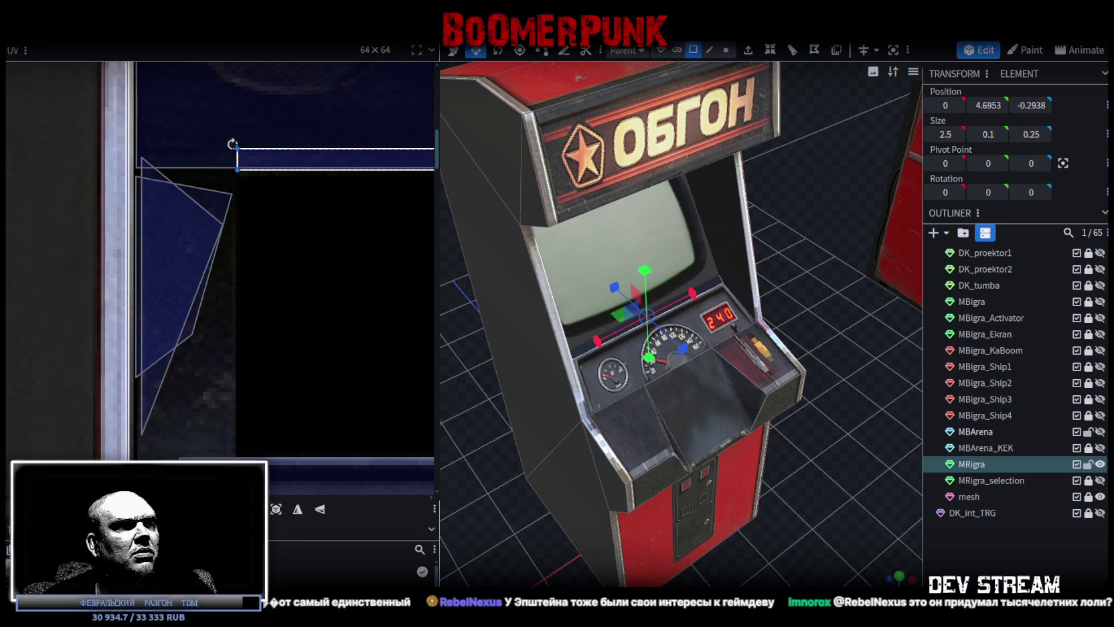
{"action": "key", "text": "alt+Tab"}
{"action": "scroll", "coordinate": [419, 263], "scroll_direction": "down", "scroll_amount": 3}
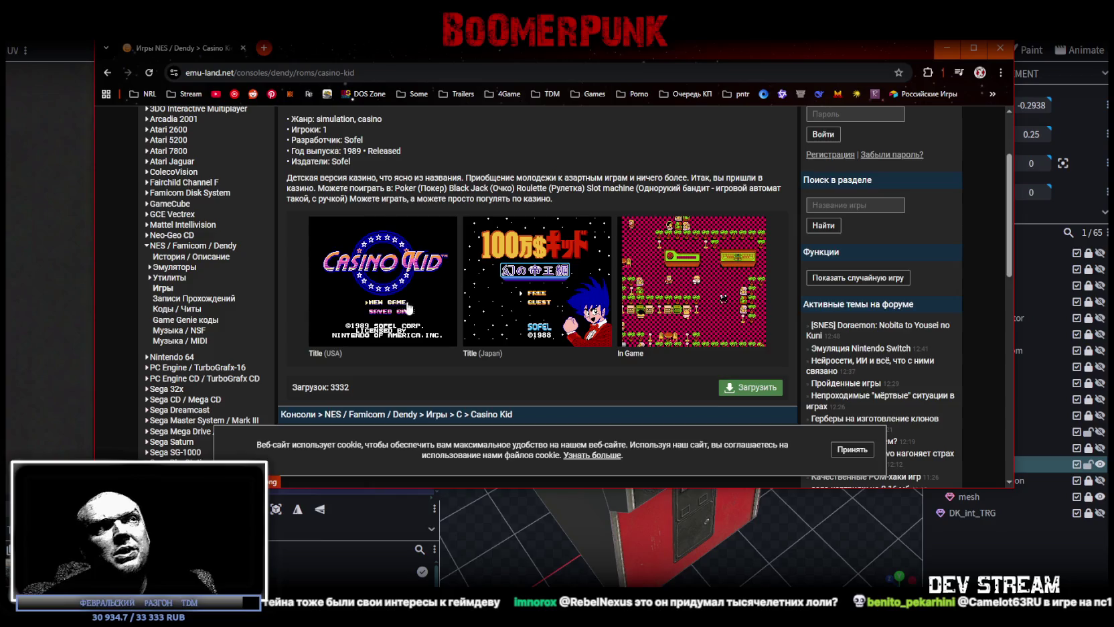
{"action": "scroll", "coordinate": [411, 315], "scroll_direction": "up", "scroll_amount": 2}
{"action": "scroll", "coordinate": [414, 320], "scroll_direction": "down", "scroll_amount": 2}
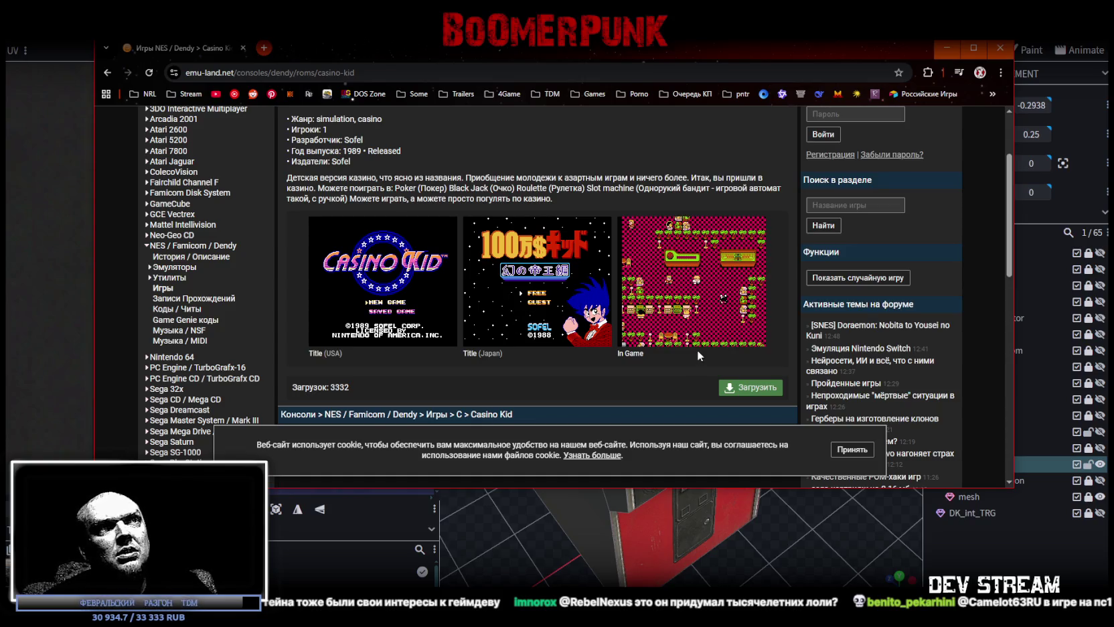
{"action": "scroll", "coordinate": [542, 350], "scroll_direction": "up", "scroll_amount": 1}
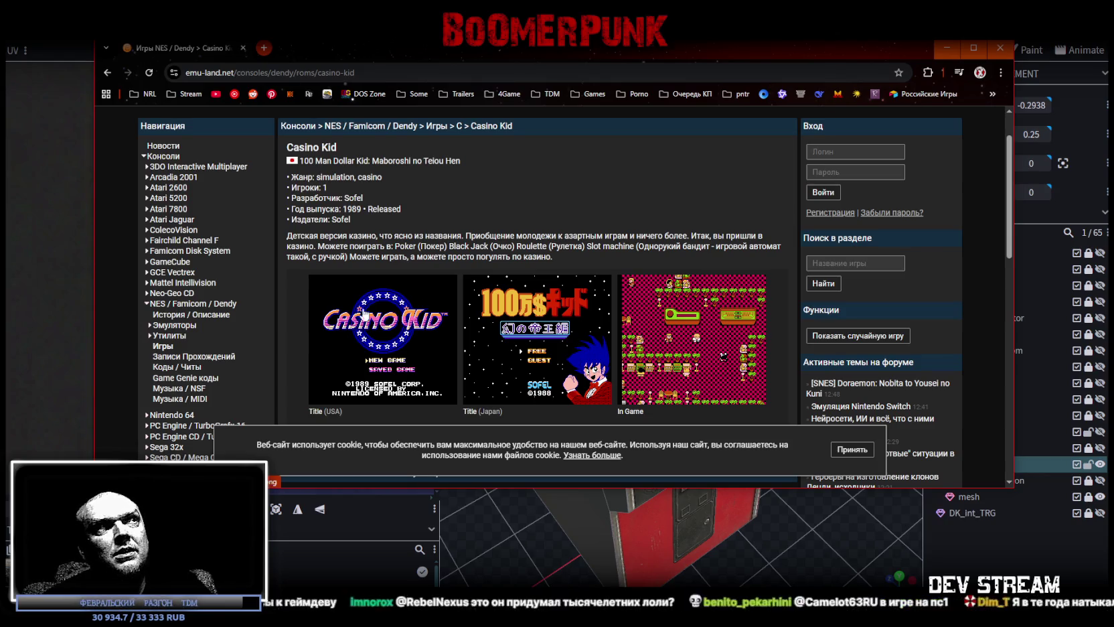
{"action": "left_click_drag", "start_coordinate": [343, 209], "coordinate": [401, 209]}
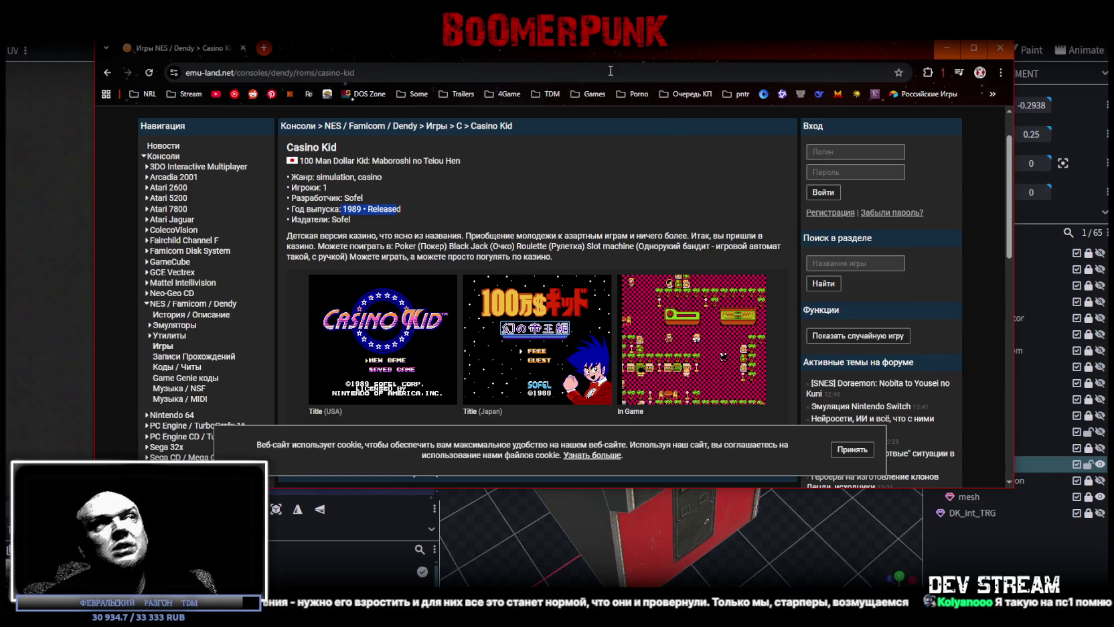
{"action": "key", "text": "alt+Tab"}
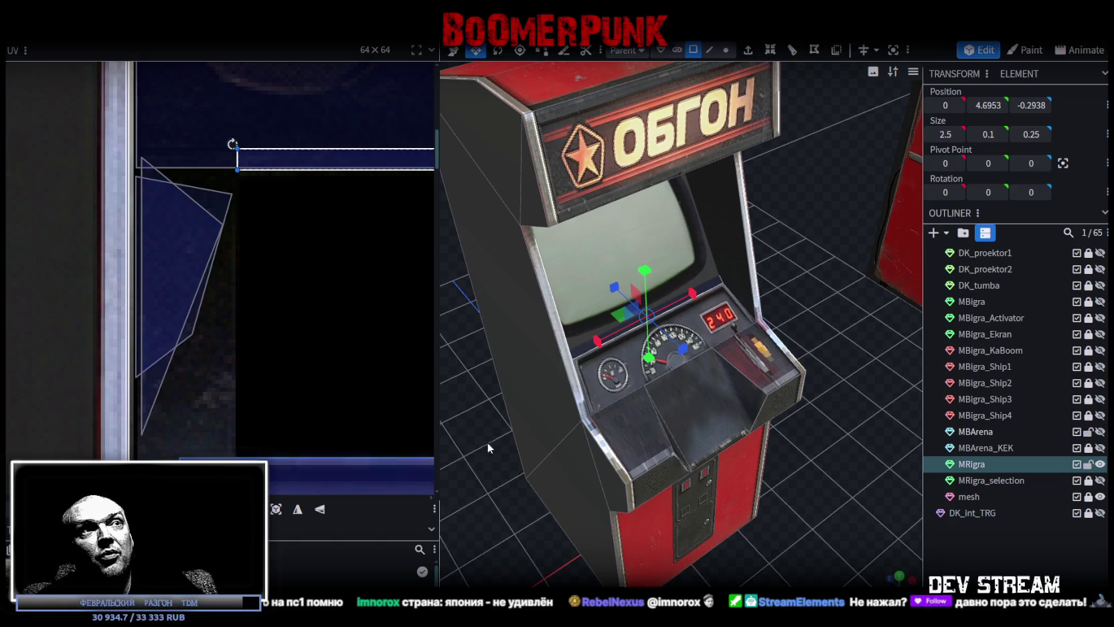
In edge mode, push the edge above the control panel 0.2 units deeper.
{"action": "mouse_move", "coordinate": [750, 255]}
{"action": "left_mouse_down"}
{"action": "mouse_move", "coordinate": [852, 243]}
{"action": "mouse_move", "coordinate": [779, 274]}
{"action": "mouse_move", "coordinate": [801, 205]}
{"action": "left_mouse_up"}
{"action": "key", "text": "4"}
{"action": "left_click", "coordinate": [705, 272]}
{"action": "key", "text": "v"}
{"action": "left_click_drag", "start_coordinate": [618, 277], "coordinate": [629, 288]}
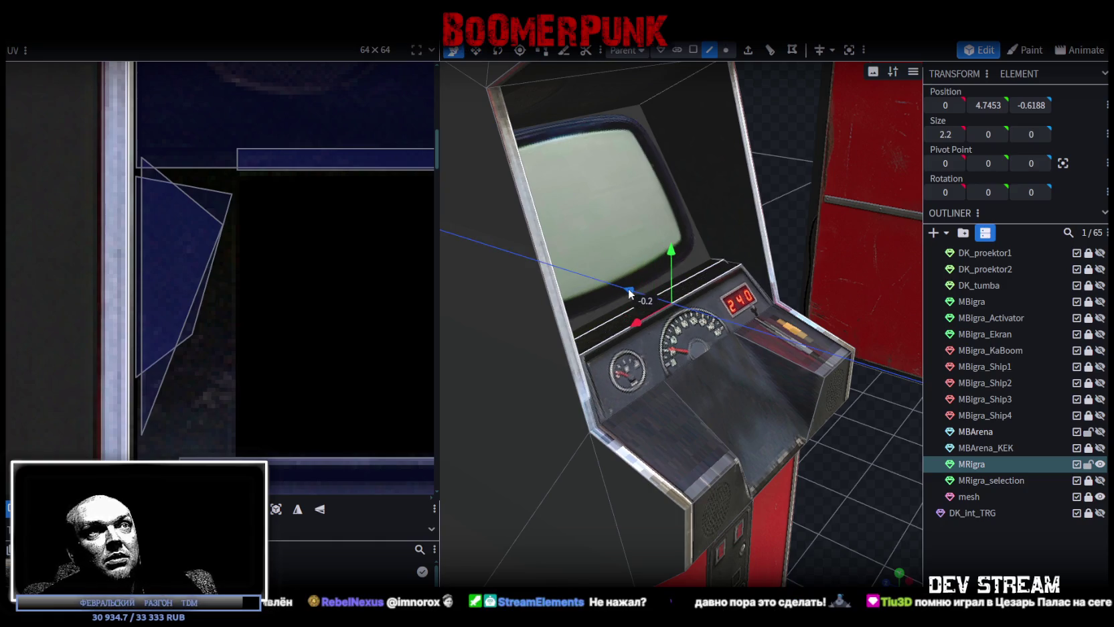
{"action": "mouse_move", "coordinate": [797, 211]}
{"action": "left_mouse_down"}
{"action": "mouse_move", "coordinate": [531, 182]}
{"action": "mouse_move", "coordinate": [727, 208]}
{"action": "mouse_move", "coordinate": [702, 213]}
{"action": "left_mouse_up"}
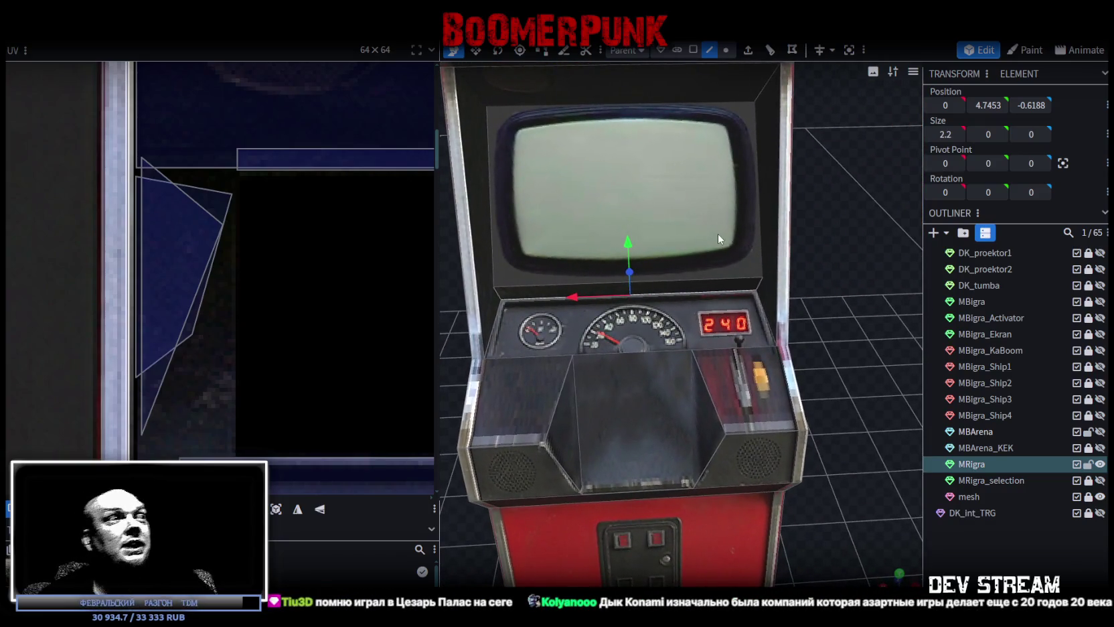
Deselect the edge, view the cabinet from the front, and return to face selection.
{"action": "scroll", "coordinate": [656, 327], "scroll_direction": "down", "scroll_amount": 4}
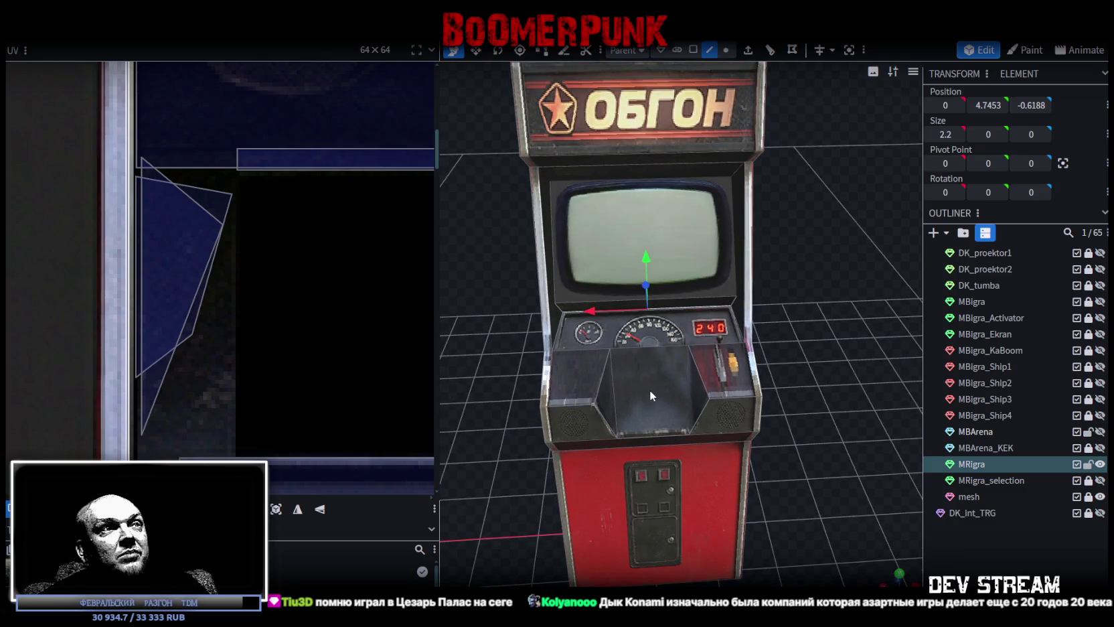
{"action": "left_click", "coordinate": [787, 305]}
{"action": "scroll", "coordinate": [790, 304], "scroll_direction": "down", "scroll_amount": 3}
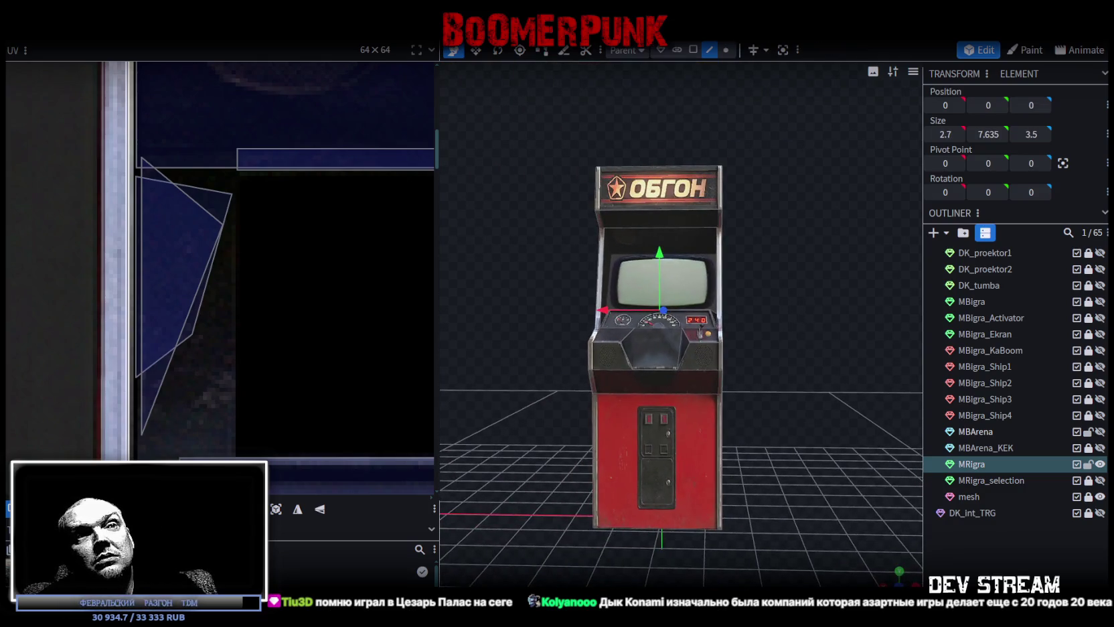
{"action": "key", "text": "KP_1"}
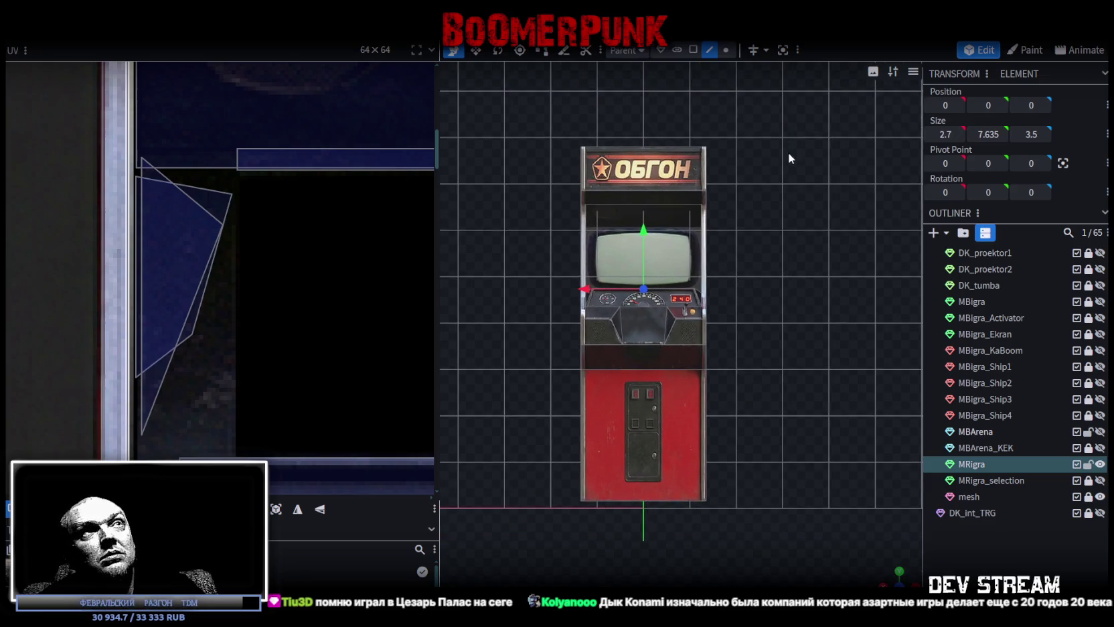
{"action": "left_click", "coordinate": [726, 50]}
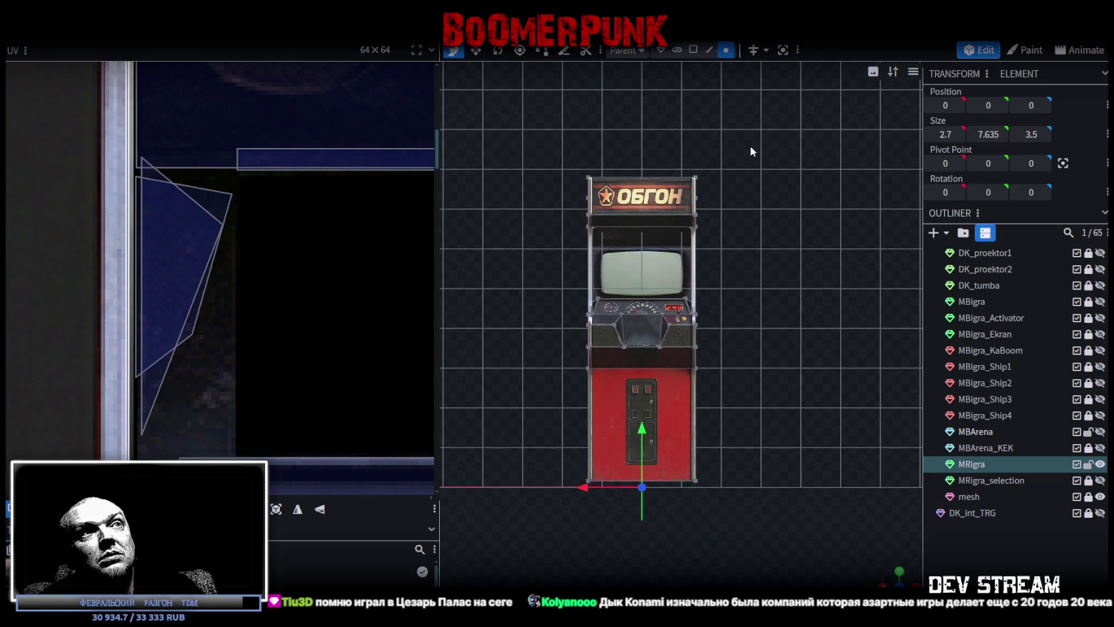
Box-select the cabinet's right side and move it outward, undoing the extra overshoot.
{"action": "left_click_drag", "start_coordinate": [750, 130], "coordinate": [687, 511]}
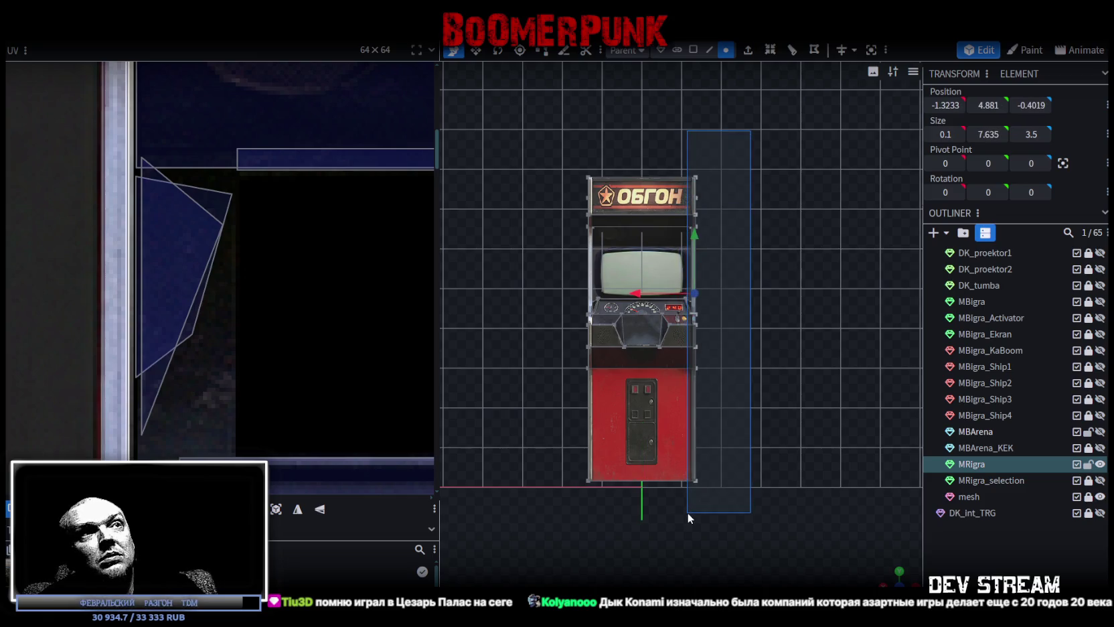
{"action": "scroll", "coordinate": [708, 388], "scroll_direction": "up", "scroll_amount": 3}
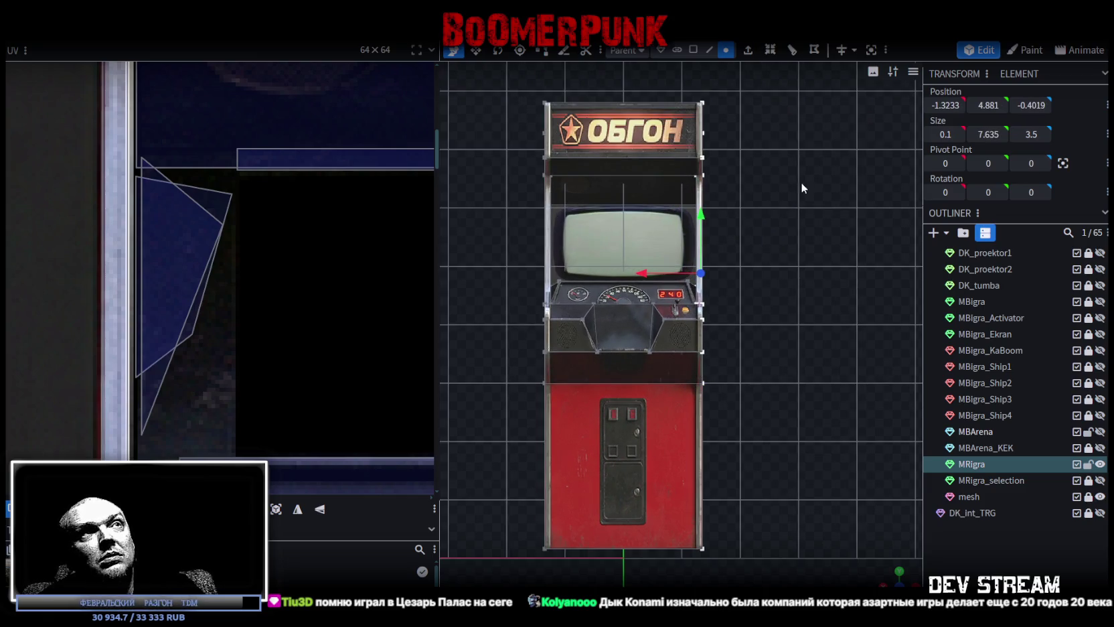
{"action": "left_click_drag", "start_coordinate": [757, 85], "coordinate": [682, 582]}
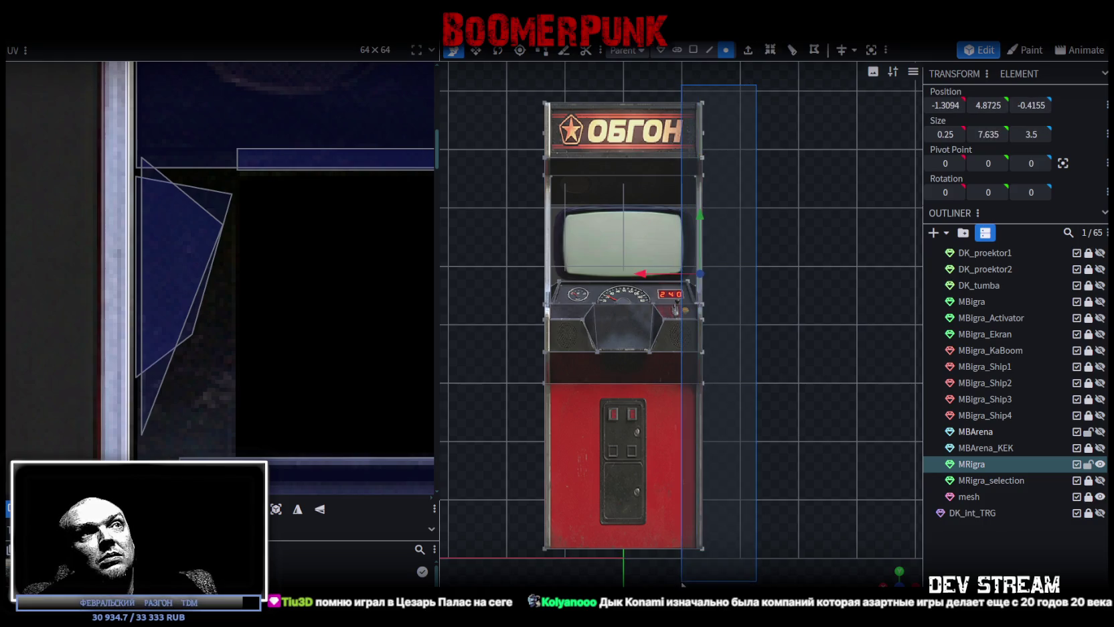
{"action": "left_click_drag", "start_coordinate": [683, 584], "coordinate": [684, 585]}
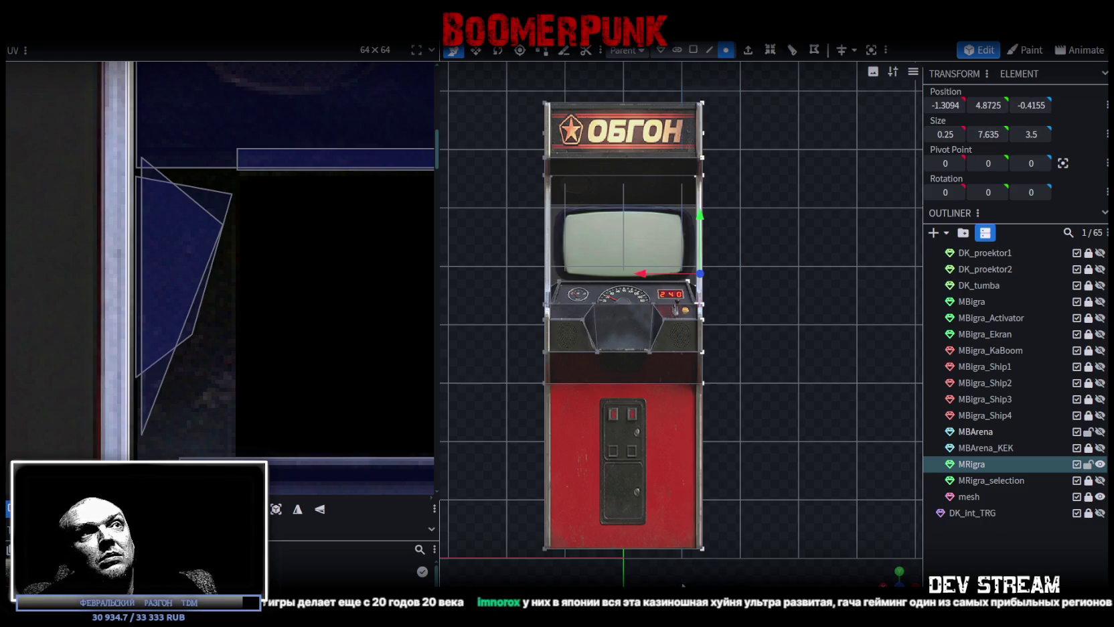
{"action": "left_click_drag", "start_coordinate": [641, 274], "coordinate": [652, 277]}
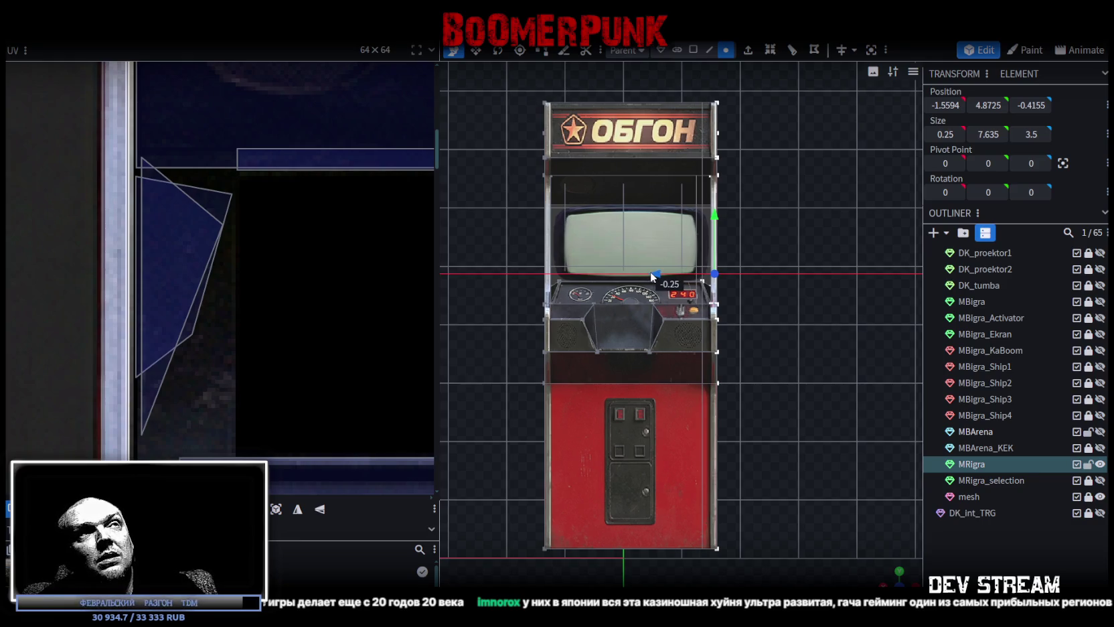
{"action": "left_click_drag", "start_coordinate": [655, 275], "coordinate": [668, 275]}
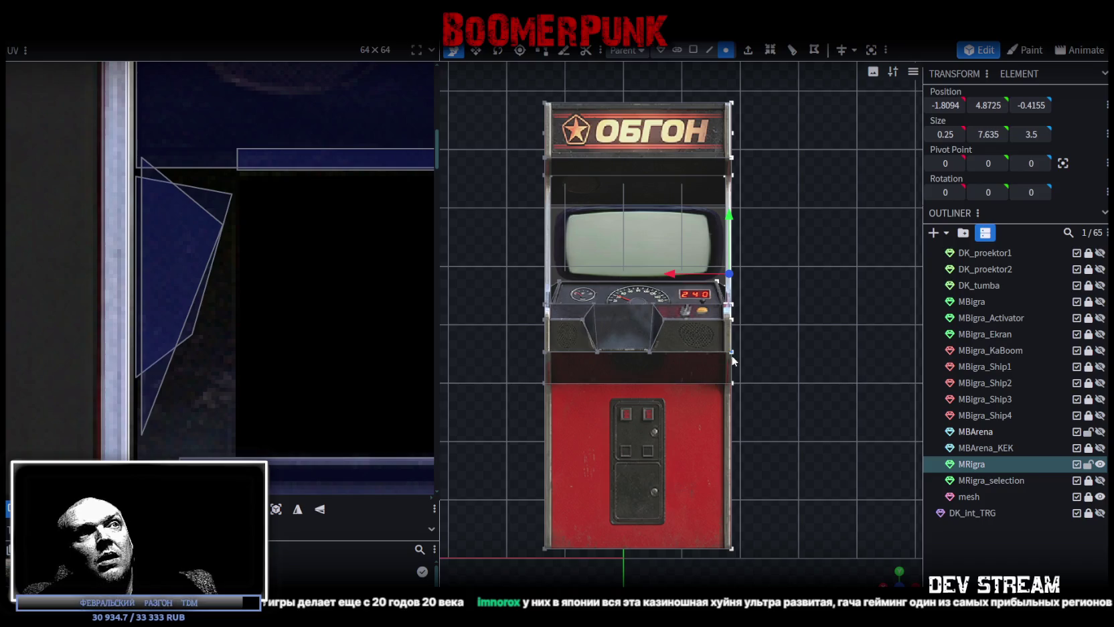
{"action": "key", "text": "ctrl+z"}
Move the right-edge and left-edge vertices outward 0.25 units each.
{"action": "left_click_drag", "start_coordinate": [734, 79], "coordinate": [674, 576]}
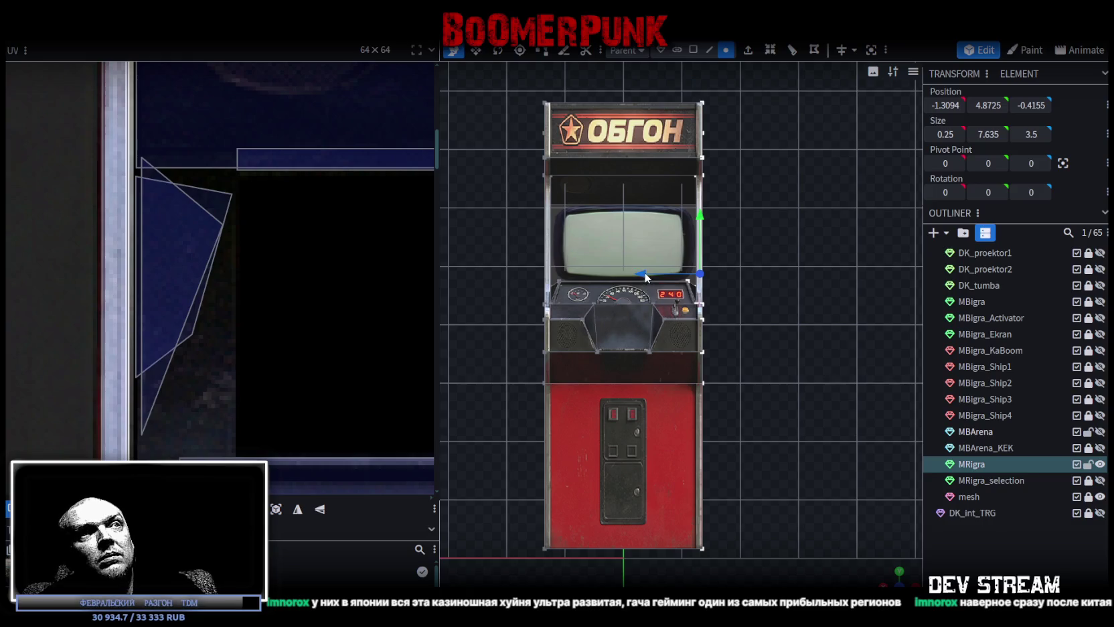
{"action": "left_click_drag", "start_coordinate": [646, 276], "coordinate": [630, 269]}
{"action": "left_click_drag", "start_coordinate": [484, 67], "coordinate": [575, 570]}
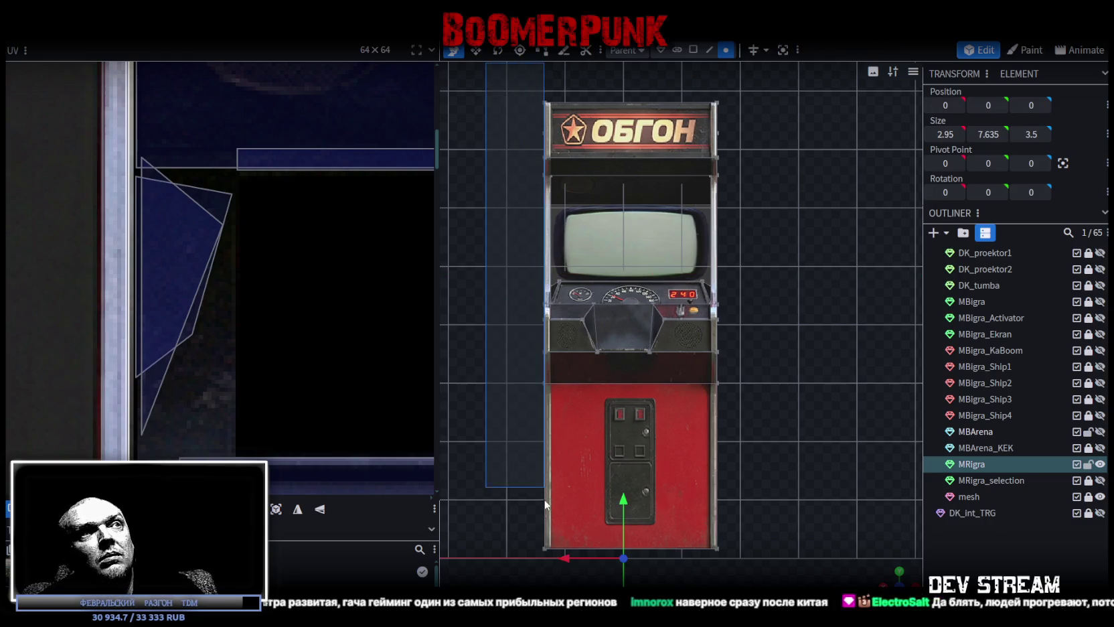
{"action": "left_click_drag", "start_coordinate": [503, 277], "coordinate": [478, 274]}
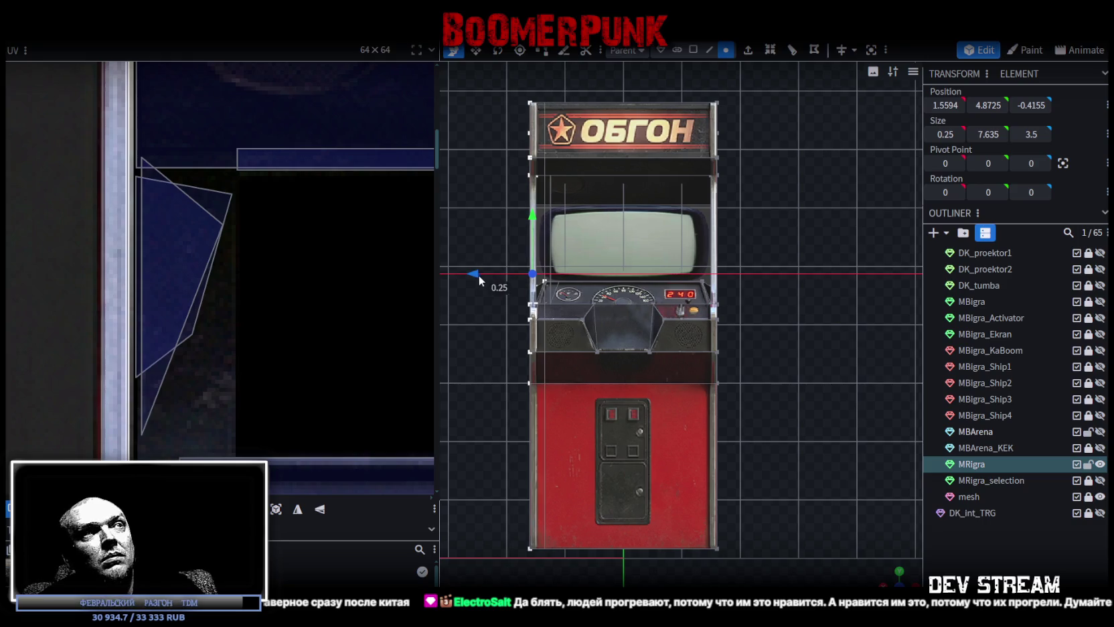
{"action": "mouse_move", "coordinate": [894, 573]}
{"action": "left_mouse_down"}
{"action": "mouse_move", "coordinate": [786, 458]}
{"action": "mouse_move", "coordinate": [844, 455]}
{"action": "mouse_move", "coordinate": [811, 417]}
{"action": "mouse_move", "coordinate": [752, 401]}
{"action": "mouse_move", "coordinate": [755, 475]}
{"action": "mouse_move", "coordinate": [647, 478]}
{"action": "mouse_move", "coordinate": [615, 452]}
{"action": "mouse_move", "coordinate": [759, 466]}
{"action": "mouse_move", "coordinate": [801, 448]}
{"action": "mouse_move", "coordinate": [719, 404]}
{"action": "mouse_move", "coordinate": [753, 365]}
{"action": "mouse_move", "coordinate": [763, 440]}
{"action": "mouse_move", "coordinate": [883, 445]}
{"action": "mouse_move", "coordinate": [593, 527]}
{"action": "mouse_move", "coordinate": [767, 519]}
{"action": "mouse_move", "coordinate": [770, 487]}
{"action": "mouse_move", "coordinate": [617, 549]}
{"action": "mouse_move", "coordinate": [838, 507]}
{"action": "mouse_move", "coordinate": [751, 468]}
{"action": "mouse_move", "coordinate": [815, 480]}
{"action": "left_mouse_up"}
Select the cabinet's large side face and project it from side view onto the red side-panel photo.
{"action": "left_click", "coordinate": [693, 50]}
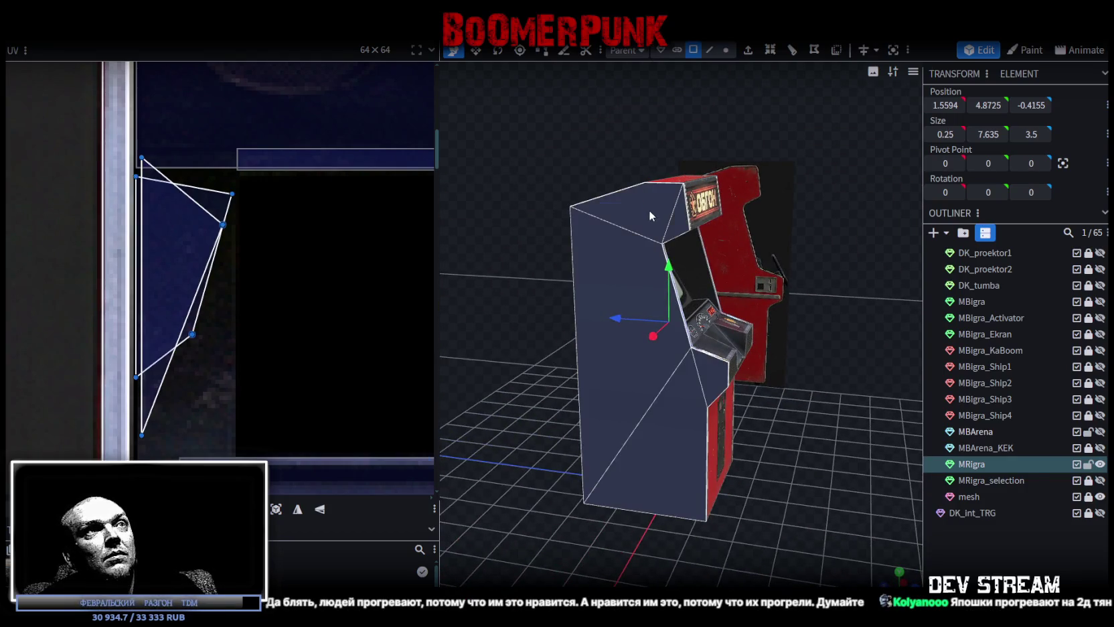
{"action": "left_click", "coordinate": [648, 209]}
{"action": "left_click", "coordinate": [621, 290]}
{"action": "mouse_move", "coordinate": [711, 374]}
{"action": "left_mouse_down"}
{"action": "mouse_move", "coordinate": [673, 462]}
{"action": "mouse_move", "coordinate": [675, 221]}
{"action": "left_mouse_up"}
{"action": "left_click", "coordinate": [675, 221]}
{"action": "left_click", "coordinate": [717, 281]}
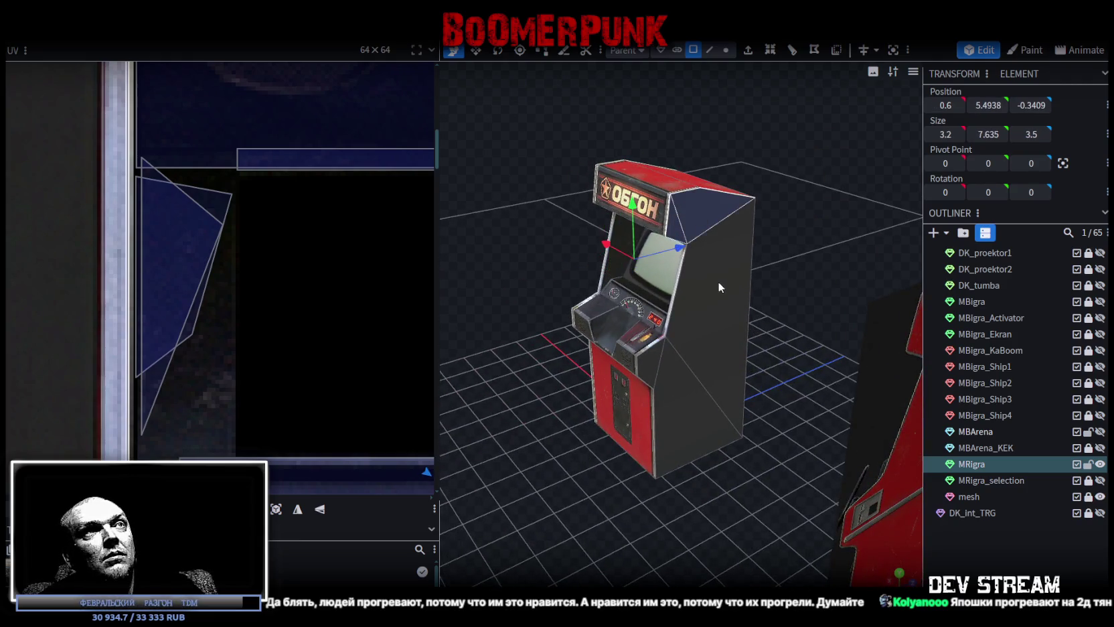
{"action": "left_click_drag", "start_coordinate": [581, 458], "coordinate": [910, 486]}
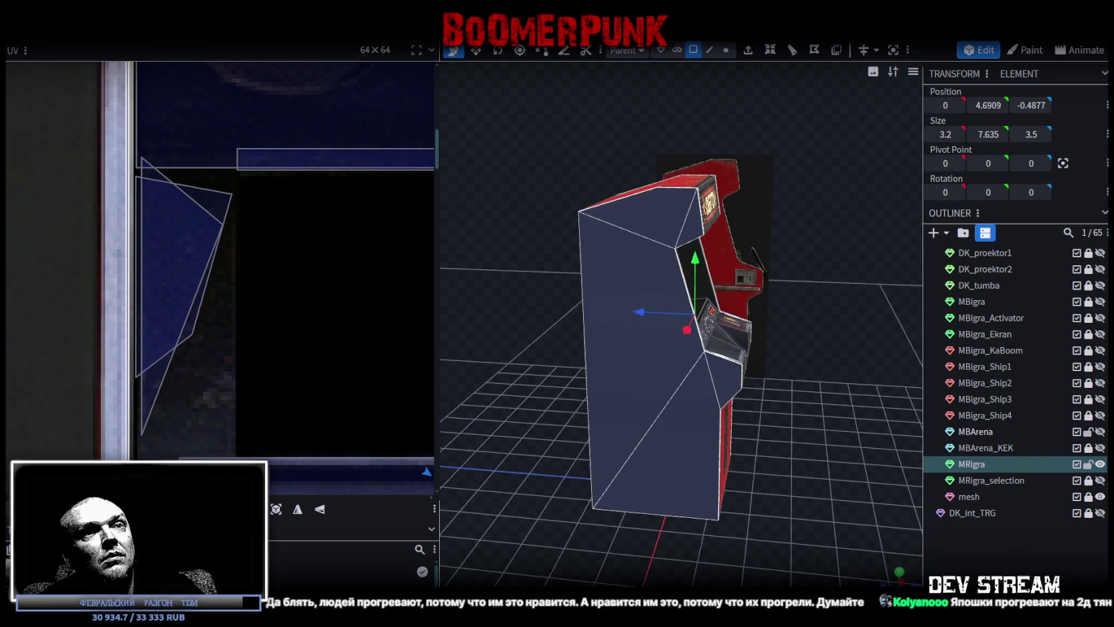
{"action": "key", "text": "KP_3"}
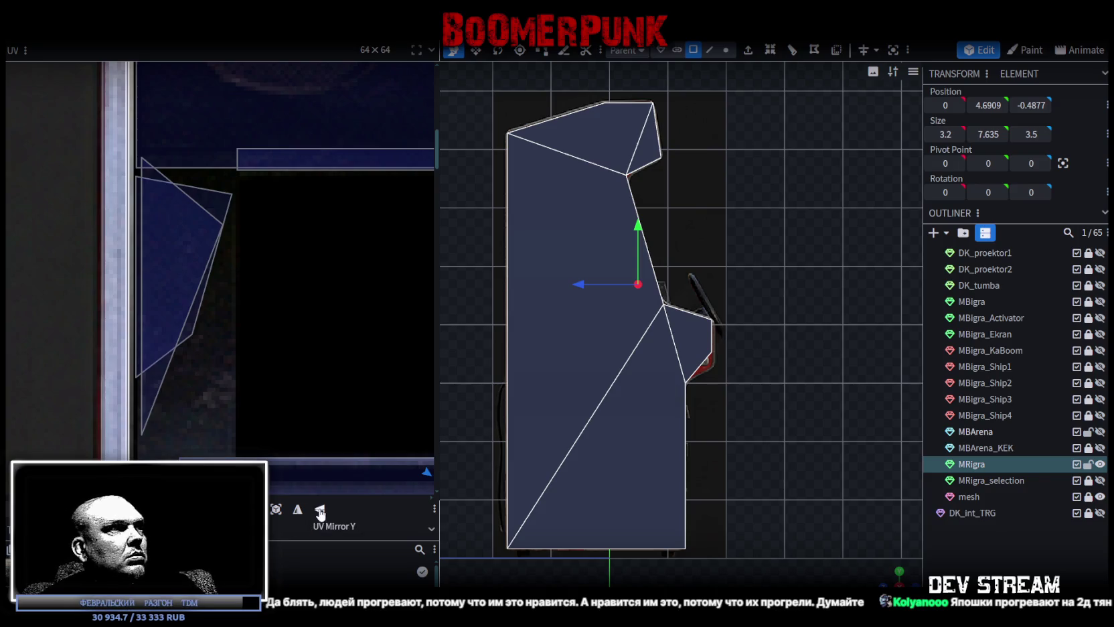
{"action": "left_click", "coordinate": [276, 509]}
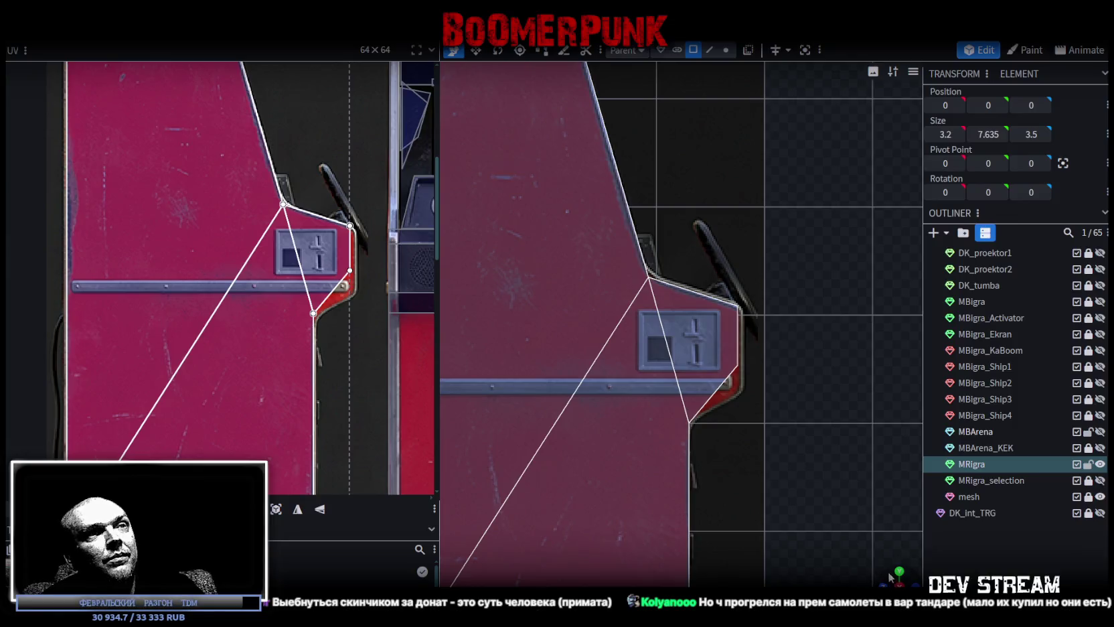
Stretch the side panel's UV island down so the texture covers the full height.
{"action": "mouse_move", "coordinate": [890, 577]}
{"action": "left_mouse_down"}
{"action": "mouse_move", "coordinate": [605, 416]}
{"action": "mouse_move", "coordinate": [517, 452]}
{"action": "left_mouse_up"}
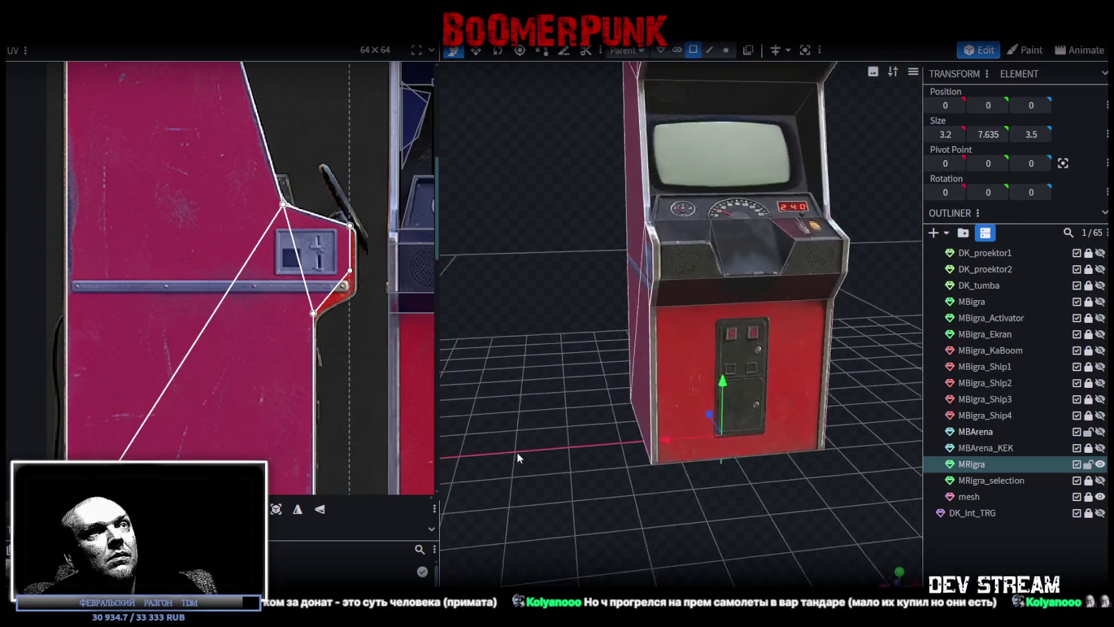
{"action": "scroll", "coordinate": [521, 425], "scroll_direction": "up", "scroll_amount": 3}
{"action": "scroll", "coordinate": [506, 465], "scroll_direction": "up", "scroll_amount": 2}
{"action": "mouse_move", "coordinate": [512, 496]}
{"action": "left_mouse_down"}
{"action": "mouse_move", "coordinate": [526, 493]}
{"action": "mouse_move", "coordinate": [524, 472]}
{"action": "mouse_move", "coordinate": [563, 438]}
{"action": "mouse_move", "coordinate": [514, 422]}
{"action": "left_mouse_up"}
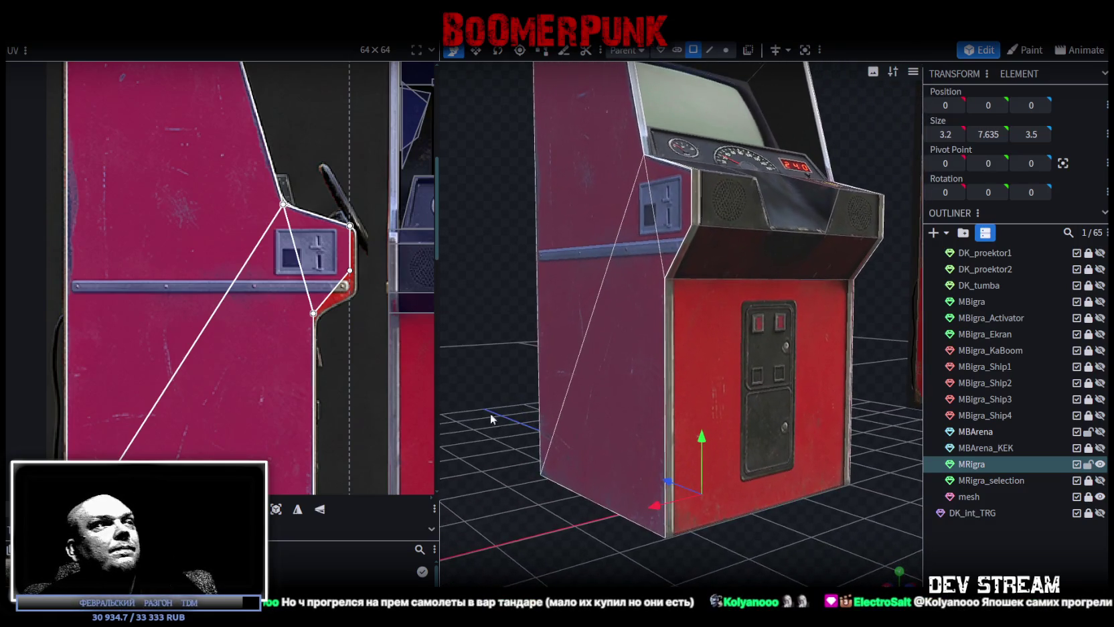
{"action": "scroll", "coordinate": [304, 344], "scroll_direction": "down", "scroll_amount": 1}
{"action": "scroll", "coordinate": [270, 348], "scroll_direction": "down", "scroll_amount": 2}
{"action": "scroll", "coordinate": [272, 350], "scroll_direction": "down", "scroll_amount": 2}
{"action": "scroll", "coordinate": [188, 392], "scroll_direction": "up", "scroll_amount": 3}
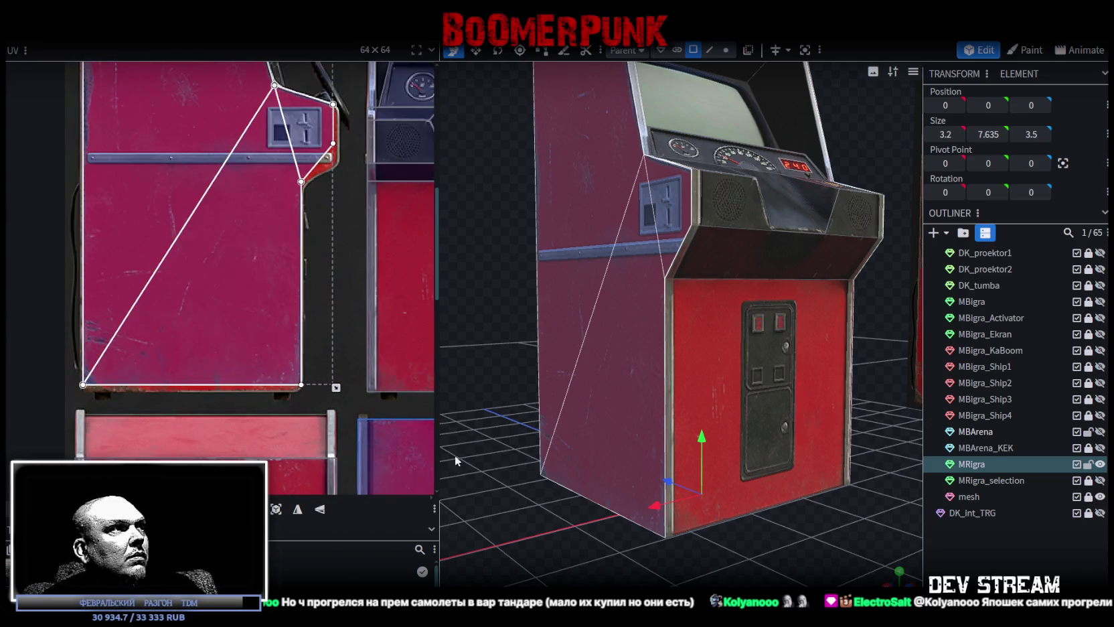
{"action": "left_click_drag", "start_coordinate": [622, 555], "coordinate": [659, 562]}
{"action": "scroll", "coordinate": [660, 562], "scroll_direction": "up", "scroll_amount": 2}
{"action": "scroll", "coordinate": [308, 402], "scroll_direction": "up", "scroll_amount": 2}
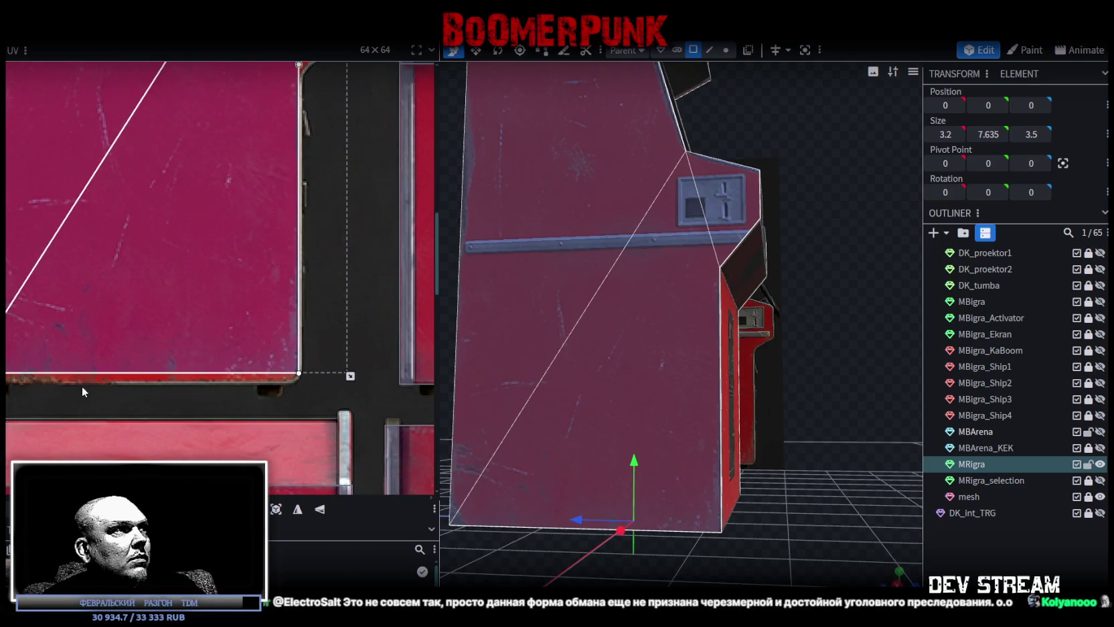
{"action": "left_click_drag", "start_coordinate": [349, 375], "coordinate": [350, 383]}
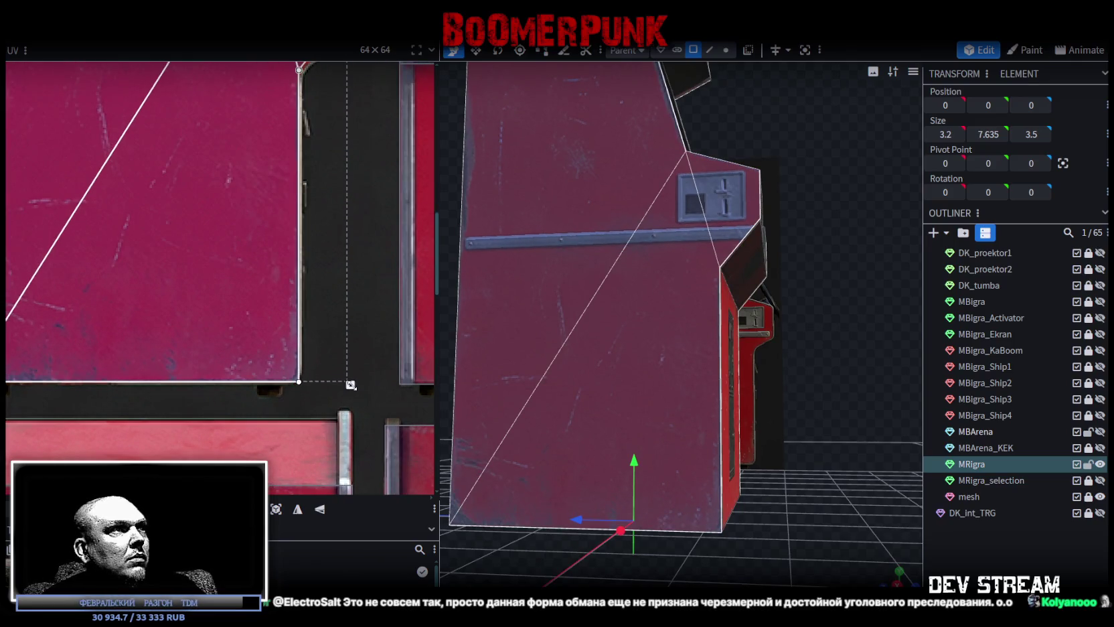
Orbit around the cabinet to compare the textured side panel with the ОБГОН front.
{"action": "scroll", "coordinate": [330, 344], "scroll_direction": "down", "scroll_amount": 3}
{"action": "scroll", "coordinate": [320, 387], "scroll_direction": "up", "scroll_amount": 2}
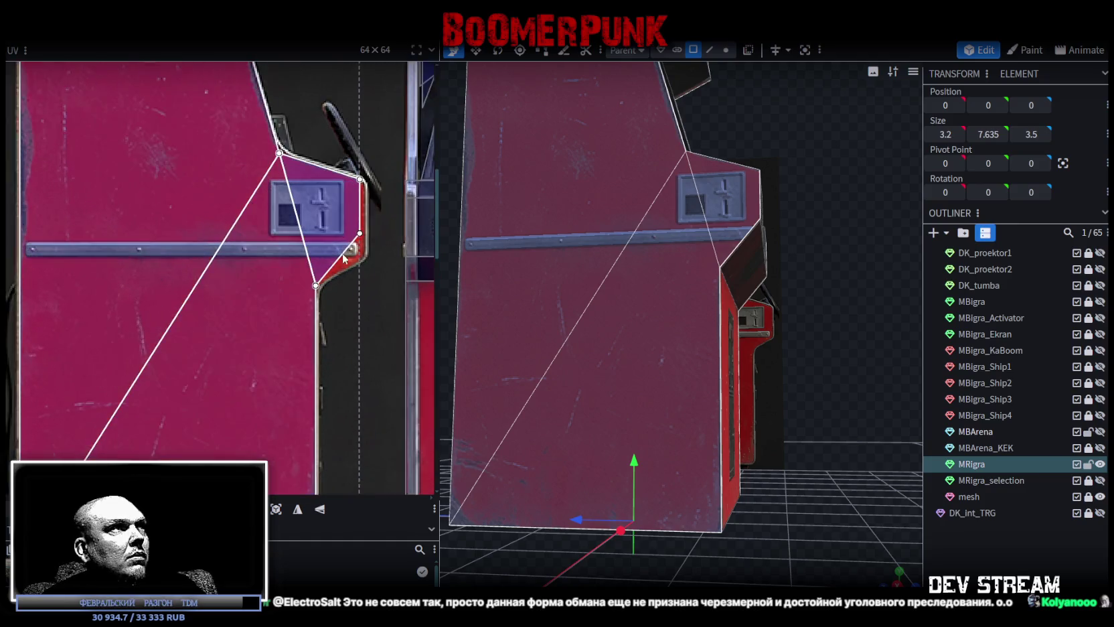
{"action": "scroll", "coordinate": [308, 334], "scroll_direction": "up", "scroll_amount": 2}
{"action": "scroll", "coordinate": [302, 308], "scroll_direction": "up", "scroll_amount": 1}
{"action": "mouse_move", "coordinate": [885, 426]}
{"action": "left_mouse_down"}
{"action": "mouse_move", "coordinate": [811, 527]}
{"action": "mouse_move", "coordinate": [786, 484]}
{"action": "mouse_move", "coordinate": [407, 464]}
{"action": "mouse_move", "coordinate": [255, 361]}
{"action": "left_mouse_up"}
{"action": "scroll", "coordinate": [255, 362], "scroll_direction": "down", "scroll_amount": 3}
{"action": "scroll", "coordinate": [252, 368], "scroll_direction": "down", "scroll_amount": 2}
{"action": "scroll", "coordinate": [284, 375], "scroll_direction": "up", "scroll_amount": 2}
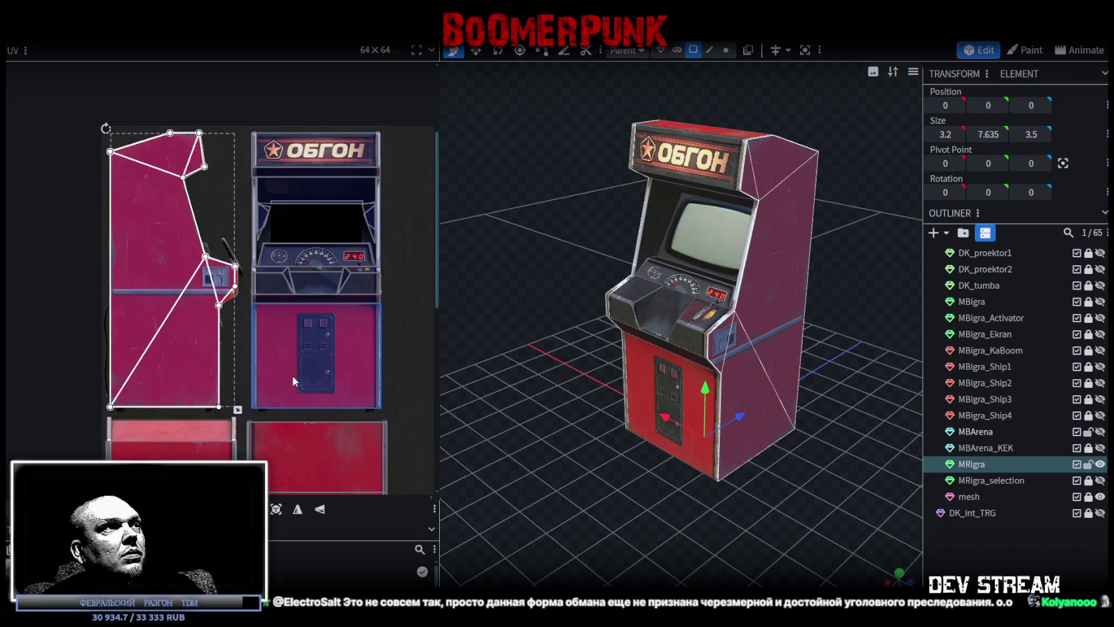
{"action": "scroll", "coordinate": [206, 281], "scroll_direction": "up", "scroll_amount": 2}
{"action": "mouse_move", "coordinate": [518, 440]}
{"action": "left_mouse_down"}
{"action": "mouse_move", "coordinate": [759, 432]}
{"action": "mouse_move", "coordinate": [766, 417]}
{"action": "mouse_move", "coordinate": [540, 412]}
{"action": "mouse_move", "coordinate": [424, 359]}
{"action": "left_mouse_up"}
{"action": "scroll", "coordinate": [184, 234], "scroll_direction": "down", "scroll_amount": 3}
{"action": "scroll", "coordinate": [185, 234], "scroll_direction": "up", "scroll_amount": 2}
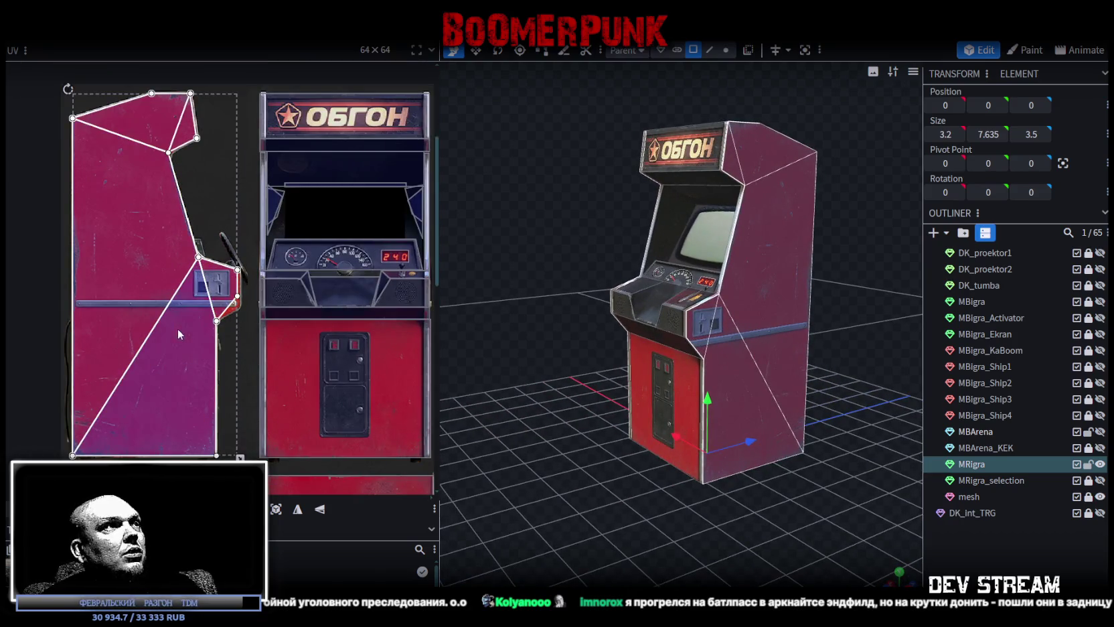
{"action": "mouse_move", "coordinate": [610, 458]}
{"action": "left_mouse_down"}
{"action": "mouse_move", "coordinate": [491, 476]}
{"action": "mouse_move", "coordinate": [502, 472]}
{"action": "left_mouse_up"}
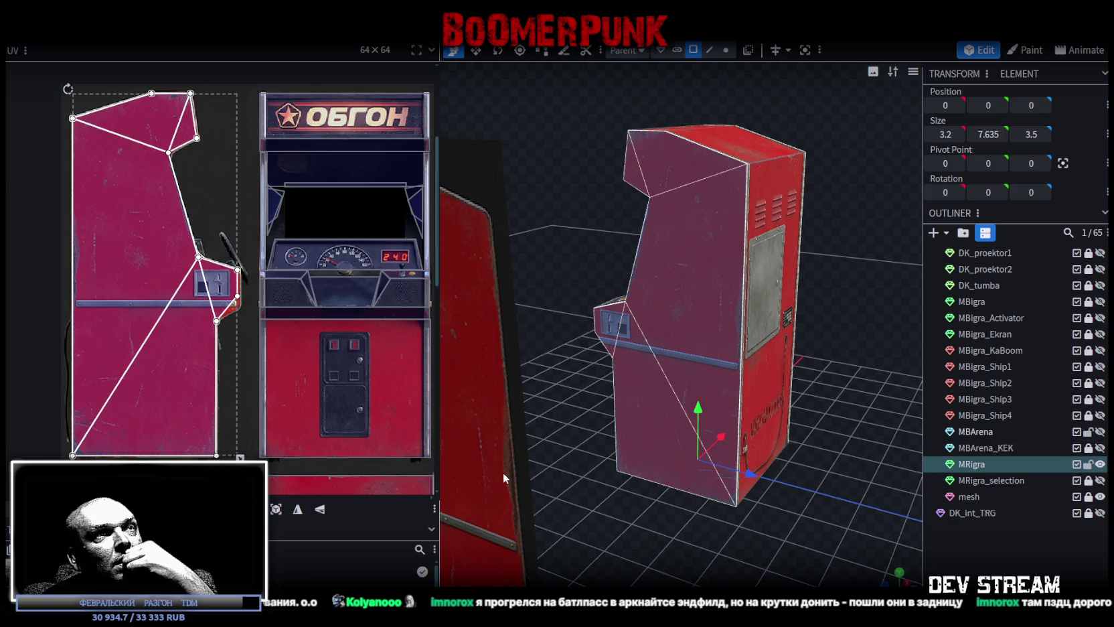
{"action": "mouse_move", "coordinate": [503, 472]}
{"action": "left_mouse_down"}
{"action": "mouse_move", "coordinate": [447, 471]}
{"action": "mouse_move", "coordinate": [512, 471]}
{"action": "left_mouse_up"}
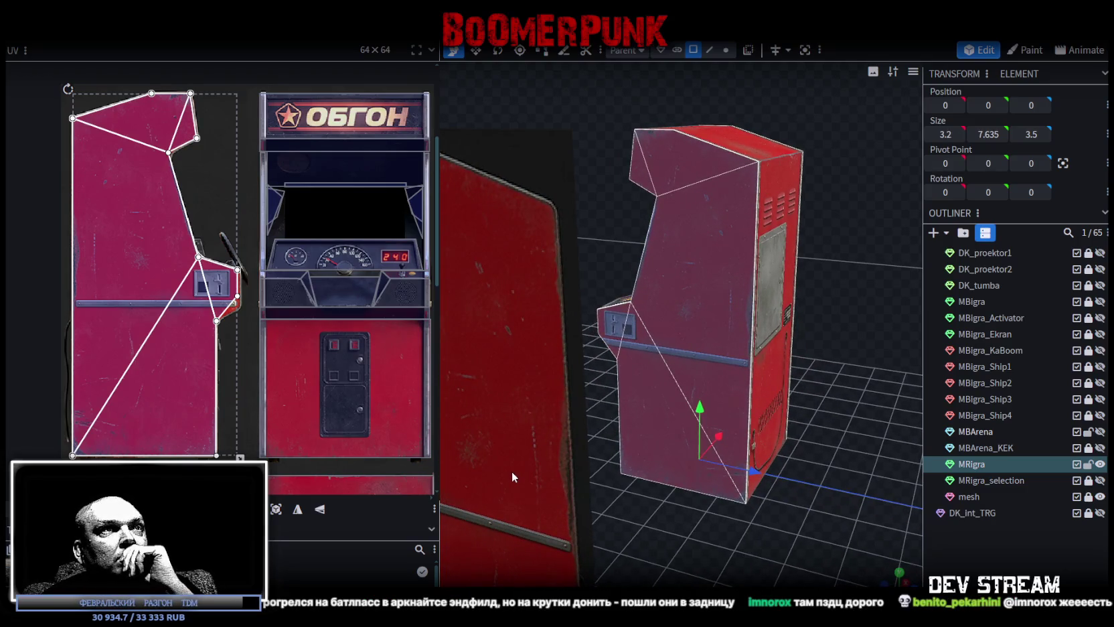
{"action": "mouse_move", "coordinate": [512, 470]}
{"action": "left_mouse_down"}
{"action": "mouse_move", "coordinate": [786, 506]}
{"action": "mouse_move", "coordinate": [887, 500]}
{"action": "mouse_move", "coordinate": [844, 474]}
{"action": "mouse_move", "coordinate": [581, 483]}
{"action": "mouse_move", "coordinate": [613, 455]}
{"action": "mouse_move", "coordinate": [620, 470]}
{"action": "mouse_move", "coordinate": [654, 468]}
{"action": "left_mouse_up"}
{"action": "left_click_drag", "start_coordinate": [562, 448], "coordinate": [660, 429]}
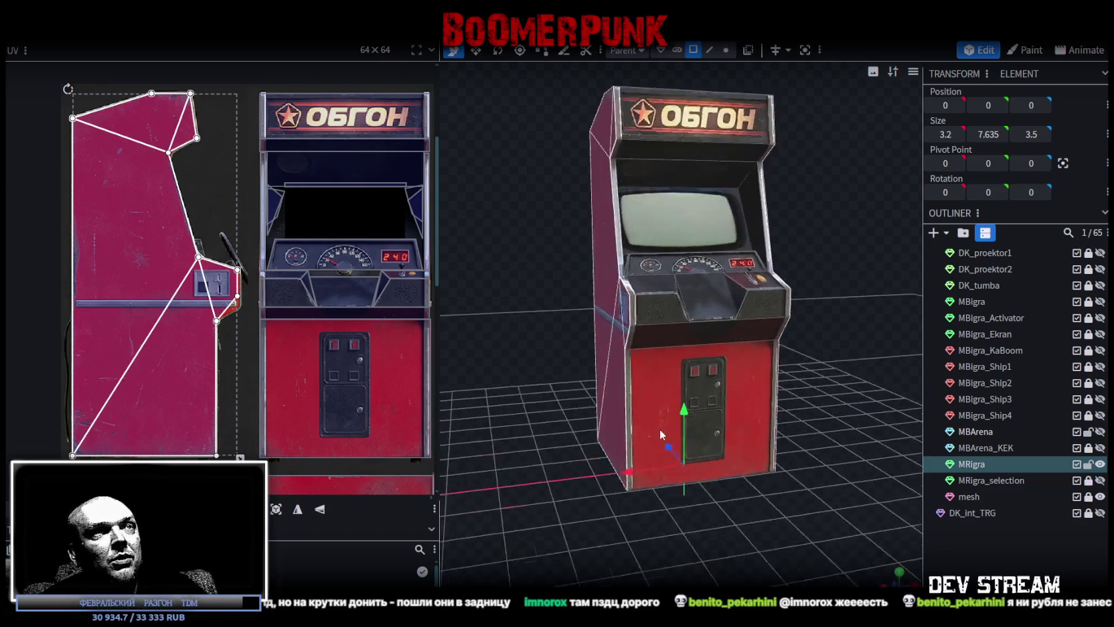
Select the side panel's triangle, upper and coin-slot faces to inspect their UV outlines.
{"action": "scroll", "coordinate": [659, 429], "scroll_direction": "up", "scroll_amount": 4}
{"action": "left_click", "coordinate": [595, 220]}
{"action": "mouse_move", "coordinate": [595, 219]}
{"action": "left_mouse_down"}
{"action": "mouse_move", "coordinate": [577, 457]}
{"action": "mouse_move", "coordinate": [658, 423]}
{"action": "mouse_move", "coordinate": [716, 438]}
{"action": "mouse_move", "coordinate": [675, 376]}
{"action": "left_mouse_up"}
{"action": "left_click", "coordinate": [674, 376]}
{"action": "left_click", "coordinate": [621, 266], "text": "shift"}
{"action": "left_click", "coordinate": [731, 320], "text": "shift"}
{"action": "scroll", "coordinate": [794, 325], "scroll_direction": "down", "scroll_amount": 3}
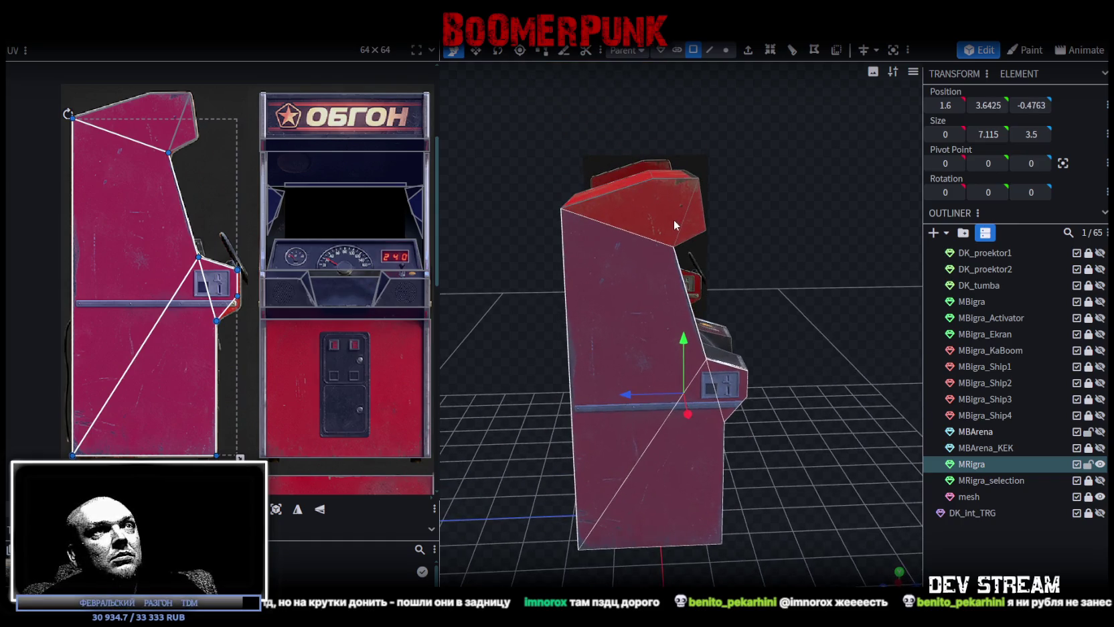
{"action": "right_click_drag", "start_coordinate": [816, 432], "coordinate": [809, 373]}
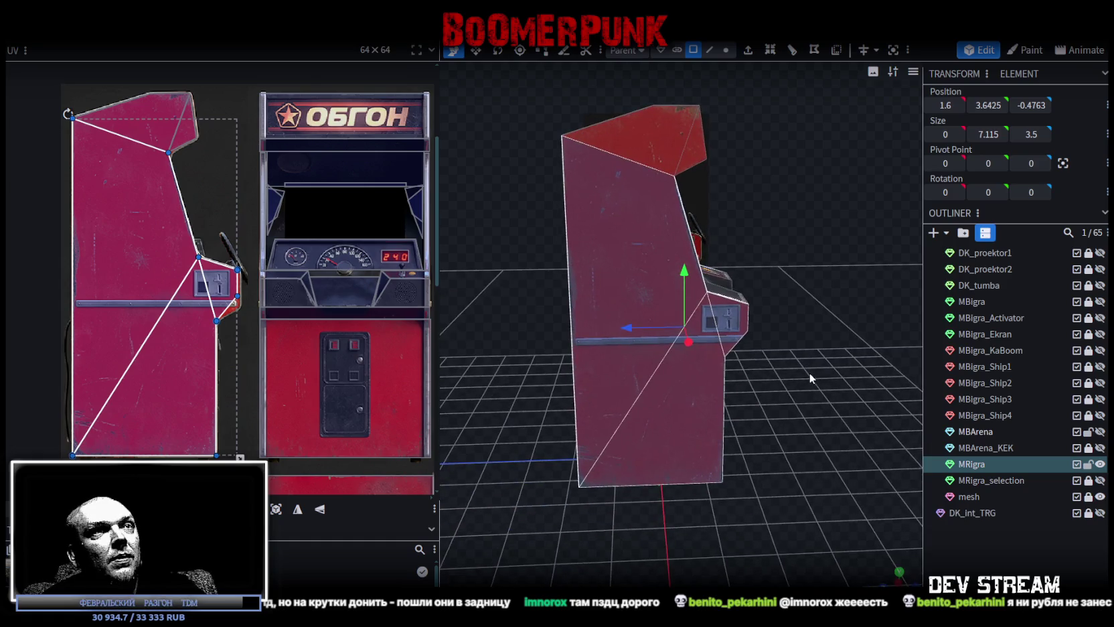
{"action": "left_click", "coordinate": [687, 405]}
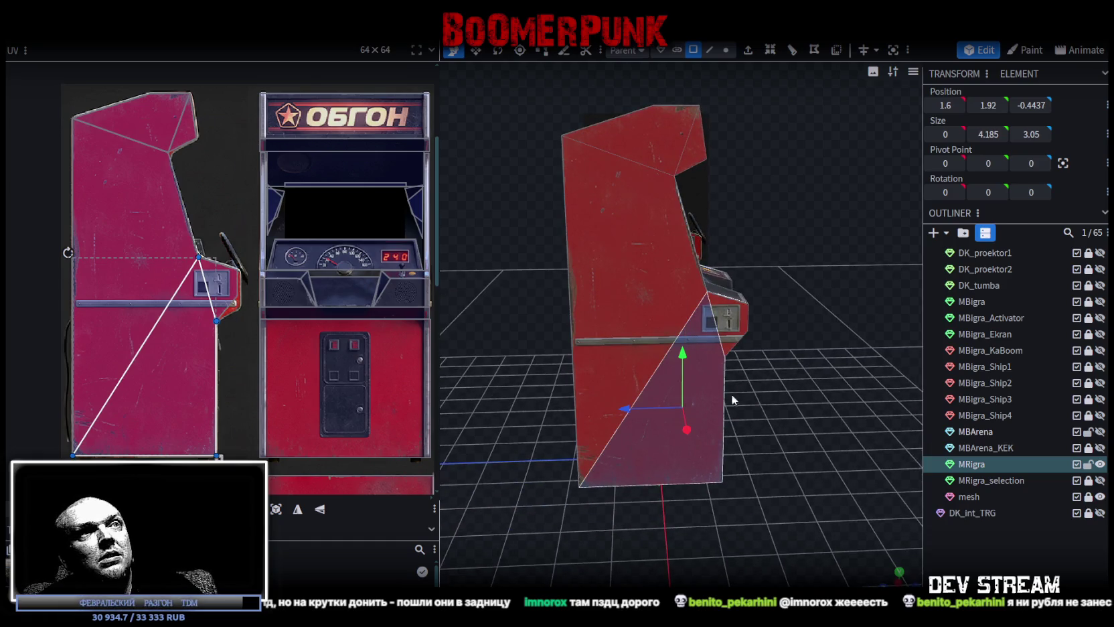
{"action": "left_click_drag", "start_coordinate": [731, 393], "coordinate": [766, 379]}
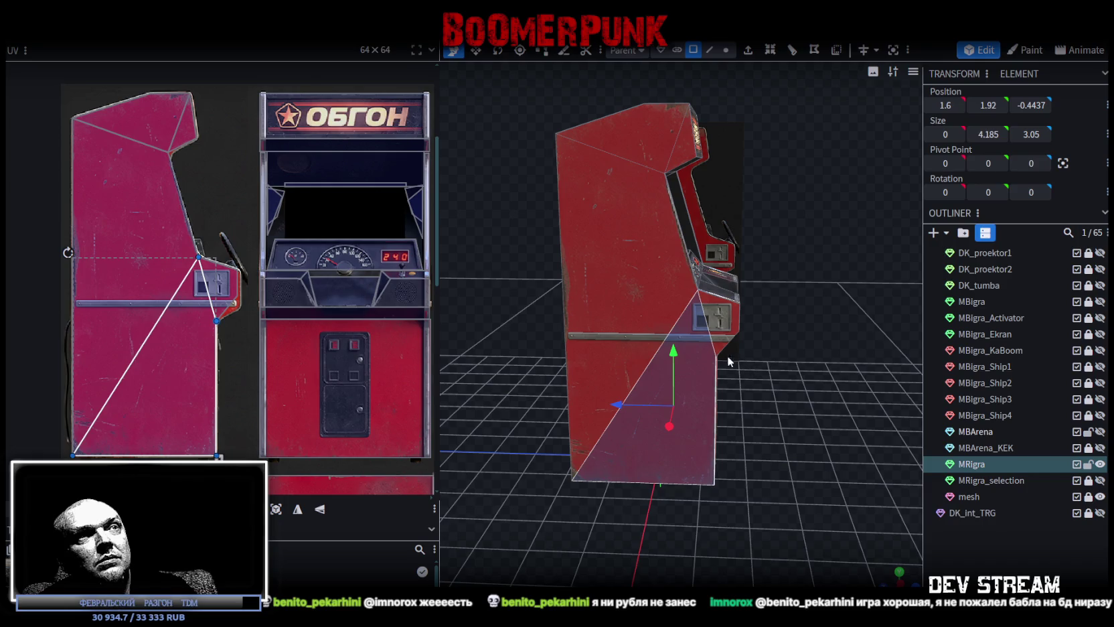
{"action": "left_click", "coordinate": [704, 347]}
{"action": "mouse_move", "coordinate": [695, 331]}
{"action": "left_mouse_down"}
{"action": "mouse_move", "coordinate": [571, 397]}
{"action": "mouse_move", "coordinate": [589, 394]}
{"action": "mouse_move", "coordinate": [530, 399]}
{"action": "mouse_move", "coordinate": [696, 362]}
{"action": "left_mouse_up"}
Check faces on the far side, then select the coin-slot element in edge mode.
{"action": "left_click", "coordinate": [740, 415]}
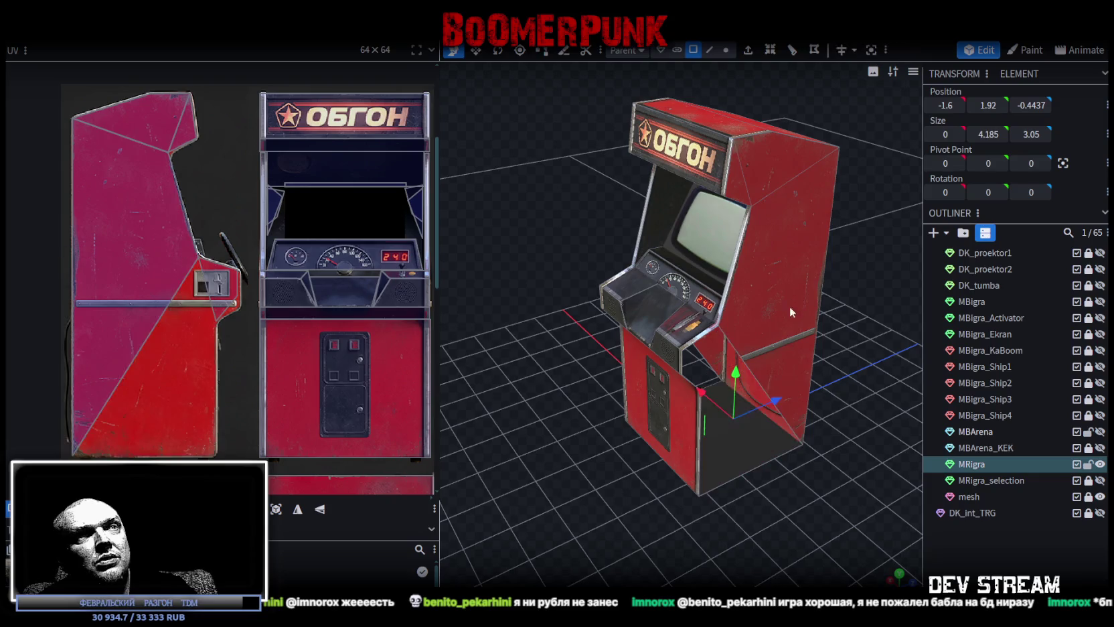
{"action": "left_click", "coordinate": [790, 312]}
{"action": "left_click", "coordinate": [738, 173]}
{"action": "left_click", "coordinate": [737, 176]}
{"action": "mouse_move", "coordinate": [683, 254]}
{"action": "left_mouse_down"}
{"action": "mouse_move", "coordinate": [523, 478]}
{"action": "mouse_move", "coordinate": [839, 449]}
{"action": "mouse_move", "coordinate": [800, 386]}
{"action": "left_mouse_up"}
{"action": "left_click", "coordinate": [723, 318]}
{"action": "mouse_move", "coordinate": [723, 318]}
{"action": "left_mouse_down"}
{"action": "mouse_move", "coordinate": [792, 390]}
{"action": "mouse_move", "coordinate": [751, 371]}
{"action": "mouse_move", "coordinate": [632, 402]}
{"action": "mouse_move", "coordinate": [640, 388]}
{"action": "mouse_move", "coordinate": [564, 428]}
{"action": "mouse_move", "coordinate": [568, 385]}
{"action": "mouse_move", "coordinate": [618, 390]}
{"action": "mouse_move", "coordinate": [745, 187]}
{"action": "left_mouse_up"}
{"action": "left_click", "coordinate": [712, 48]}
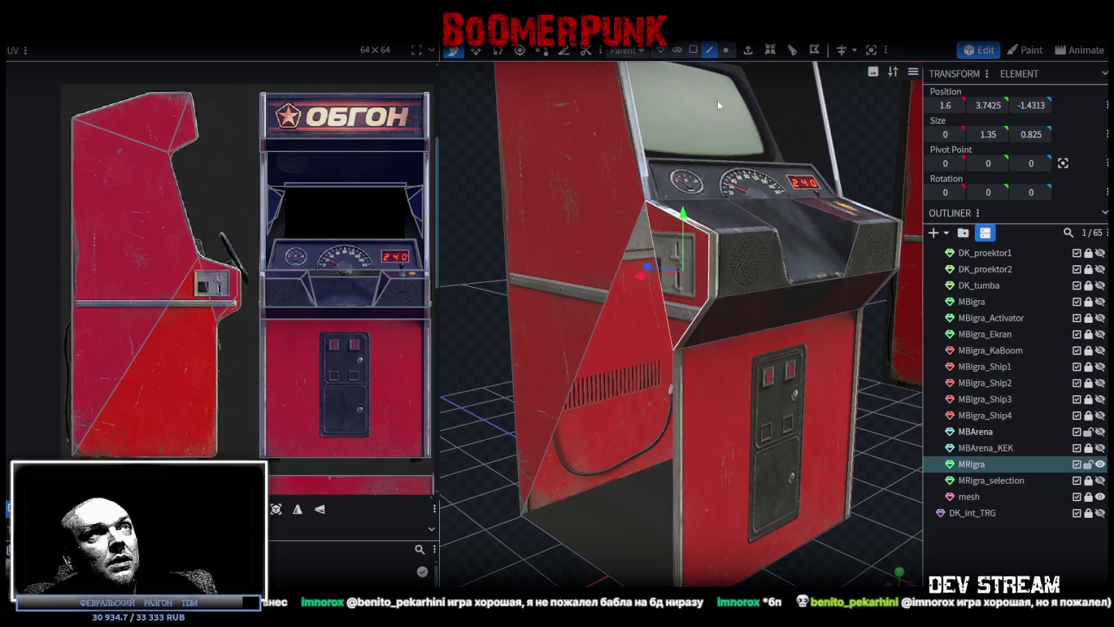
Extrude the lower edge under the coin-slot panel straight down (Y-).
{"action": "left_click", "coordinate": [695, 319]}
{"action": "mouse_move", "coordinate": [695, 317]}
{"action": "left_mouse_down"}
{"action": "mouse_move", "coordinate": [585, 195]}
{"action": "mouse_move", "coordinate": [520, 165]}
{"action": "mouse_move", "coordinate": [755, 62]}
{"action": "left_mouse_up"}
{"action": "left_click", "coordinate": [748, 50]}
{"action": "left_click_drag", "start_coordinate": [827, 446], "coordinate": [789, 462]}
{"action": "left_click", "coordinate": [700, 577]}
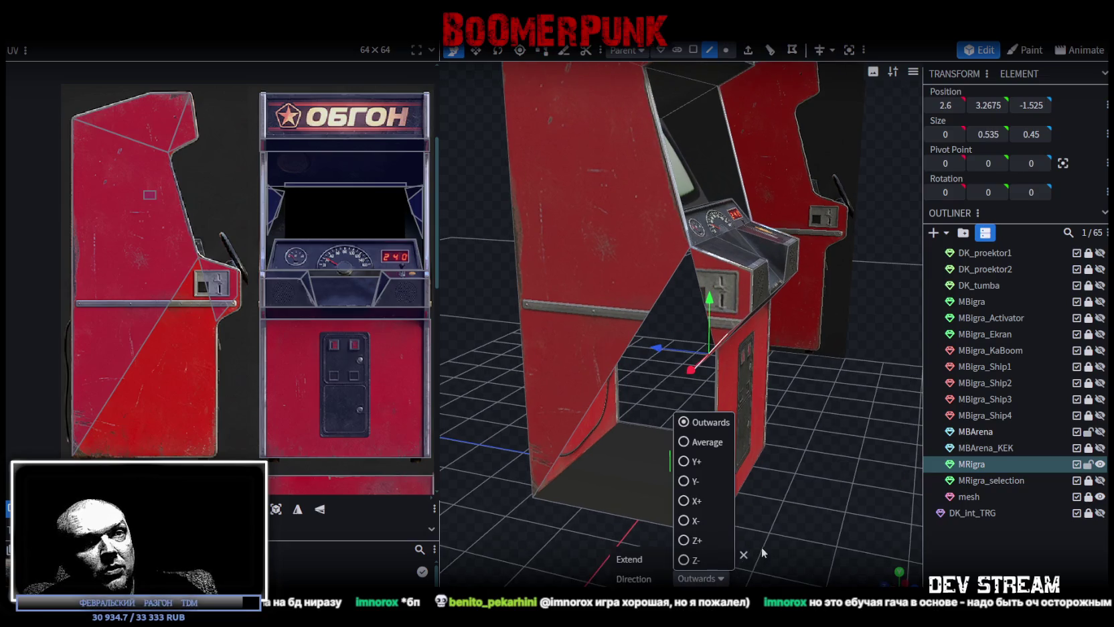
{"action": "left_click", "coordinate": [689, 481]}
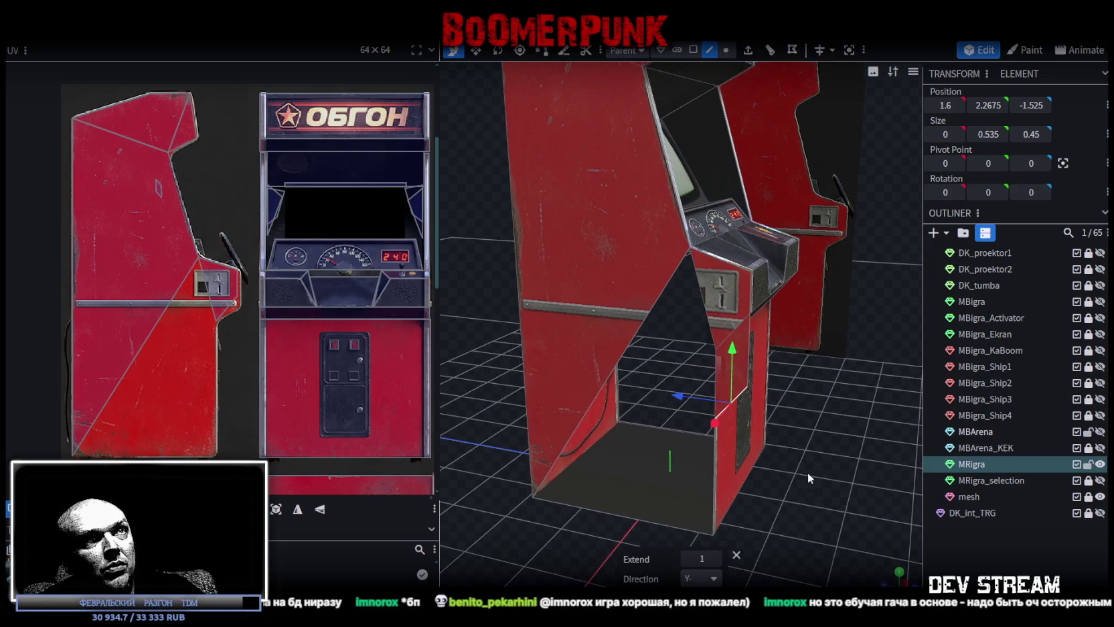
{"action": "scroll", "coordinate": [772, 437], "scroll_direction": "up", "scroll_amount": 3}
{"action": "scroll", "coordinate": [812, 428], "scroll_direction": "up", "scroll_amount": 2}
Merge the new face's two corner vertices into one with Merge All.
{"action": "left_click", "coordinate": [726, 50]}
{"action": "scroll", "coordinate": [670, 298], "scroll_direction": "up", "scroll_amount": 2}
{"action": "left_click", "coordinate": [670, 298]}
{"action": "left_click", "coordinate": [672, 435], "text": "shift"}
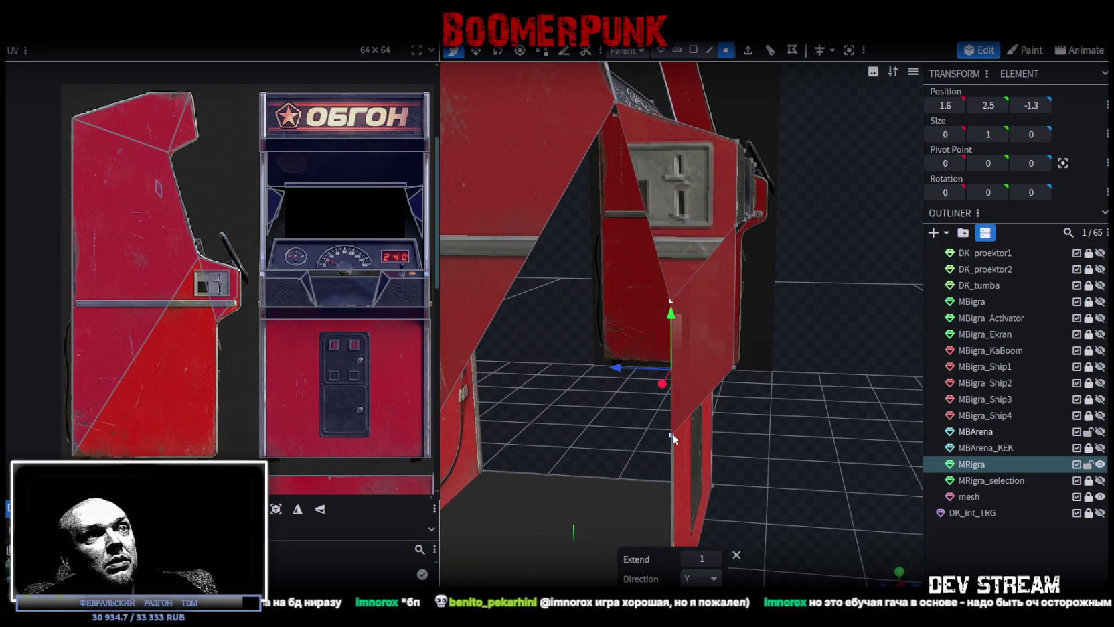
{"action": "right_click", "coordinate": [672, 433]}
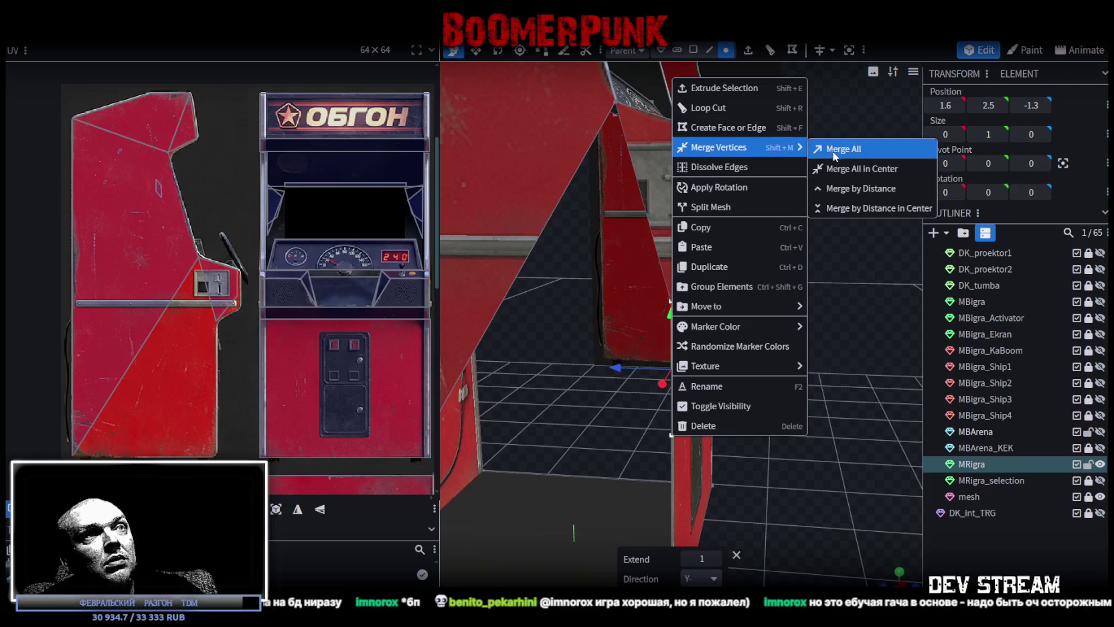
{"action": "left_click", "coordinate": [842, 149]}
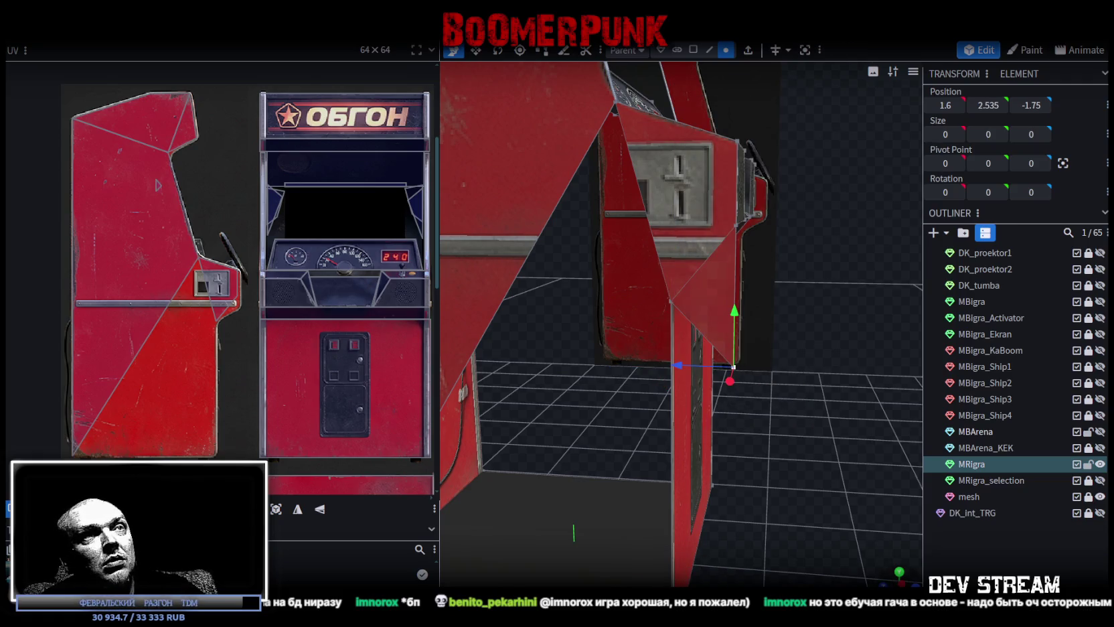
Raise the merged vertex to 1.6, 3.285, -1.75 so it meets the side panel.
{"action": "left_click", "coordinate": [899, 572]}
{"action": "left_click_drag", "start_coordinate": [759, 464], "coordinate": [759, 358]}
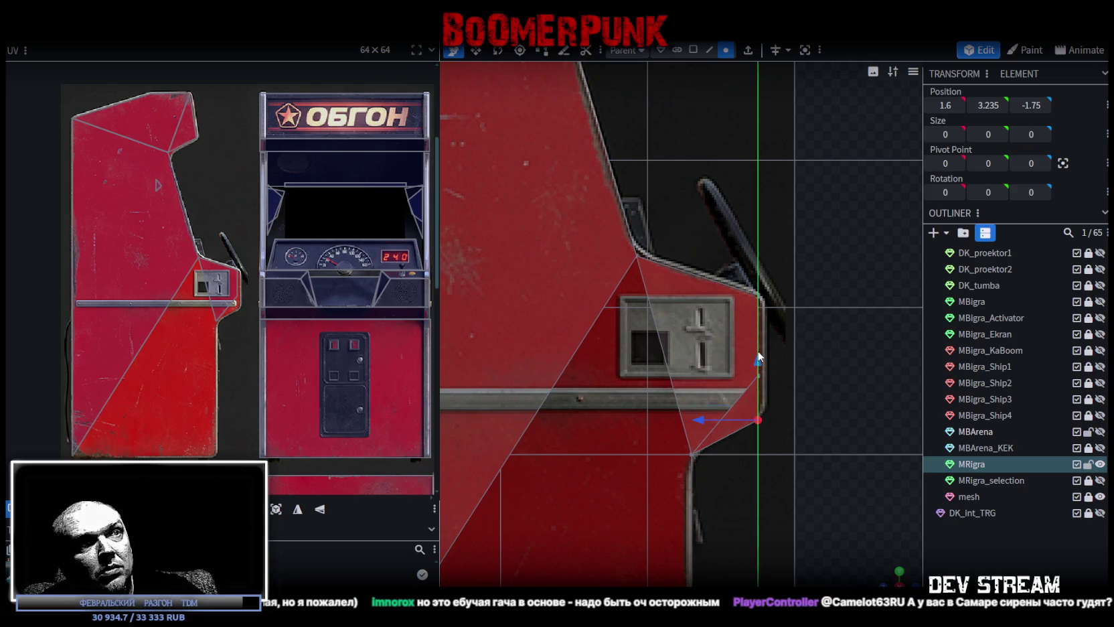
{"action": "mouse_move", "coordinate": [759, 357]}
{"action": "left_mouse_down"}
{"action": "mouse_move", "coordinate": [756, 375]}
{"action": "mouse_move", "coordinate": [755, 357]}
{"action": "left_mouse_up"}
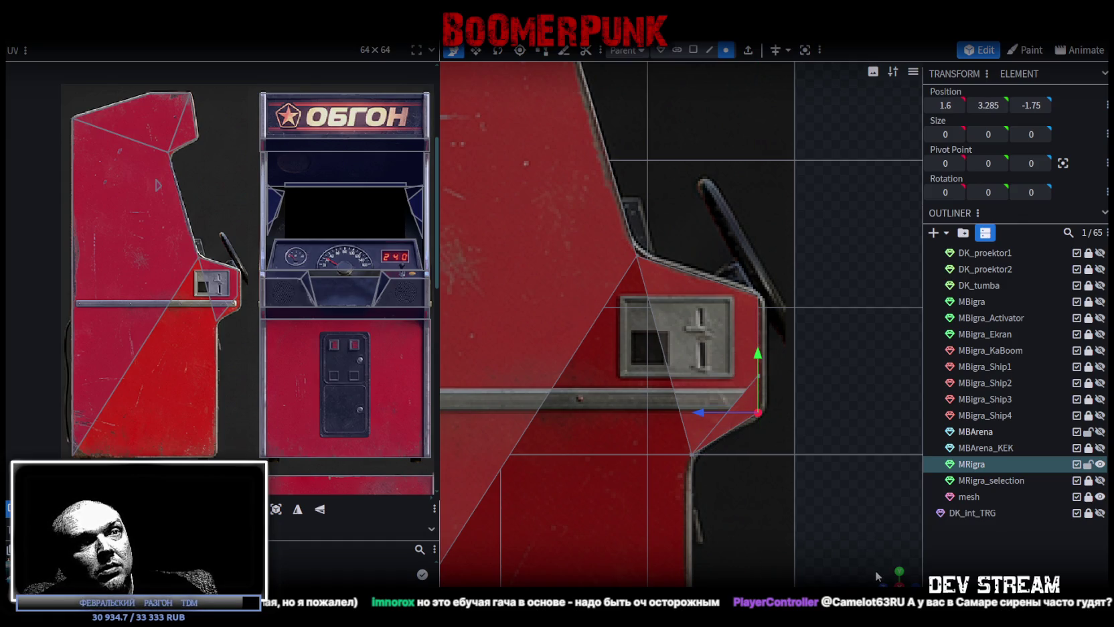
{"action": "scroll", "coordinate": [874, 569], "scroll_direction": "down", "scroll_amount": 3}
{"action": "left_click_drag", "start_coordinate": [874, 569], "coordinate": [844, 452]}
{"action": "scroll", "coordinate": [844, 453], "scroll_direction": "up", "scroll_amount": 5}
Extrude the console recess corner edge 0.1 units in the X- direction.
{"action": "key", "text": "z"}
{"action": "key", "text": "z"}
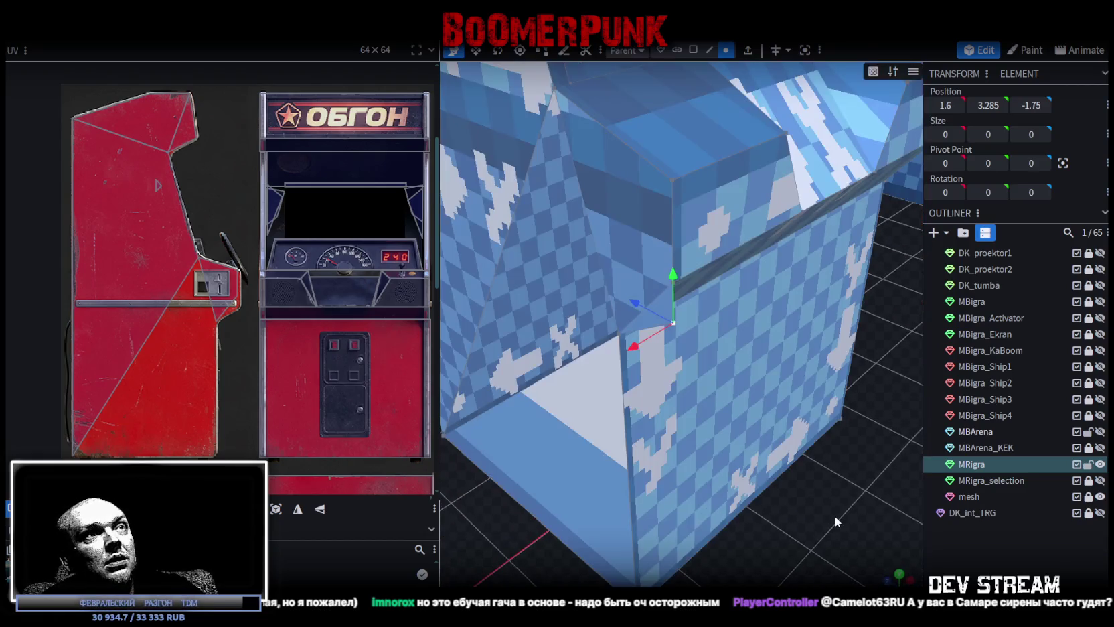
{"action": "key", "text": "z"}
{"action": "left_click_drag", "start_coordinate": [832, 532], "coordinate": [844, 526]}
{"action": "left_click", "coordinate": [709, 50]}
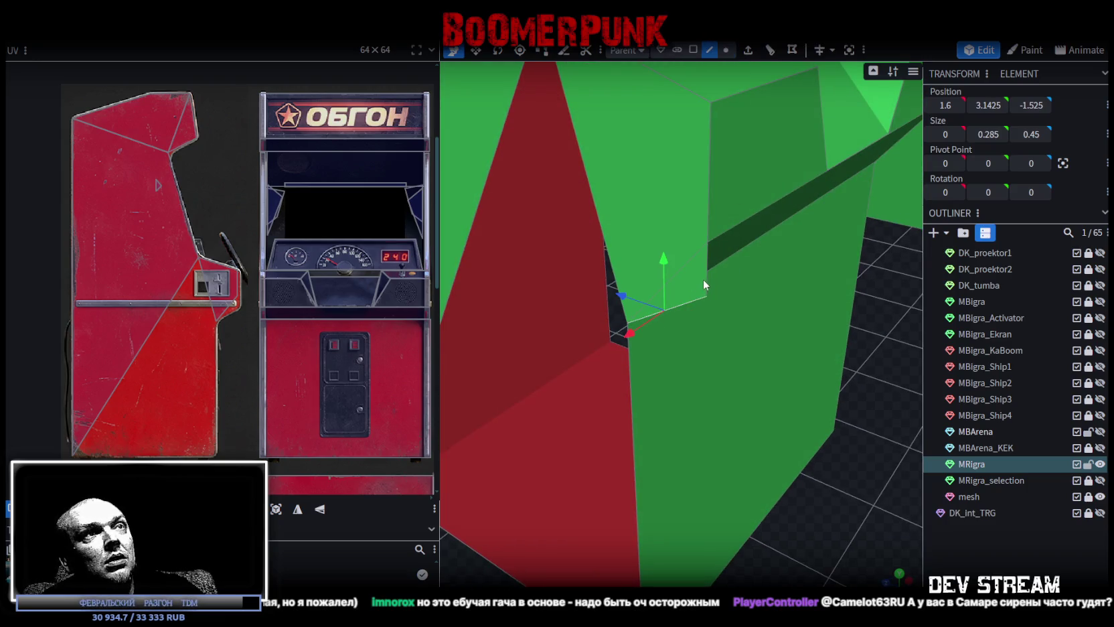
{"action": "left_click", "coordinate": [770, 49]}
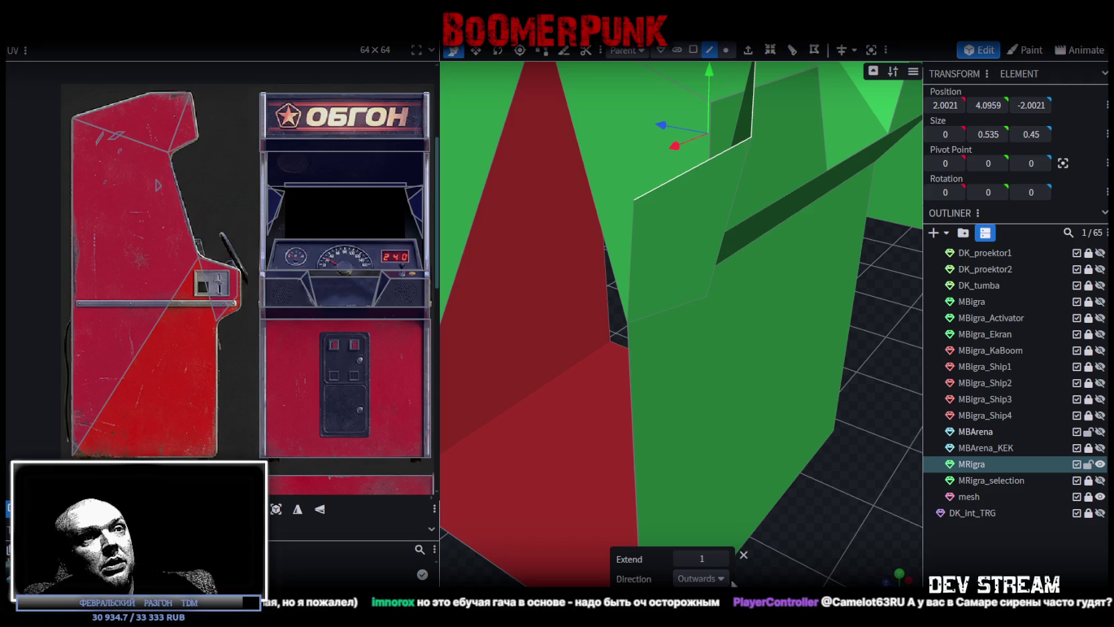
{"action": "left_click", "coordinate": [718, 578]}
{"action": "left_click", "coordinate": [684, 517]}
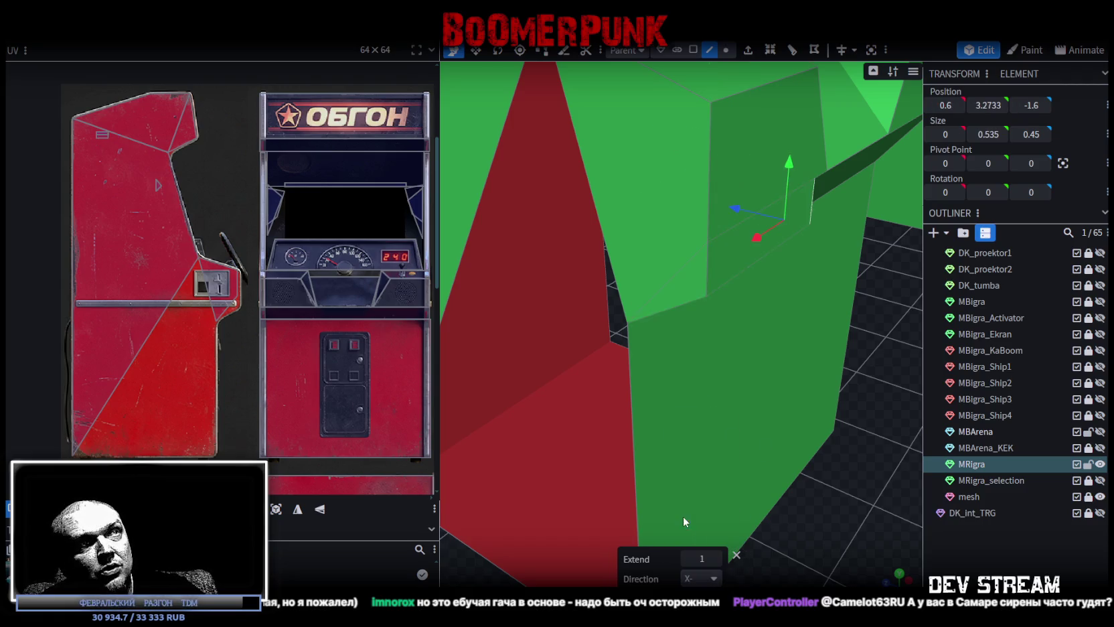
{"action": "left_click_drag", "start_coordinate": [683, 516], "coordinate": [760, 486]}
{"action": "left_click", "coordinate": [702, 559]}
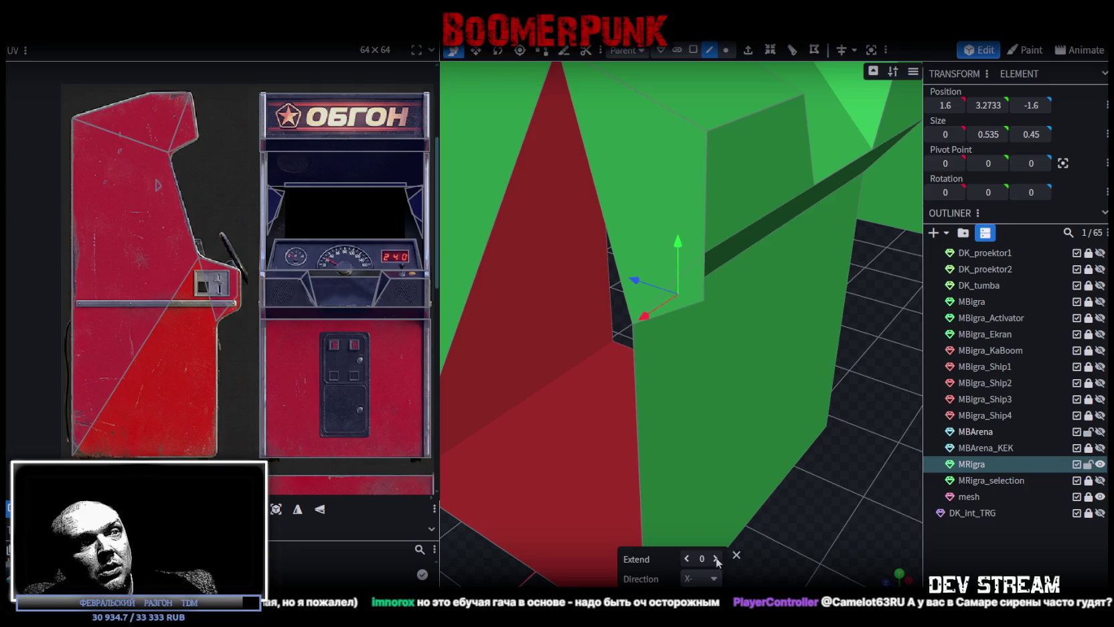
{"action": "type", "text": "0.1"}
{"action": "scroll", "coordinate": [737, 535], "scroll_direction": "up", "scroll_amount": 5}
{"action": "mouse_move", "coordinate": [505, 431]}
{"action": "left_mouse_down"}
{"action": "mouse_move", "coordinate": [545, 429]}
{"action": "mouse_move", "coordinate": [548, 441]}
{"action": "left_mouse_up"}
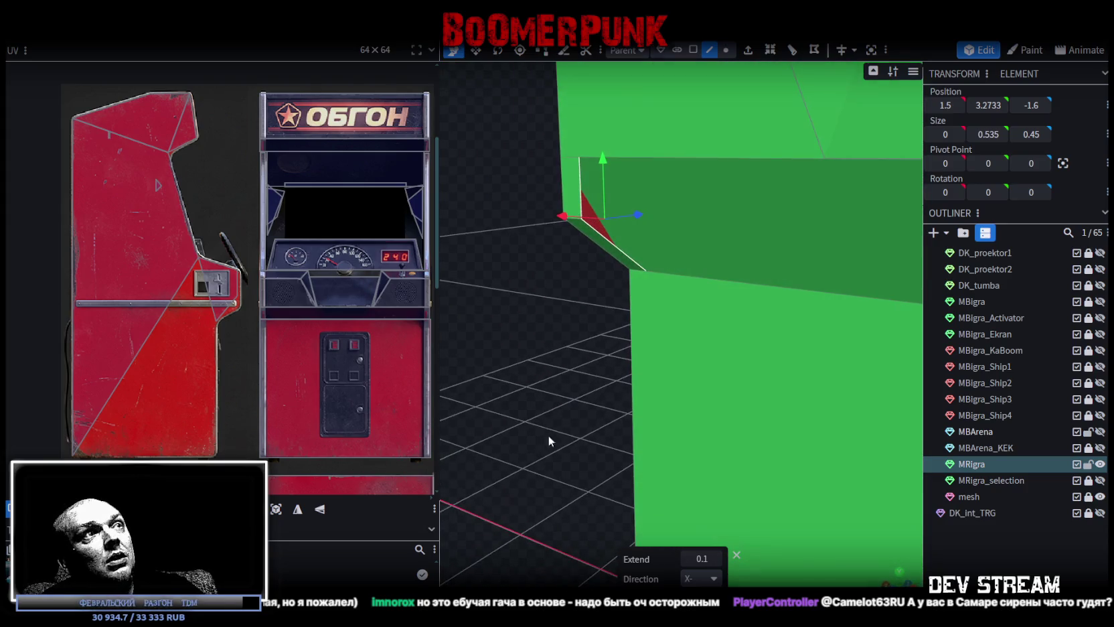
Select the new triangular face between the strip's two vertical edges.
{"action": "left_click", "coordinate": [709, 50]}
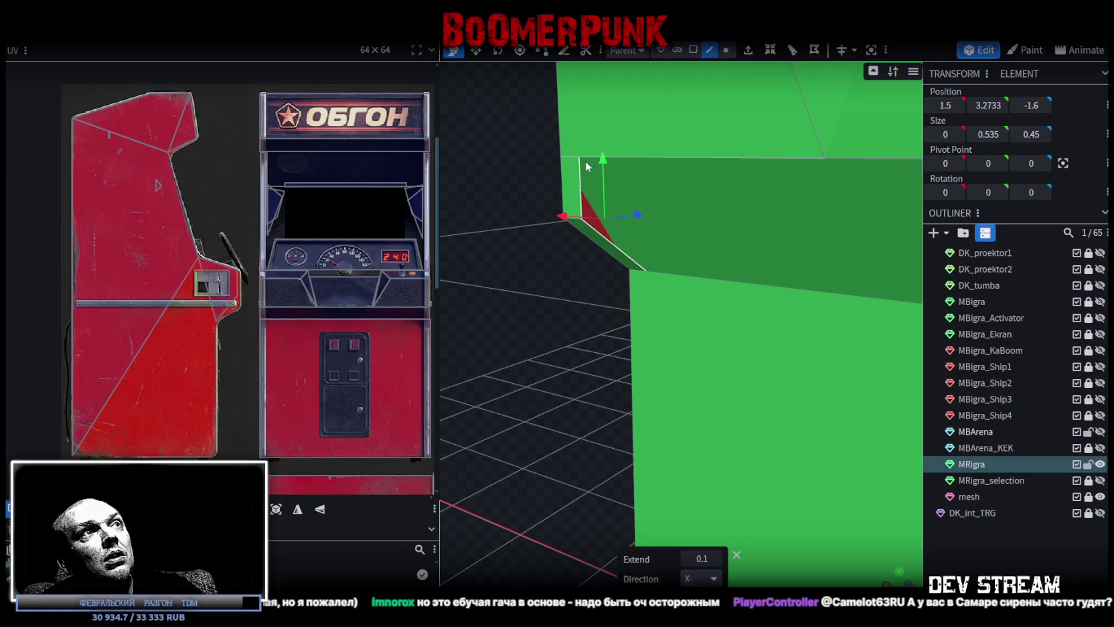
{"action": "left_click", "coordinate": [586, 194]}
{"action": "left_click", "coordinate": [608, 246], "text": "shift"}
{"action": "left_click_drag", "start_coordinate": [553, 299], "coordinate": [570, 301]}
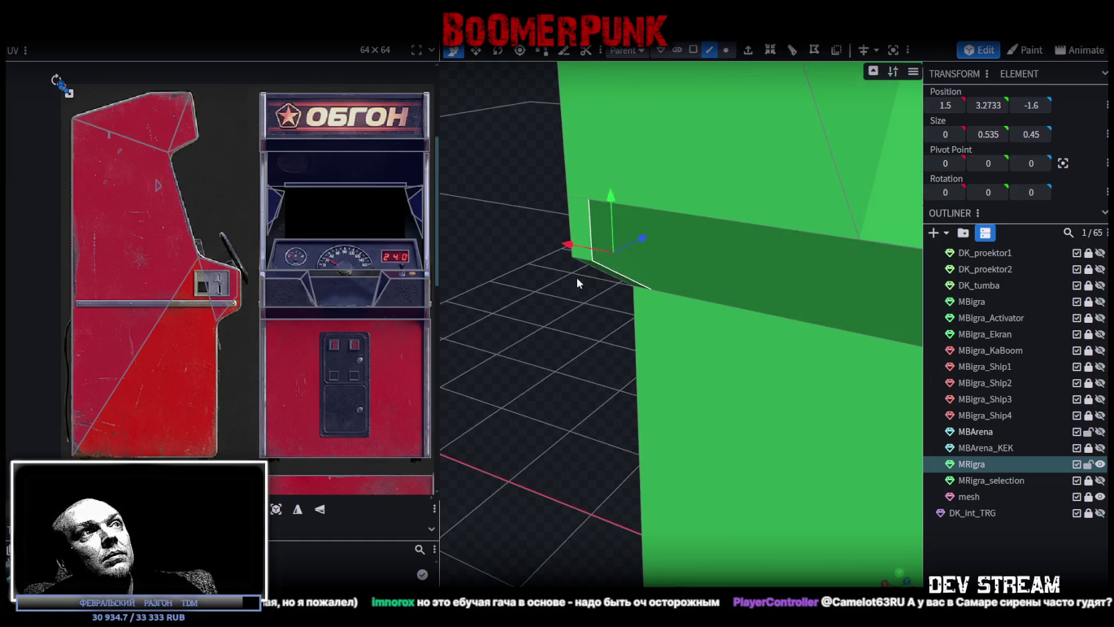
{"action": "left_click", "coordinate": [693, 51]}
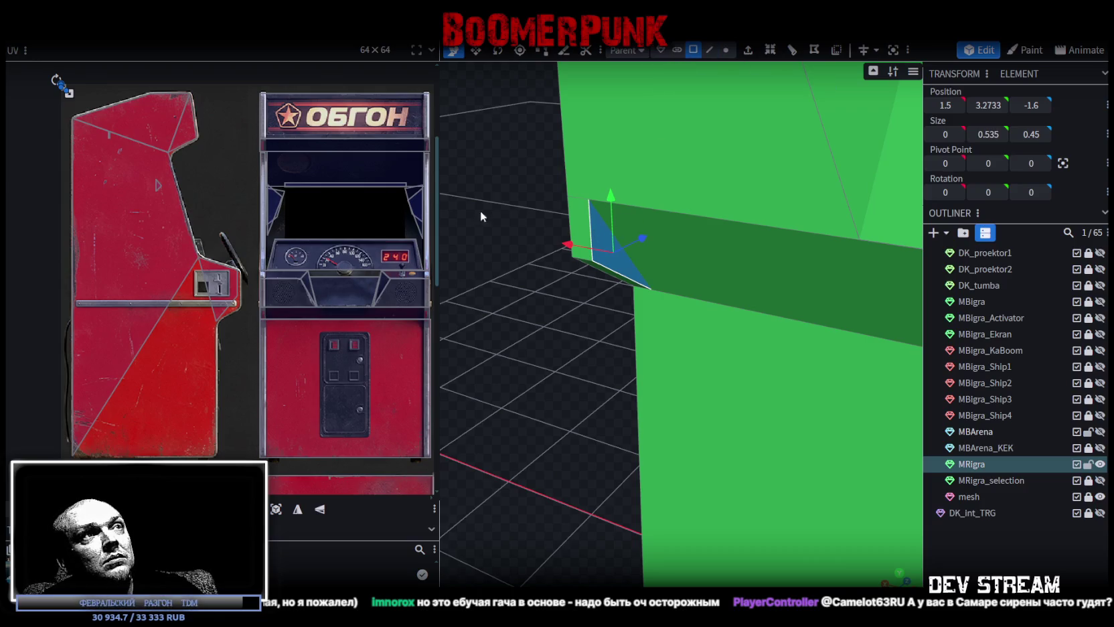
{"action": "scroll", "coordinate": [232, 174], "scroll_direction": "down", "scroll_amount": 2}
{"action": "scroll", "coordinate": [159, 146], "scroll_direction": "up", "scroll_amount": 2}
{"action": "scroll", "coordinate": [178, 97], "scroll_direction": "up", "scroll_amount": 2}
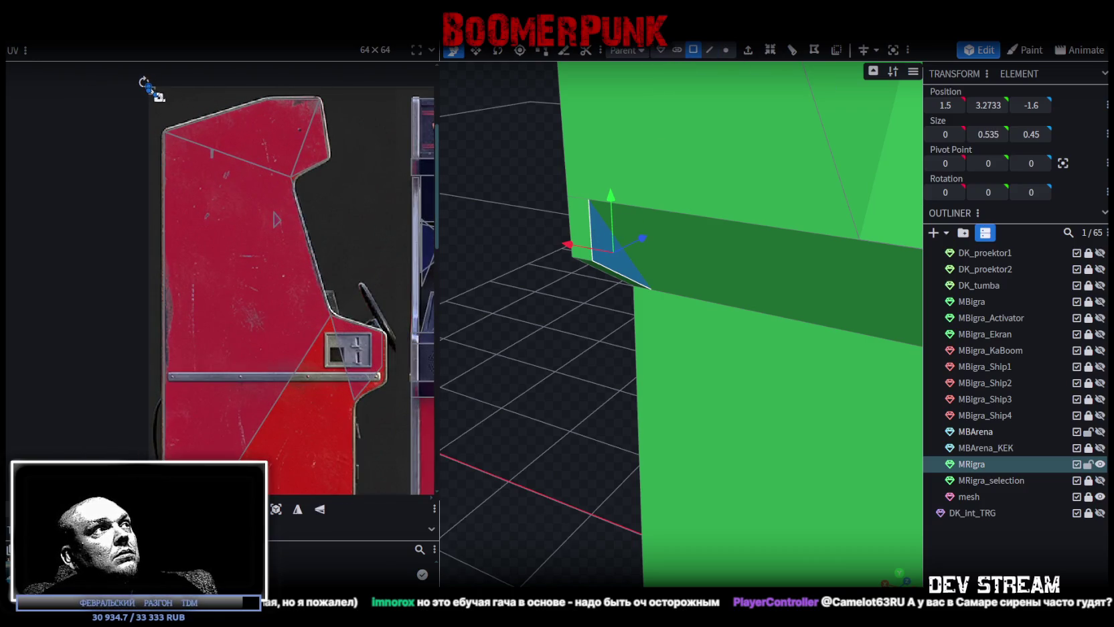
Move the triangle's UV onto the dashboard area of the texture and shrink it to fit the strip.
{"action": "left_click_drag", "start_coordinate": [161, 103], "coordinate": [381, 388]}
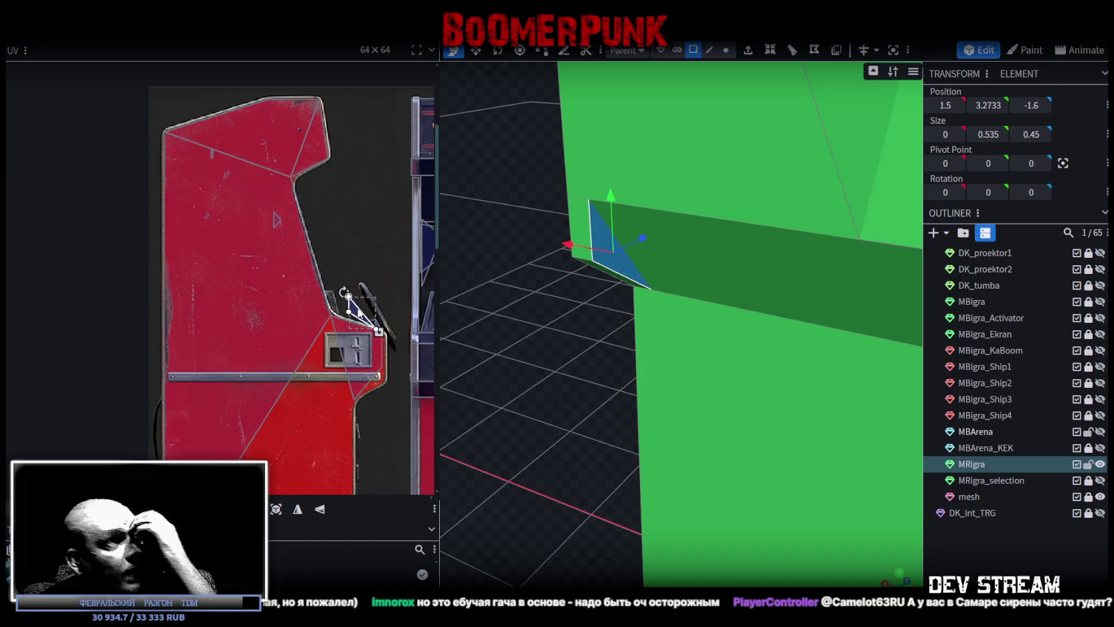
{"action": "middle_click_drag", "start_coordinate": [385, 302], "coordinate": [285, 239]}
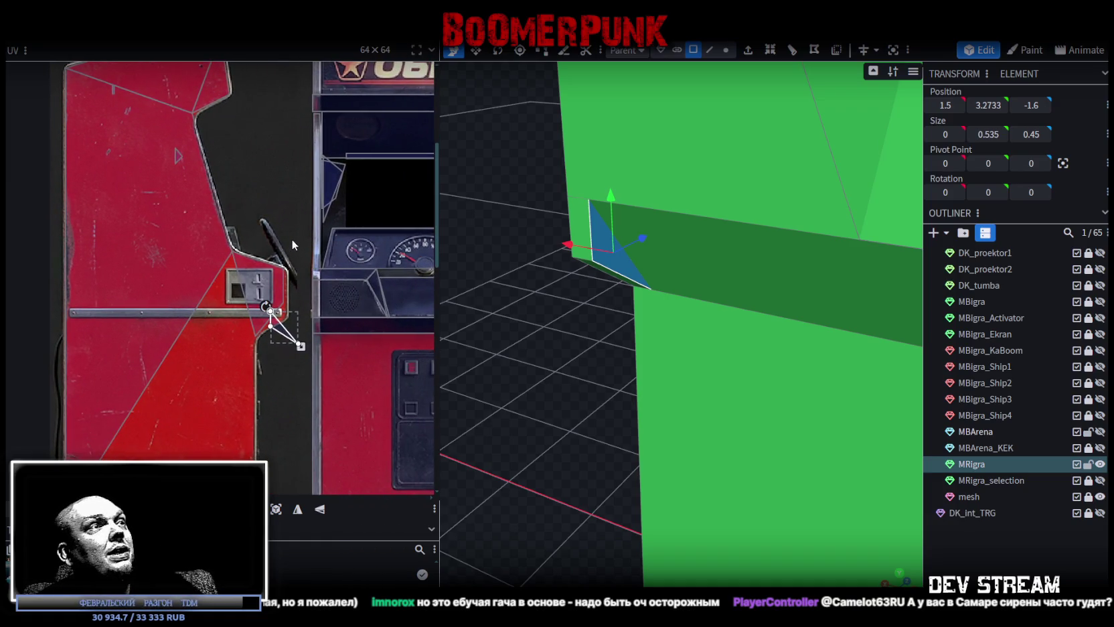
{"action": "middle_click_drag", "start_coordinate": [287, 285], "coordinate": [213, 322]}
{"action": "mouse_move", "coordinate": [210, 309]}
{"action": "left_mouse_down"}
{"action": "mouse_move", "coordinate": [274, 311]}
{"action": "mouse_move", "coordinate": [236, 301]}
{"action": "left_mouse_up"}
{"action": "scroll", "coordinate": [274, 311], "scroll_direction": "up", "scroll_amount": 3}
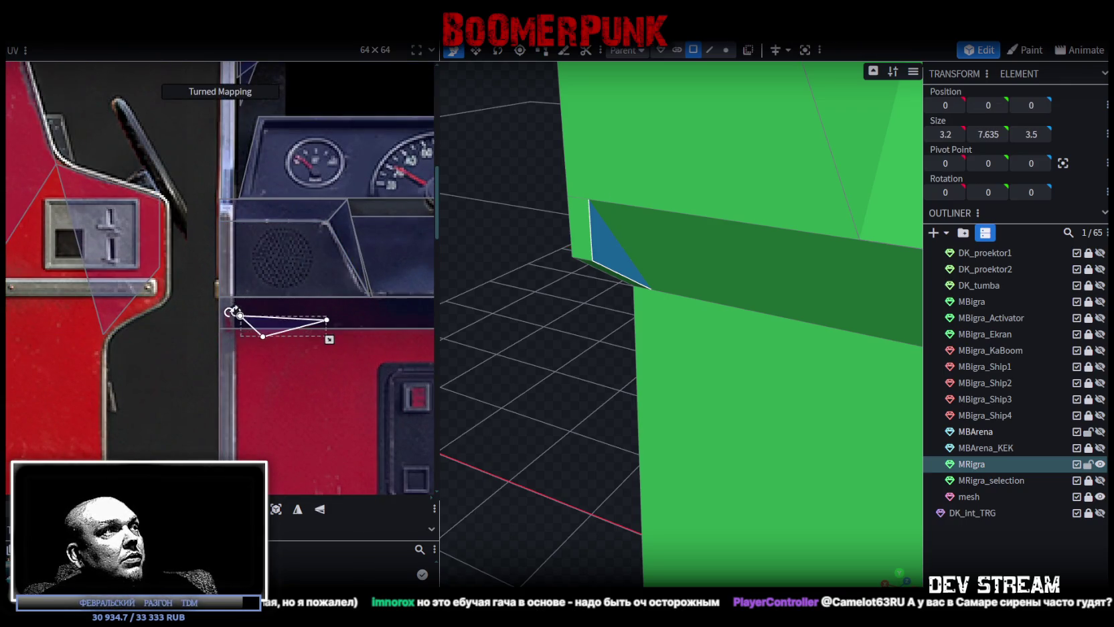
{"action": "left_click_drag", "start_coordinate": [328, 334], "coordinate": [275, 325]}
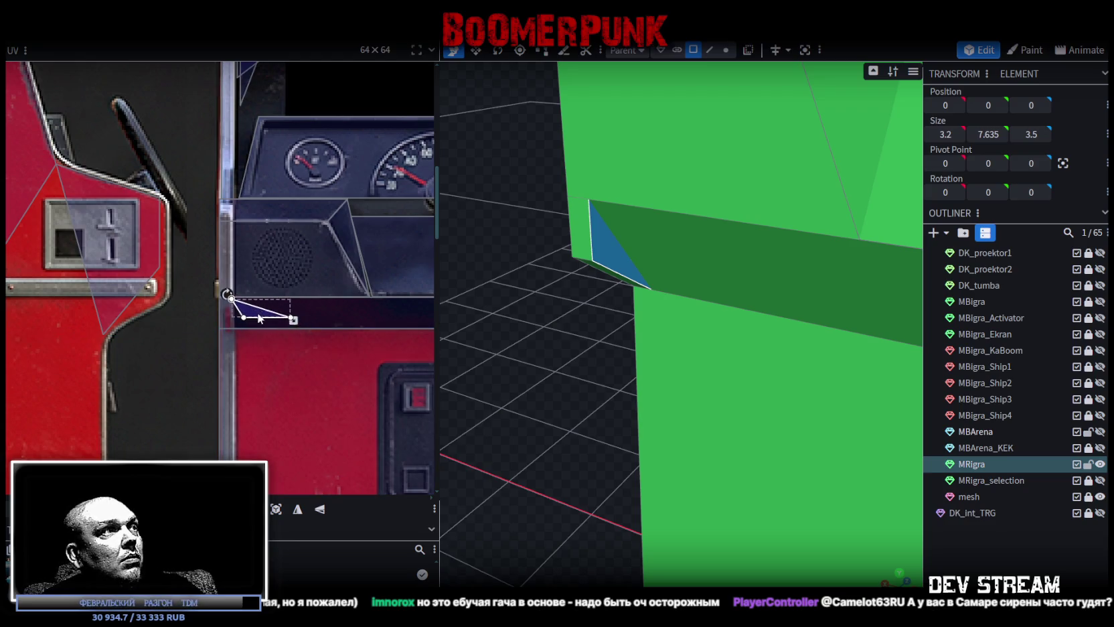
{"action": "left_click", "coordinate": [205, 335]}
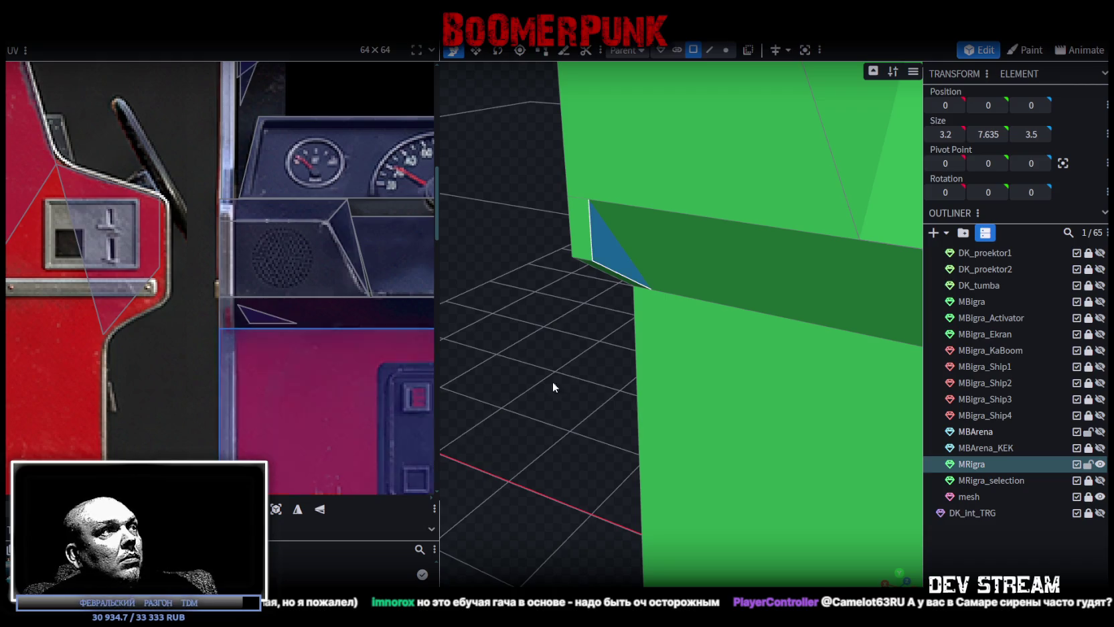
Select the thin console edge face and move its UV onto the ОБГОН cabinet texture.
{"action": "mouse_move", "coordinate": [821, 482]}
{"action": "left_mouse_down"}
{"action": "mouse_move", "coordinate": [606, 396]}
{"action": "mouse_move", "coordinate": [673, 186]}
{"action": "left_mouse_up"}
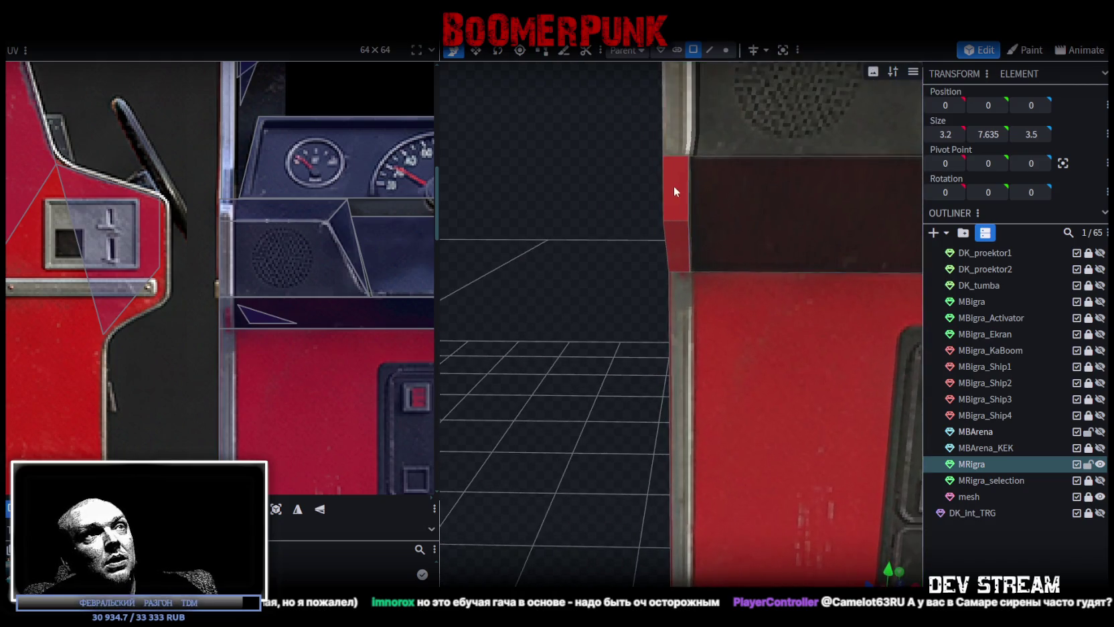
{"action": "left_click", "coordinate": [673, 186]}
{"action": "mouse_move", "coordinate": [676, 235]}
{"action": "left_mouse_down"}
{"action": "mouse_move", "coordinate": [565, 381]}
{"action": "mouse_move", "coordinate": [672, 379]}
{"action": "left_mouse_up"}
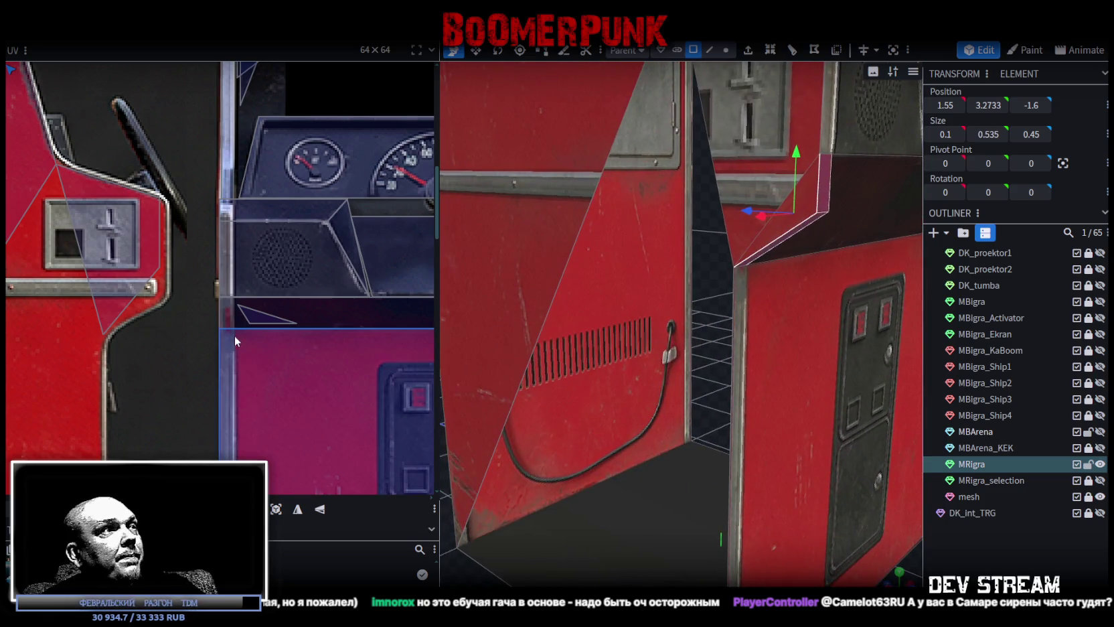
{"action": "scroll", "coordinate": [214, 326], "scroll_direction": "down", "scroll_amount": 4}
{"action": "key", "text": "KP_1"}
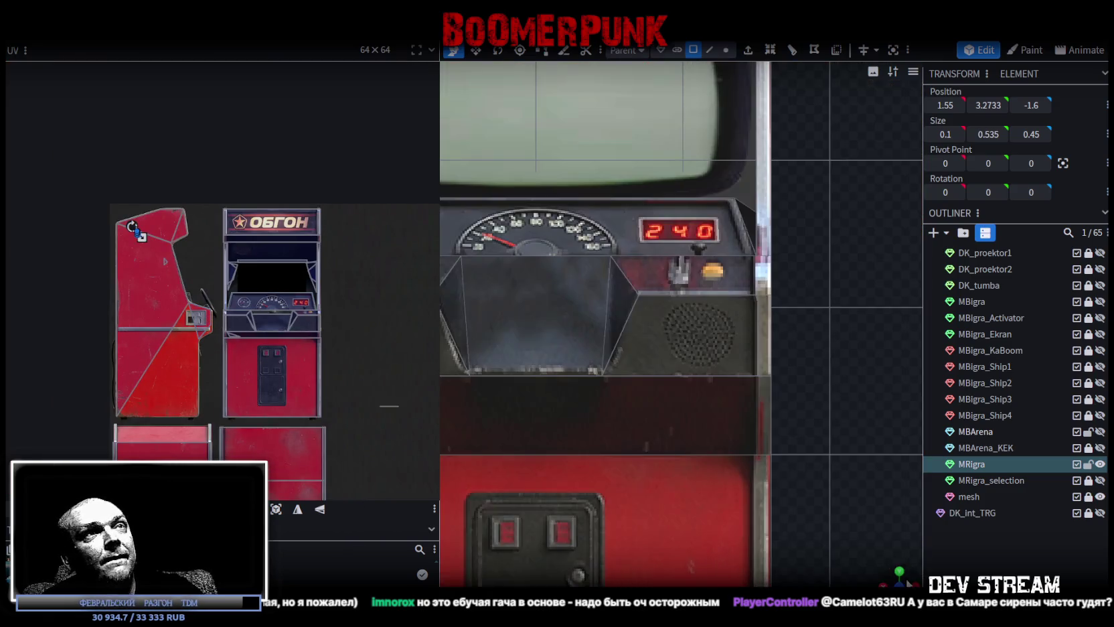
{"action": "scroll", "coordinate": [808, 430], "scroll_direction": "down", "scroll_amount": 3}
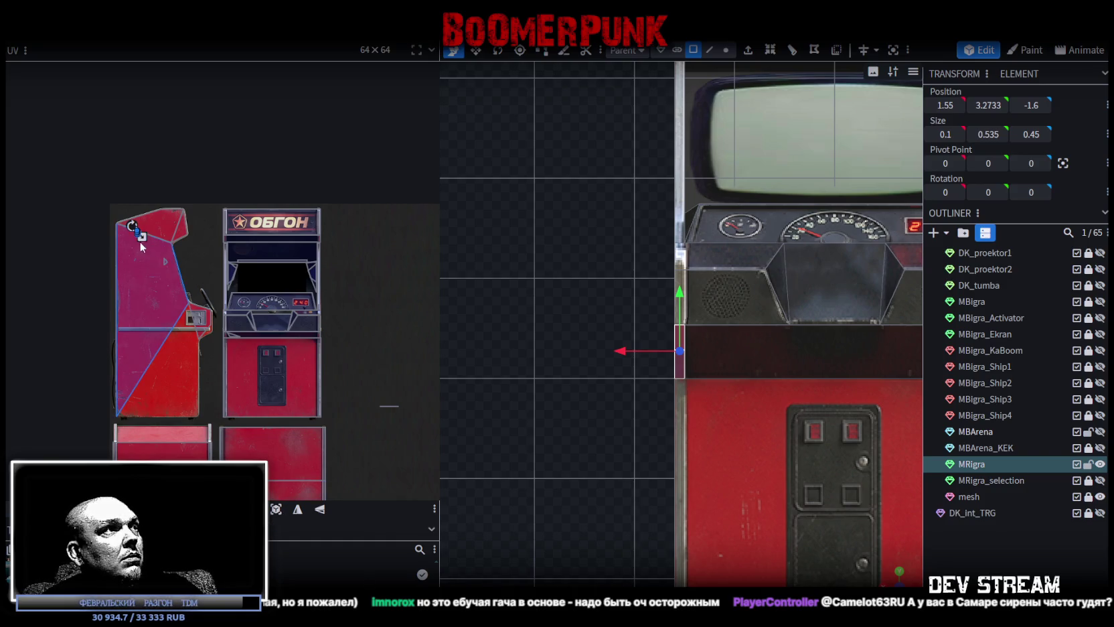
{"action": "mouse_move", "coordinate": [153, 256]}
{"action": "left_mouse_down"}
{"action": "mouse_move", "coordinate": [247, 327]}
{"action": "mouse_move", "coordinate": [216, 355]}
{"action": "left_mouse_up"}
{"action": "scroll", "coordinate": [255, 328], "scroll_direction": "up", "scroll_amount": 5}
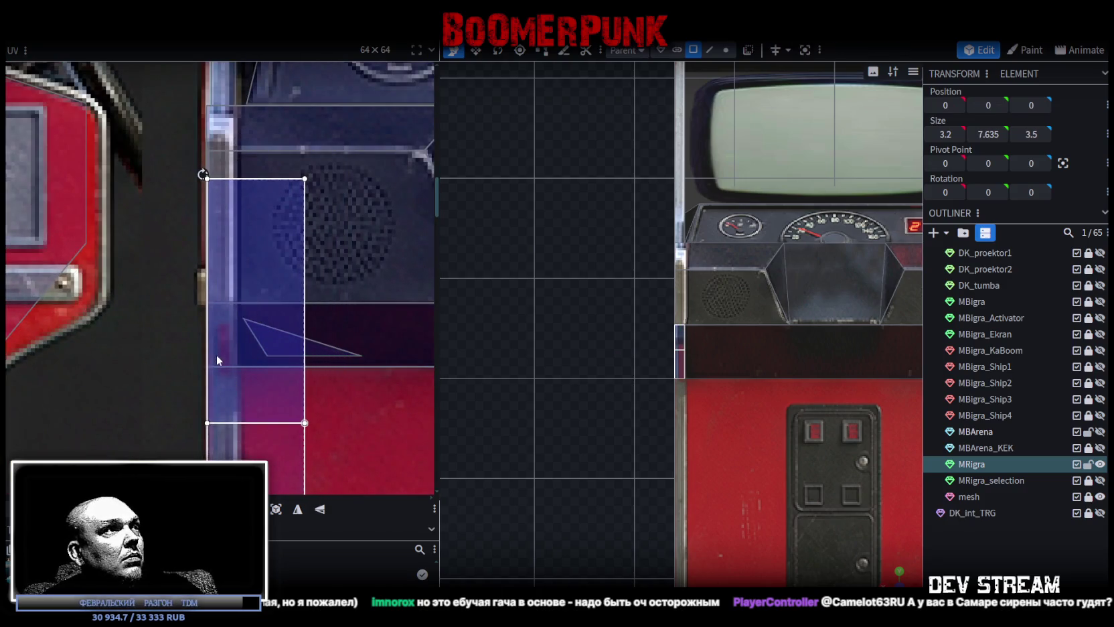
Shift that face's UV rectangle down, stretch it taller and trim it slightly narrower.
{"action": "scroll", "coordinate": [263, 396], "scroll_direction": "down", "scroll_amount": 3}
{"action": "scroll", "coordinate": [263, 397], "scroll_direction": "down", "scroll_amount": 3}
{"action": "left_click_drag", "start_coordinate": [283, 296], "coordinate": [243, 377]}
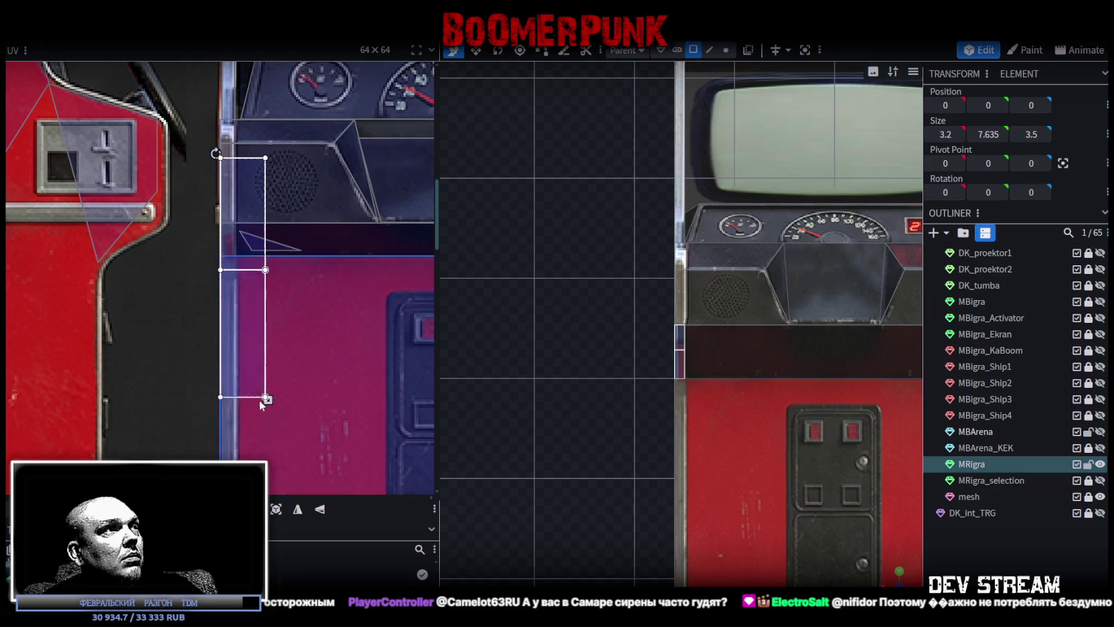
{"action": "scroll", "coordinate": [230, 242], "scroll_direction": "up", "scroll_amount": 4}
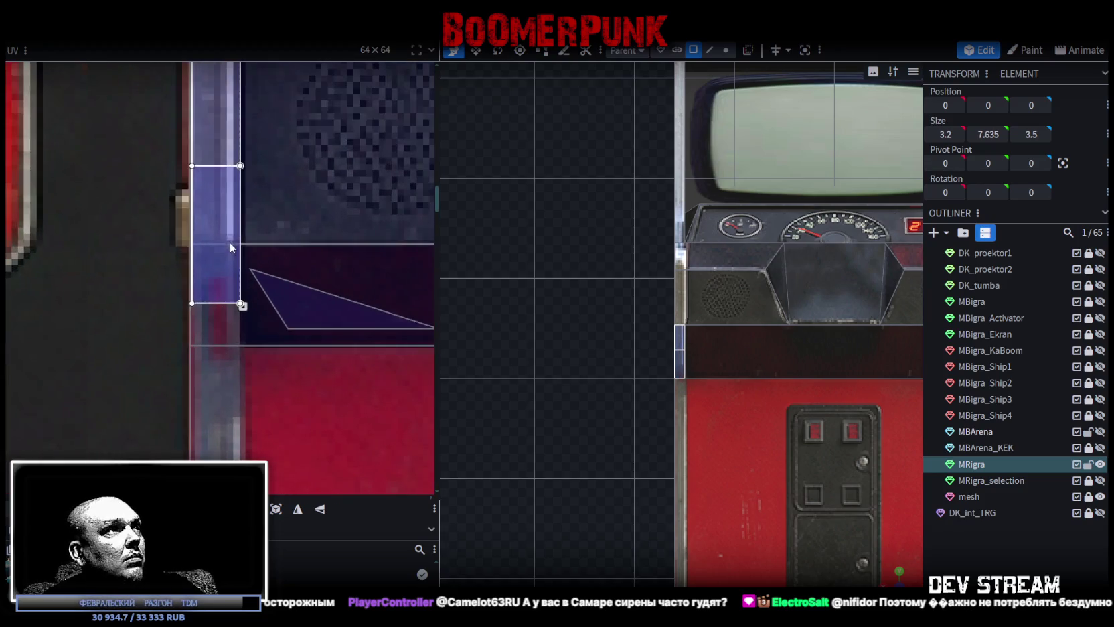
{"action": "left_click_drag", "start_coordinate": [221, 255], "coordinate": [220, 281]}
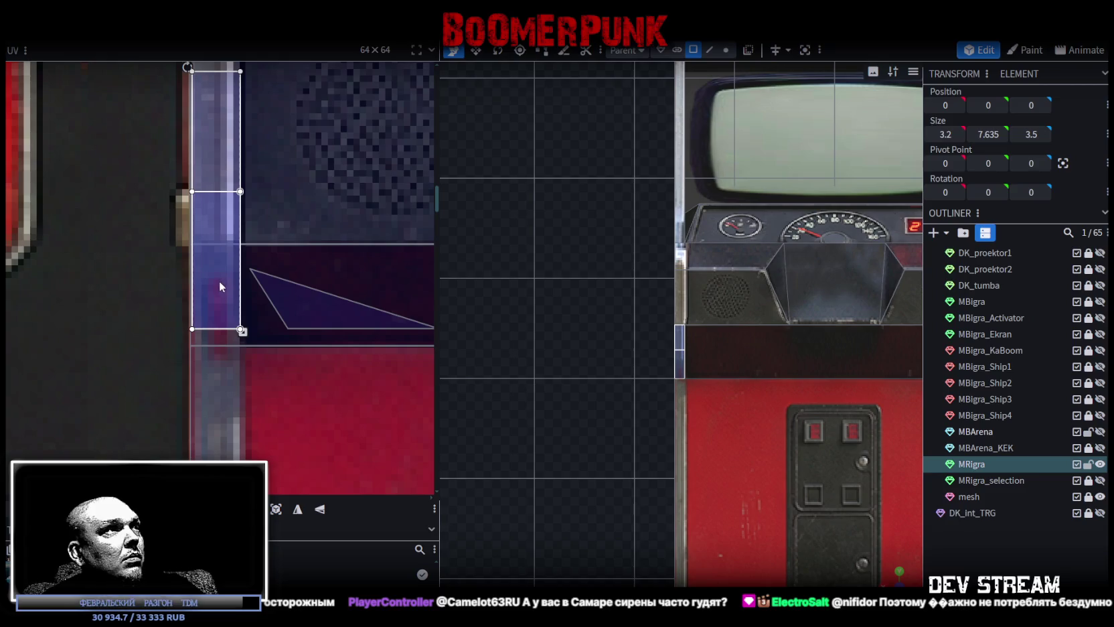
{"action": "left_click_drag", "start_coordinate": [241, 329], "coordinate": [243, 439]}
{"action": "scroll", "coordinate": [237, 412], "scroll_direction": "down", "scroll_amount": 2}
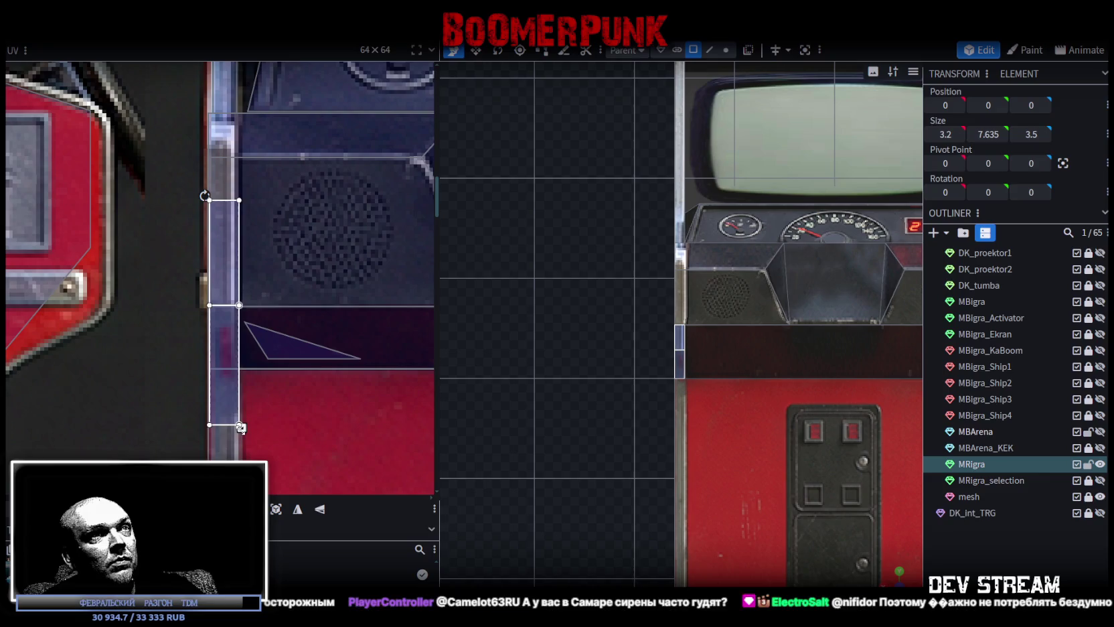
{"action": "left_click_drag", "start_coordinate": [241, 428], "coordinate": [233, 431]}
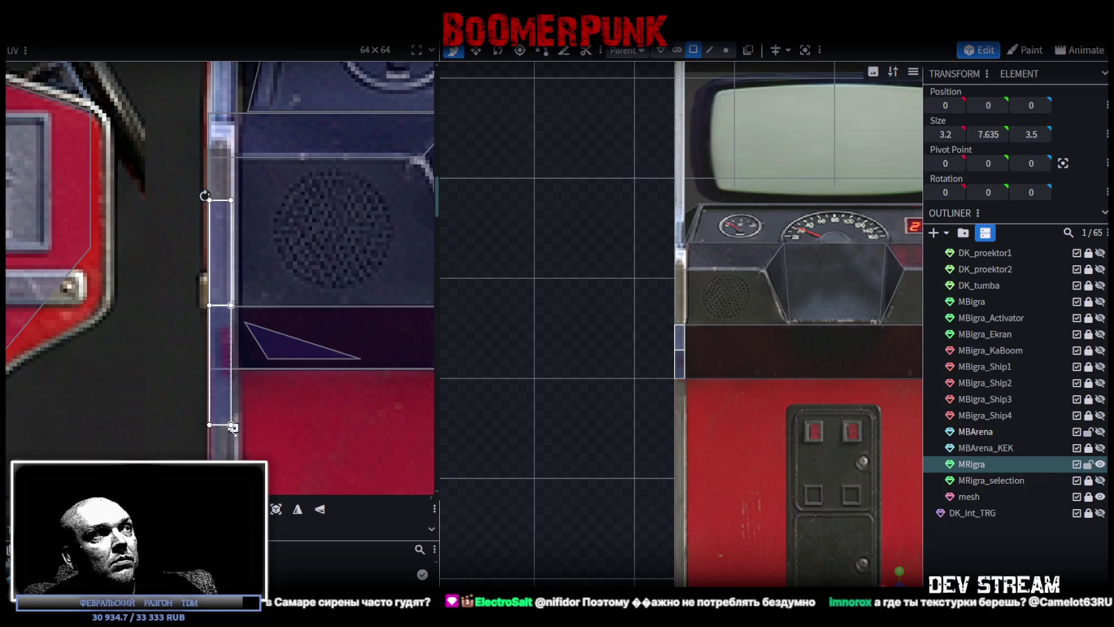
{"action": "left_click_drag", "start_coordinate": [223, 389], "coordinate": [220, 388]}
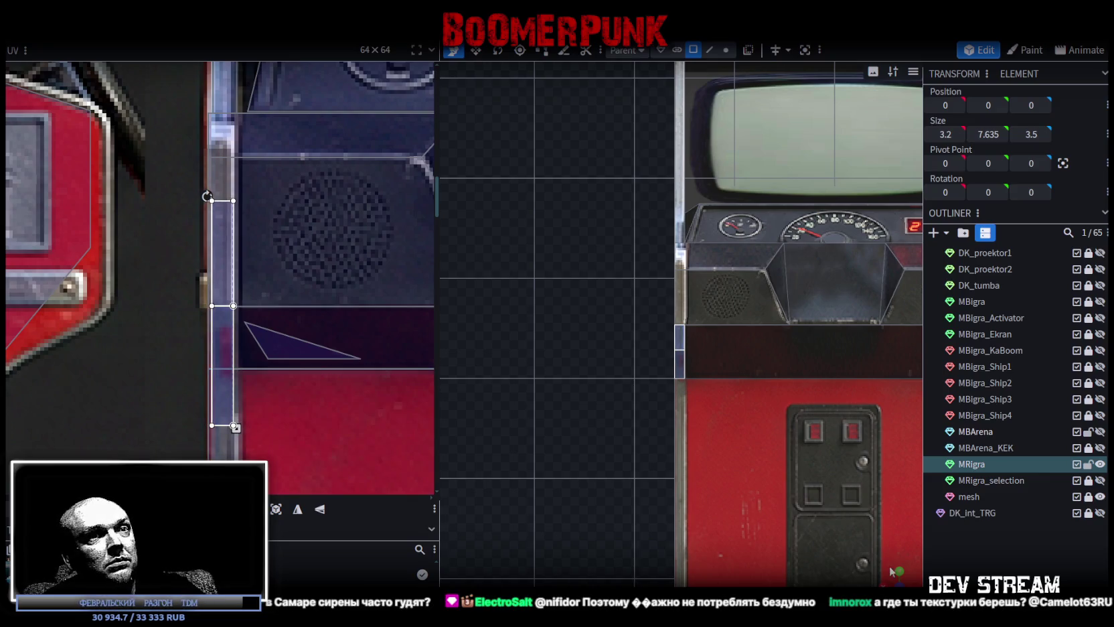
Shrink the UV rectangle of the small face beside the console recess onto its dark strip.
{"action": "left_click_drag", "start_coordinate": [581, 321], "coordinate": [669, 348]}
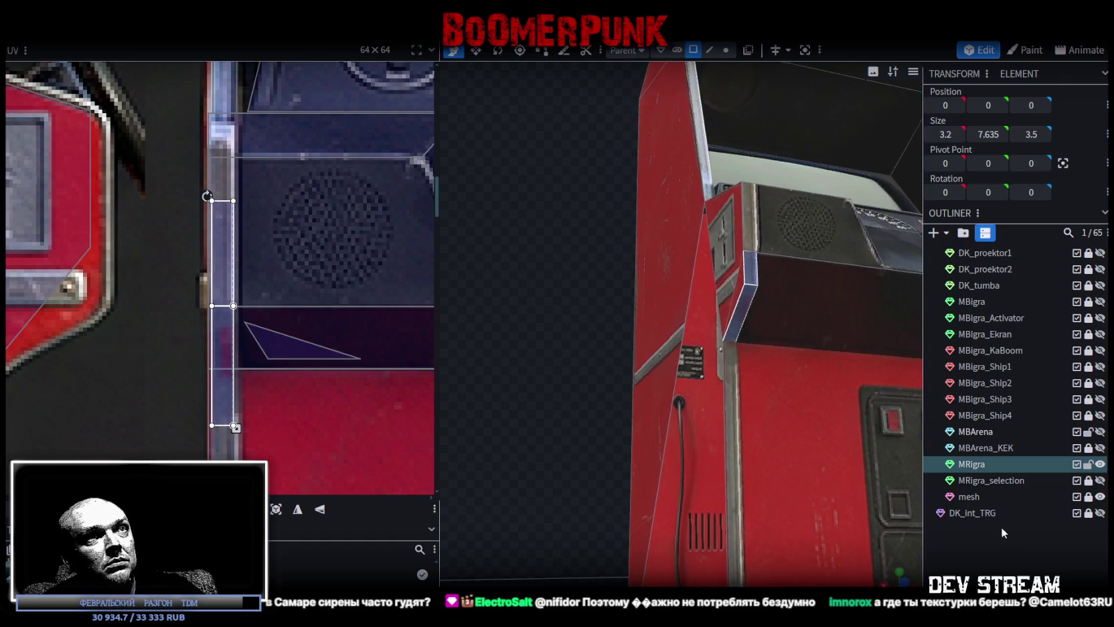
{"action": "left_click", "coordinate": [1001, 526]}
{"action": "left_click", "coordinate": [744, 322]}
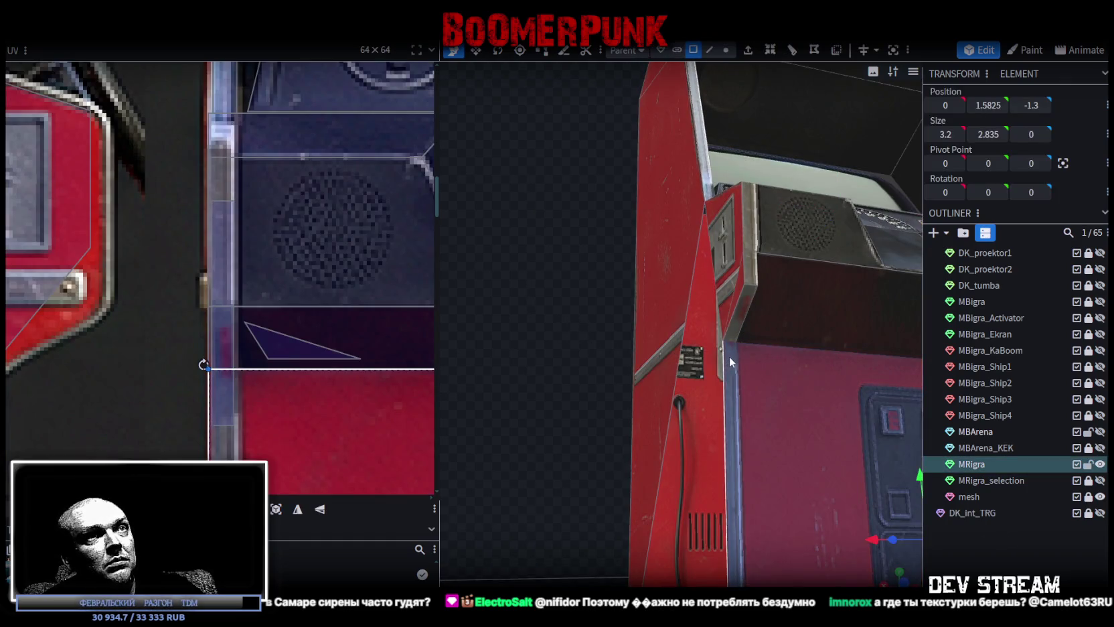
{"action": "left_click", "coordinate": [735, 320]}
{"action": "scroll", "coordinate": [262, 446], "scroll_direction": "up", "scroll_amount": 3}
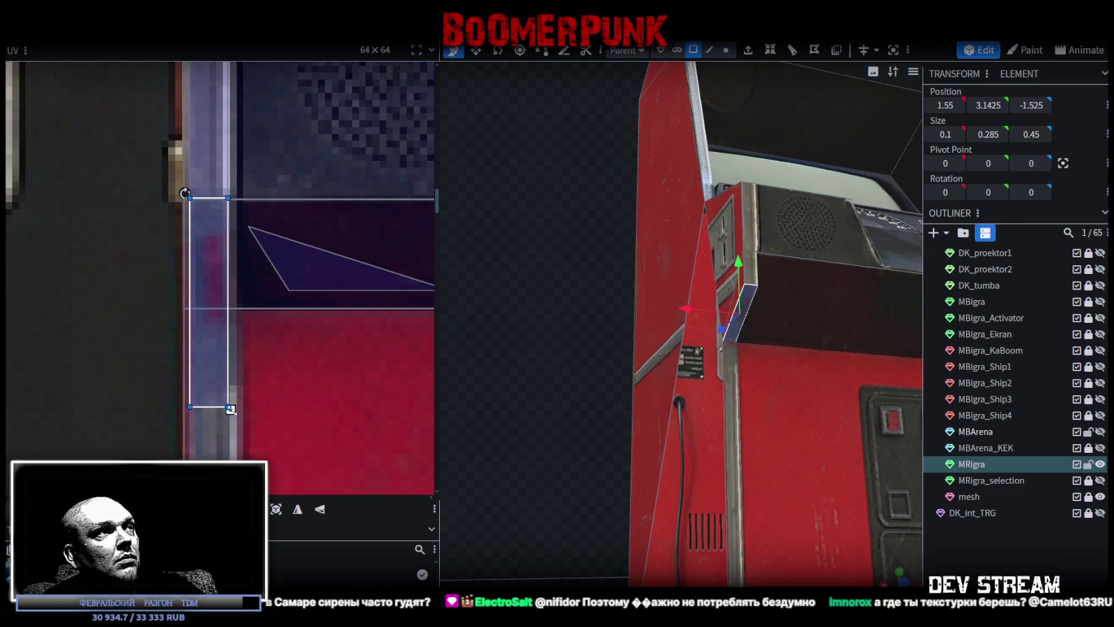
{"action": "left_click_drag", "start_coordinate": [231, 416], "coordinate": [231, 341]}
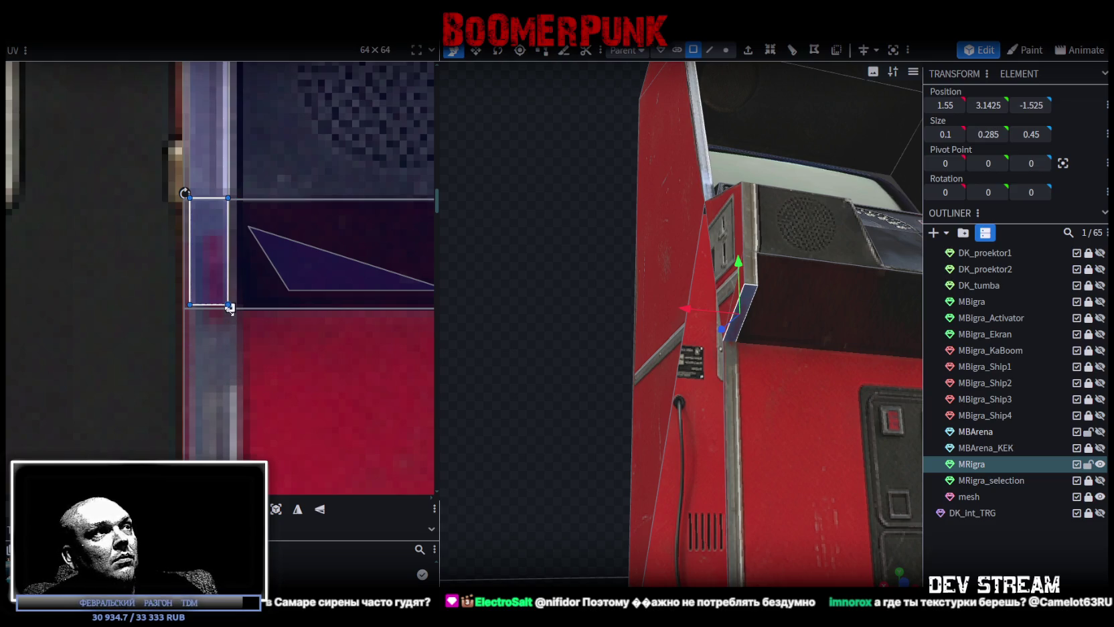
{"action": "left_click_drag", "start_coordinate": [230, 313], "coordinate": [228, 310]}
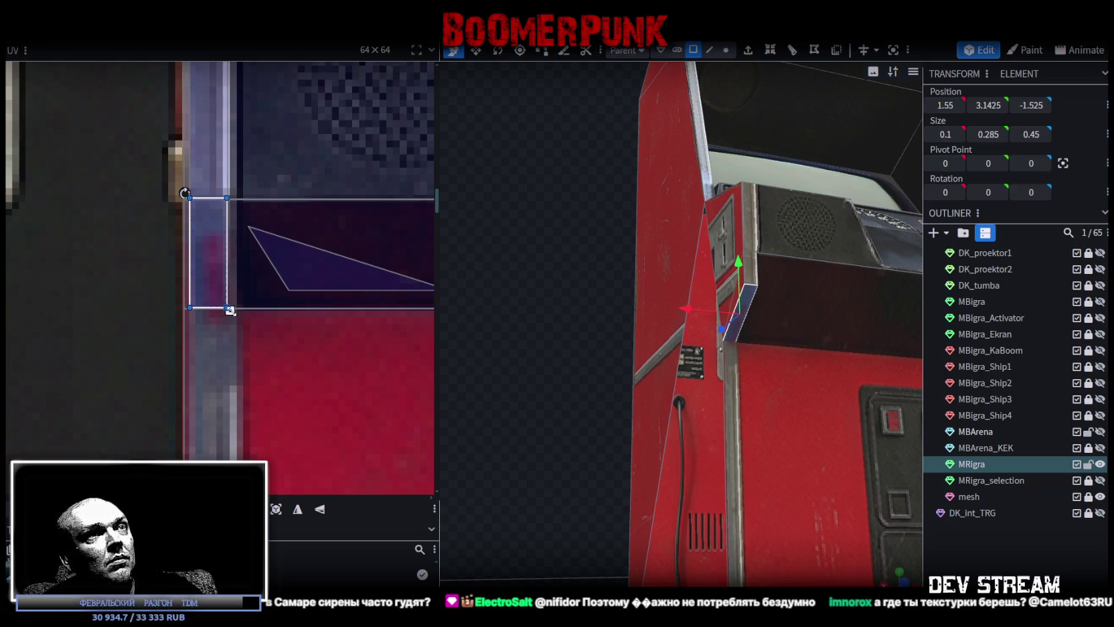
{"action": "scroll", "coordinate": [498, 351], "scroll_direction": "up", "scroll_amount": 3}
{"action": "scroll", "coordinate": [509, 355], "scroll_direction": "up", "scroll_amount": 2}
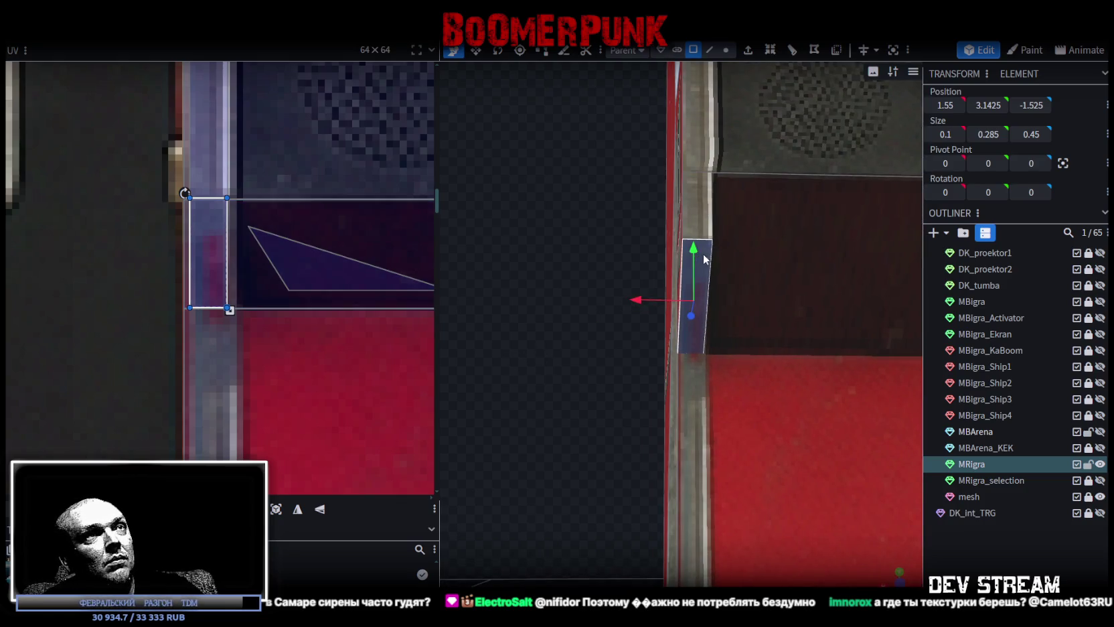
Check the recess's vertical front face, then select the cabinet's side panel face.
{"action": "middle_click_drag", "start_coordinate": [704, 259], "coordinate": [571, 239]}
{"action": "left_click", "coordinate": [747, 387]}
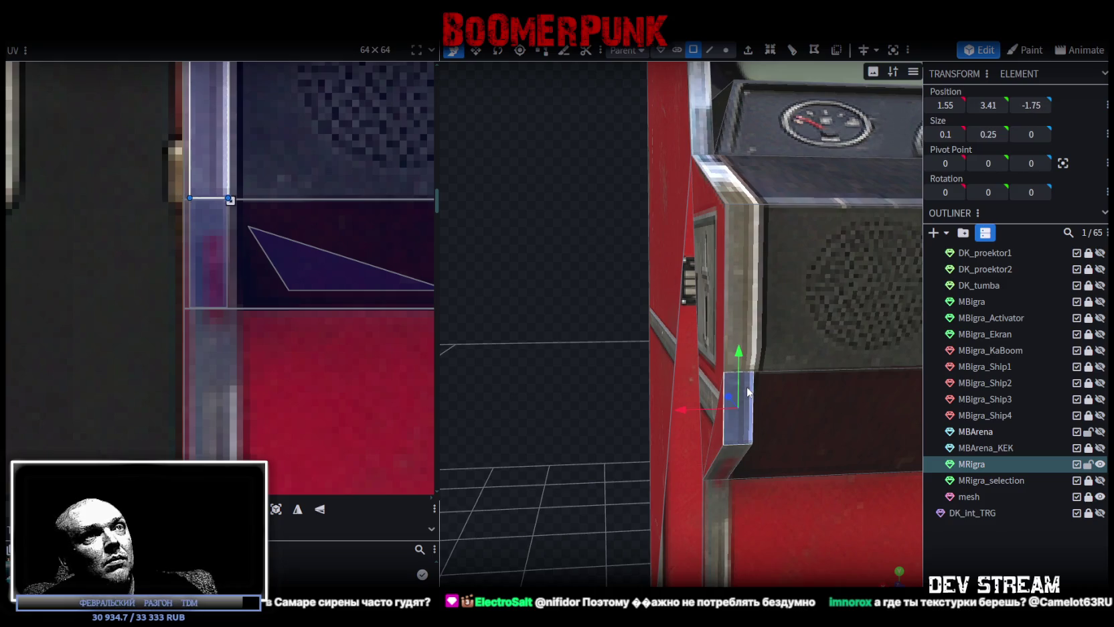
{"action": "left_click_drag", "start_coordinate": [633, 439], "coordinate": [821, 535]}
{"action": "left_click", "coordinate": [821, 536]}
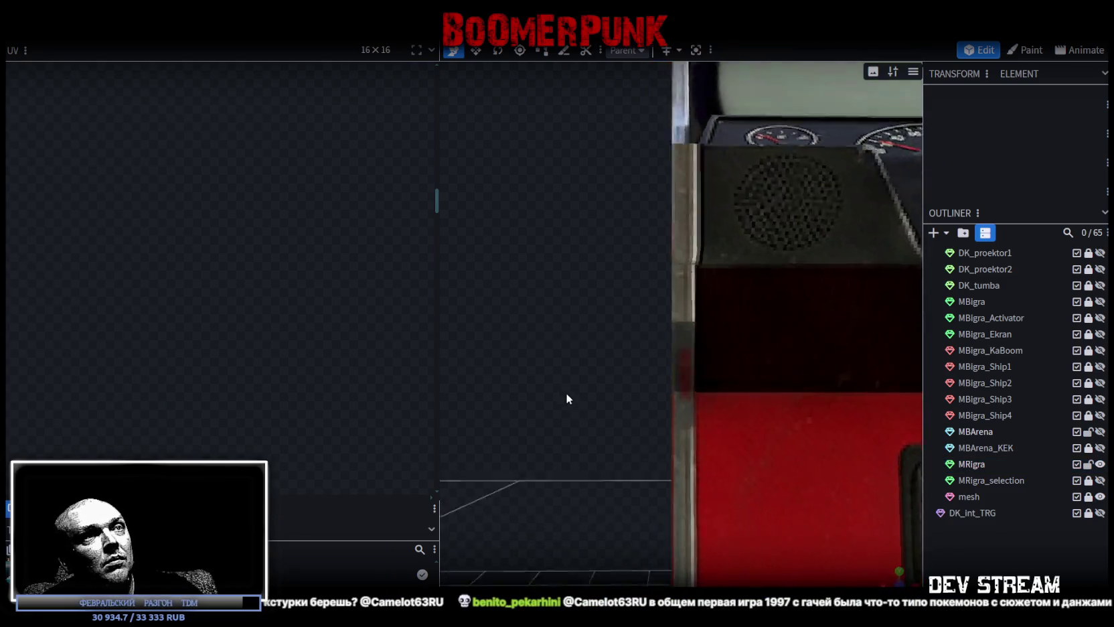
{"action": "scroll", "coordinate": [566, 393], "scroll_direction": "up", "scroll_amount": 3}
{"action": "mouse_move", "coordinate": [554, 379]}
{"action": "left_mouse_down"}
{"action": "mouse_move", "coordinate": [635, 429]}
{"action": "mouse_move", "coordinate": [722, 449]}
{"action": "mouse_move", "coordinate": [759, 383]}
{"action": "left_mouse_up"}
{"action": "left_click", "coordinate": [686, 314]}
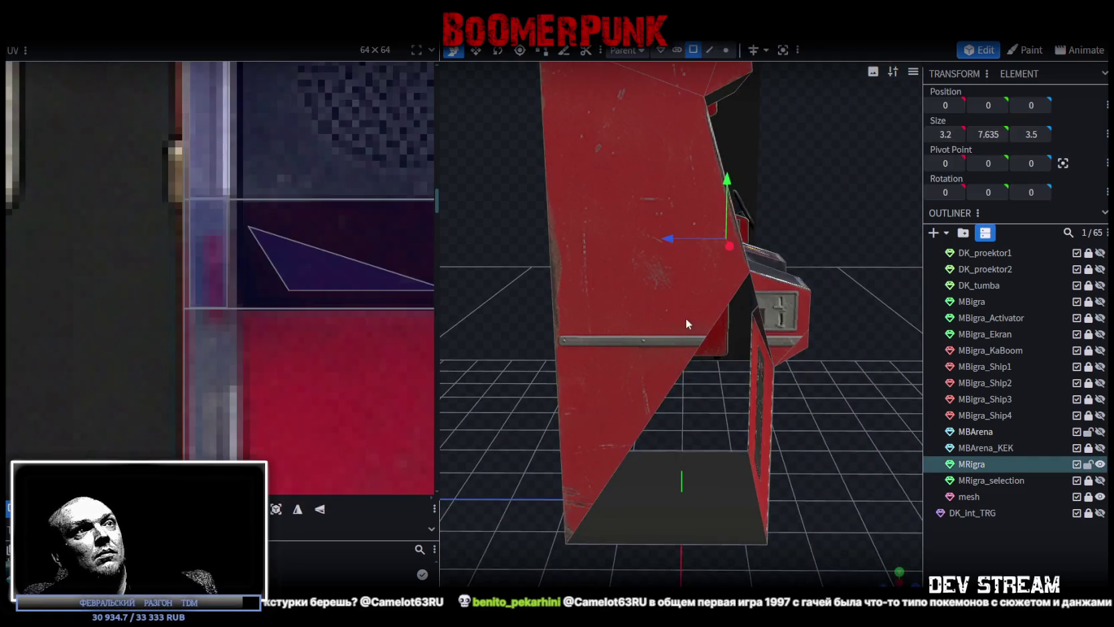
Split the cabinet side face into its own mesh and raise its bottom vertex.
{"action": "left_click_drag", "start_coordinate": [765, 295], "coordinate": [822, 213]}
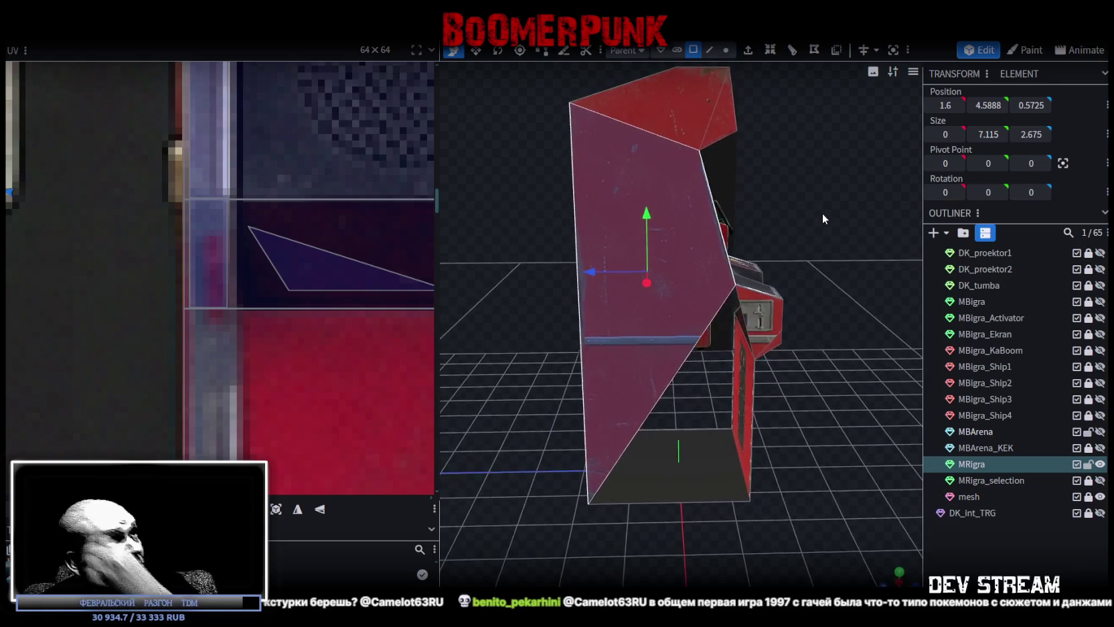
{"action": "right_click", "coordinate": [642, 267]}
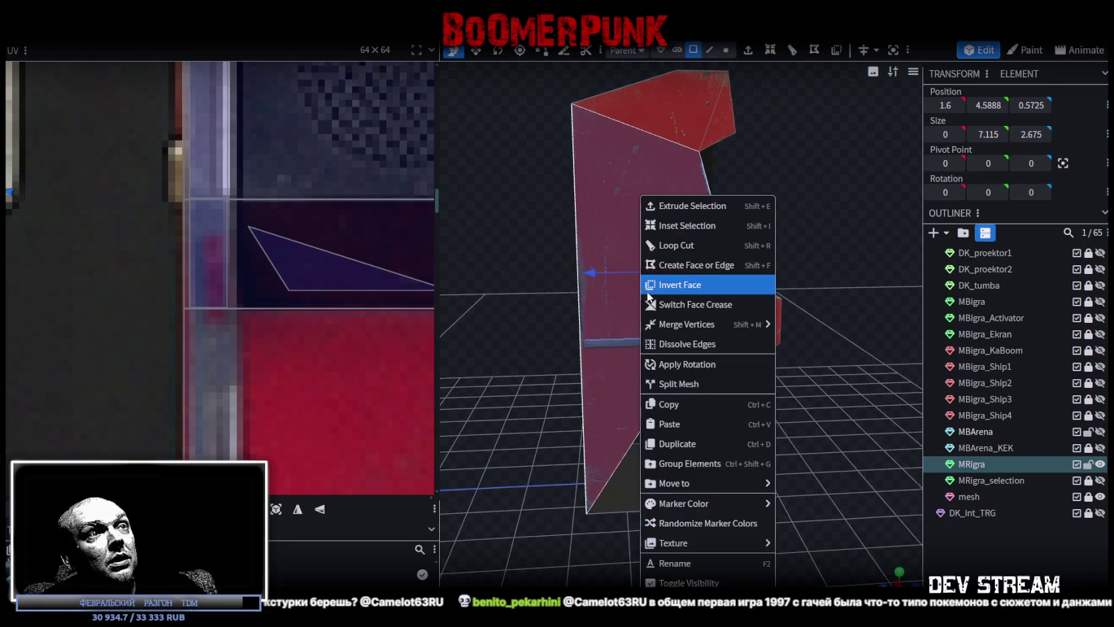
{"action": "left_click", "coordinate": [694, 384]}
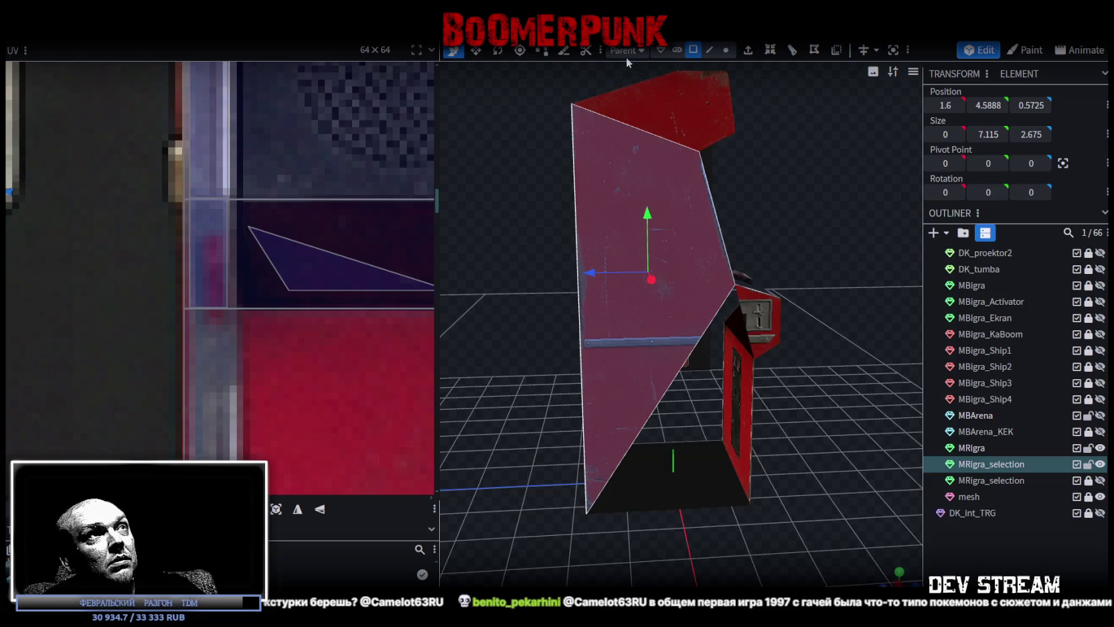
{"action": "left_click", "coordinate": [726, 49]}
{"action": "left_click", "coordinate": [586, 514]}
{"action": "left_click_drag", "start_coordinate": [584, 509], "coordinate": [604, 249]}
{"action": "left_click", "coordinate": [736, 288]}
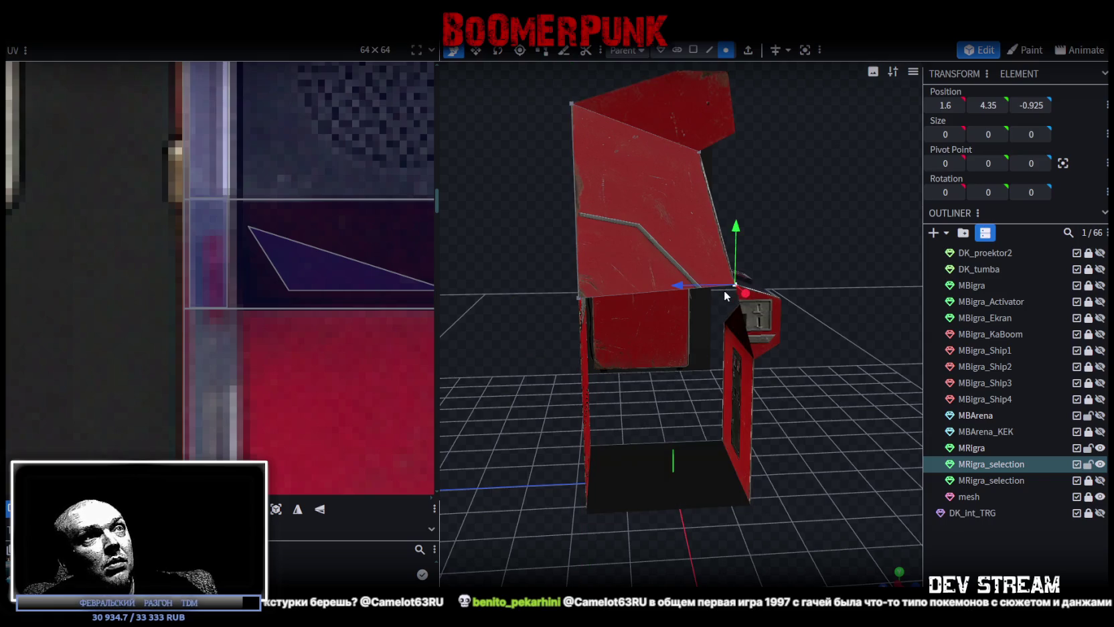
{"action": "left_click", "coordinate": [576, 303]}
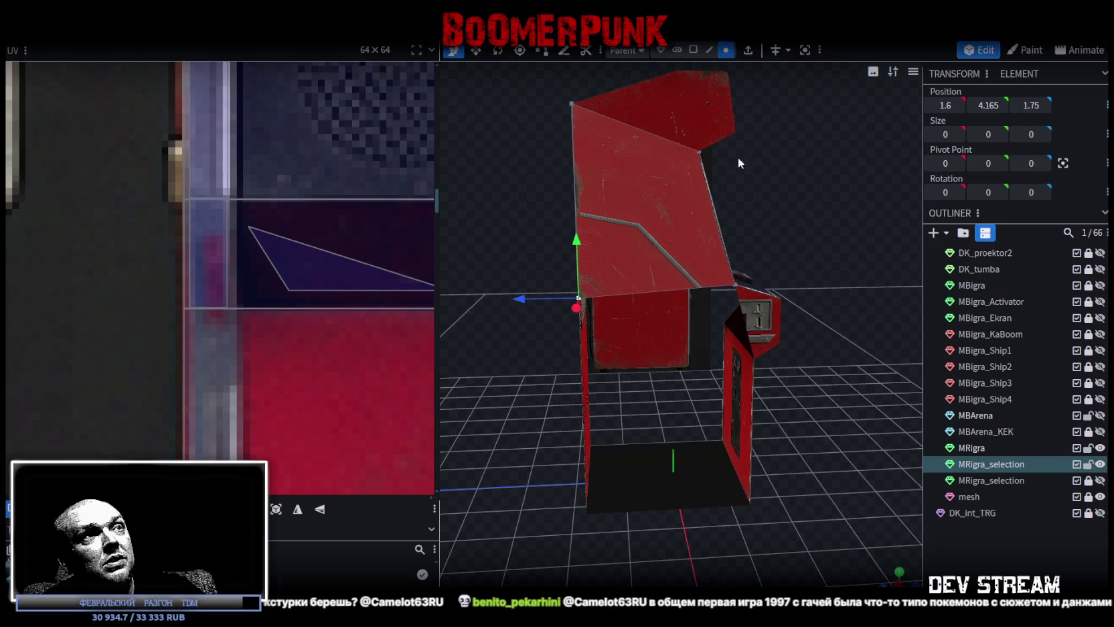
Extrude the split panel's lower edge in the Y- direction.
{"action": "mouse_move", "coordinate": [849, 305]}
{"action": "left_mouse_down"}
{"action": "mouse_move", "coordinate": [793, 254]}
{"action": "mouse_move", "coordinate": [728, 48]}
{"action": "left_mouse_up"}
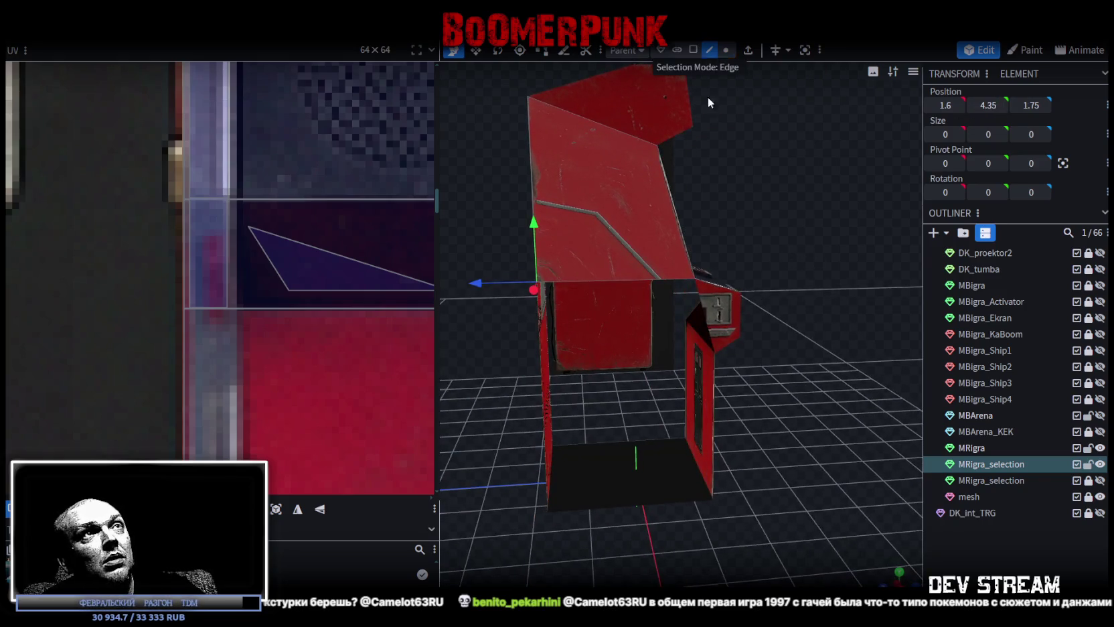
{"action": "left_click", "coordinate": [606, 280]}
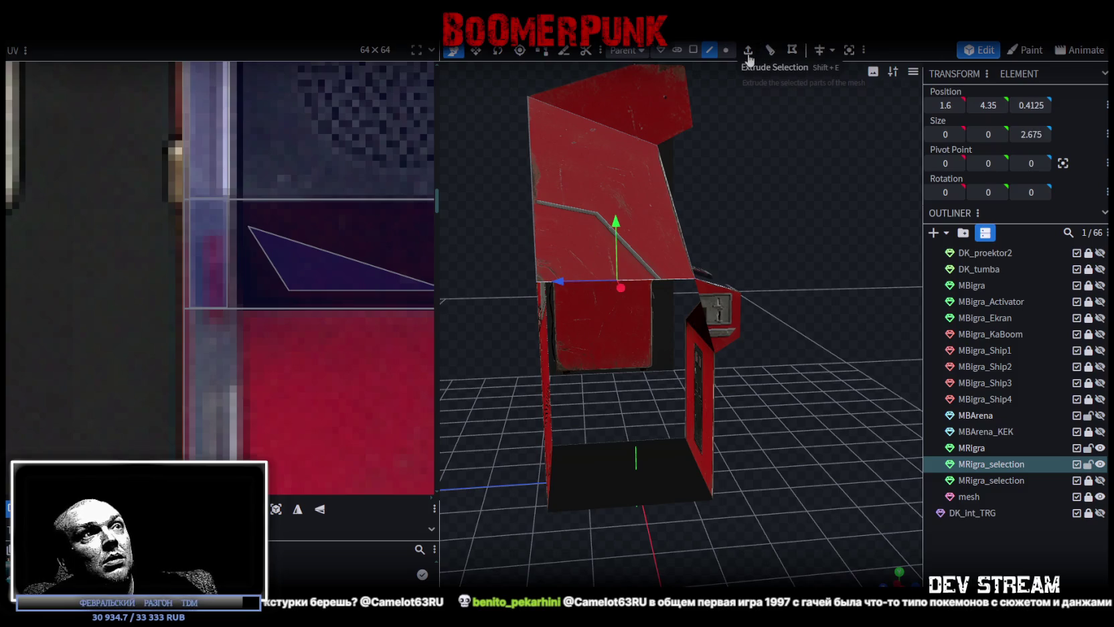
{"action": "left_click", "coordinate": [748, 56]}
{"action": "left_click", "coordinate": [702, 578]}
{"action": "left_click", "coordinate": [696, 526]}
{"action": "scroll", "coordinate": [745, 343], "scroll_direction": "up", "scroll_amount": 2}
{"action": "left_click", "coordinate": [726, 50]}
{"action": "left_click", "coordinate": [698, 265]}
{"action": "left_click", "coordinate": [723, 360]}
Align the extruded face's two corner vertices by editing their Position Y value.
{"action": "left_click_drag", "start_coordinate": [846, 415], "coordinate": [814, 404]}
{"action": "scroll", "coordinate": [892, 446], "scroll_direction": "up", "scroll_amount": 3}
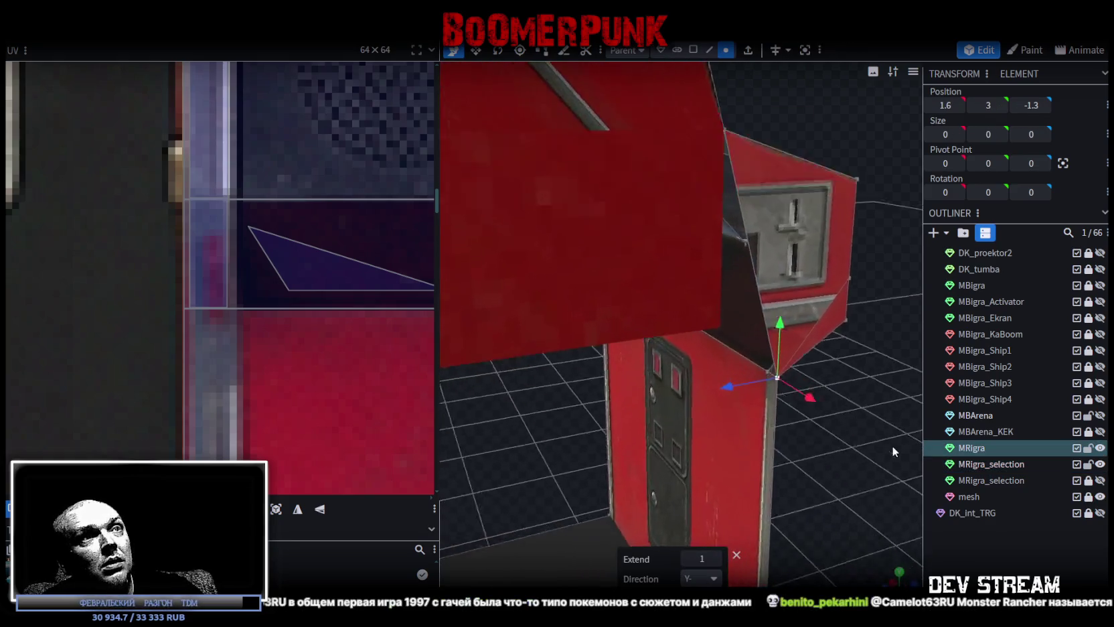
{"action": "scroll", "coordinate": [848, 433], "scroll_direction": "up", "scroll_amount": 2}
{"action": "scroll", "coordinate": [848, 433], "scroll_direction": "up", "scroll_amount": 2}
{"action": "mouse_move", "coordinate": [483, 322]}
{"action": "left_mouse_down"}
{"action": "mouse_move", "coordinate": [668, 300]}
{"action": "mouse_move", "coordinate": [519, 428]}
{"action": "mouse_move", "coordinate": [644, 371]}
{"action": "left_mouse_up"}
{"action": "left_click", "coordinate": [669, 304]}
{"action": "left_click", "coordinate": [608, 315], "text": "shift"}
{"action": "left_click", "coordinate": [988, 105]}
{"action": "left_click_drag", "start_coordinate": [710, 402], "coordinate": [831, 433]}
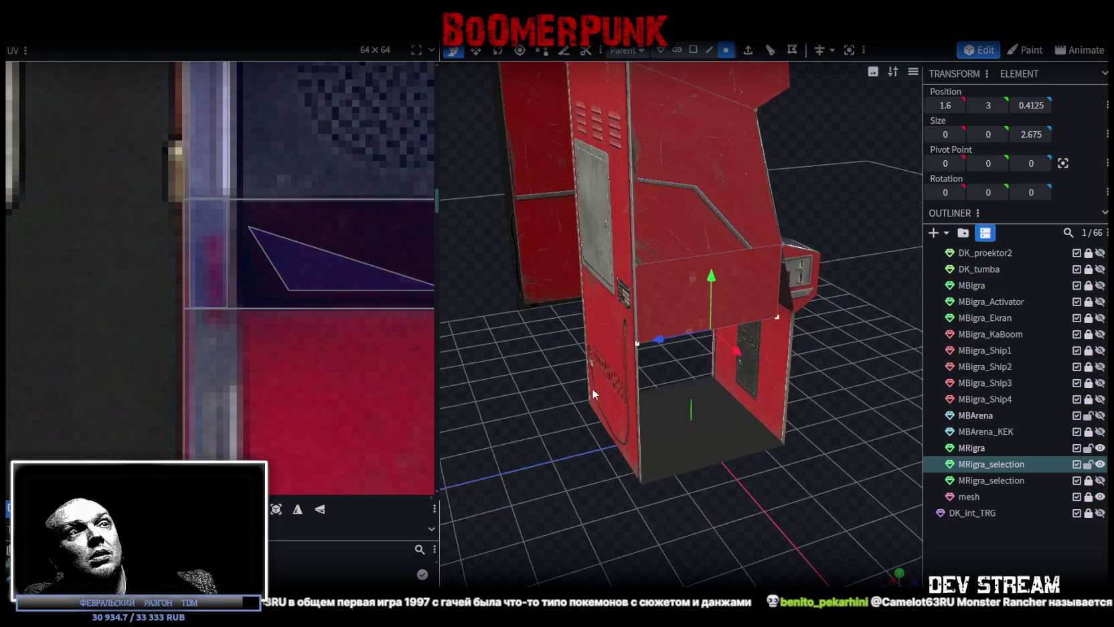
Merge the split side panel back into the MRigra mesh.
{"action": "left_click", "coordinate": [977, 447], "text": "ctrl"}
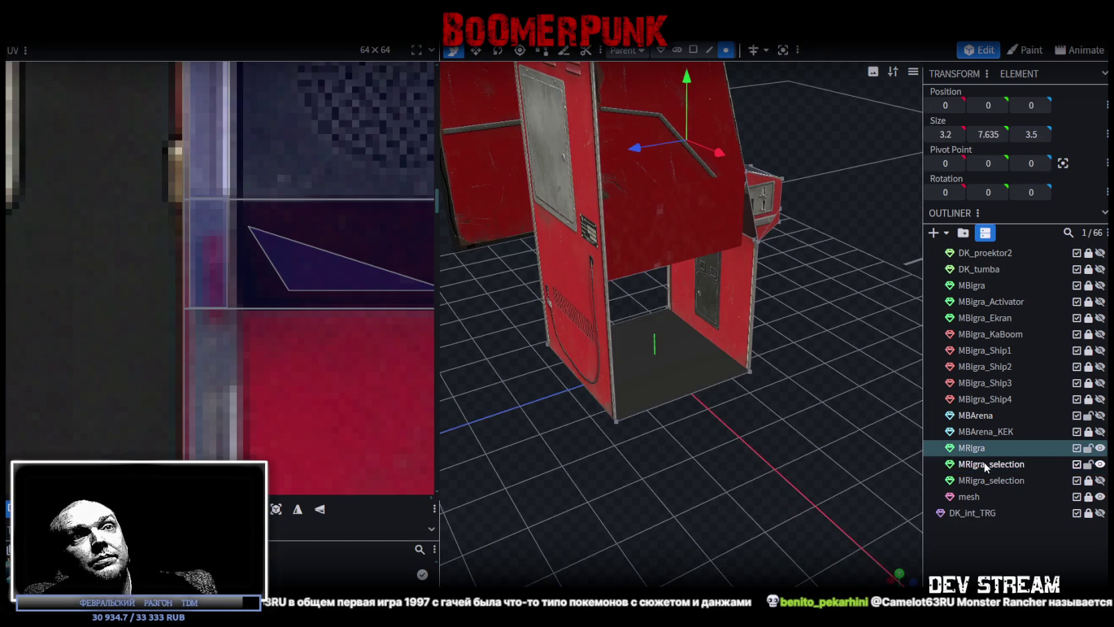
{"action": "right_click", "coordinate": [984, 462]}
{"action": "left_click", "coordinate": [919, 238]}
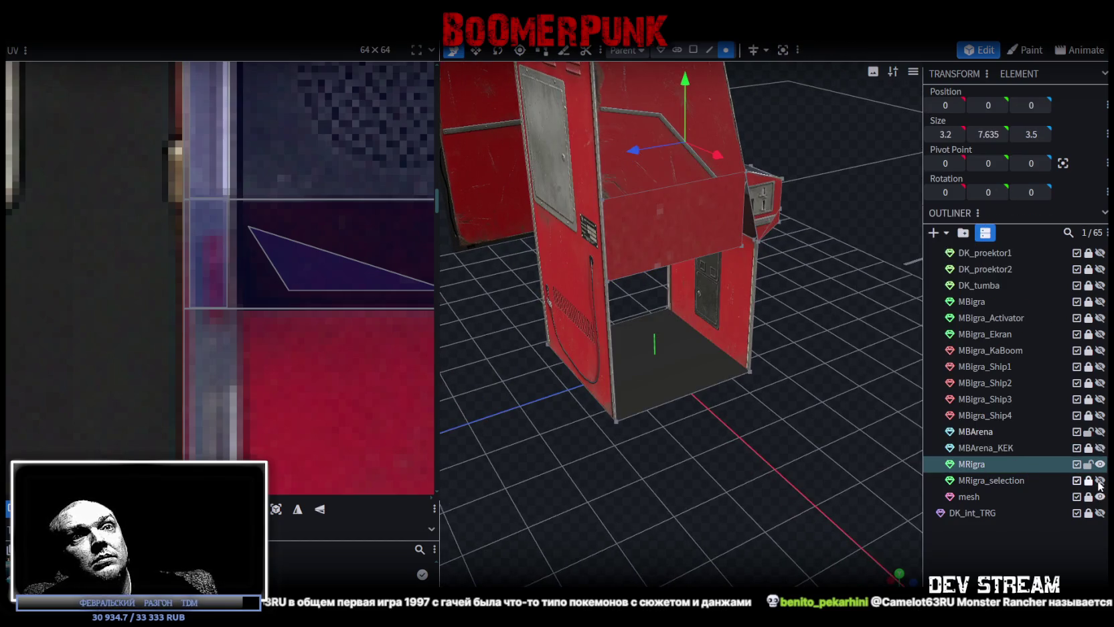
{"action": "scroll", "coordinate": [759, 265], "scroll_direction": "down", "scroll_amount": 2}
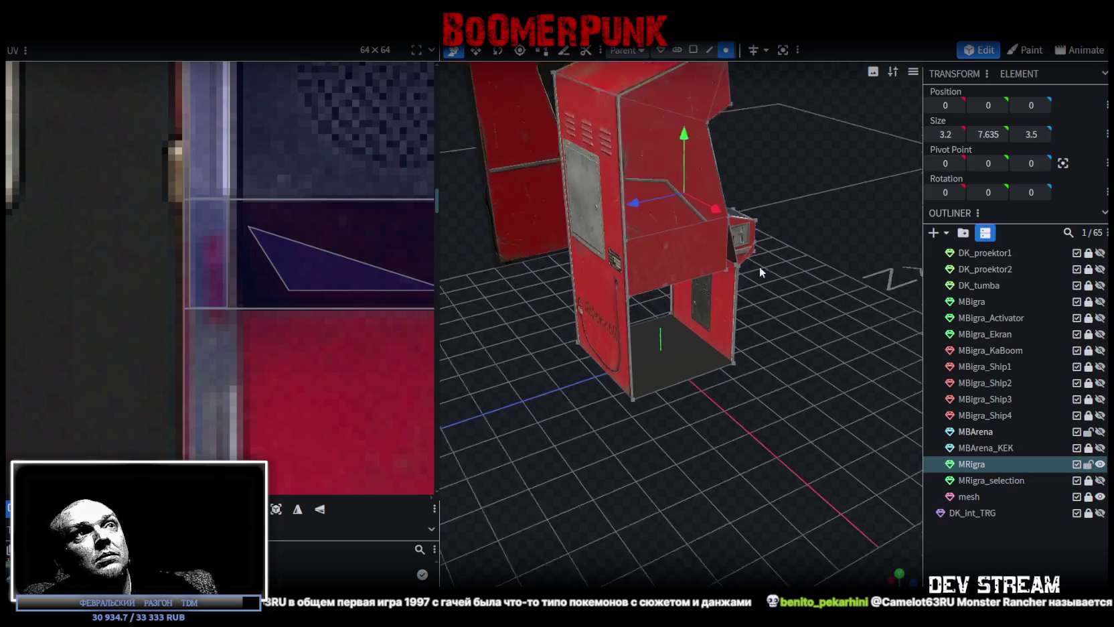
{"action": "scroll", "coordinate": [776, 258], "scroll_direction": "down", "scroll_amount": 3}
Move a vertex onto its neighbour and accept the Auto Fix merge.
{"action": "left_click", "coordinate": [727, 50]}
{"action": "left_click_drag", "start_coordinate": [675, 224], "coordinate": [675, 220]}
{"action": "left_click", "coordinate": [572, 141]}
{"action": "scroll", "coordinate": [785, 258], "scroll_direction": "up", "scroll_amount": 3}
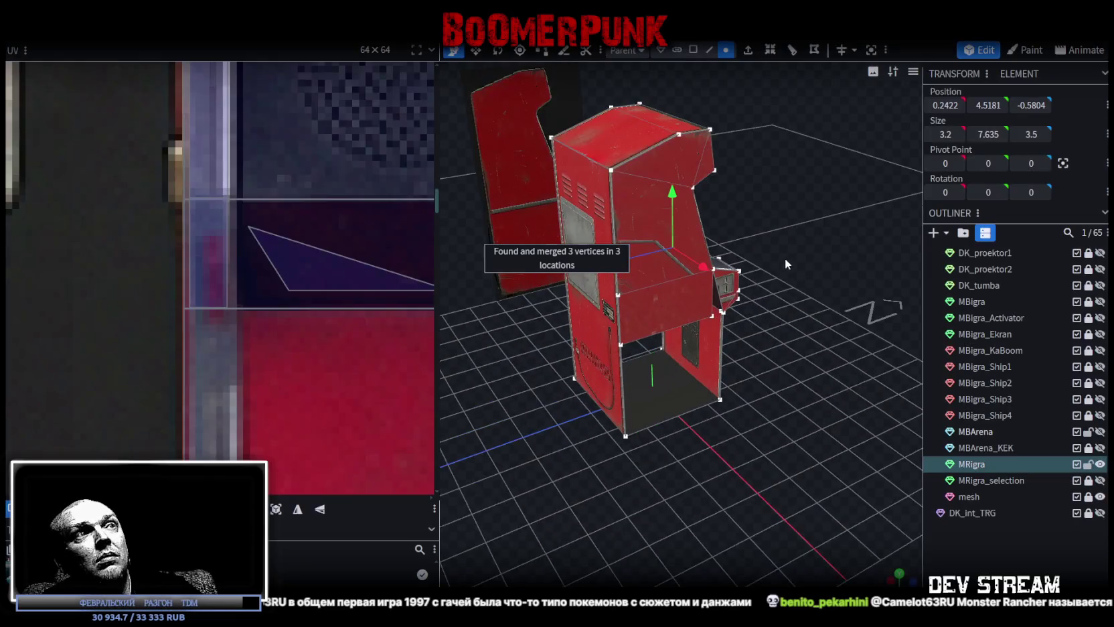
{"action": "scroll", "coordinate": [809, 242], "scroll_direction": "up", "scroll_amount": 2}
Select the lower front-panel edge and the cabinet's floor face.
{"action": "left_click", "coordinate": [710, 52]}
{"action": "left_click", "coordinate": [655, 327]}
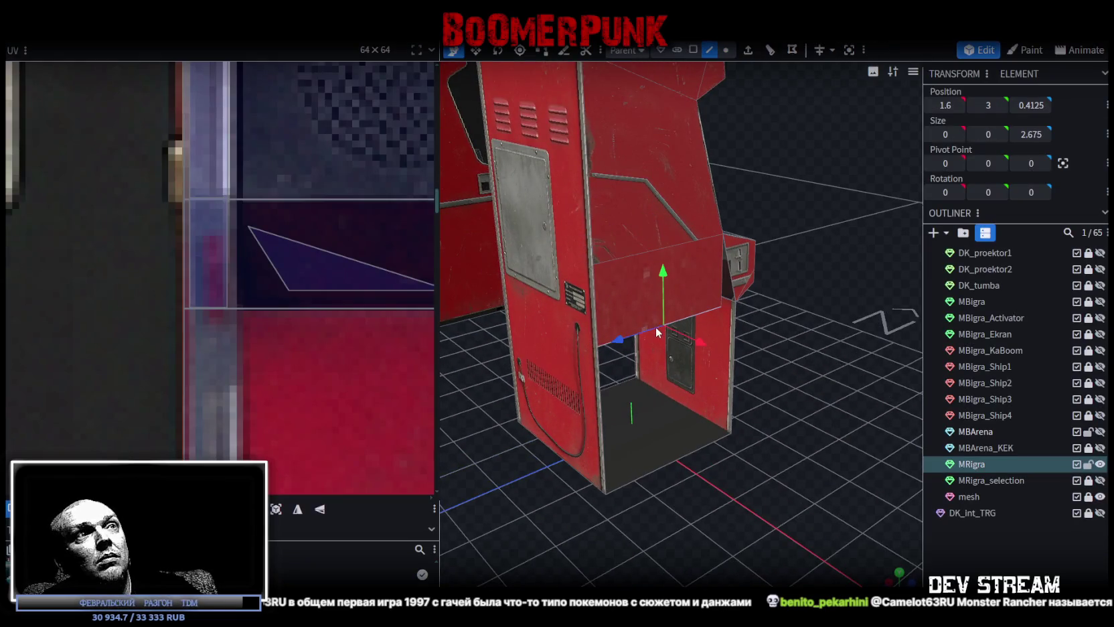
{"action": "left_click", "coordinate": [681, 459]}
{"action": "scroll", "coordinate": [823, 362], "scroll_direction": "up", "scroll_amount": 3}
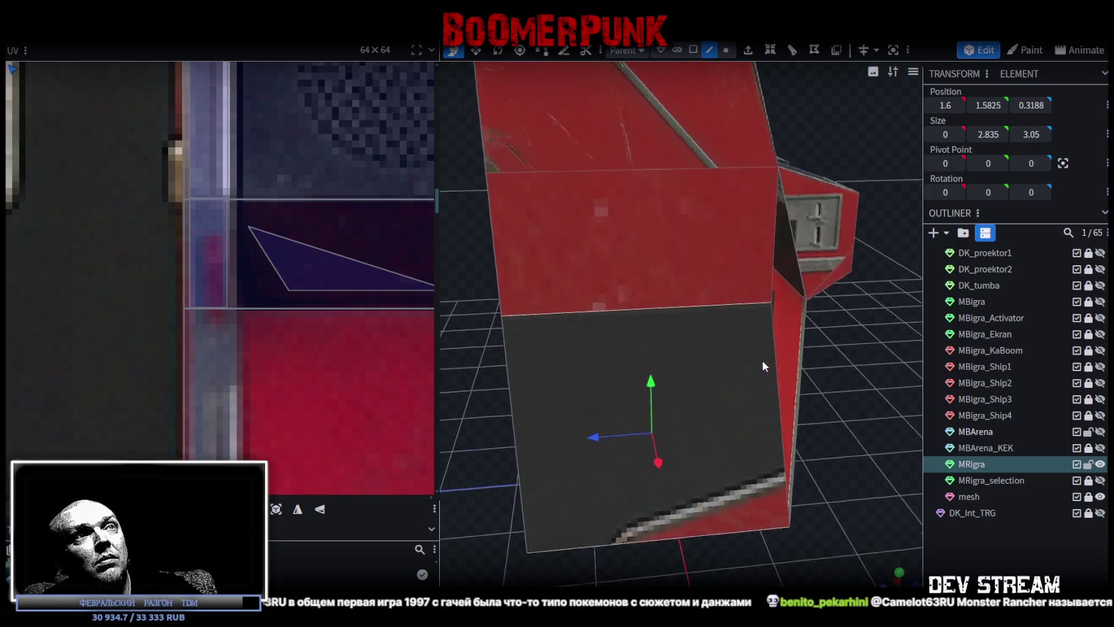
{"action": "scroll", "coordinate": [762, 359], "scroll_direction": "up", "scroll_amount": 3}
Merge the lower front corner vertices with Merge All, including the bottom corner vertex.
{"action": "left_click", "coordinate": [726, 49]}
{"action": "left_click", "coordinate": [696, 307]}
{"action": "mouse_move", "coordinate": [696, 307]}
{"action": "left_mouse_down"}
{"action": "mouse_move", "coordinate": [739, 388]}
{"action": "mouse_move", "coordinate": [838, 397]}
{"action": "mouse_move", "coordinate": [672, 322]}
{"action": "left_mouse_up"}
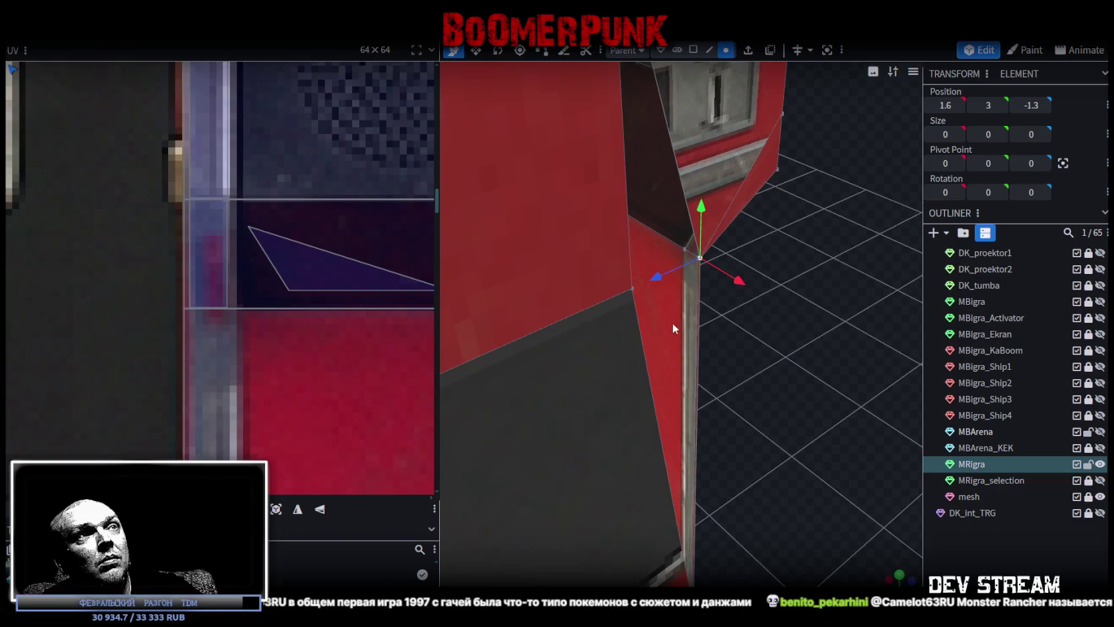
{"action": "right_click", "coordinate": [632, 284]}
{"action": "left_click", "coordinate": [806, 325]}
{"action": "mouse_move", "coordinate": [737, 370]}
{"action": "left_mouse_down"}
{"action": "mouse_move", "coordinate": [694, 335]}
{"action": "mouse_move", "coordinate": [629, 368]}
{"action": "mouse_move", "coordinate": [713, 298]}
{"action": "left_mouse_up"}
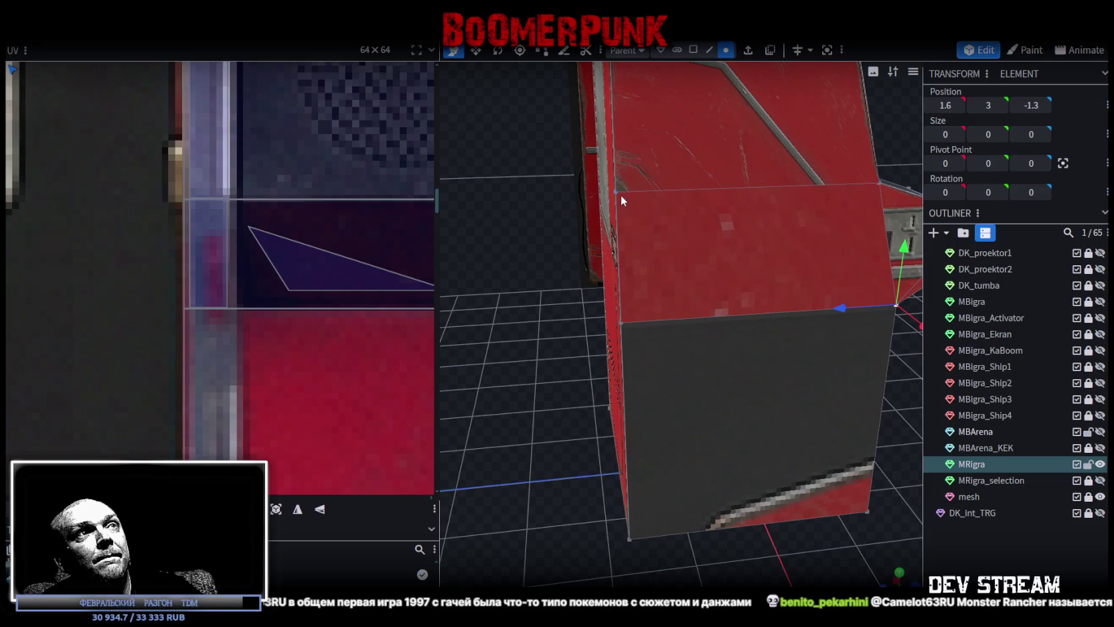
{"action": "left_click", "coordinate": [621, 322], "text": "shift"}
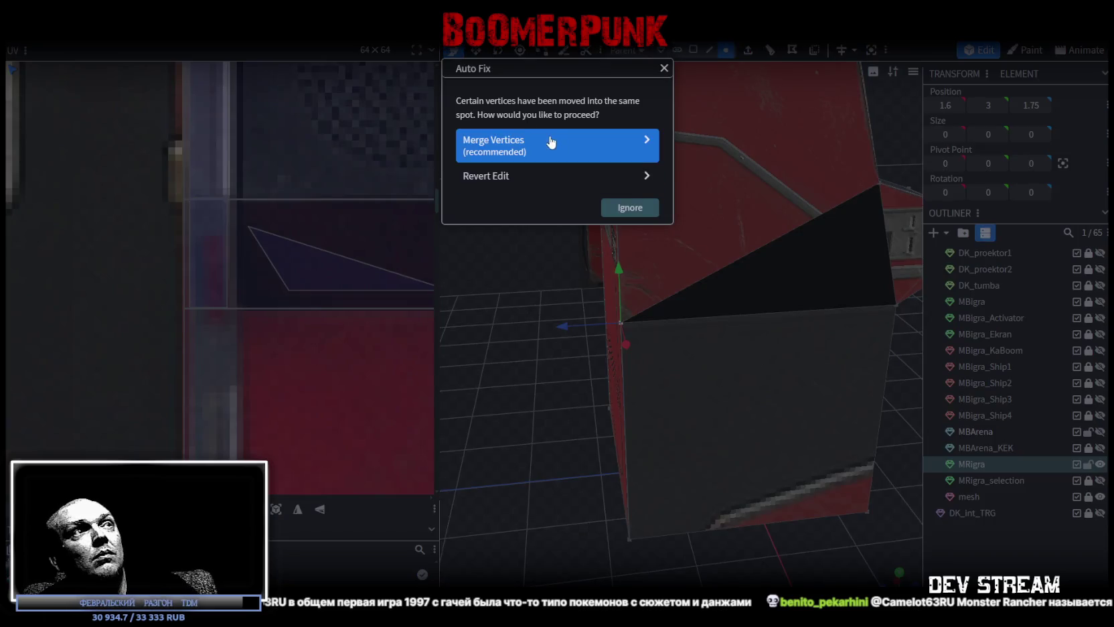
{"action": "left_click", "coordinate": [552, 144]}
{"action": "mouse_move", "coordinate": [751, 387]}
{"action": "left_mouse_down"}
{"action": "mouse_move", "coordinate": [820, 396]}
{"action": "mouse_move", "coordinate": [809, 376]}
{"action": "left_mouse_up"}
Colour the mesh by face direction and pick the red inverted triangle face in face mode.
{"action": "key", "text": "z"}
{"action": "key", "text": "z"}
{"action": "key", "text": "z"}
{"action": "key", "text": "z"}
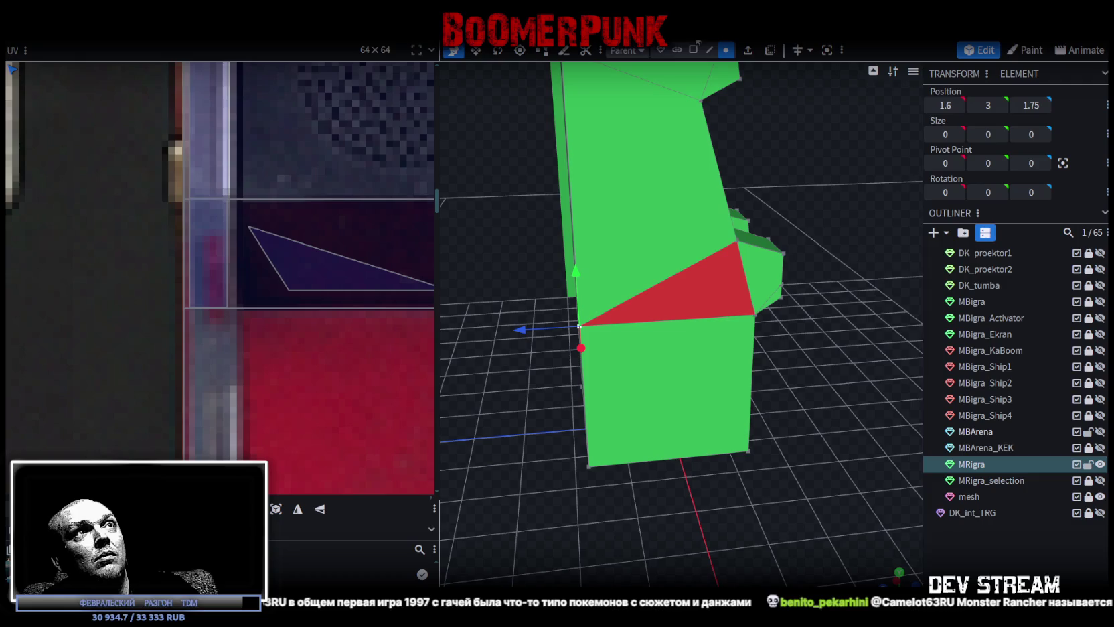
{"action": "left_click", "coordinate": [693, 49]}
{"action": "left_click", "coordinate": [717, 311]}
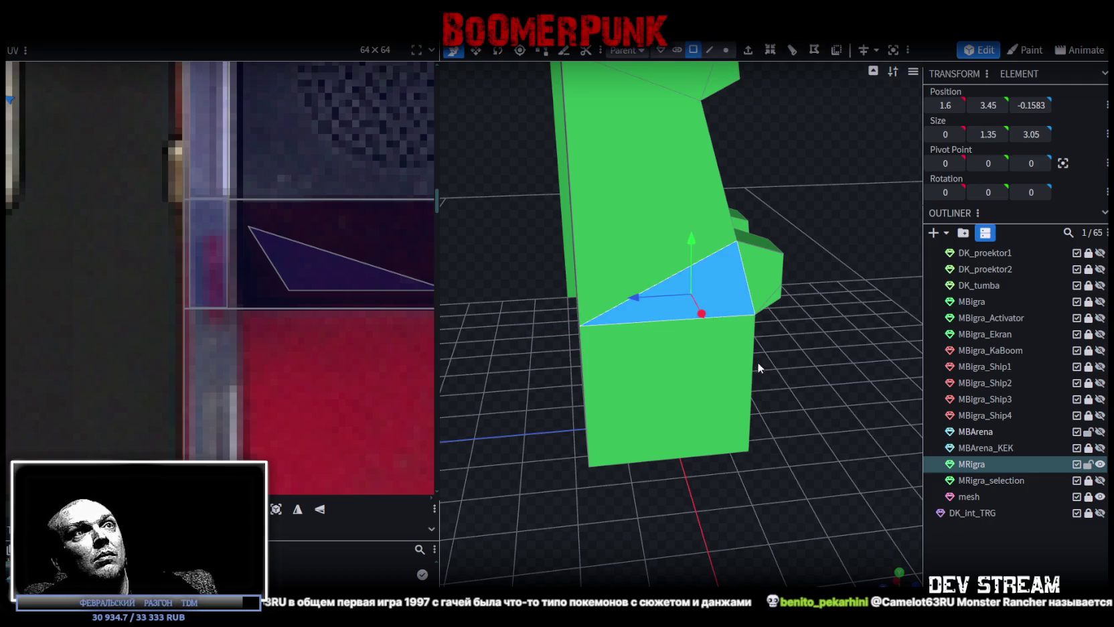
{"action": "left_click_drag", "start_coordinate": [752, 365], "coordinate": [797, 359]}
{"action": "scroll", "coordinate": [796, 359], "scroll_direction": "down", "scroll_amount": 3}
{"action": "scroll", "coordinate": [801, 358], "scroll_direction": "up", "scroll_amount": 2}
Select the sloped top, other side faces and lower front face of the cabinet side.
{"action": "left_click", "coordinate": [700, 212]}
{"action": "left_click", "coordinate": [698, 344], "text": "shift"}
{"action": "left_click", "coordinate": [682, 231], "text": "shift"}
{"action": "left_click", "coordinate": [683, 234], "text": "shift"}
{"action": "left_click", "coordinate": [703, 255], "text": "shift"}
{"action": "left_click", "coordinate": [697, 374], "text": "shift"}
{"action": "mouse_move", "coordinate": [784, 395]}
{"action": "left_mouse_down"}
{"action": "mouse_move", "coordinate": [596, 323]}
{"action": "mouse_move", "coordinate": [676, 352]}
{"action": "mouse_move", "coordinate": [678, 307]}
{"action": "mouse_move", "coordinate": [872, 339]}
{"action": "left_mouse_up"}
{"action": "scroll", "coordinate": [550, 317], "scroll_direction": "up", "scroll_amount": 4}
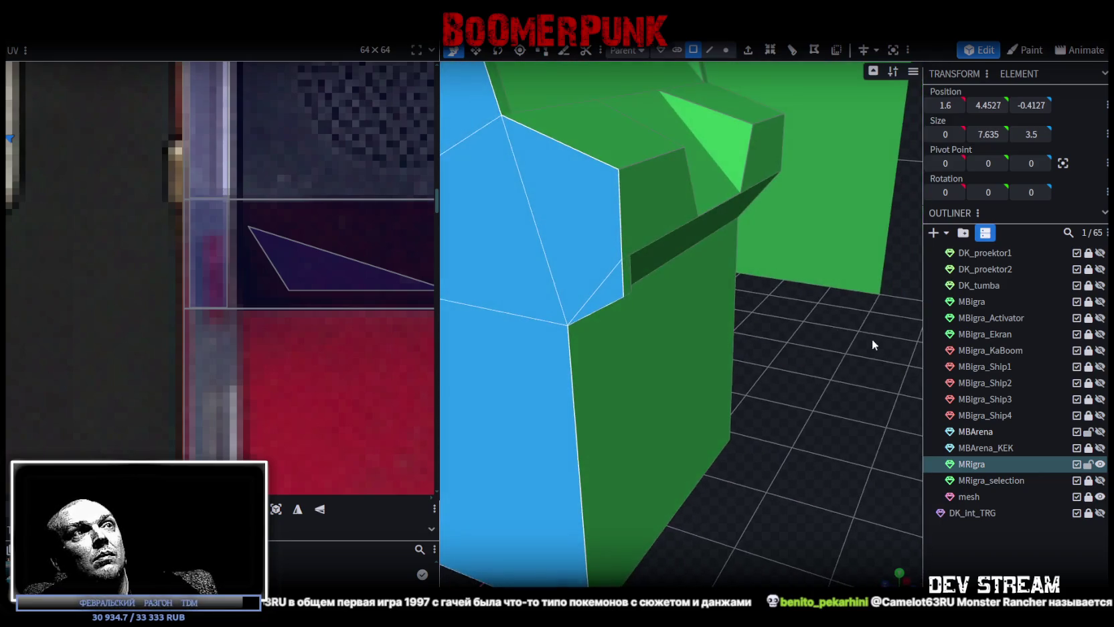
Inspect the small triangular face by the console recess and its neighbouring large face.
{"action": "left_click", "coordinate": [614, 293]}
{"action": "left_click", "coordinate": [575, 192]}
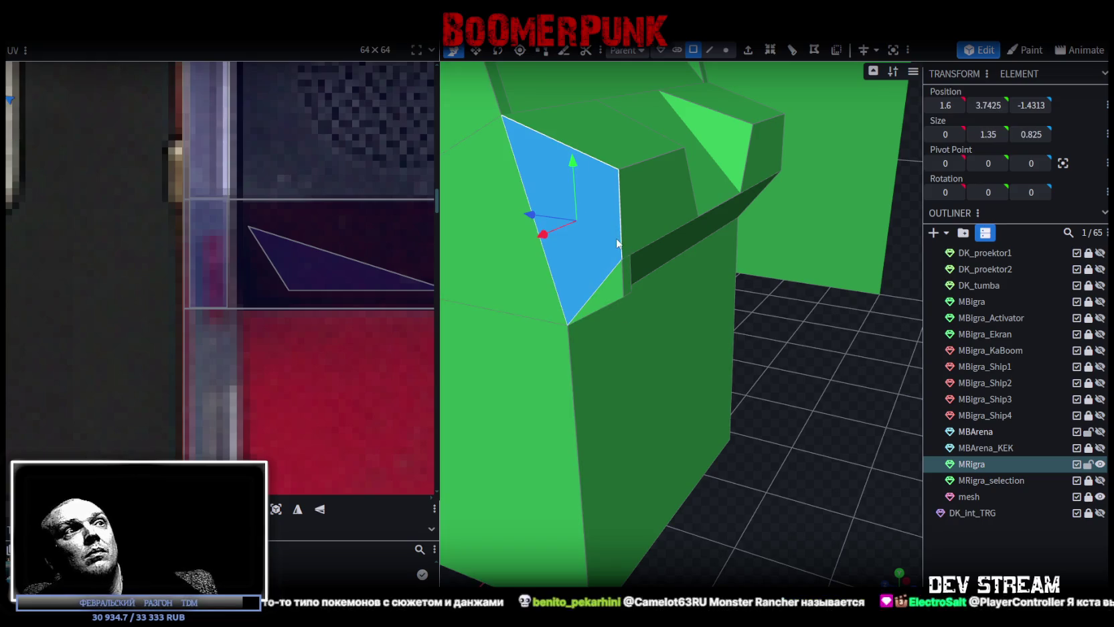
{"action": "left_click", "coordinate": [609, 288]}
{"action": "mouse_move", "coordinate": [767, 312]}
{"action": "left_mouse_down"}
{"action": "mouse_move", "coordinate": [831, 364]}
{"action": "mouse_move", "coordinate": [722, 195]}
{"action": "left_mouse_up"}
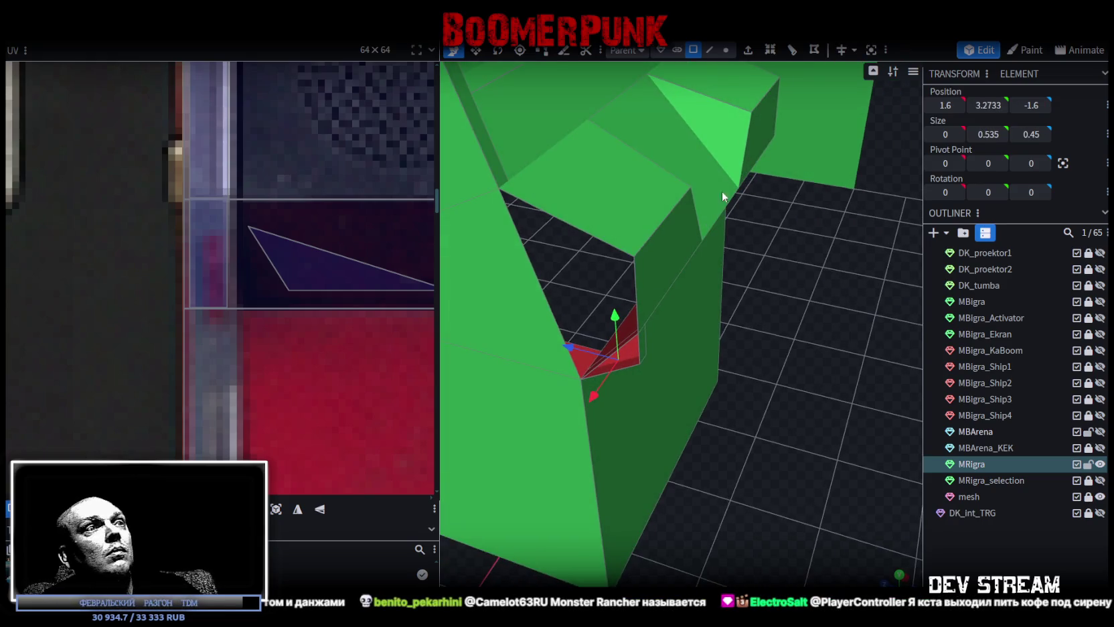
In edge mode, check the recess opening's top edge and the red recess piece's edge.
{"action": "left_click", "coordinate": [709, 50]}
{"action": "left_click", "coordinate": [597, 237]}
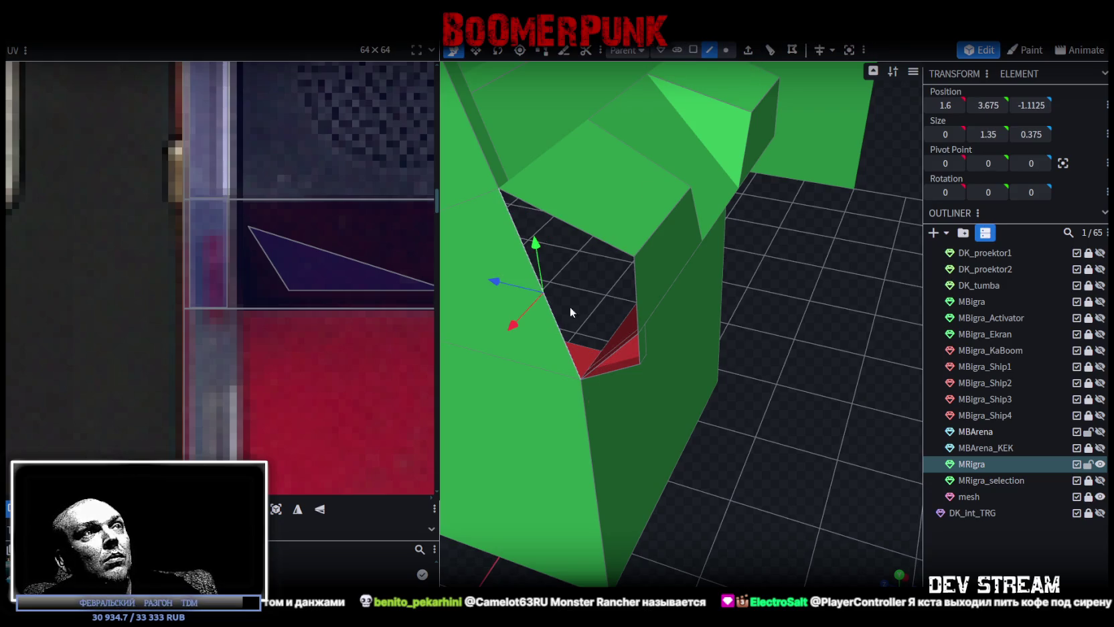
{"action": "left_click", "coordinate": [611, 374]}
{"action": "scroll", "coordinate": [612, 369], "scroll_direction": "down", "scroll_amount": 5}
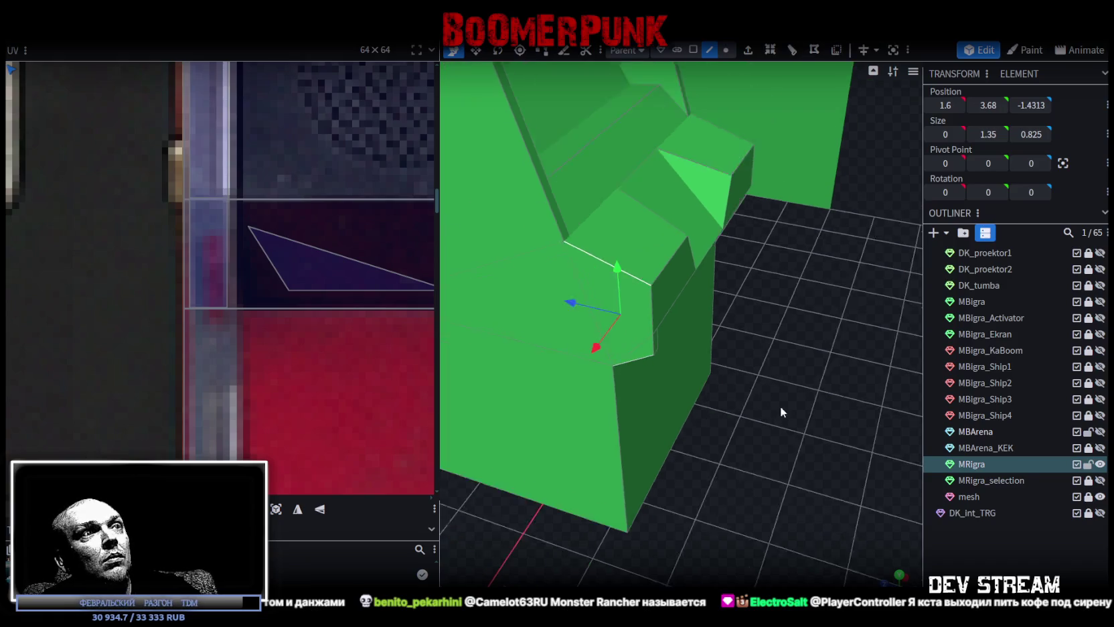
{"action": "middle_click_drag", "start_coordinate": [777, 407], "coordinate": [794, 350]}
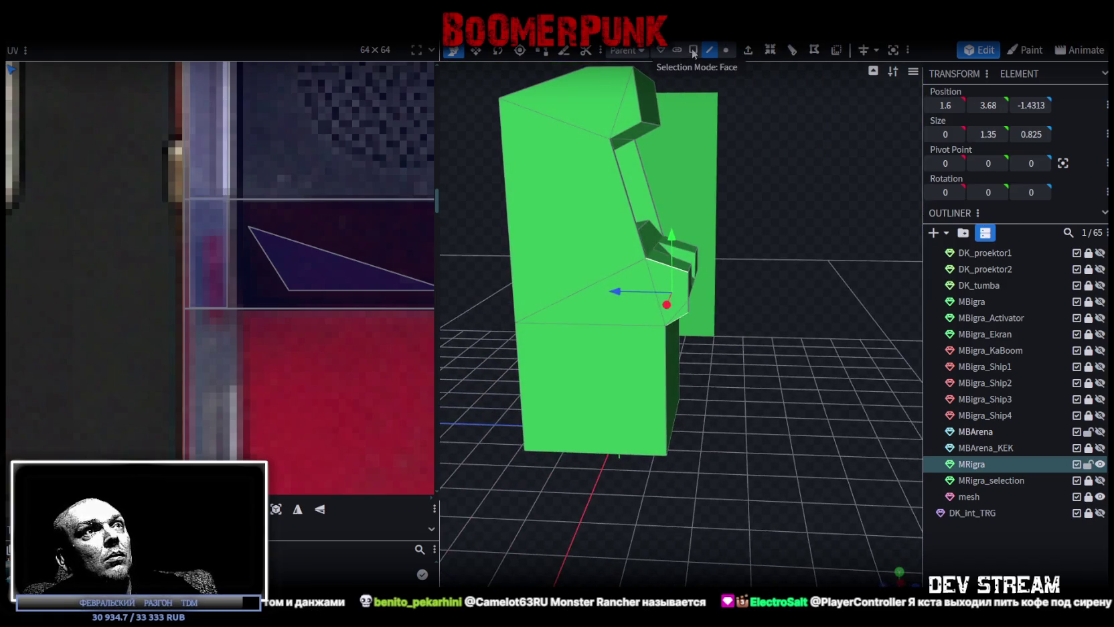
Add the remaining lower and upper side-panel faces and snap to a flat side view.
{"action": "left_click", "coordinate": [692, 49]}
{"action": "left_click", "coordinate": [663, 294]}
{"action": "left_click", "coordinate": [583, 295], "text": "shift"}
{"action": "left_click", "coordinate": [620, 335], "text": "shift"}
{"action": "left_click", "coordinate": [549, 201], "text": "shift"}
{"action": "left_click", "coordinate": [581, 102], "text": "shift"}
{"action": "left_click", "coordinate": [630, 110], "text": "shift"}
{"action": "mouse_move", "coordinate": [834, 342]}
{"action": "left_mouse_down"}
{"action": "mouse_move", "coordinate": [551, 335]}
{"action": "mouse_move", "coordinate": [843, 338]}
{"action": "mouse_move", "coordinate": [870, 348]}
{"action": "left_mouse_up"}
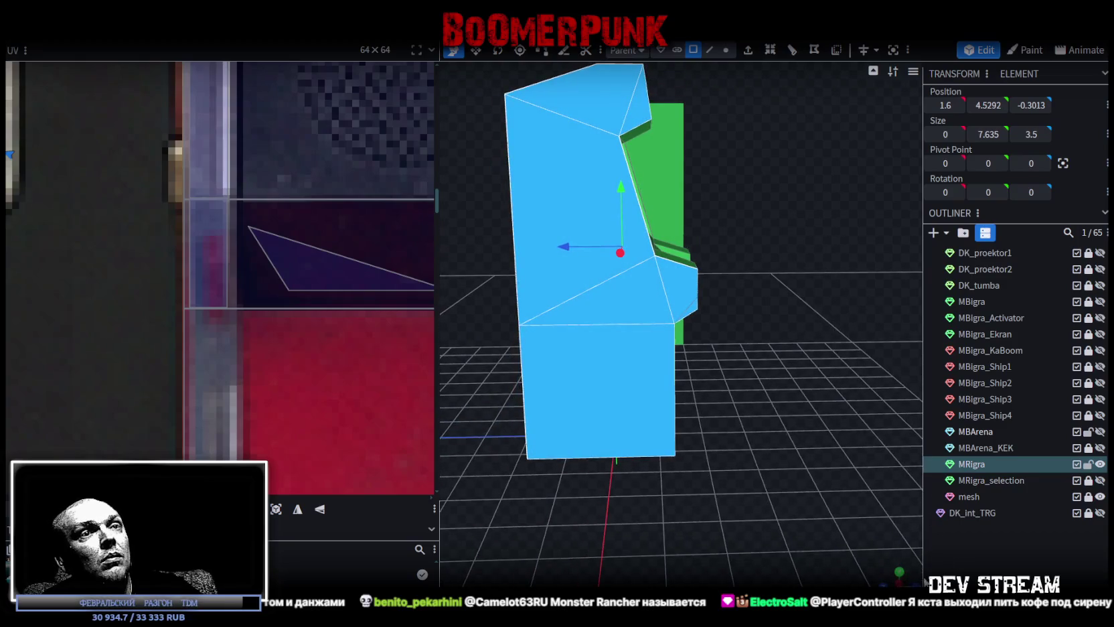
{"action": "left_click", "coordinate": [900, 573]}
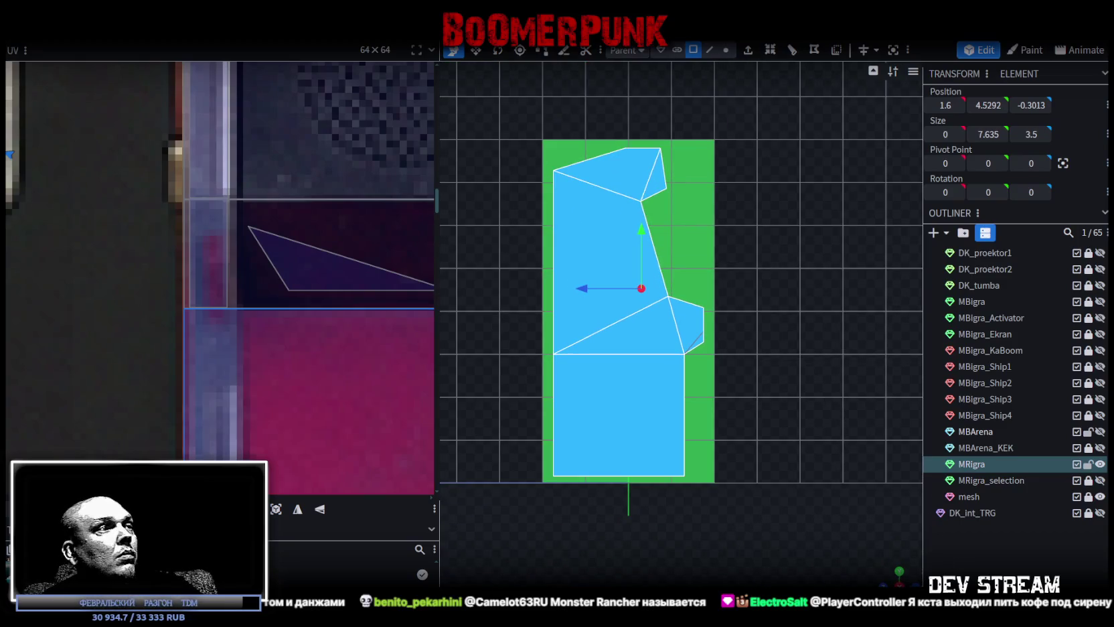
Move the side panel's UV island onto the cabinet top in the red-side photo.
{"action": "scroll", "coordinate": [168, 317], "scroll_direction": "down", "scroll_amount": 1}
{"action": "scroll", "coordinate": [169, 317], "scroll_direction": "down", "scroll_amount": 3}
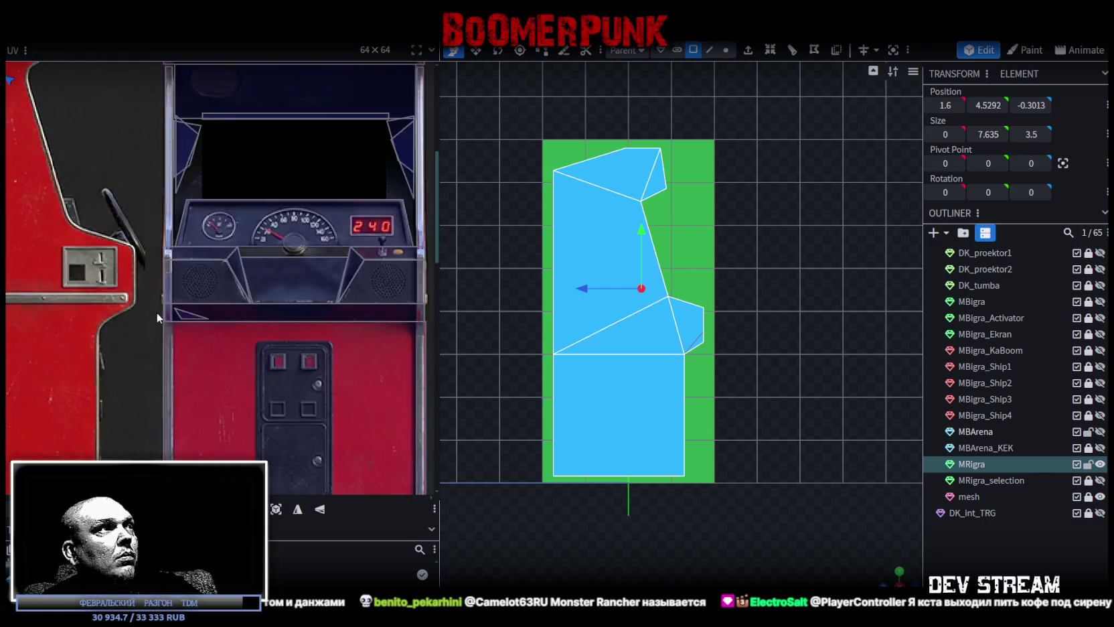
{"action": "scroll", "coordinate": [94, 244], "scroll_direction": "down", "scroll_amount": 2}
{"action": "scroll", "coordinate": [79, 247], "scroll_direction": "up", "scroll_amount": 1}
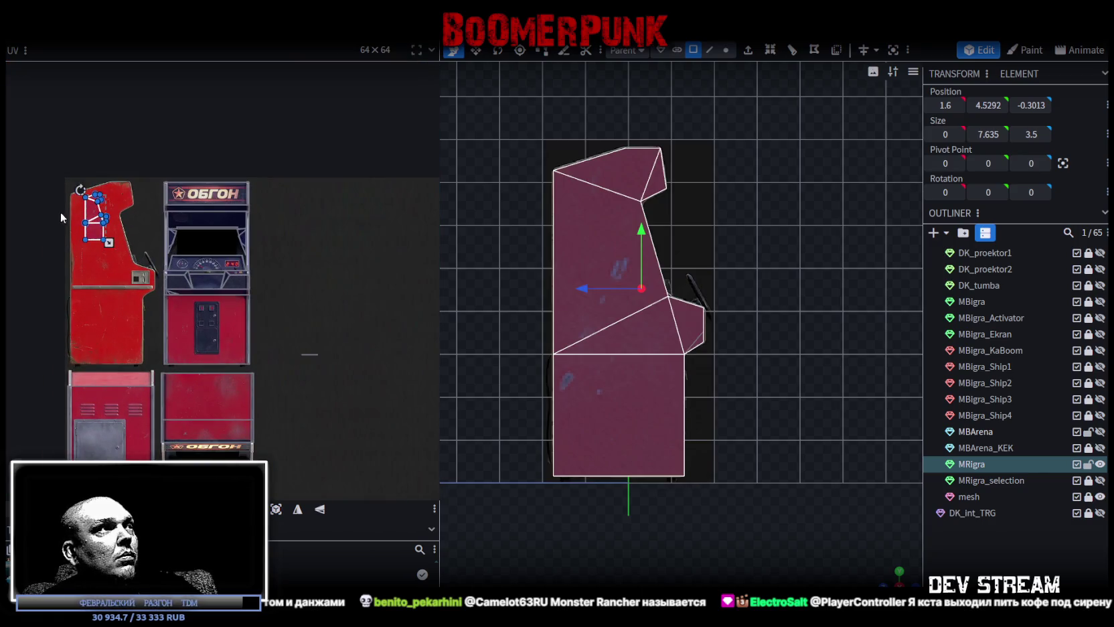
{"action": "scroll", "coordinate": [93, 208], "scroll_direction": "up", "scroll_amount": 3}
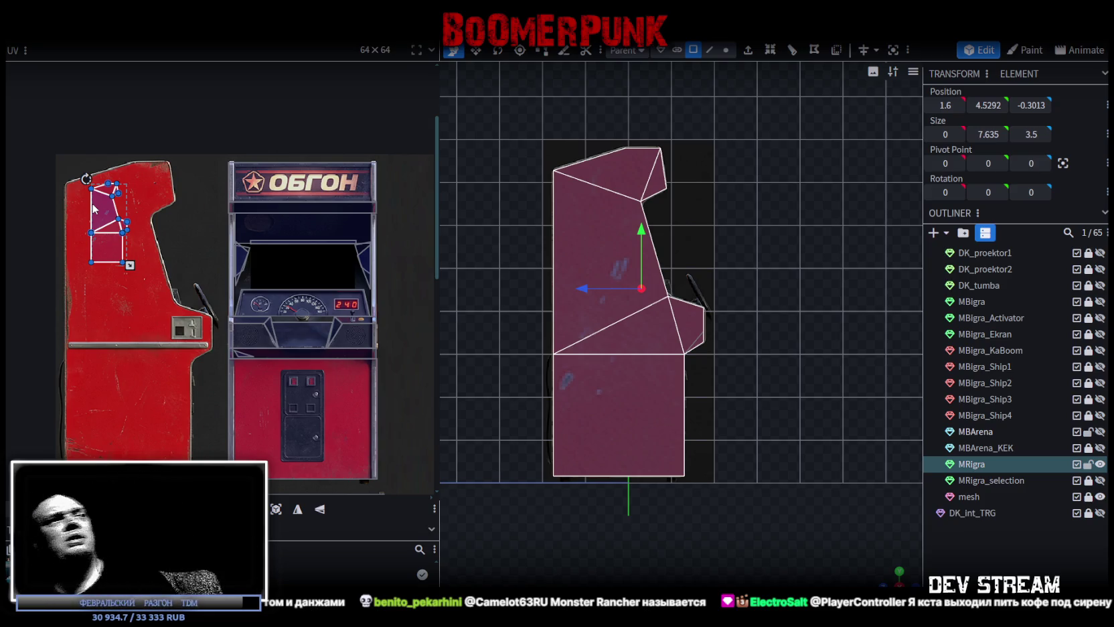
{"action": "left_click_drag", "start_coordinate": [103, 207], "coordinate": [77, 181]}
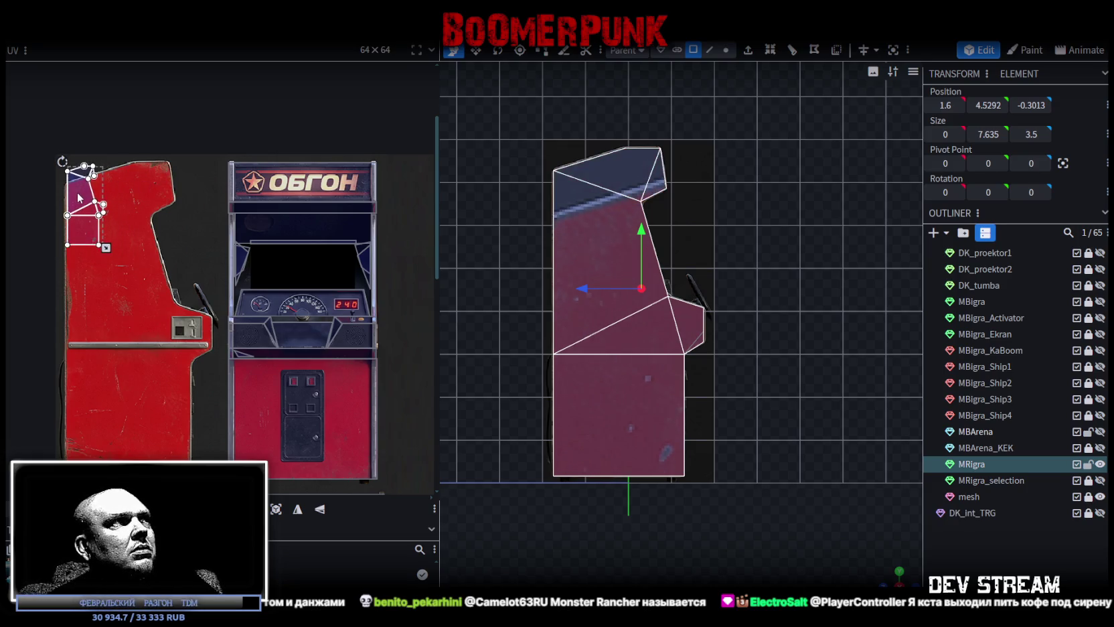
{"action": "scroll", "coordinate": [74, 150], "scroll_direction": "up", "scroll_amount": 2}
{"action": "scroll", "coordinate": [74, 149], "scroll_direction": "up", "scroll_amount": 2}
{"action": "left_click_drag", "start_coordinate": [89, 318], "coordinate": [85, 305]}
{"action": "scroll", "coordinate": [90, 305], "scroll_direction": "down", "scroll_amount": 2}
{"action": "scroll", "coordinate": [90, 305], "scroll_direction": "down", "scroll_amount": 2}
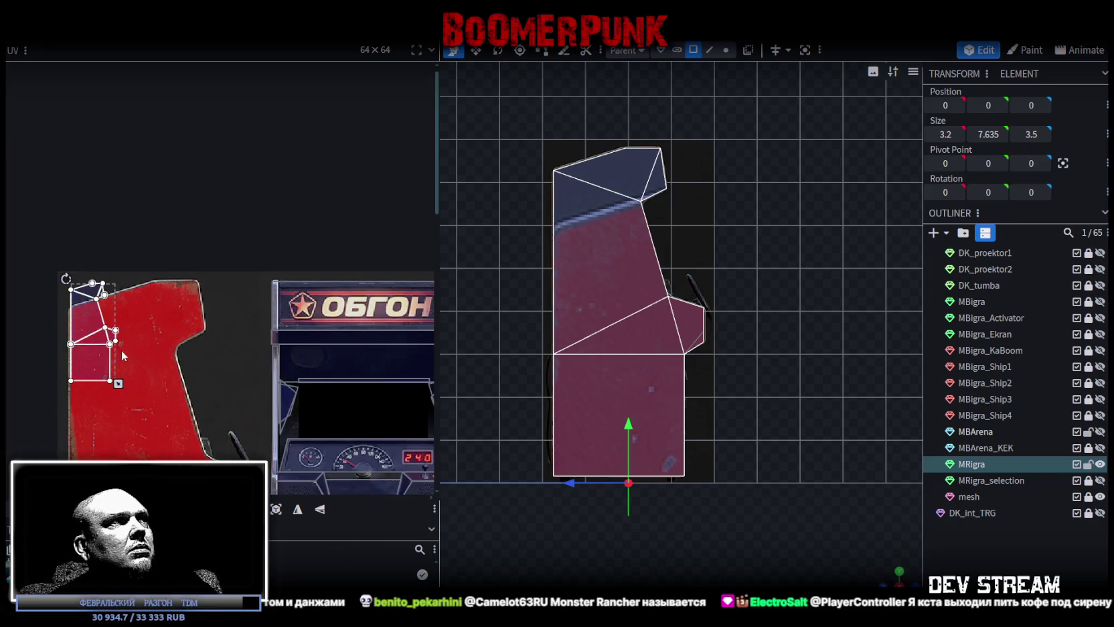
{"action": "scroll", "coordinate": [121, 350], "scroll_direction": "up", "scroll_amount": 1}
Enlarge and stretch the UV island down to the panel's bottom, then show the desktop.
{"action": "mouse_move", "coordinate": [128, 266]}
{"action": "left_mouse_down"}
{"action": "mouse_move", "coordinate": [238, 370]}
{"action": "mouse_move", "coordinate": [243, 354]}
{"action": "left_mouse_up"}
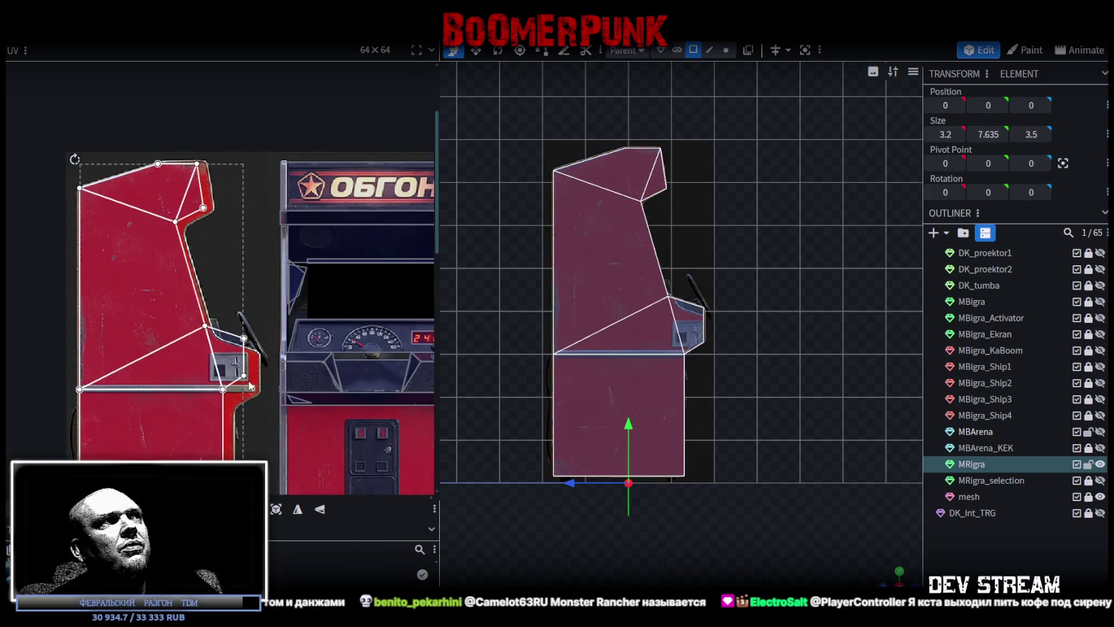
{"action": "scroll", "coordinate": [145, 186], "scroll_direction": "up", "scroll_amount": 4}
{"action": "scroll", "coordinate": [144, 186], "scroll_direction": "down", "scroll_amount": 2}
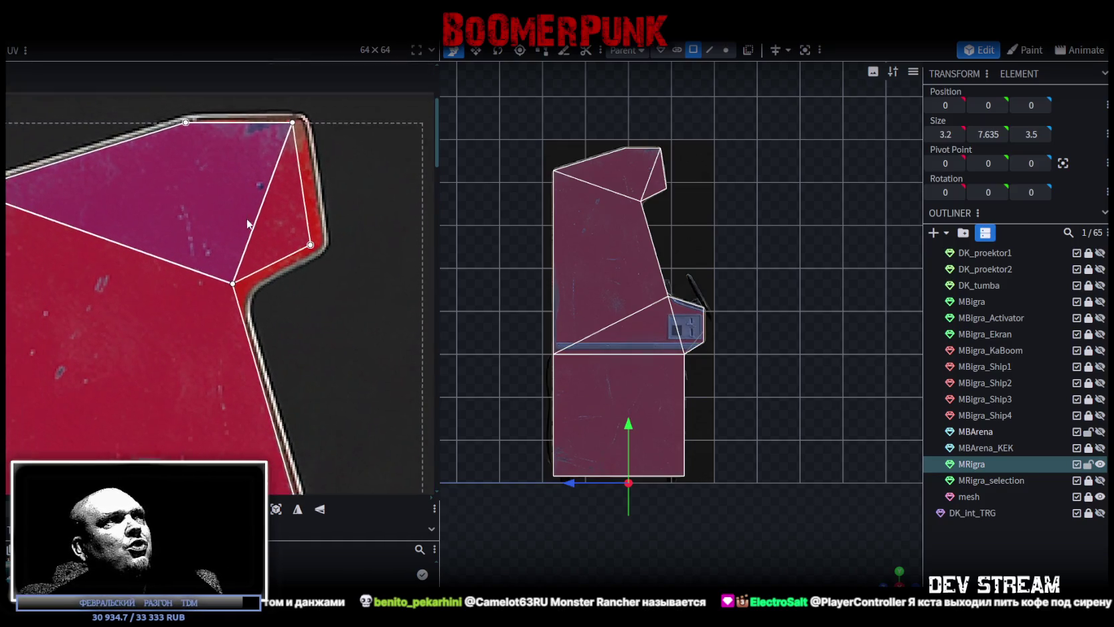
{"action": "scroll", "coordinate": [289, 224], "scroll_direction": "up", "scroll_amount": 2}
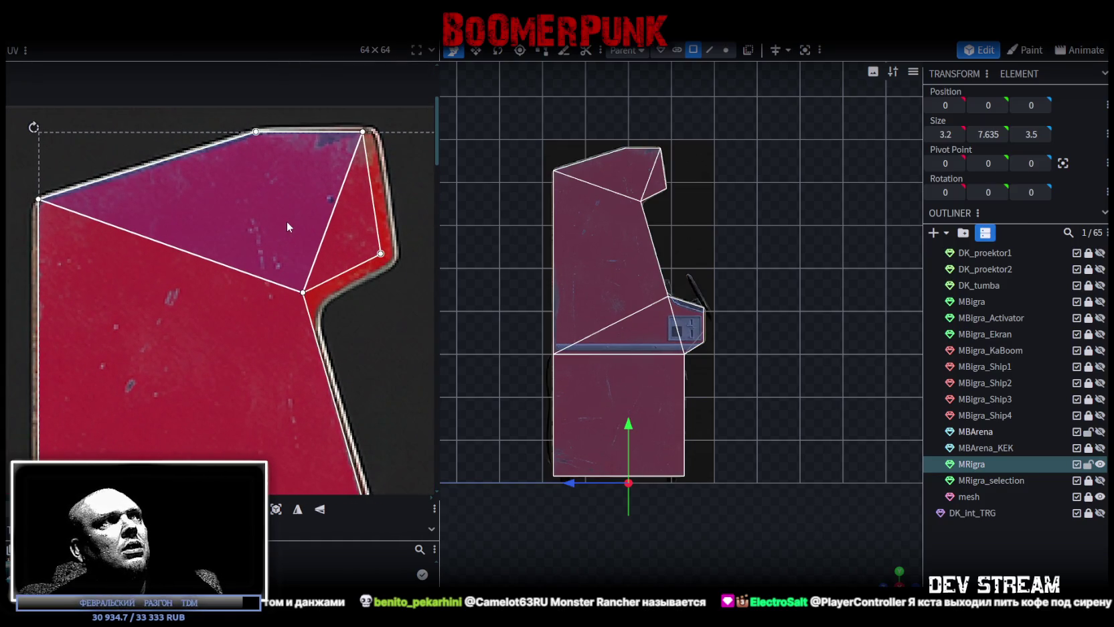
{"action": "middle_click_drag", "start_coordinate": [286, 221], "coordinate": [284, 221]}
{"action": "scroll", "coordinate": [284, 221], "scroll_direction": "down", "scroll_amount": 2}
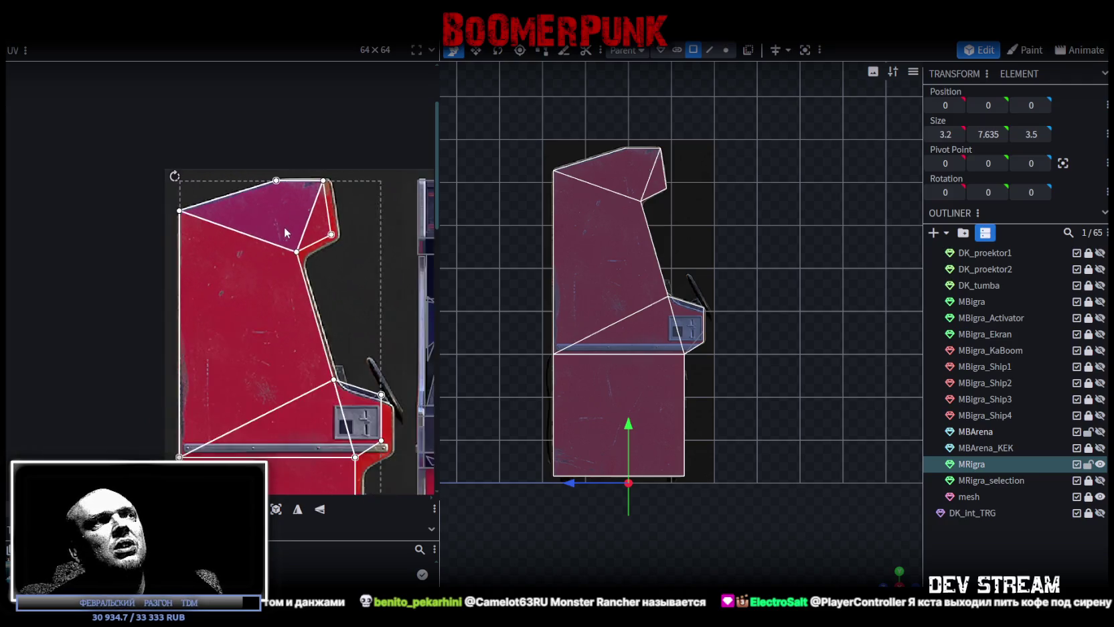
{"action": "scroll", "coordinate": [283, 226], "scroll_direction": "down", "scroll_amount": 1}
{"action": "scroll", "coordinate": [291, 246], "scroll_direction": "up", "scroll_amount": 2}
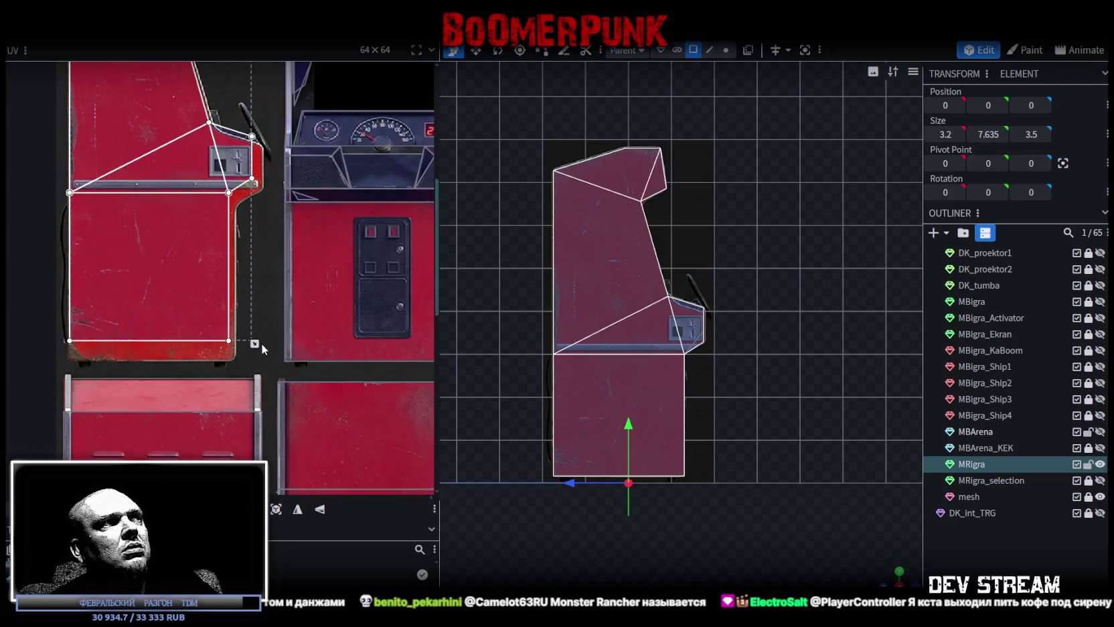
{"action": "left_click_drag", "start_coordinate": [255, 343], "coordinate": [265, 362]}
{"action": "scroll", "coordinate": [261, 358], "scroll_direction": "up", "scroll_amount": 3}
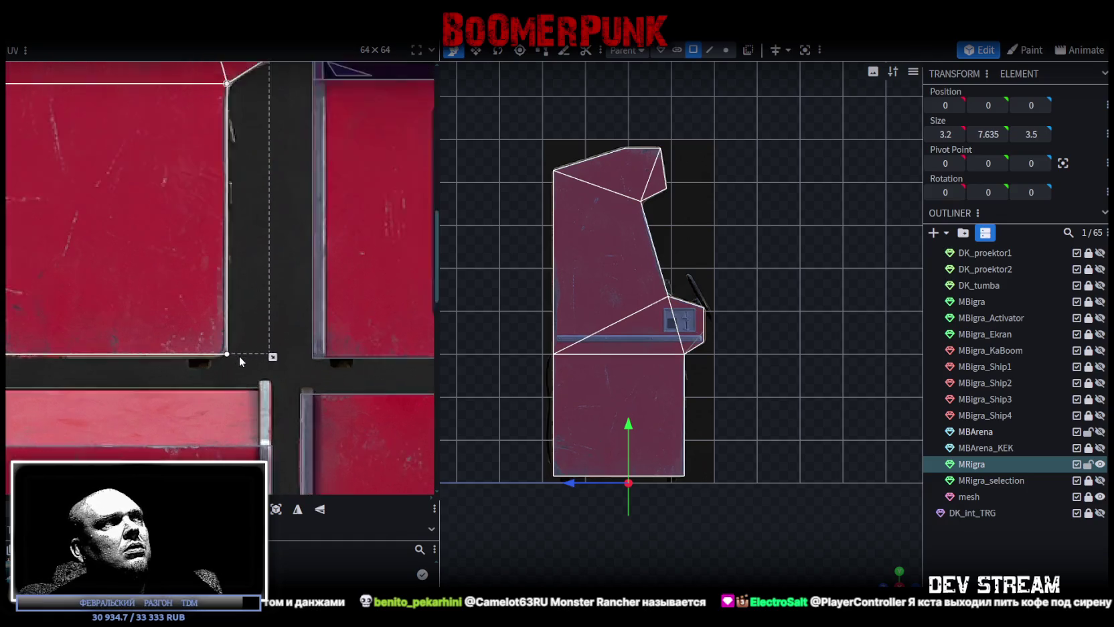
{"action": "scroll", "coordinate": [241, 350], "scroll_direction": "up", "scroll_amount": 2}
{"action": "middle_click_drag", "start_coordinate": [153, 260], "coordinate": [191, 282]}
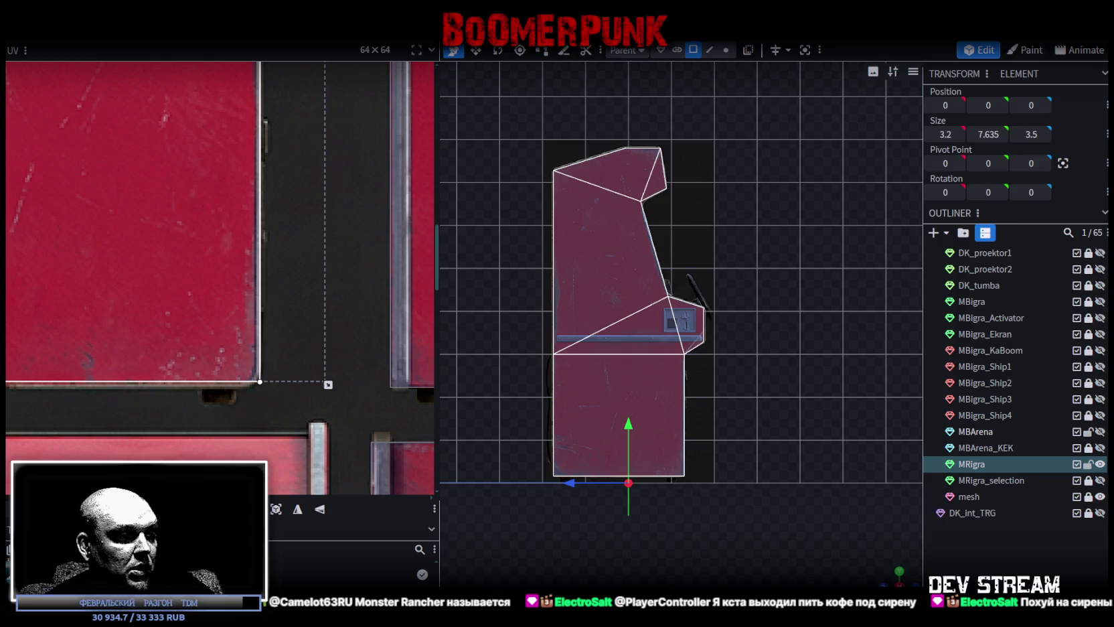
{"action": "key", "text": "super+d"}
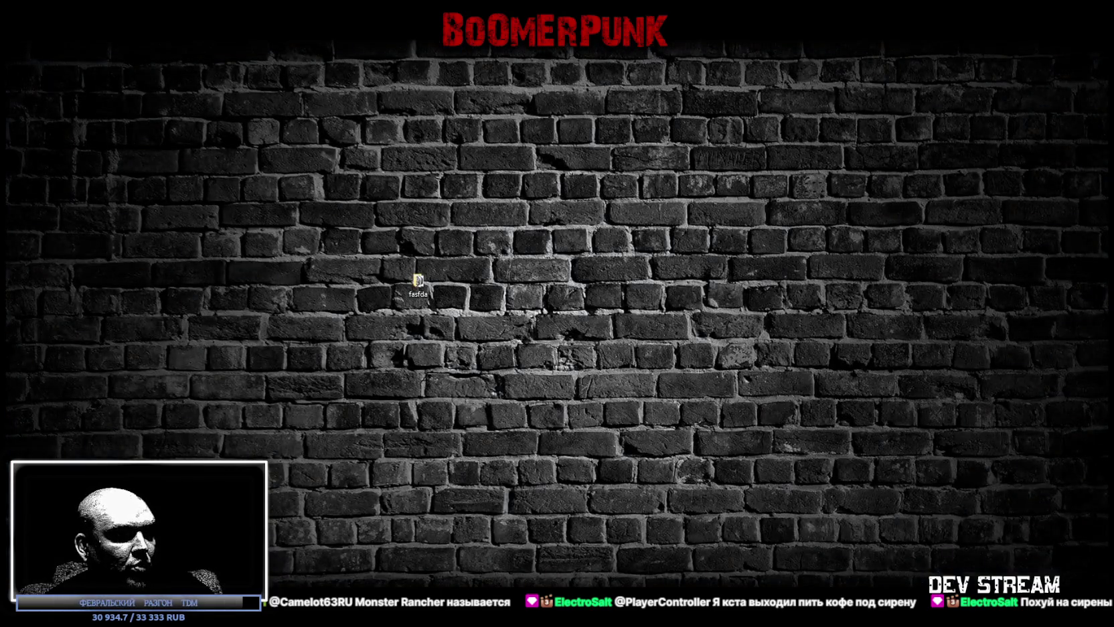
Close the reference photo viewer, compare the taxi sheet and taxi photo, then close both.
{"action": "key", "text": "super+d"}
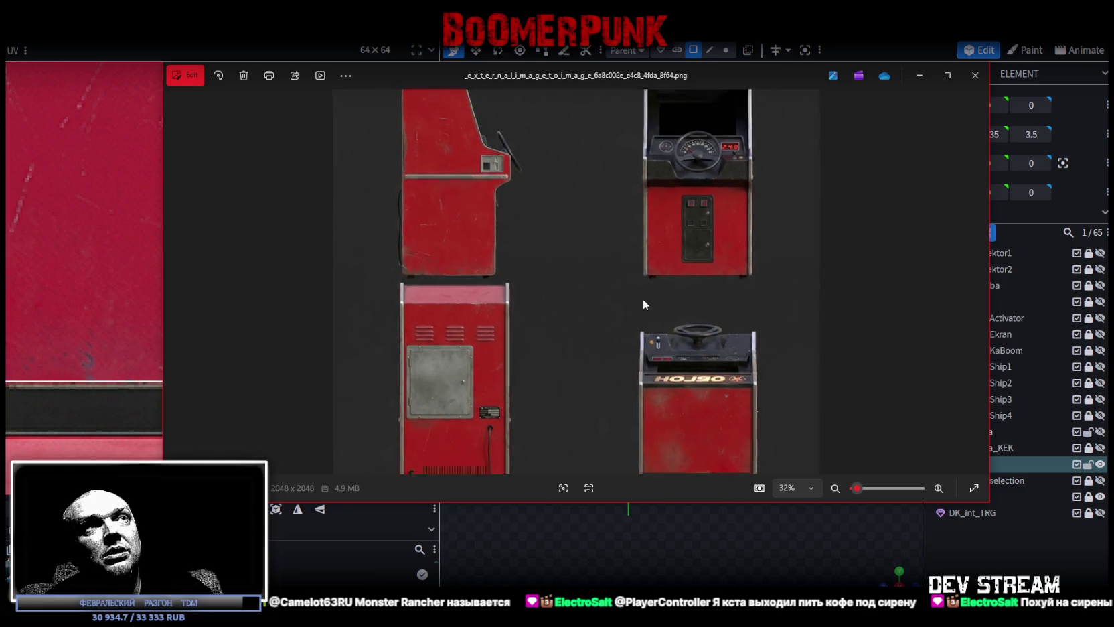
{"action": "left_click", "coordinate": [974, 76]}
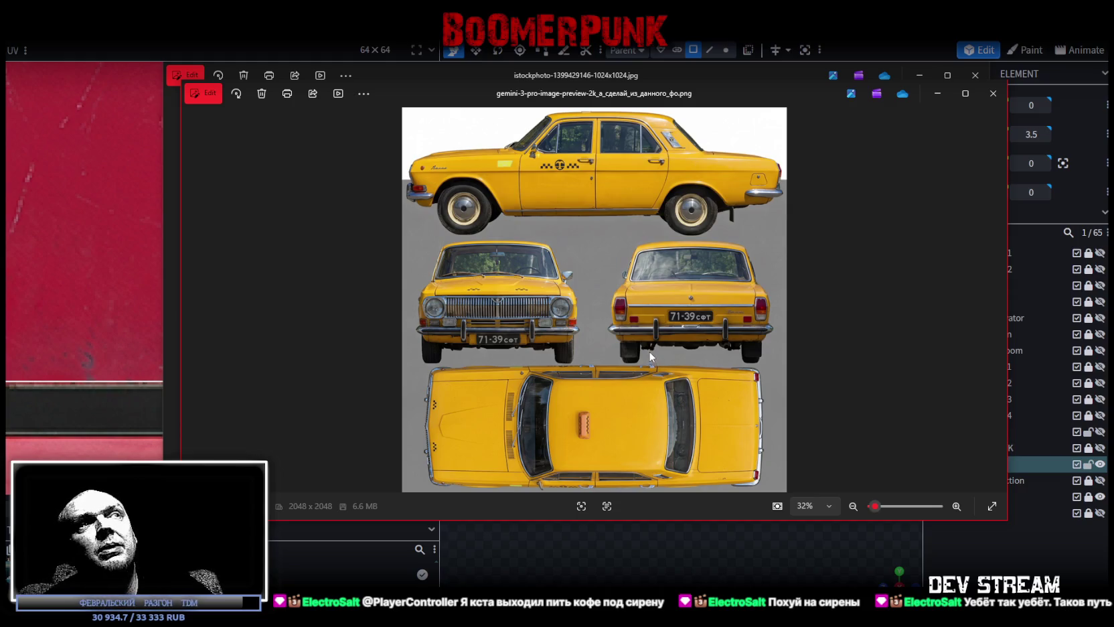
{"action": "left_click_drag", "start_coordinate": [466, 100], "coordinate": [453, 126]}
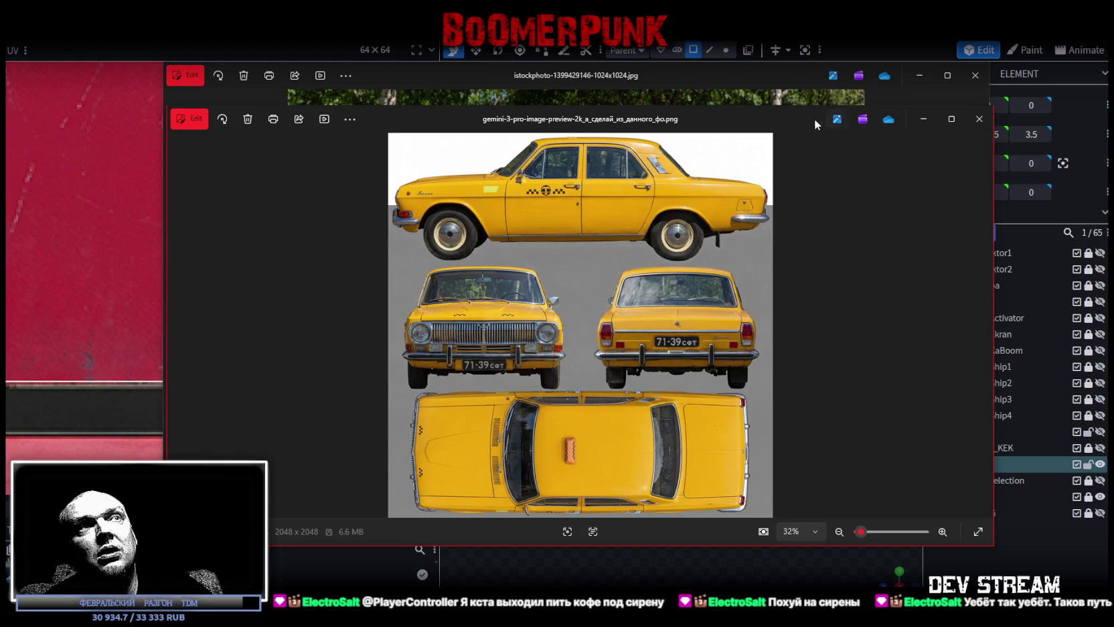
{"action": "mouse_move", "coordinate": [797, 115]}
{"action": "left_mouse_down"}
{"action": "mouse_move", "coordinate": [804, 403]}
{"action": "mouse_move", "coordinate": [770, 121]}
{"action": "left_mouse_up"}
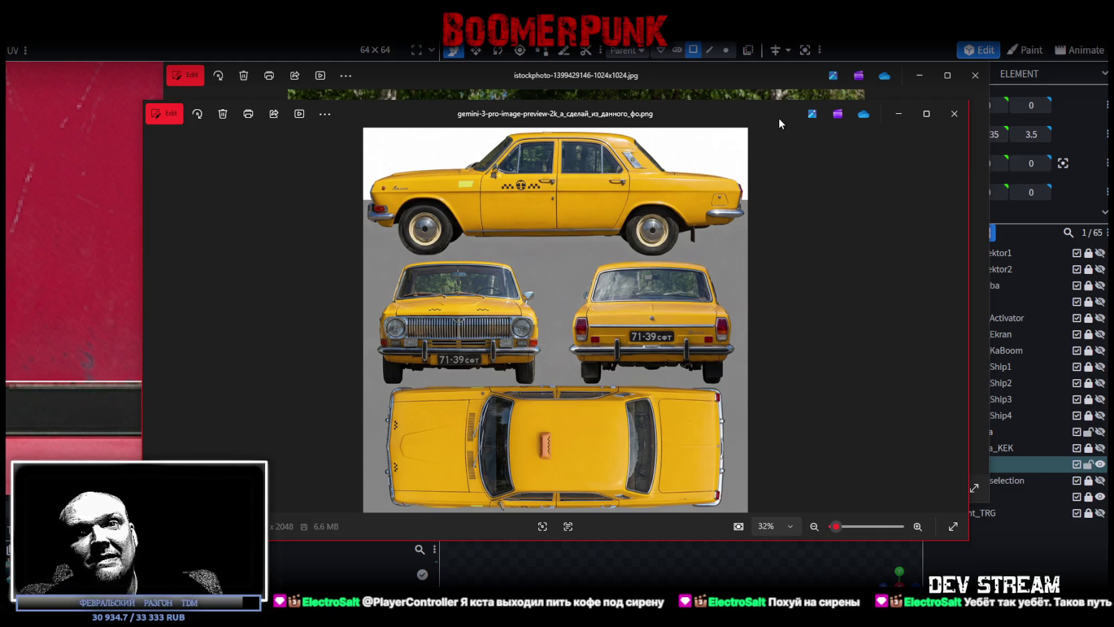
{"action": "left_click_drag", "start_coordinate": [779, 118], "coordinate": [779, 117]}
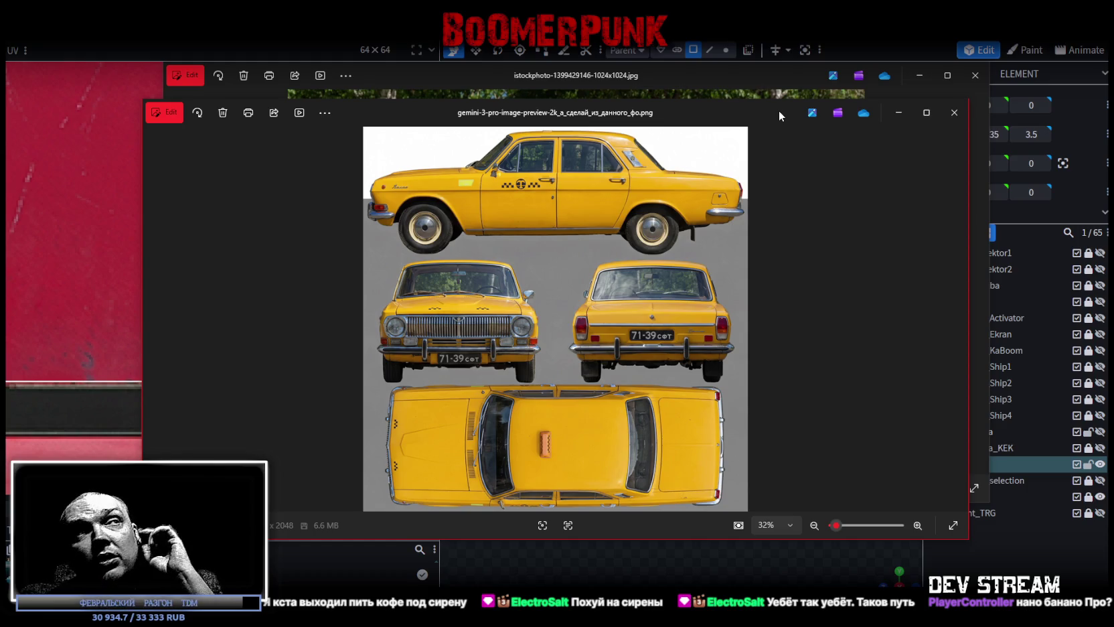
{"action": "key", "text": "alt+F4"}
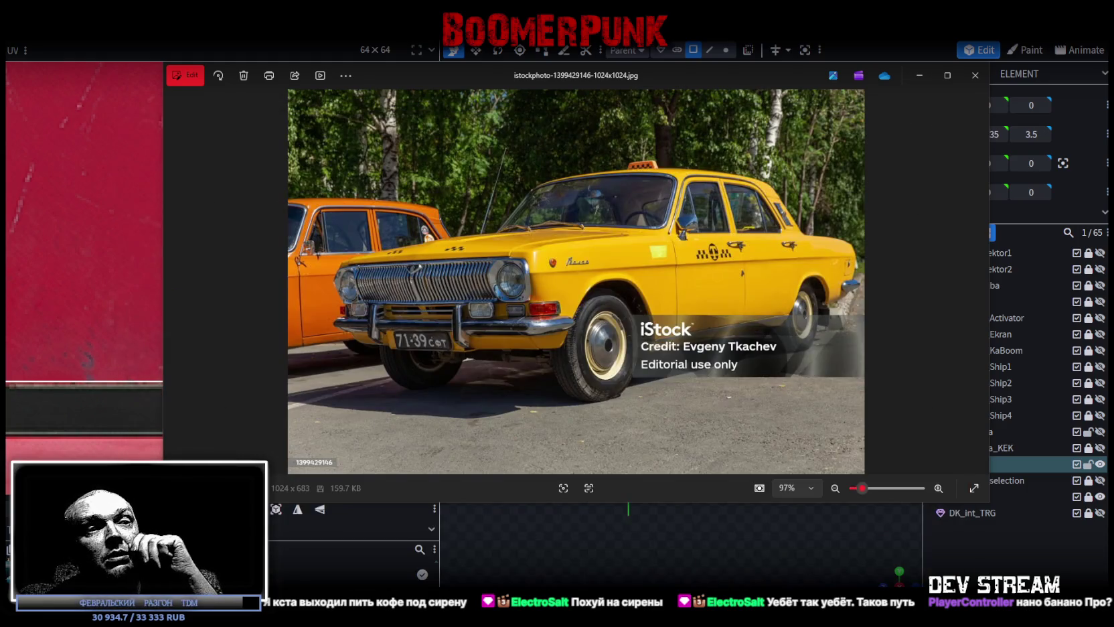
{"action": "key", "text": "alt+F4"}
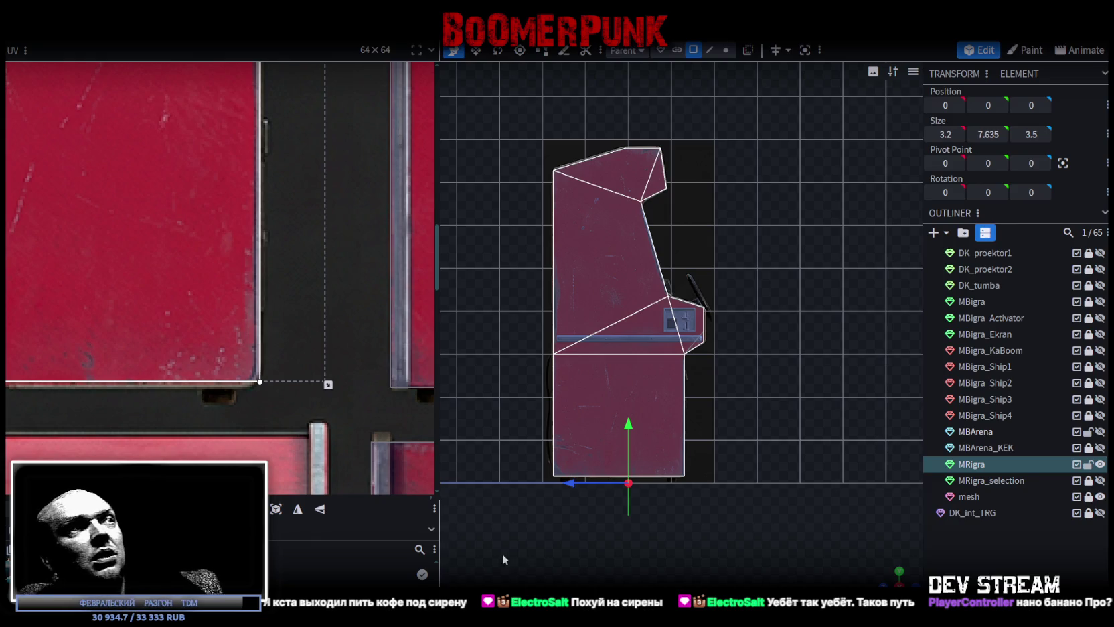
{"action": "scroll", "coordinate": [293, 368], "scroll_direction": "down", "scroll_amount": 3}
{"action": "scroll", "coordinate": [284, 354], "scroll_direction": "down", "scroll_amount": 2}
{"action": "scroll", "coordinate": [303, 409], "scroll_direction": "up", "scroll_amount": 5}
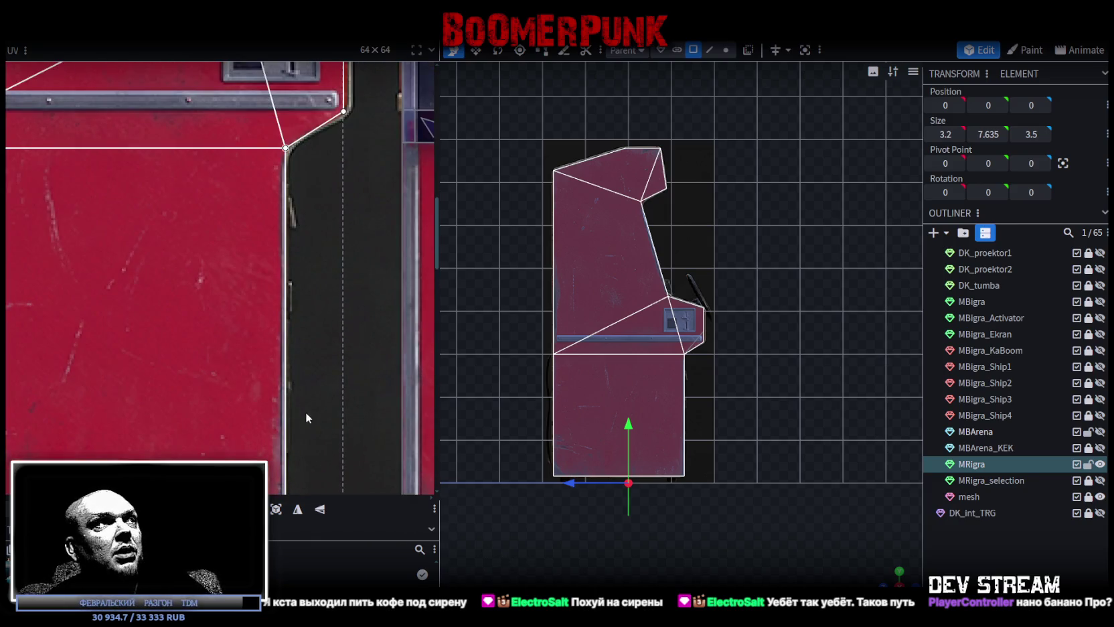
{"action": "scroll", "coordinate": [304, 409], "scroll_direction": "down", "scroll_amount": 2}
{"action": "scroll", "coordinate": [333, 436], "scroll_direction": "up", "scroll_amount": 3}
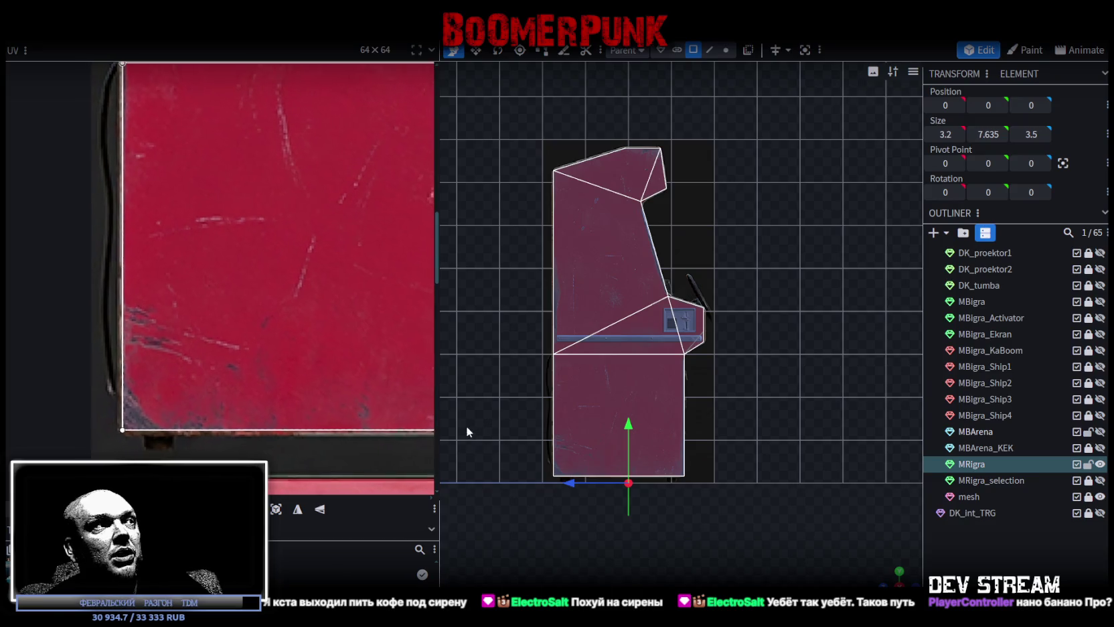
{"action": "scroll", "coordinate": [96, 404], "scroll_direction": "up", "scroll_amount": 2}
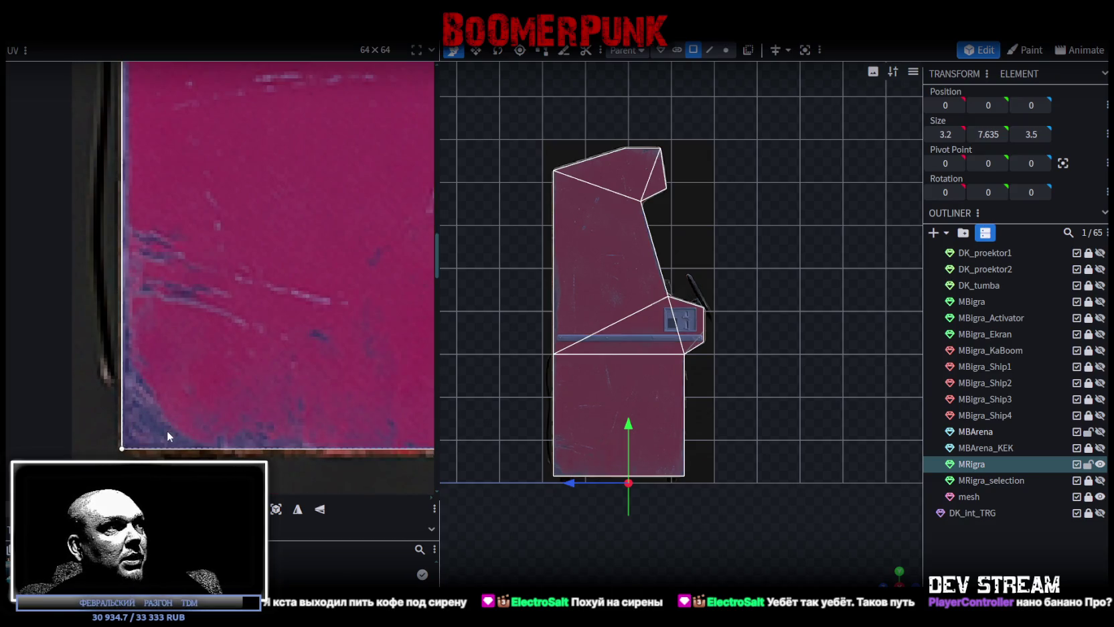
{"action": "scroll", "coordinate": [169, 425], "scroll_direction": "down", "scroll_amount": 4}
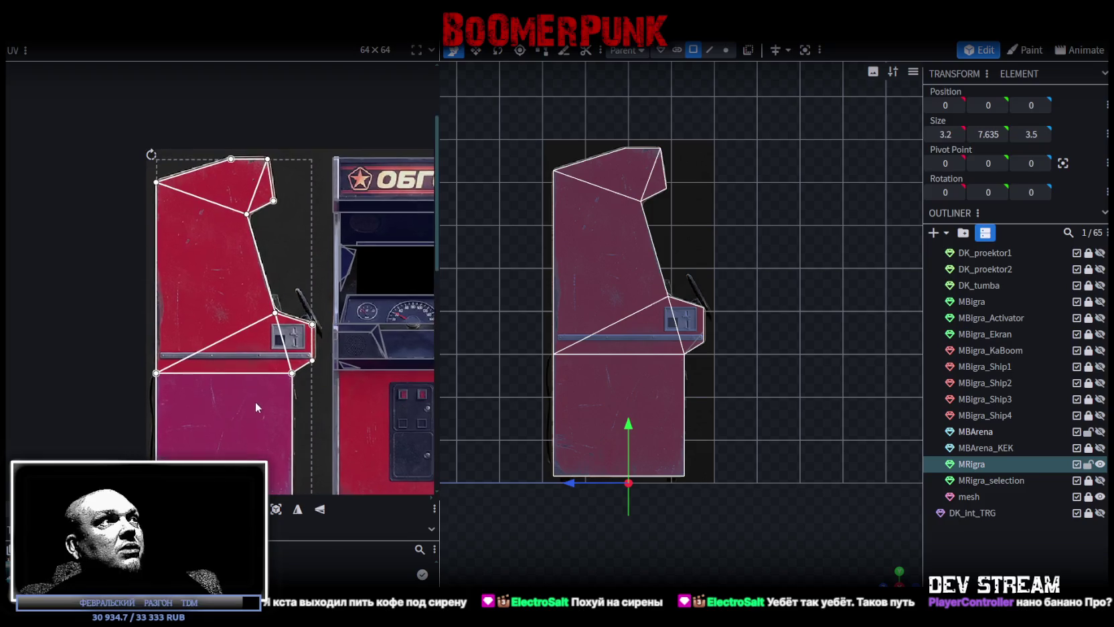
{"action": "scroll", "coordinate": [222, 208], "scroll_direction": "up", "scroll_amount": 1}
{"action": "scroll", "coordinate": [311, 218], "scroll_direction": "up", "scroll_amount": 2}
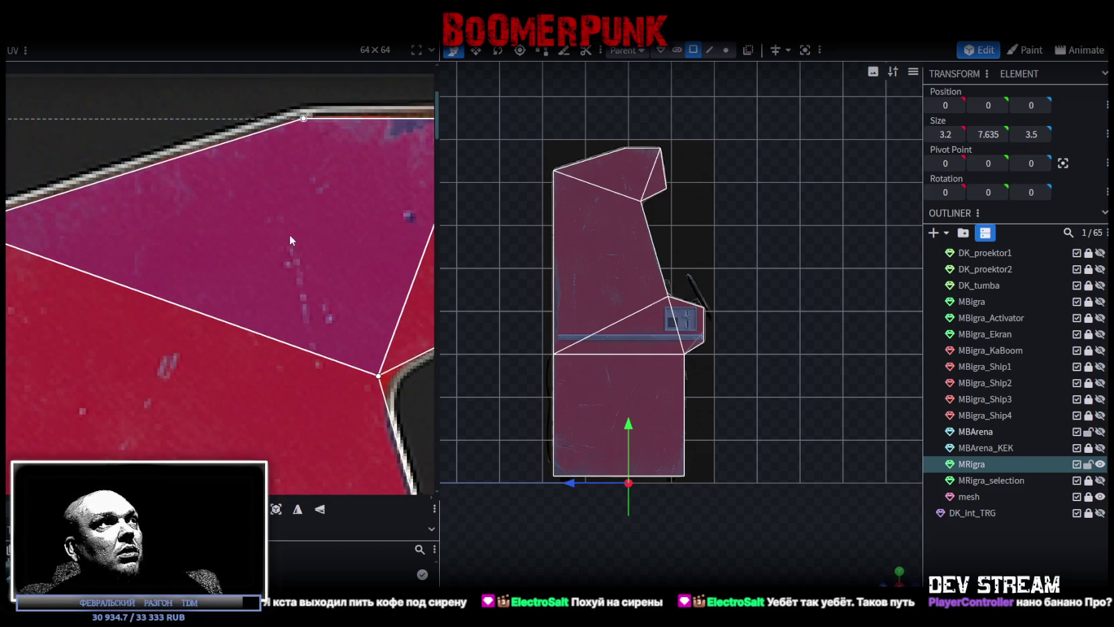
{"action": "scroll", "coordinate": [288, 237], "scroll_direction": "down", "scroll_amount": 2}
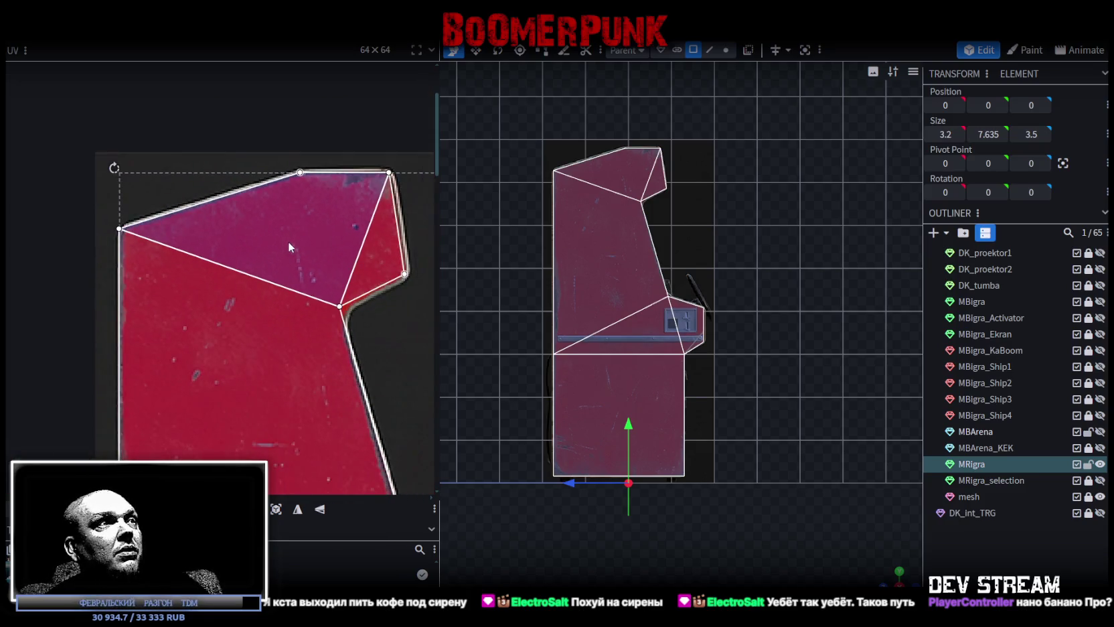
{"action": "scroll", "coordinate": [294, 243], "scroll_direction": "down", "scroll_amount": 1}
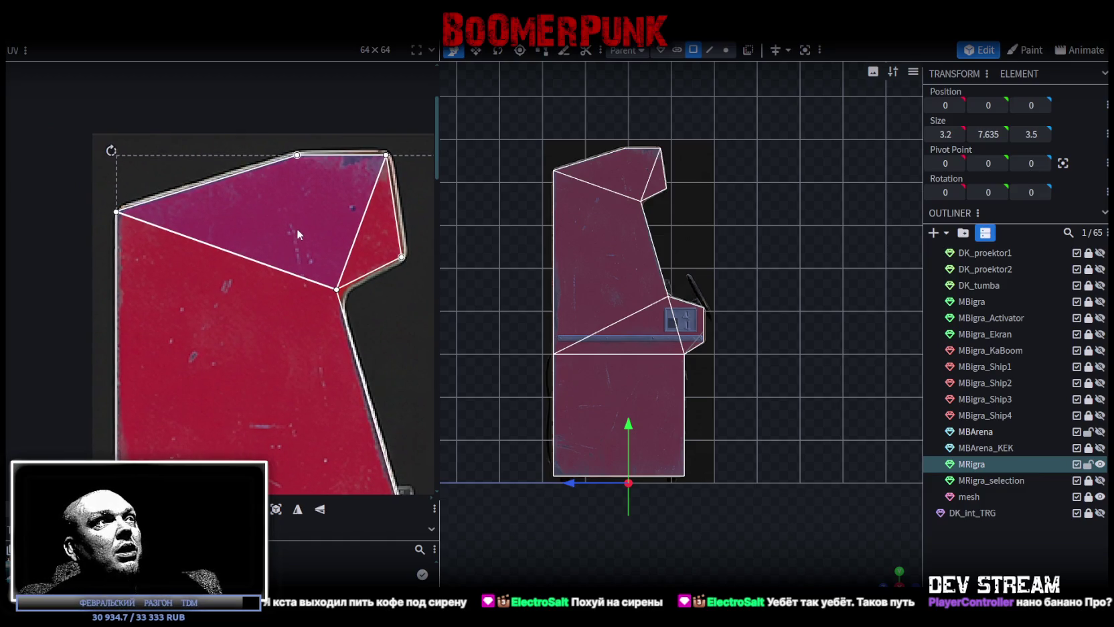
{"action": "scroll", "coordinate": [296, 228], "scroll_direction": "down", "scroll_amount": 1}
{"action": "scroll", "coordinate": [310, 251], "scroll_direction": "down", "scroll_amount": 1}
{"action": "scroll", "coordinate": [335, 308], "scroll_direction": "up", "scroll_amount": 2}
{"action": "scroll", "coordinate": [321, 327], "scroll_direction": "up", "scroll_amount": 1}
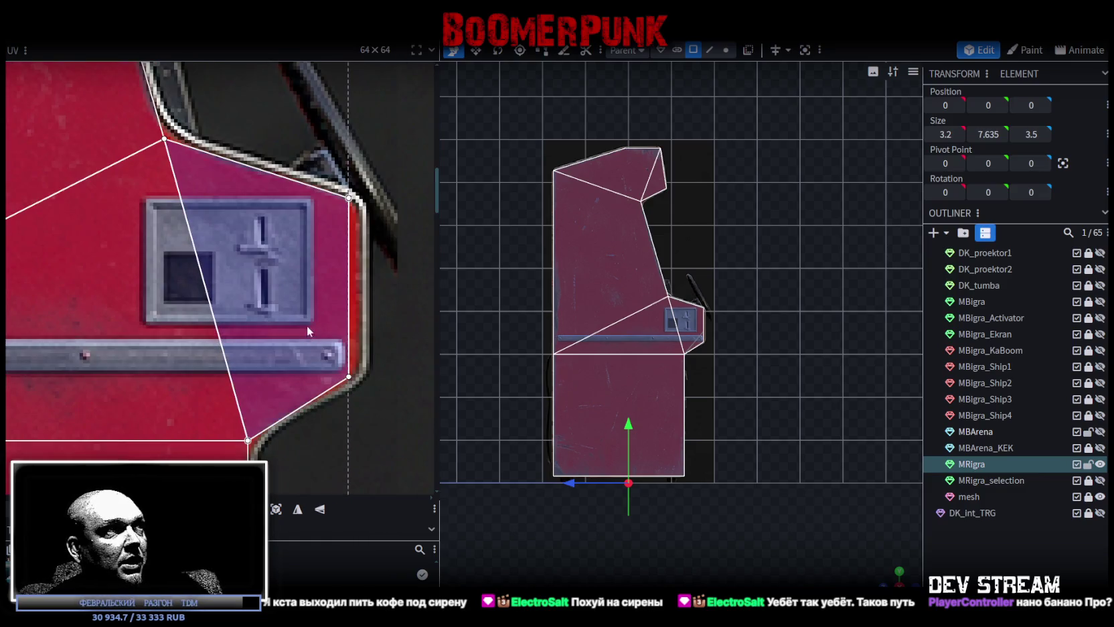
{"action": "scroll", "coordinate": [314, 312], "scroll_direction": "up", "scroll_amount": 1}
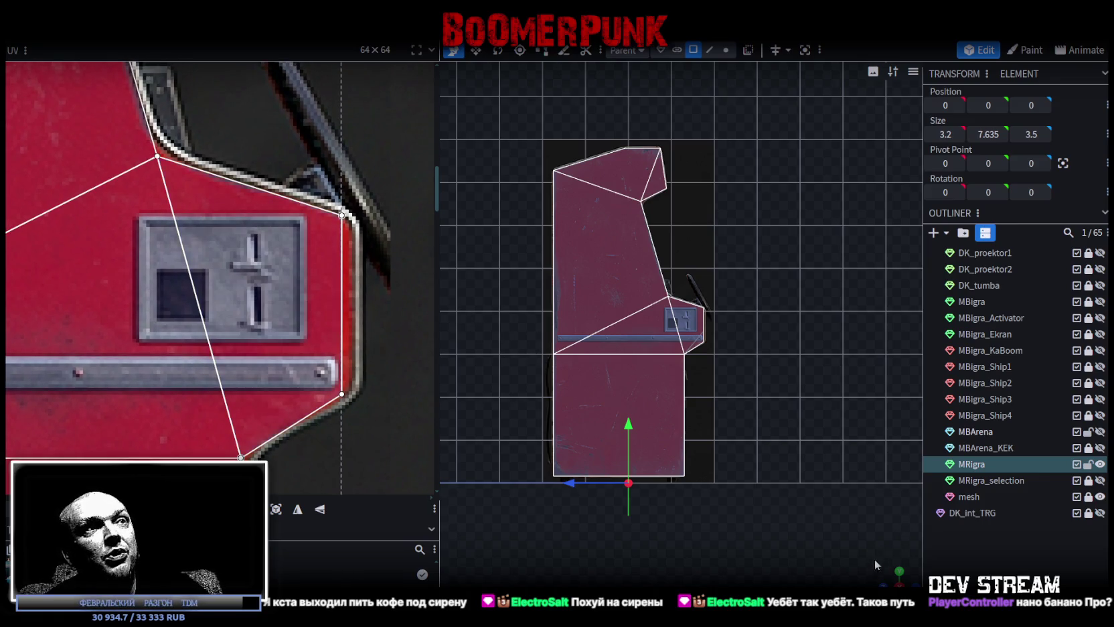
{"action": "mouse_move", "coordinate": [885, 575]}
{"action": "left_mouse_down"}
{"action": "mouse_move", "coordinate": [789, 501]}
{"action": "mouse_move", "coordinate": [730, 502]}
{"action": "mouse_move", "coordinate": [561, 472]}
{"action": "mouse_move", "coordinate": [539, 456]}
{"action": "left_mouse_up"}
{"action": "scroll", "coordinate": [539, 452], "scroll_direction": "up", "scroll_amount": 2}
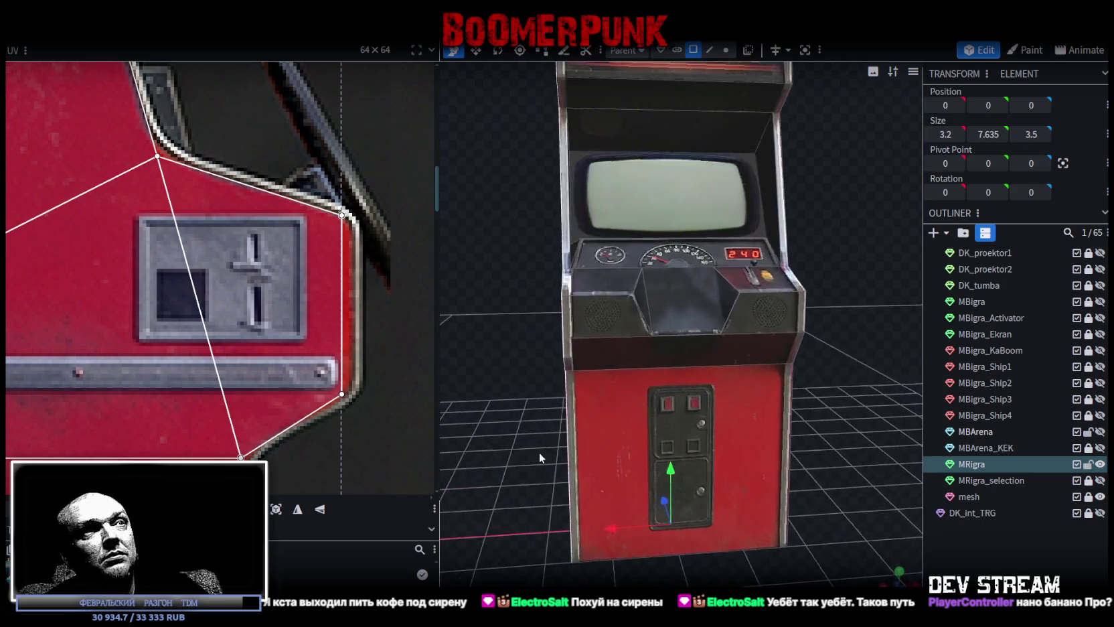
Select the console recess's two top vertices and scale them apart to X 1.6.
{"action": "scroll", "coordinate": [587, 352], "scroll_direction": "up", "scroll_amount": 3}
{"action": "left_click", "coordinate": [585, 322]}
{"action": "scroll", "coordinate": [670, 312], "scroll_direction": "down", "scroll_amount": 3}
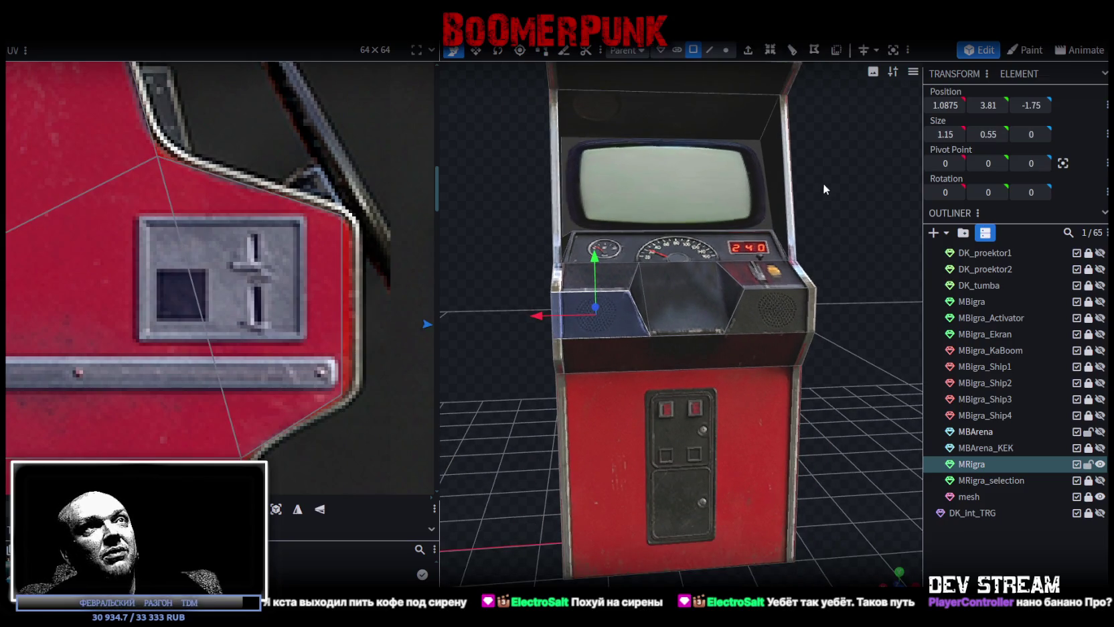
{"action": "left_click", "coordinate": [725, 49]}
{"action": "scroll", "coordinate": [666, 198], "scroll_direction": "up", "scroll_amount": 2}
{"action": "left_click", "coordinate": [607, 268]}
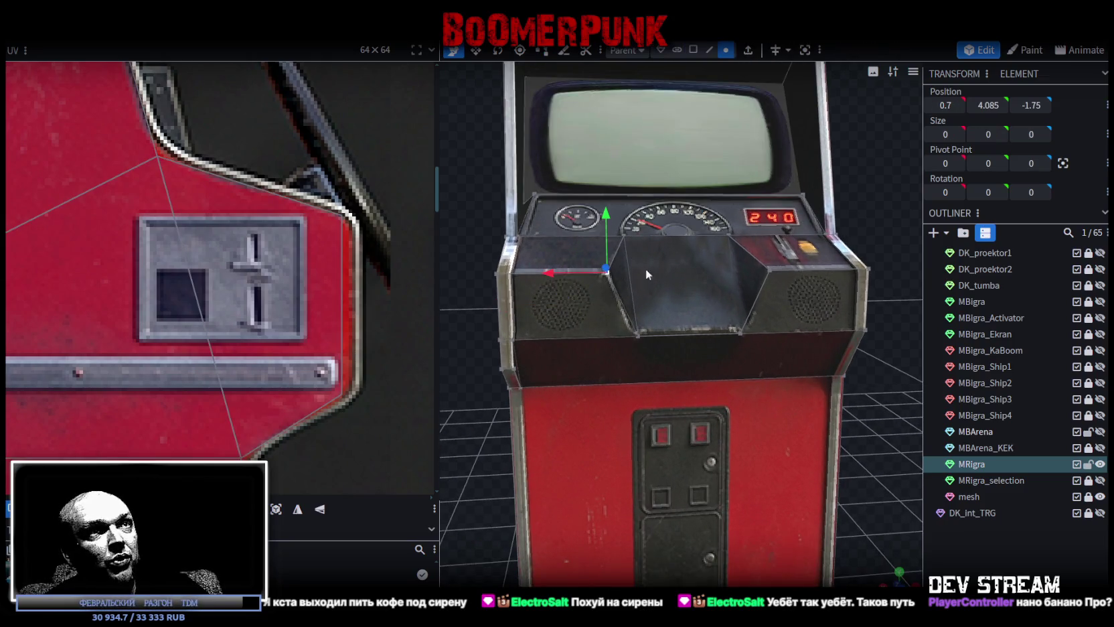
{"action": "key", "text": "s"}
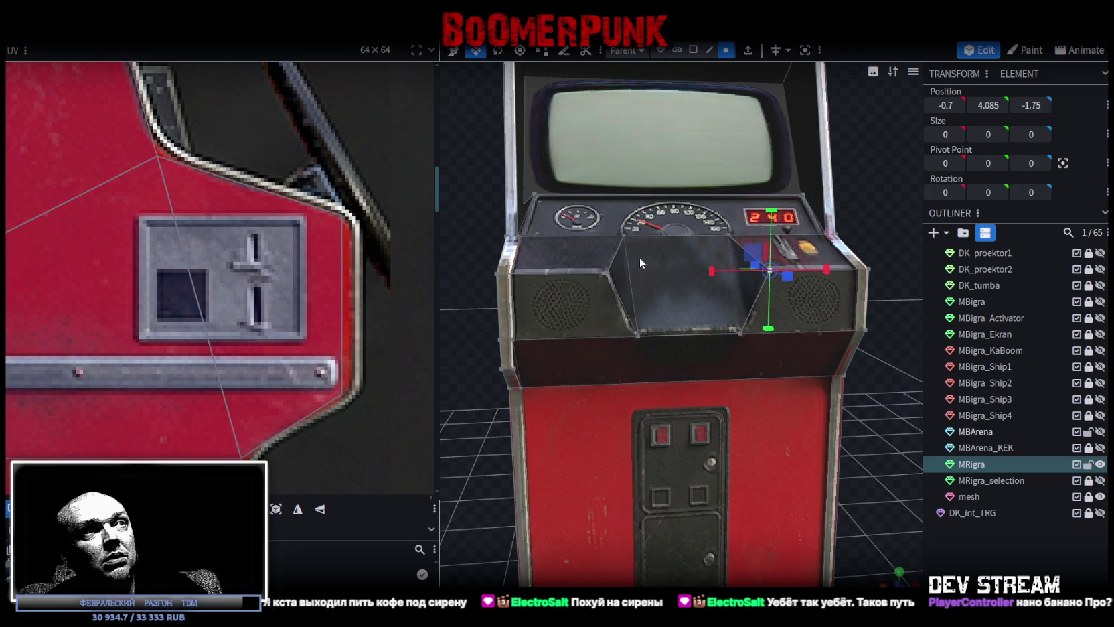
{"action": "left_click", "coordinate": [770, 270], "text": "shift"}
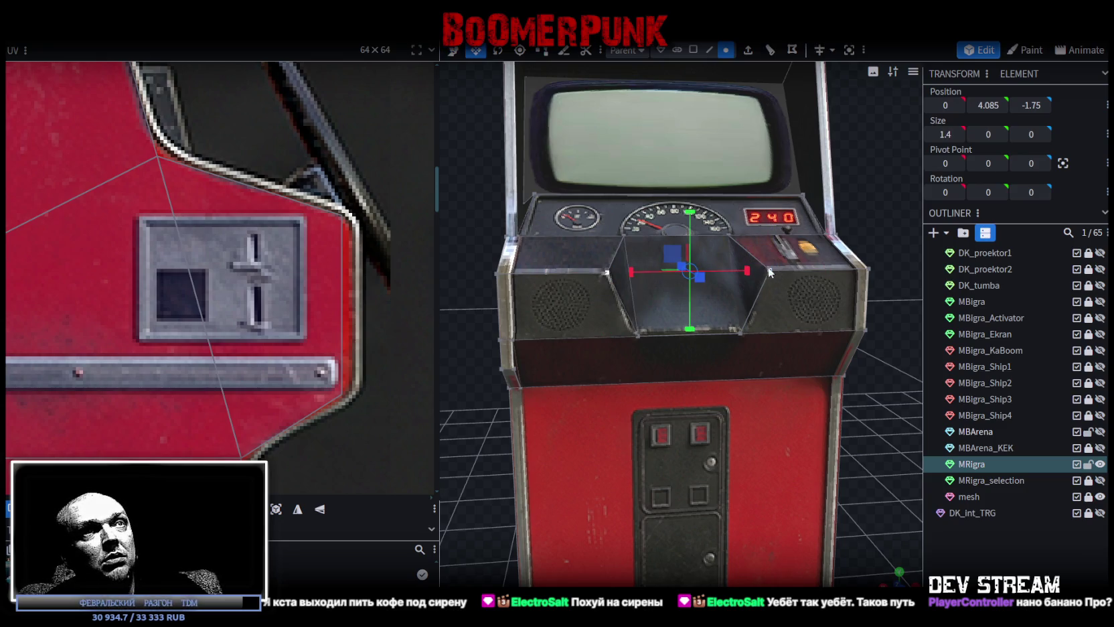
{"action": "left_click_drag", "start_coordinate": [748, 271], "coordinate": [753, 270]}
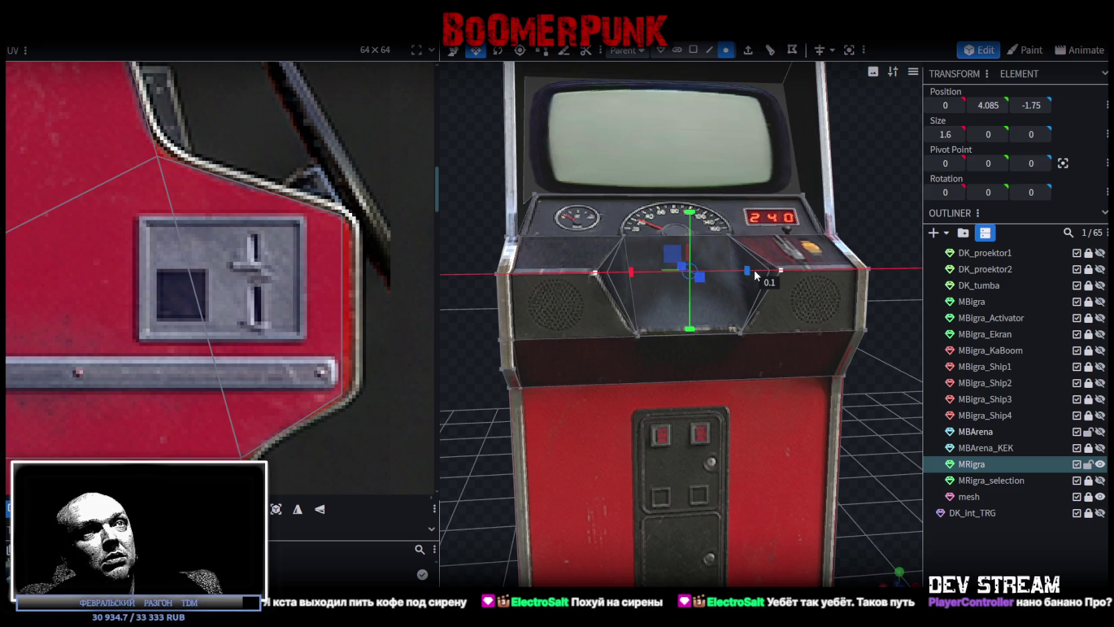
Select the two bottom recess vertices and widen the bottom edge from 0.9 to 1.1.
{"action": "left_click_drag", "start_coordinate": [872, 222], "coordinate": [827, 191]}
{"action": "scroll", "coordinate": [204, 236], "scroll_direction": "down", "scroll_amount": 2}
{"action": "scroll", "coordinate": [221, 239], "scroll_direction": "down", "scroll_amount": 2}
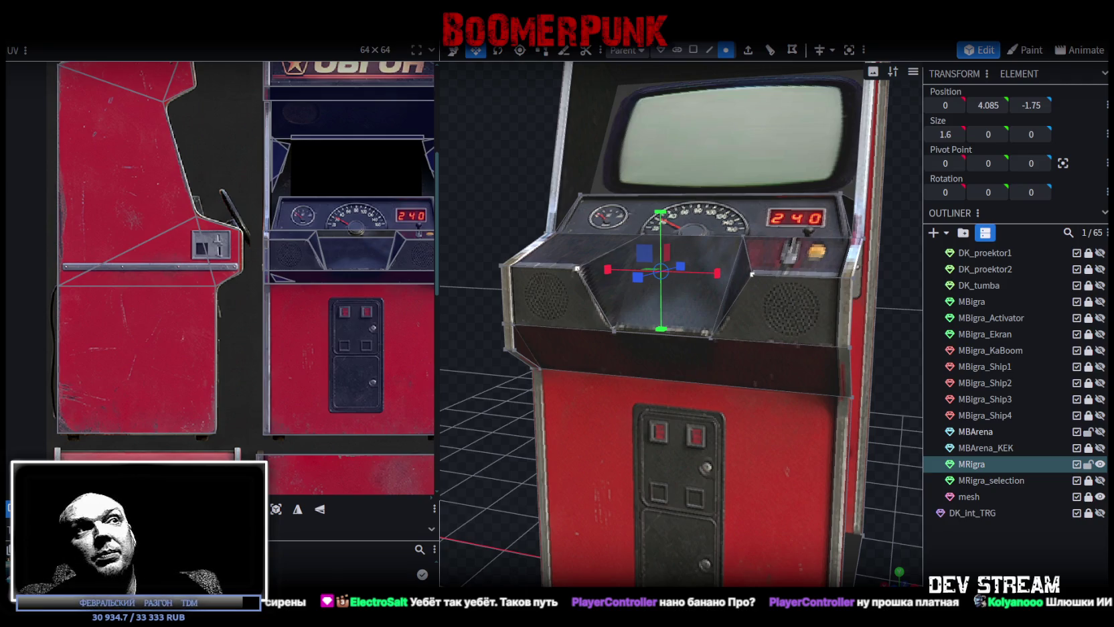
{"action": "scroll", "coordinate": [575, 488], "scroll_direction": "up", "scroll_amount": 3}
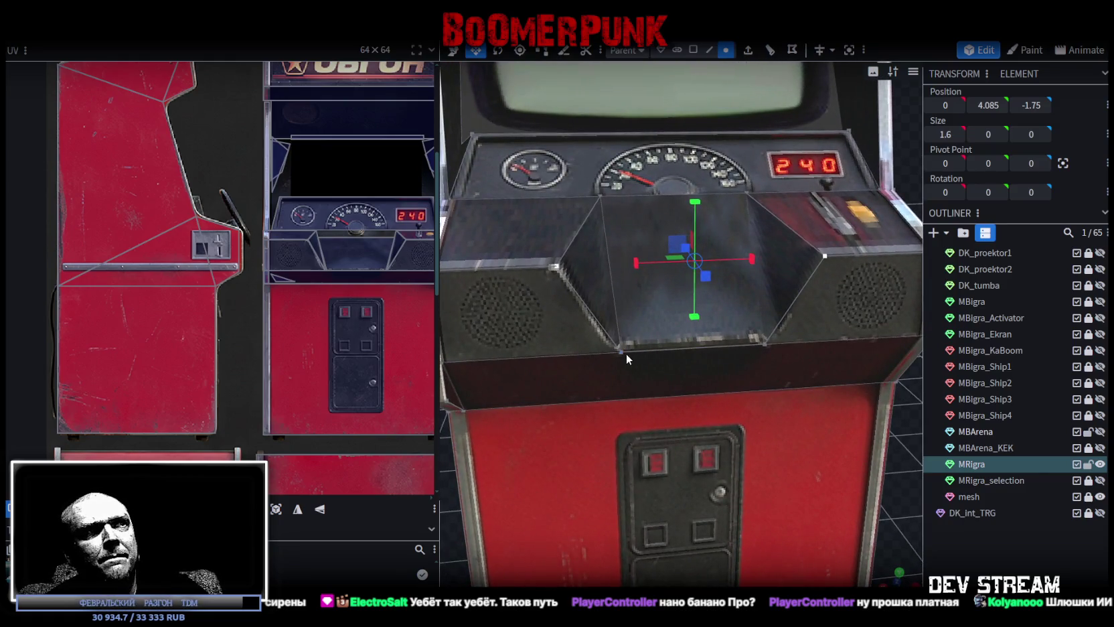
{"action": "left_click", "coordinate": [623, 352]}
{"action": "left_click", "coordinate": [766, 343], "text": "shift"}
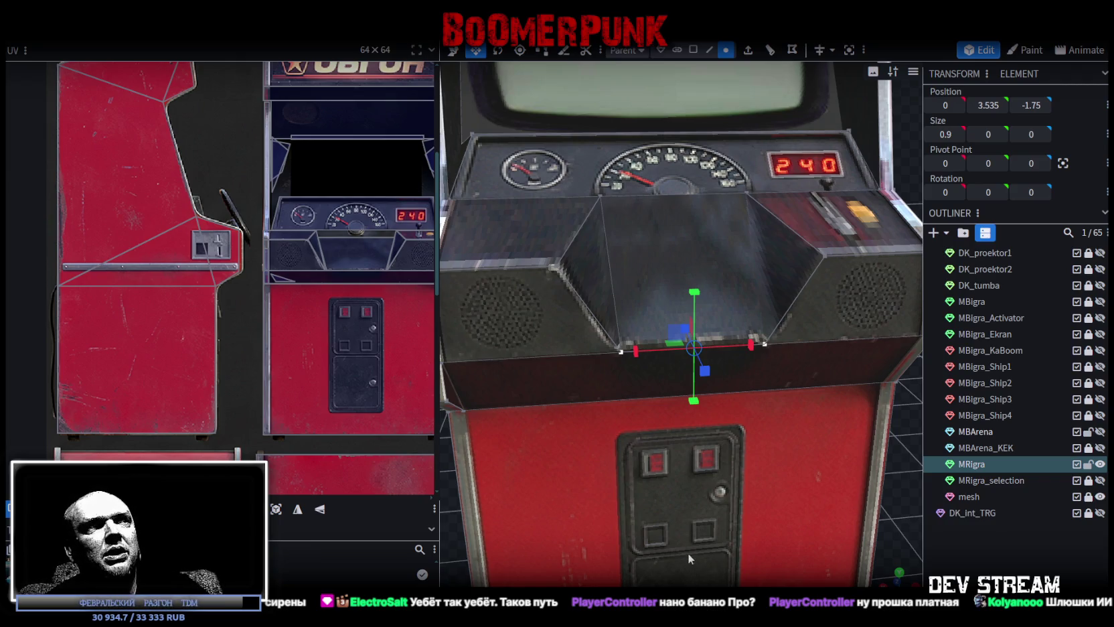
{"action": "left_click_drag", "start_coordinate": [751, 345], "coordinate": [768, 346]}
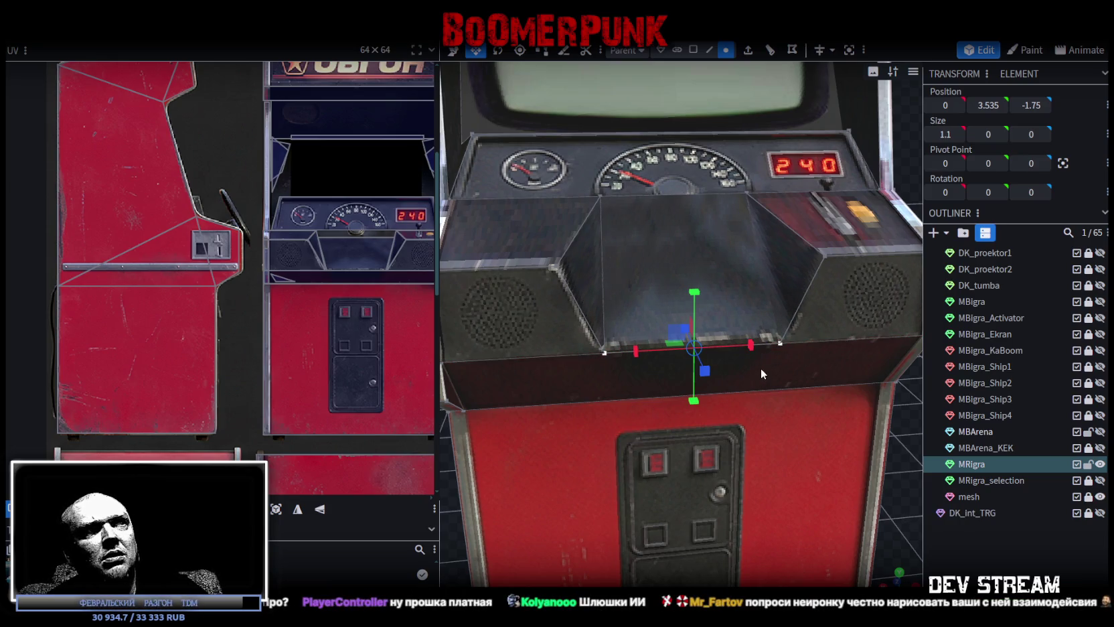
{"action": "scroll", "coordinate": [743, 428], "scroll_direction": "down", "scroll_amount": 5}
{"action": "left_click_drag", "start_coordinate": [861, 450], "coordinate": [863, 409]}
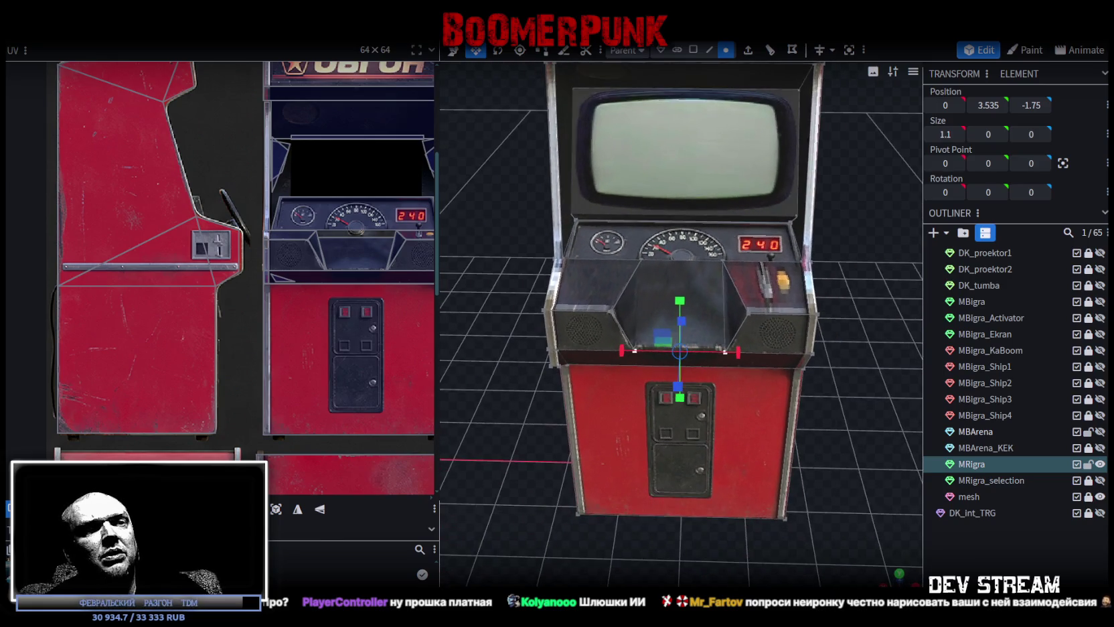
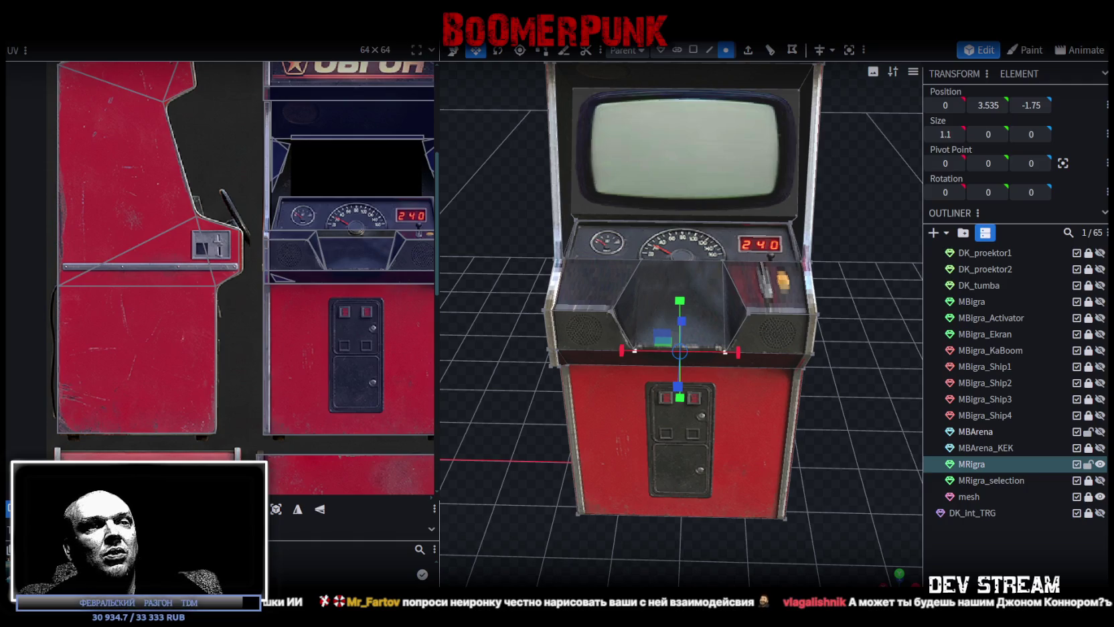
Switch to cube selection and select the small box left of the control console.
{"action": "left_click_drag", "start_coordinate": [530, 349], "coordinate": [554, 392]}
{"action": "scroll", "coordinate": [554, 393], "scroll_direction": "up", "scroll_amount": 3}
{"action": "left_click", "coordinate": [509, 348]}
{"action": "left_click_drag", "start_coordinate": [495, 404], "coordinate": [588, 385]}
{"action": "left_click", "coordinate": [693, 49]}
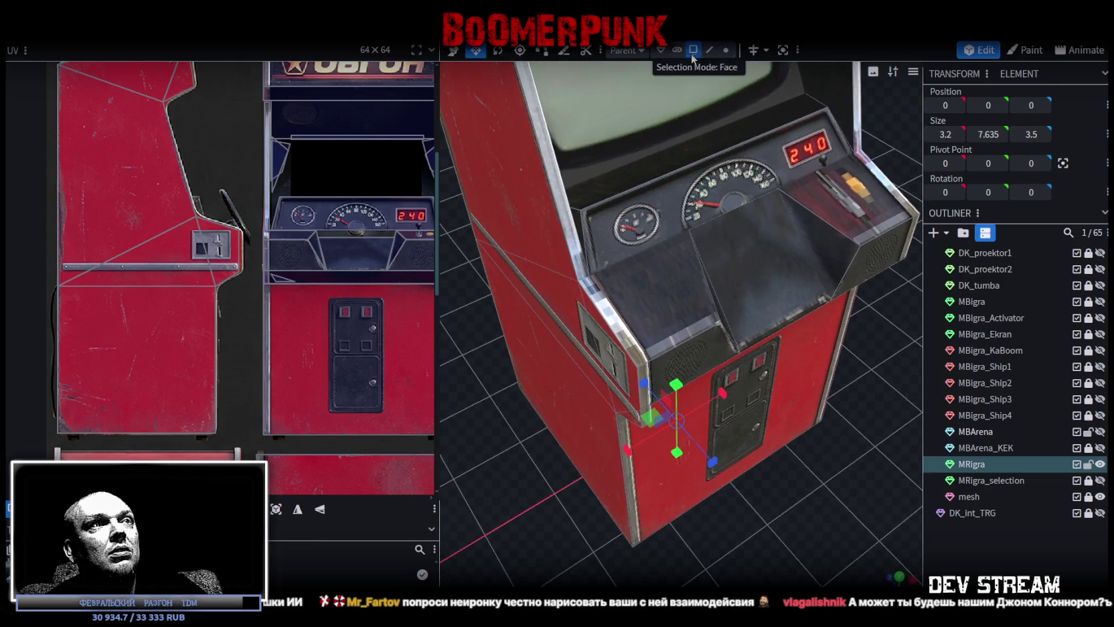
{"action": "left_click", "coordinate": [623, 329]}
Stretch the box down to 0.815 tall, then bring up the console top's context menu.
{"action": "left_click_drag", "start_coordinate": [726, 357], "coordinate": [737, 349]}
{"action": "scroll", "coordinate": [266, 241], "scroll_direction": "up", "scroll_amount": 5}
{"action": "scroll", "coordinate": [276, 274], "scroll_direction": "up", "scroll_amount": 3}
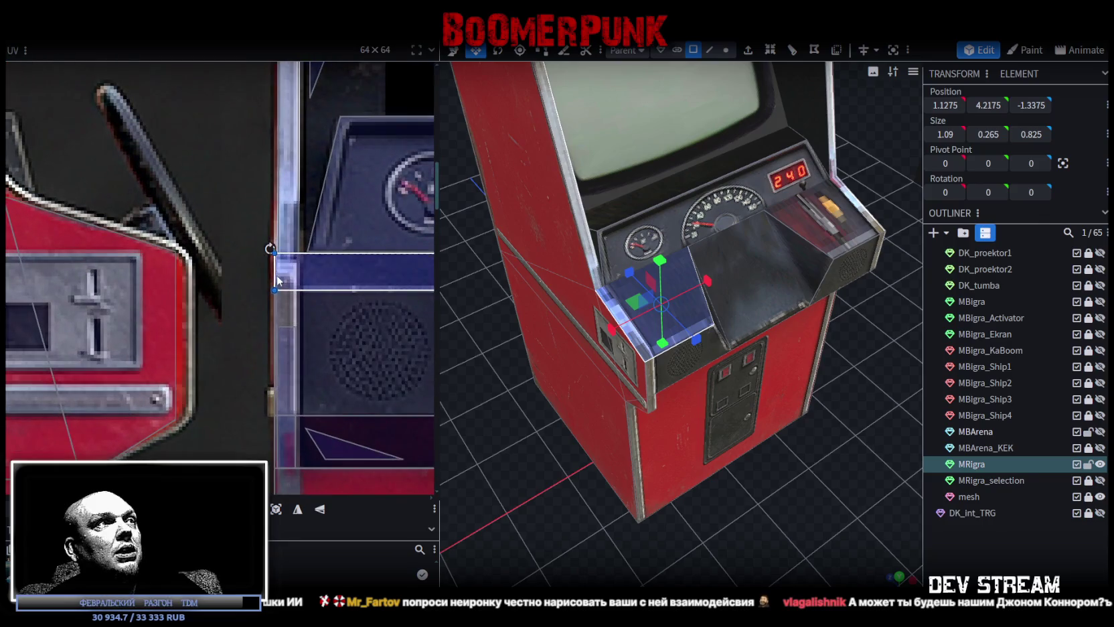
{"action": "mouse_move", "coordinate": [822, 433]}
{"action": "left_mouse_down"}
{"action": "mouse_move", "coordinate": [750, 418]}
{"action": "mouse_move", "coordinate": [752, 345]}
{"action": "mouse_move", "coordinate": [757, 390]}
{"action": "mouse_move", "coordinate": [810, 358]}
{"action": "mouse_move", "coordinate": [764, 326]}
{"action": "mouse_move", "coordinate": [715, 331]}
{"action": "mouse_move", "coordinate": [717, 362]}
{"action": "mouse_move", "coordinate": [808, 394]}
{"action": "mouse_move", "coordinate": [717, 365]}
{"action": "left_mouse_up"}
{"action": "mouse_move", "coordinate": [629, 333]}
{"action": "left_mouse_down"}
{"action": "mouse_move", "coordinate": [573, 345]}
{"action": "mouse_move", "coordinate": [615, 364]}
{"action": "mouse_move", "coordinate": [552, 384]}
{"action": "left_mouse_up"}
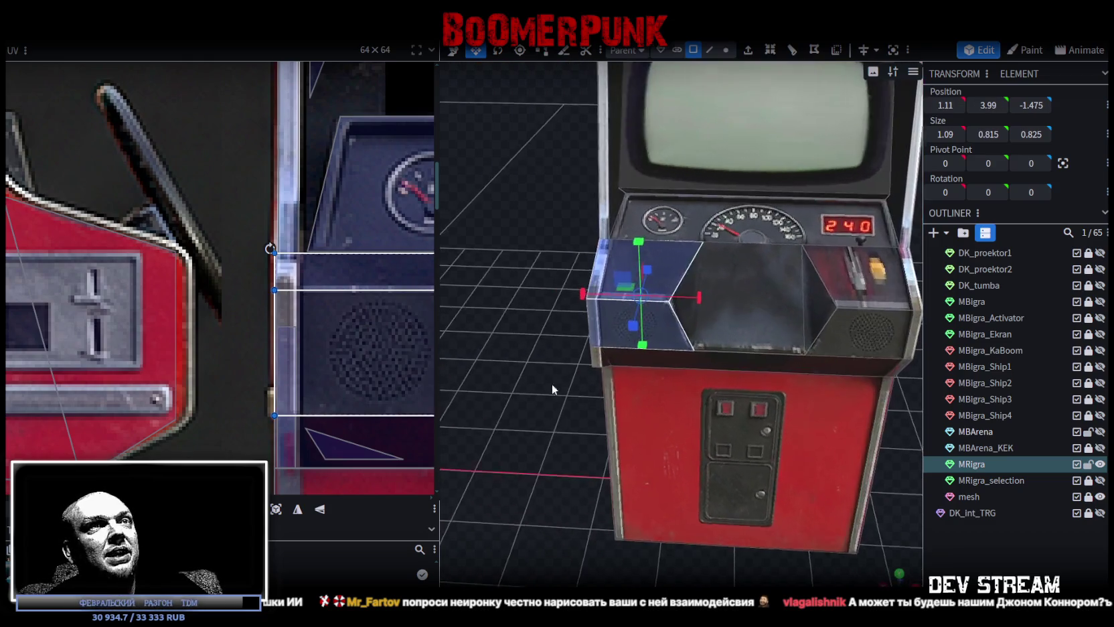
{"action": "left_click", "coordinate": [864, 284]}
{"action": "right_click", "coordinate": [861, 332]}
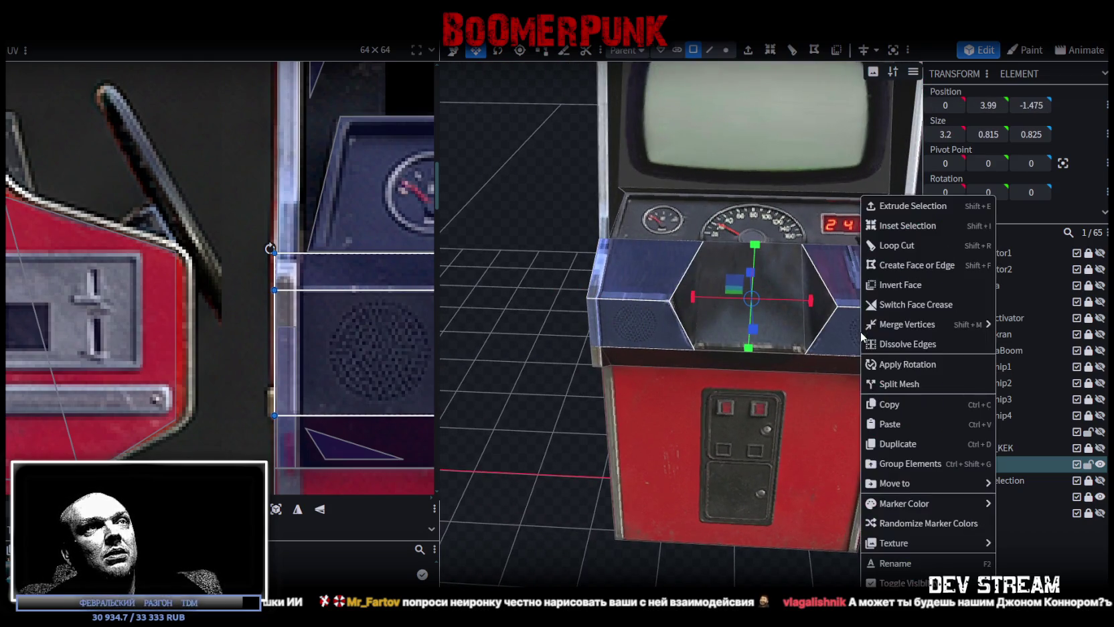
Split the console top into its own mesh and loop-cut its left piece at offset 0.7.
{"action": "left_click", "coordinate": [914, 383]}
{"action": "left_click", "coordinate": [709, 50]}
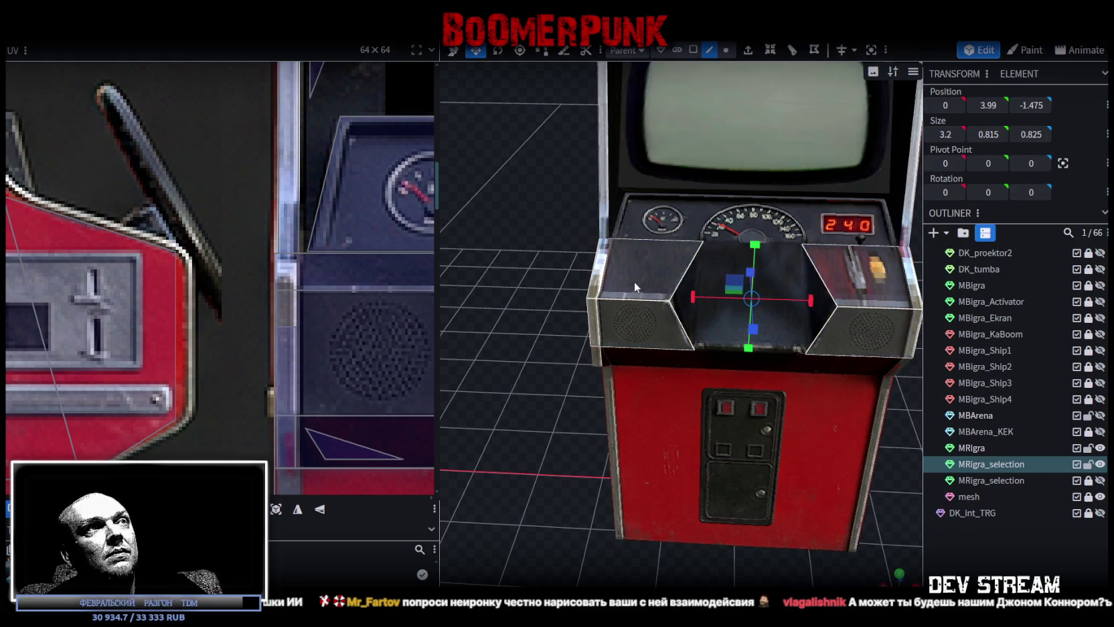
{"action": "left_click", "coordinate": [621, 298]}
{"action": "scroll", "coordinate": [529, 189], "scroll_direction": "up", "scroll_amount": 3}
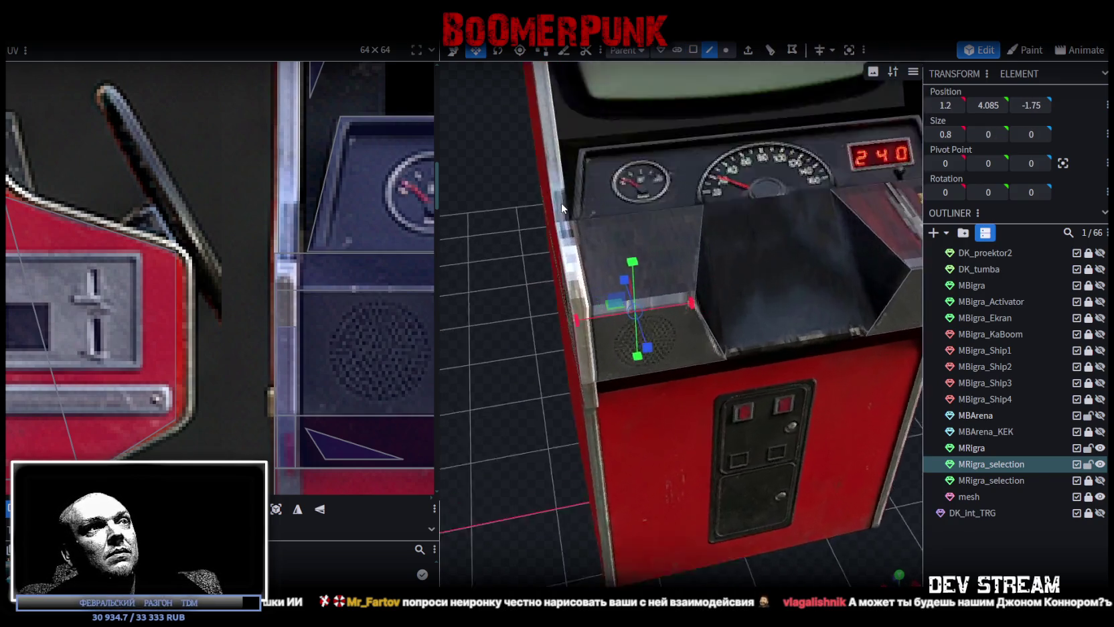
{"action": "left_click", "coordinate": [769, 51]}
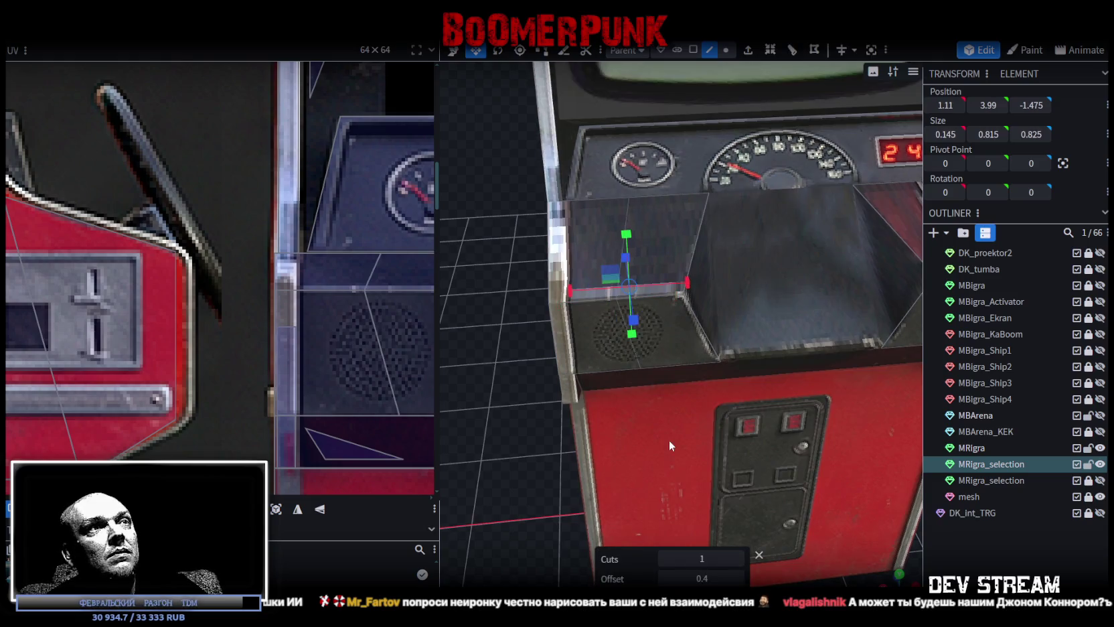
{"action": "left_click", "coordinate": [666, 580]}
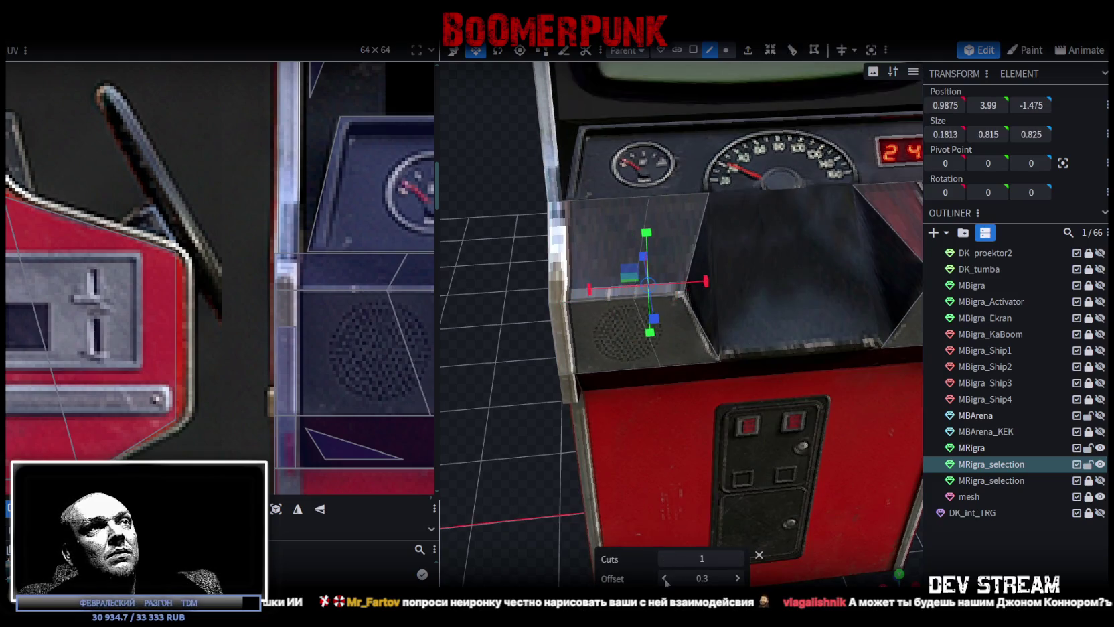
{"action": "left_click", "coordinate": [738, 580]}
{"action": "left_click", "coordinate": [739, 579]}
{"action": "left_click", "coordinate": [738, 580]}
{"action": "left_click", "coordinate": [738, 580]}
Nudge a left-edge vertex of the main MRigra mesh 0.2 along X.
{"action": "mouse_move", "coordinate": [533, 457]}
{"action": "left_mouse_down"}
{"action": "mouse_move", "coordinate": [570, 469]}
{"action": "mouse_move", "coordinate": [548, 435]}
{"action": "mouse_move", "coordinate": [561, 450]}
{"action": "mouse_move", "coordinate": [557, 438]}
{"action": "mouse_move", "coordinate": [602, 435]}
{"action": "left_mouse_up"}
{"action": "left_click", "coordinate": [617, 430]}
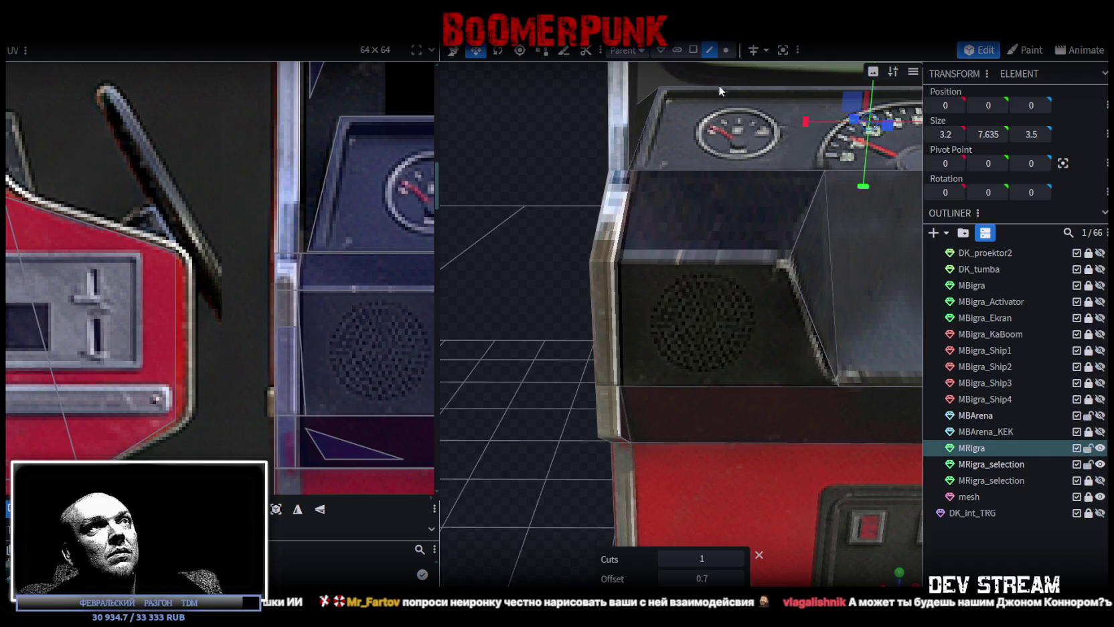
{"action": "left_click", "coordinate": [726, 50]}
{"action": "left_click", "coordinate": [621, 437]}
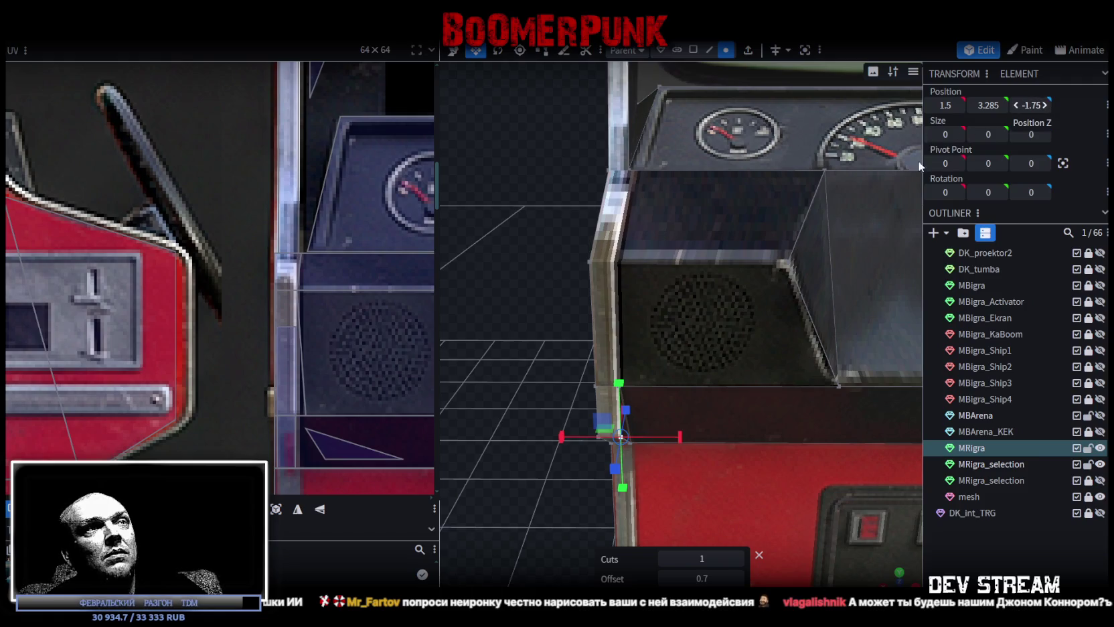
{"action": "key", "text": "v"}
{"action": "left_click_drag", "start_coordinate": [577, 435], "coordinate": [646, 435]}
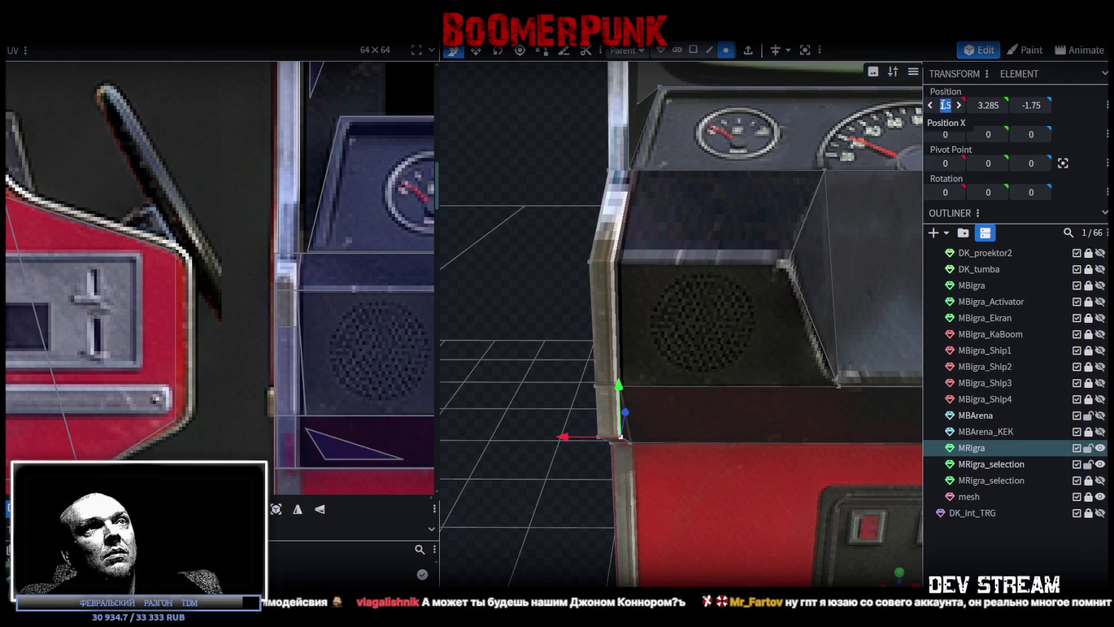
Set the split box's left-edge vertices to Size X 0 so they line up.
{"action": "left_click", "coordinate": [670, 272]}
{"action": "left_click", "coordinate": [637, 170]}
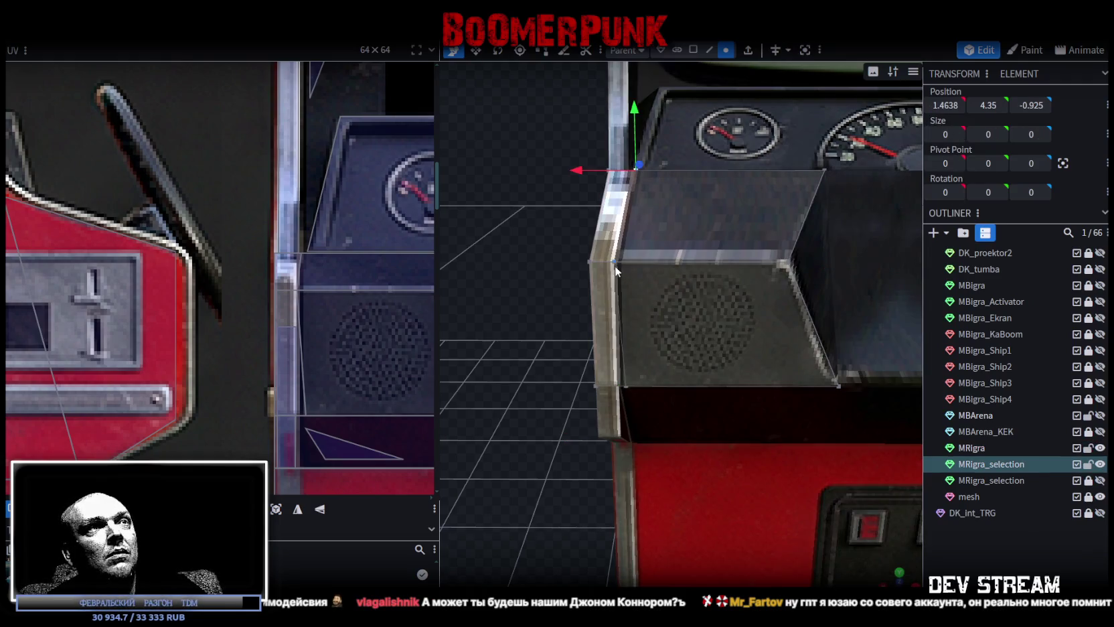
{"action": "left_click", "coordinate": [627, 388], "text": "shift"}
{"action": "left_click", "coordinate": [946, 134]}
{"action": "type", "text": "0"}
{"action": "key", "text": "Return"}
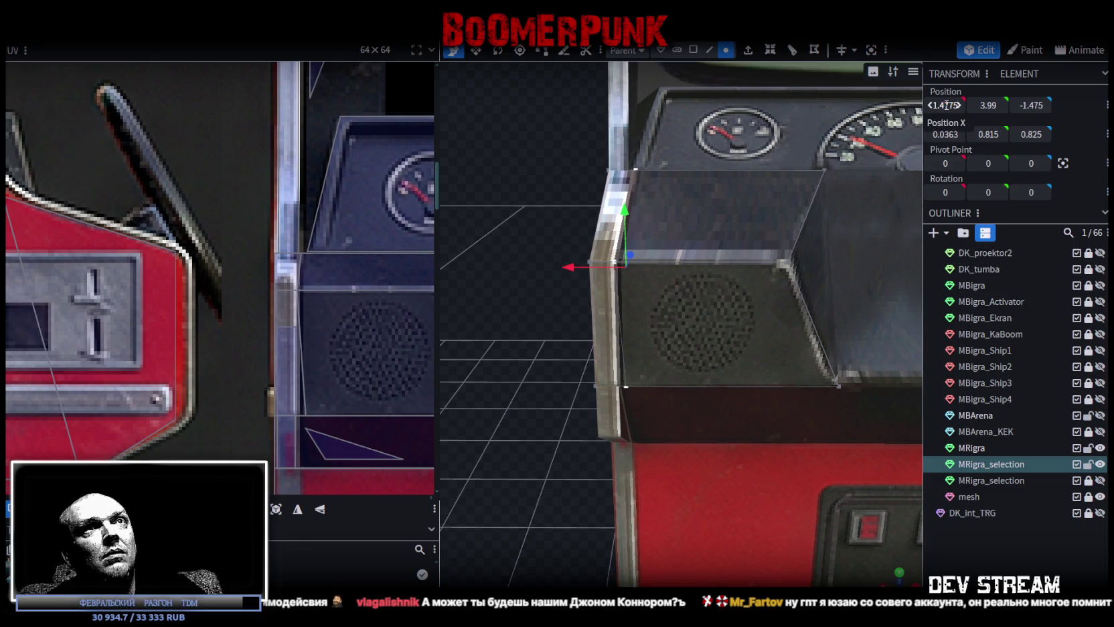
{"action": "scroll", "coordinate": [664, 222], "scroll_direction": "down", "scroll_amount": 1}
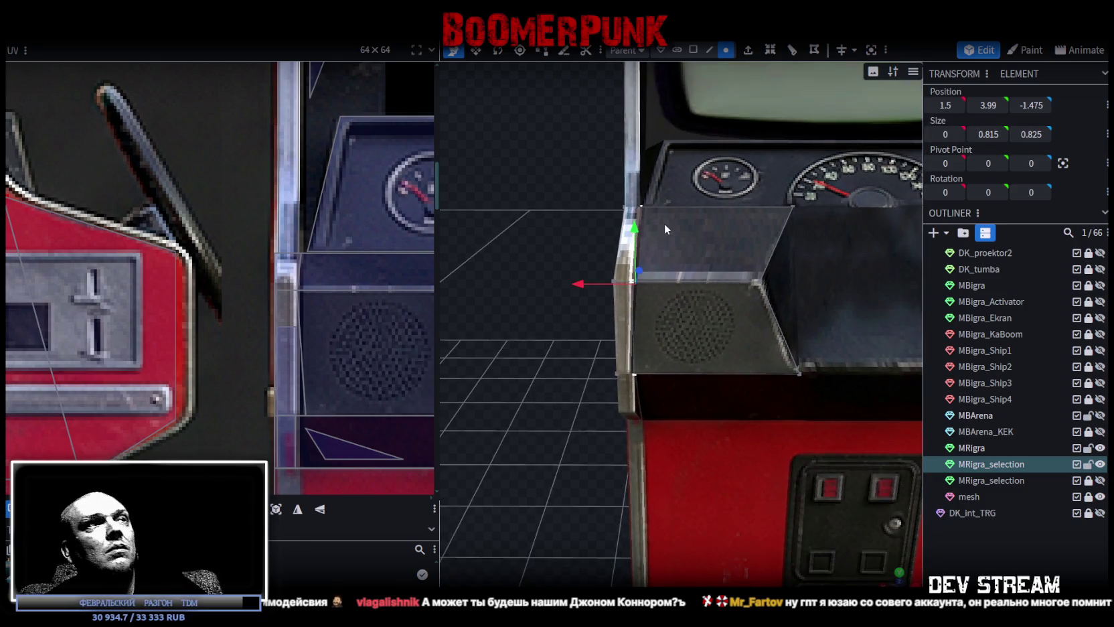
{"action": "scroll", "coordinate": [253, 231], "scroll_direction": "down", "scroll_amount": 2}
{"action": "scroll", "coordinate": [293, 246], "scroll_direction": "up", "scroll_amount": 2}
{"action": "scroll", "coordinate": [298, 178], "scroll_direction": "up", "scroll_amount": 1}
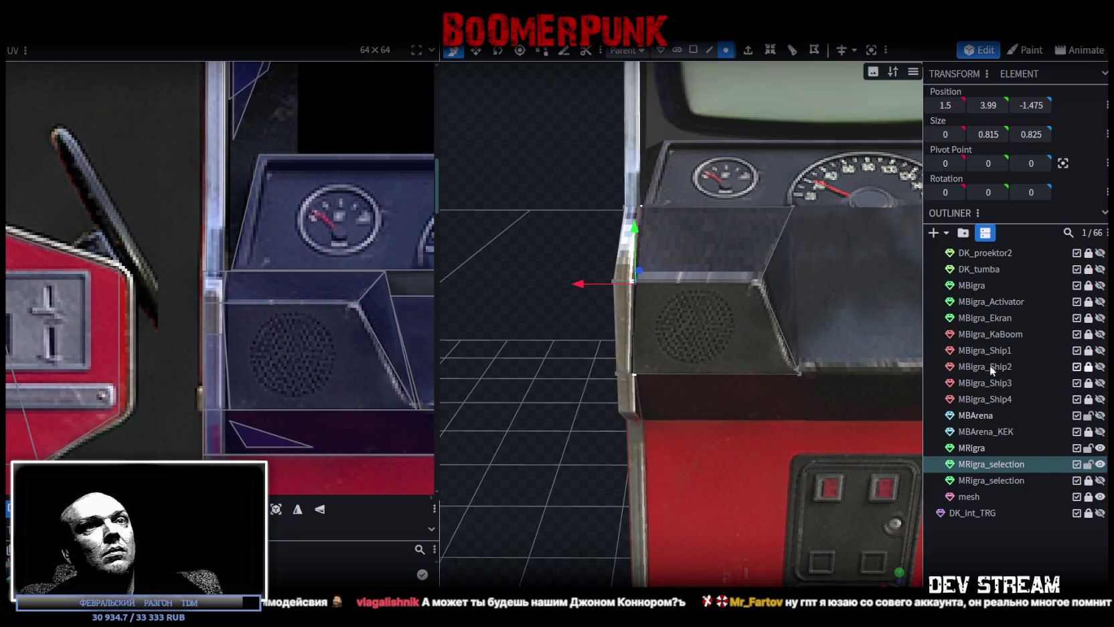
Hide the MRigra cabinet mesh and straighten the top strip face's right UV edge.
{"action": "left_click", "coordinate": [1101, 448]}
{"action": "left_click", "coordinate": [281, 297]}
{"action": "scroll", "coordinate": [243, 230], "scroll_direction": "up", "scroll_amount": 2}
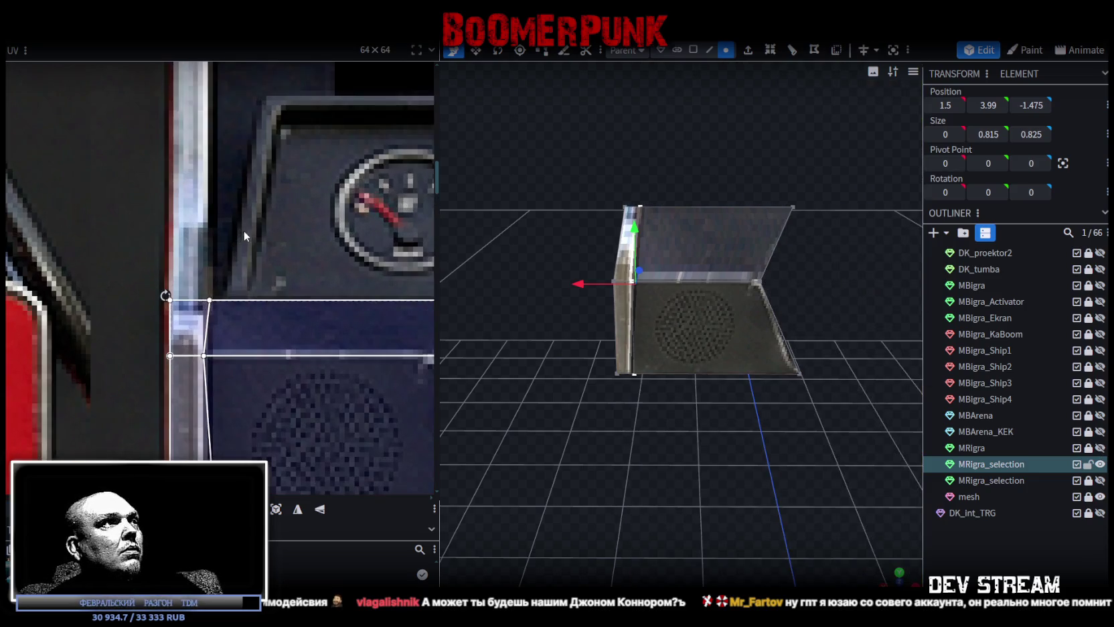
{"action": "scroll", "coordinate": [287, 167], "scroll_direction": "up", "scroll_amount": 2}
{"action": "scroll", "coordinate": [287, 171], "scroll_direction": "up", "scroll_amount": 1}
{"action": "left_click", "coordinate": [277, 201]}
{"action": "scroll", "coordinate": [262, 209], "scroll_direction": "up", "scroll_amount": 2}
{"action": "left_click_drag", "start_coordinate": [262, 211], "coordinate": [254, 210]}
{"action": "scroll", "coordinate": [254, 209], "scroll_direction": "down", "scroll_amount": 2}
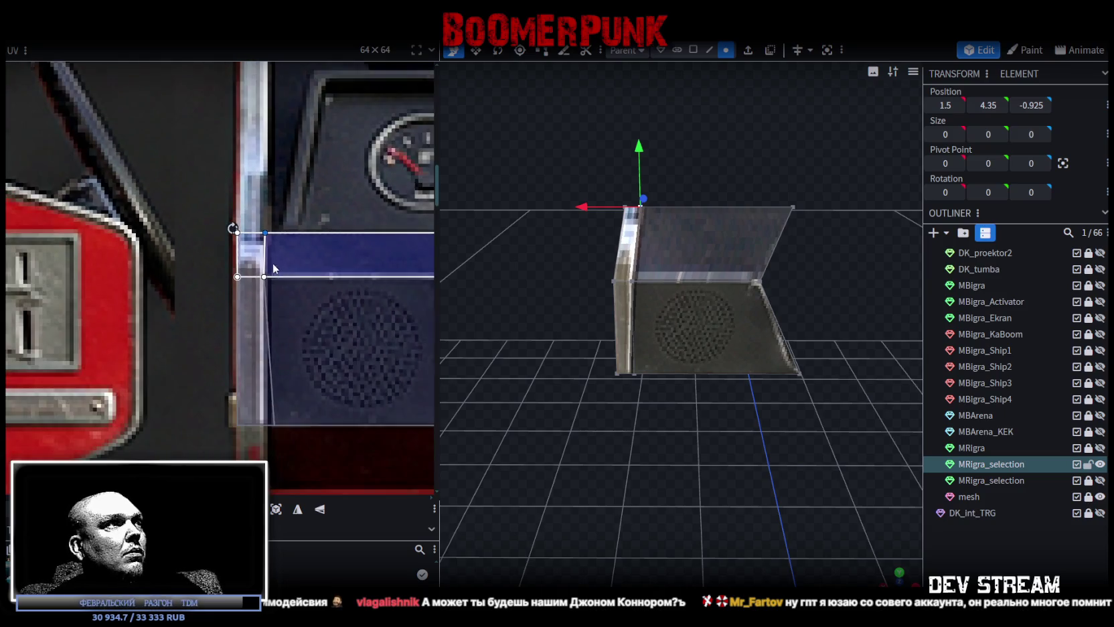
{"action": "scroll", "coordinate": [298, 265], "scroll_direction": "down", "scroll_amount": 1}
Straighten the lower face's right UV edge and widen the narrow face's UV slightly.
{"action": "left_click", "coordinate": [281, 383]}
{"action": "scroll", "coordinate": [280, 380], "scroll_direction": "up", "scroll_amount": 1}
{"action": "left_click_drag", "start_coordinate": [280, 369], "coordinate": [268, 368]}
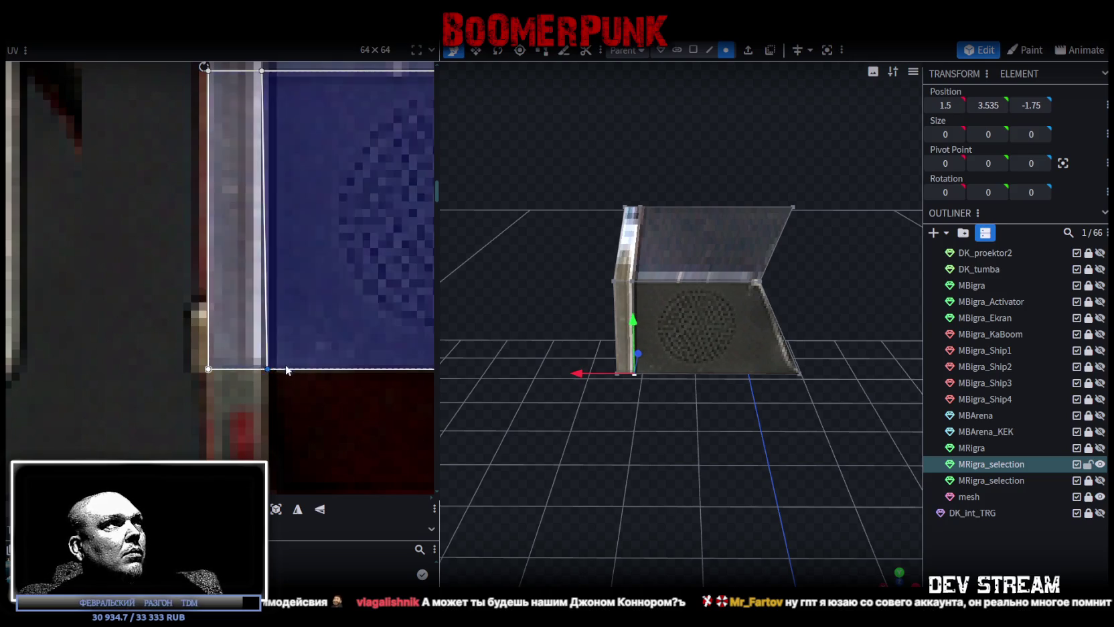
{"action": "scroll", "coordinate": [285, 364], "scroll_direction": "down", "scroll_amount": 2}
{"action": "left_click", "coordinate": [296, 343]}
{"action": "left_click", "coordinate": [290, 201]}
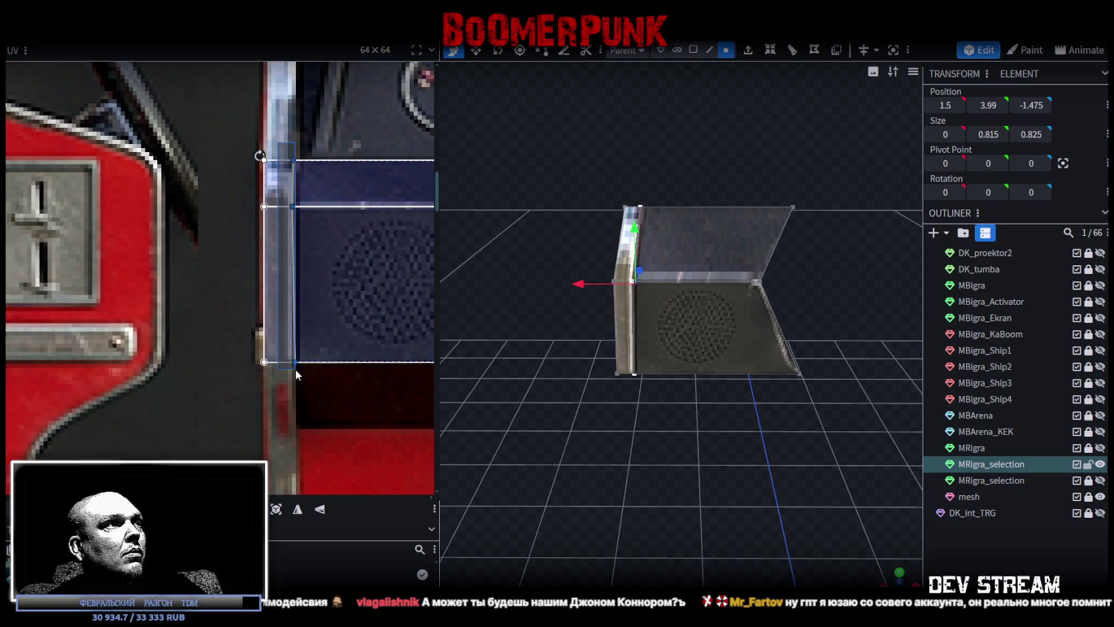
{"action": "scroll", "coordinate": [288, 204], "scroll_direction": "up", "scroll_amount": 1}
{"action": "scroll", "coordinate": [288, 204], "scroll_direction": "up", "scroll_amount": 1}
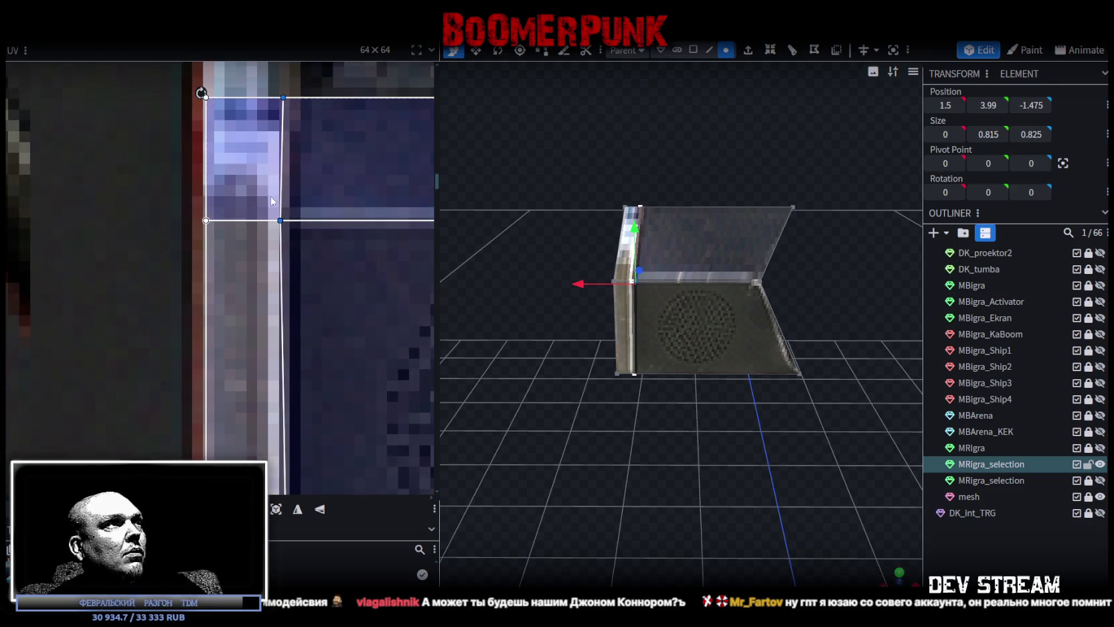
{"action": "left_click", "coordinate": [289, 221]}
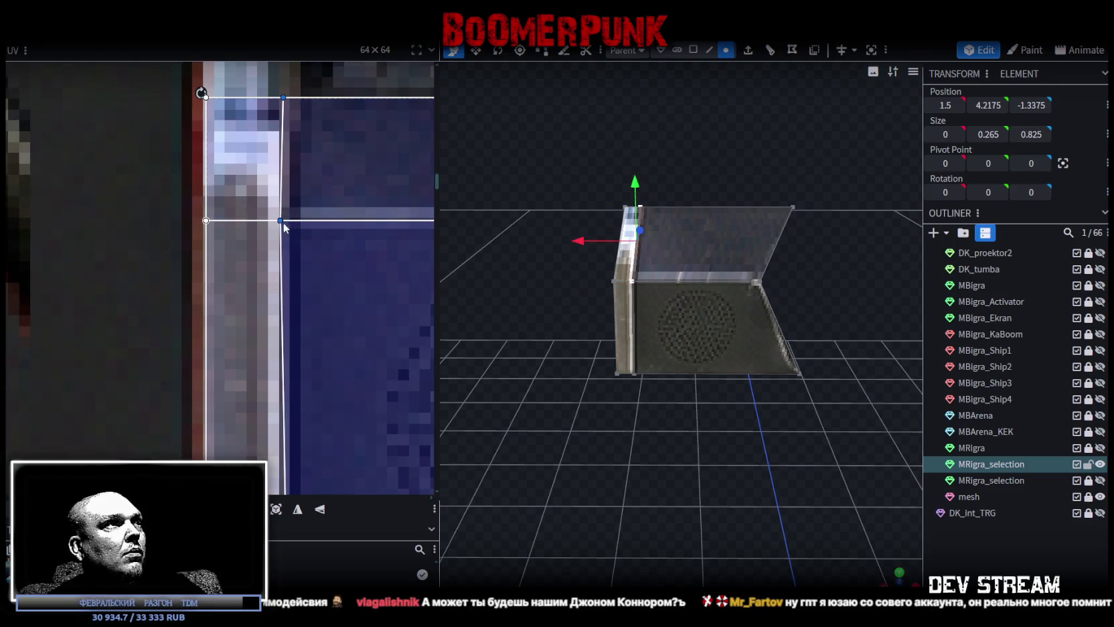
{"action": "left_click_drag", "start_coordinate": [284, 222], "coordinate": [295, 186]}
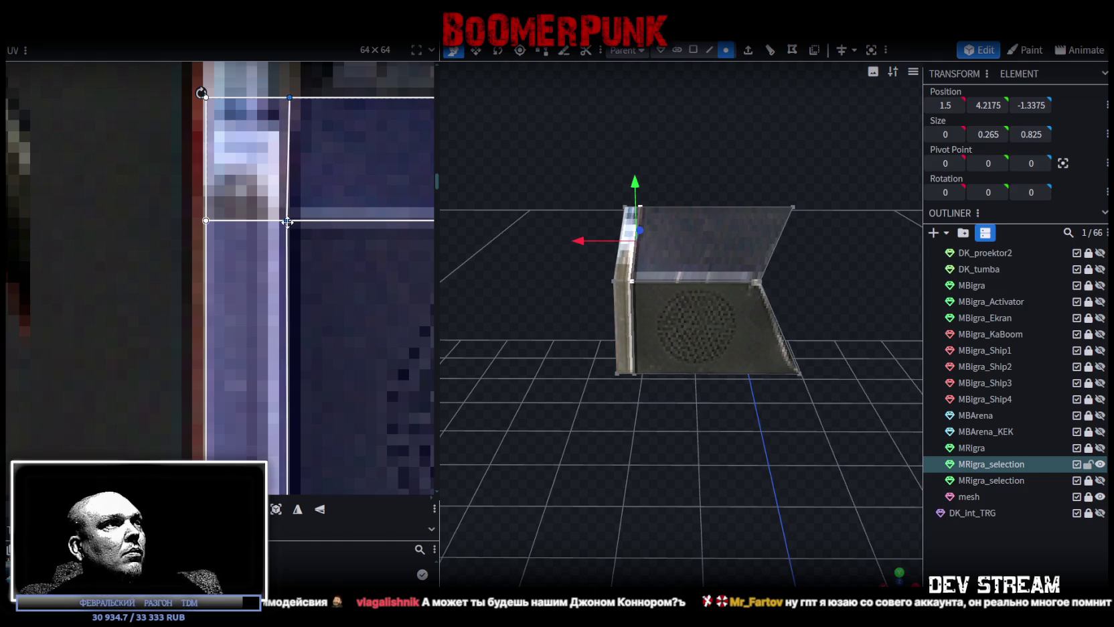
Shift the lower face's left UV edge one texel to the right.
{"action": "left_click", "coordinate": [289, 97]}
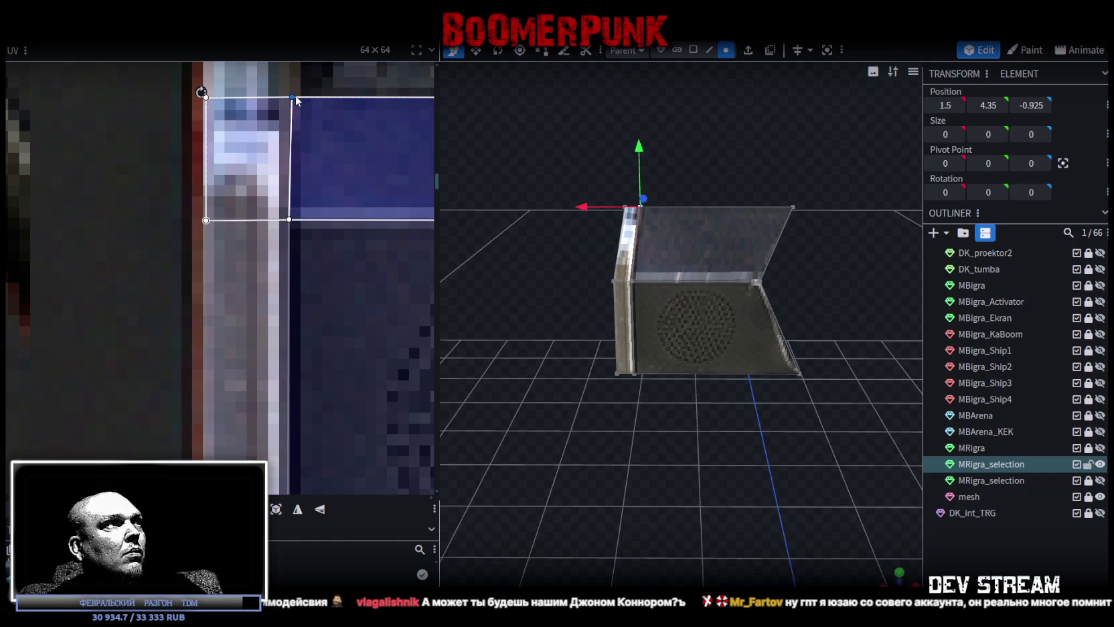
{"action": "scroll", "coordinate": [288, 127], "scroll_direction": "down", "scroll_amount": 2}
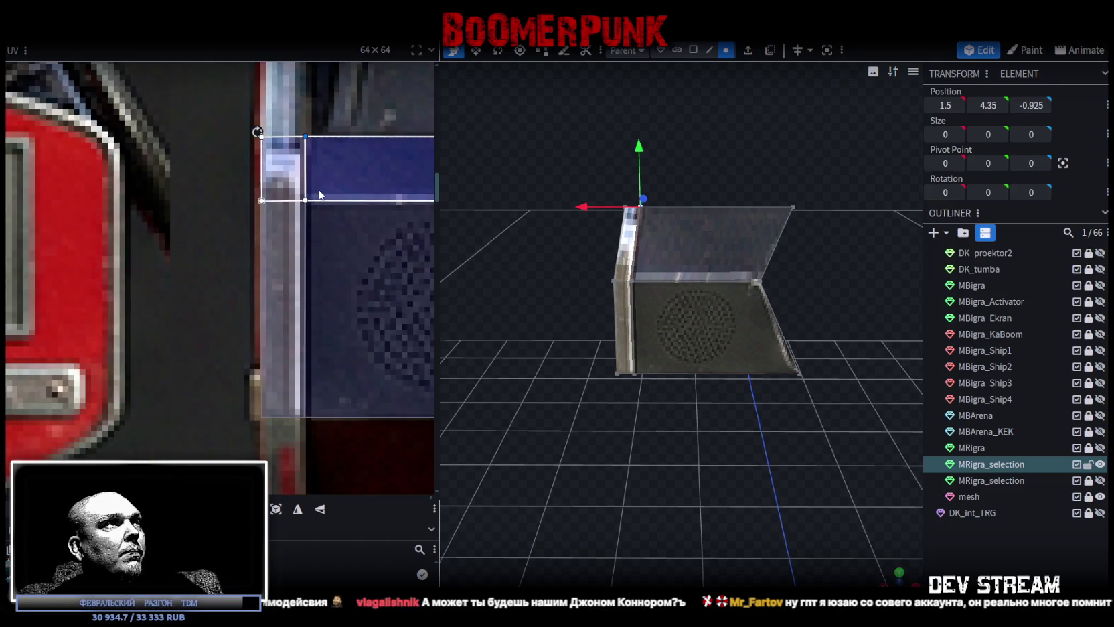
{"action": "scroll", "coordinate": [274, 167], "scroll_direction": "down", "scroll_amount": 2}
{"action": "scroll", "coordinate": [261, 207], "scroll_direction": "down", "scroll_amount": 2}
{"action": "scroll", "coordinate": [235, 224], "scroll_direction": "down", "scroll_amount": 1}
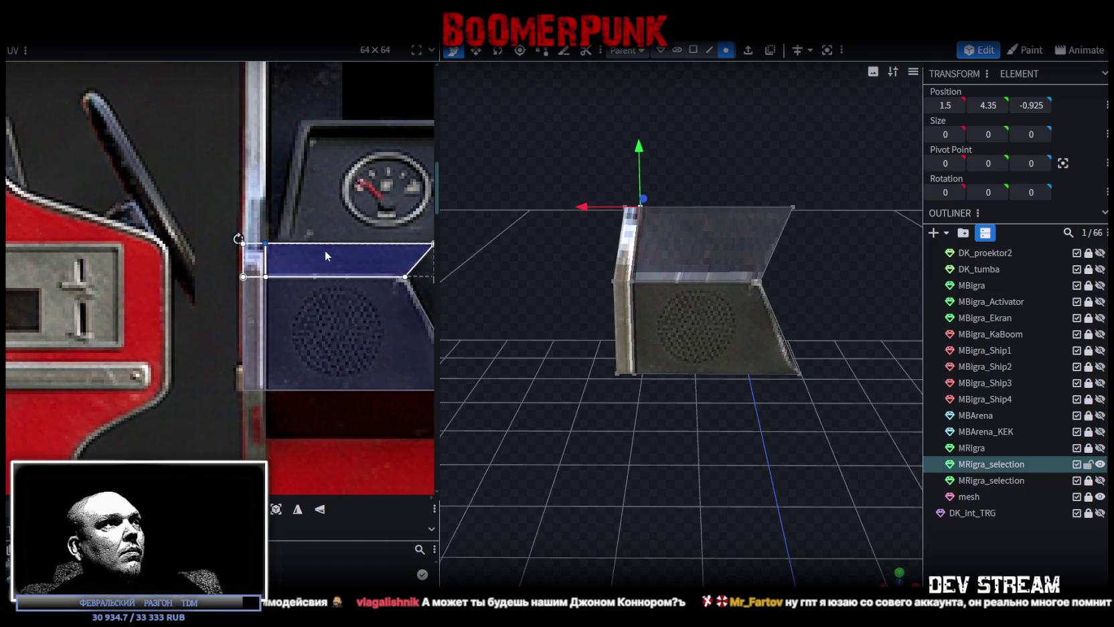
{"action": "left_click", "coordinate": [315, 322]}
{"action": "scroll", "coordinate": [269, 246], "scroll_direction": "up", "scroll_amount": 2}
{"action": "left_click_drag", "start_coordinate": [265, 281], "coordinate": [268, 282]}
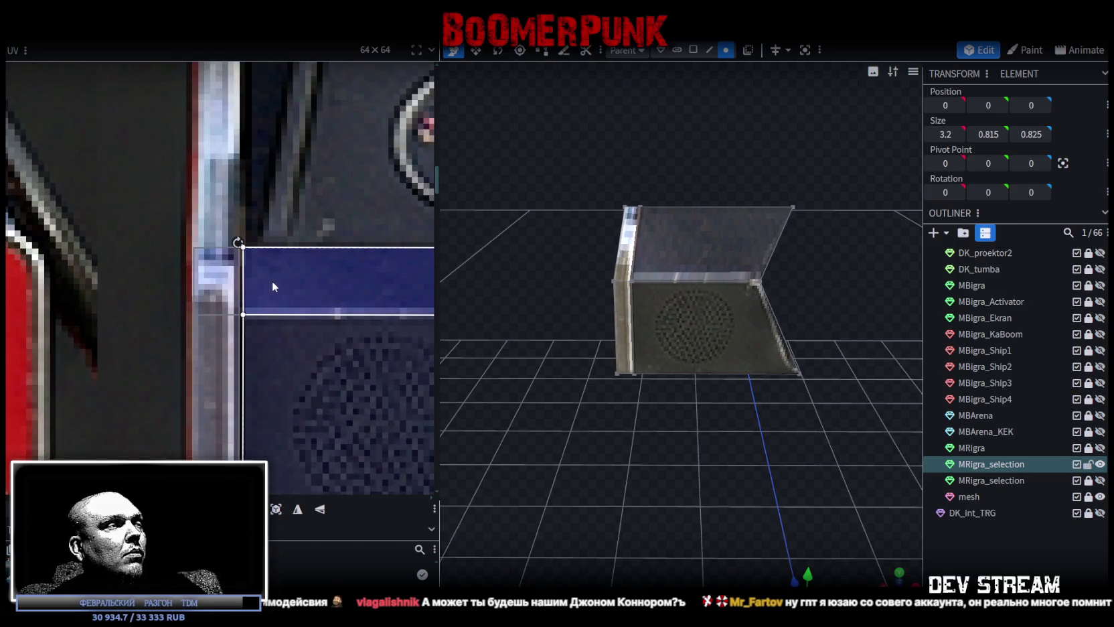
Stretch the thin side element's UV up along the texture's metal trim.
{"action": "left_click", "coordinate": [241, 250]}
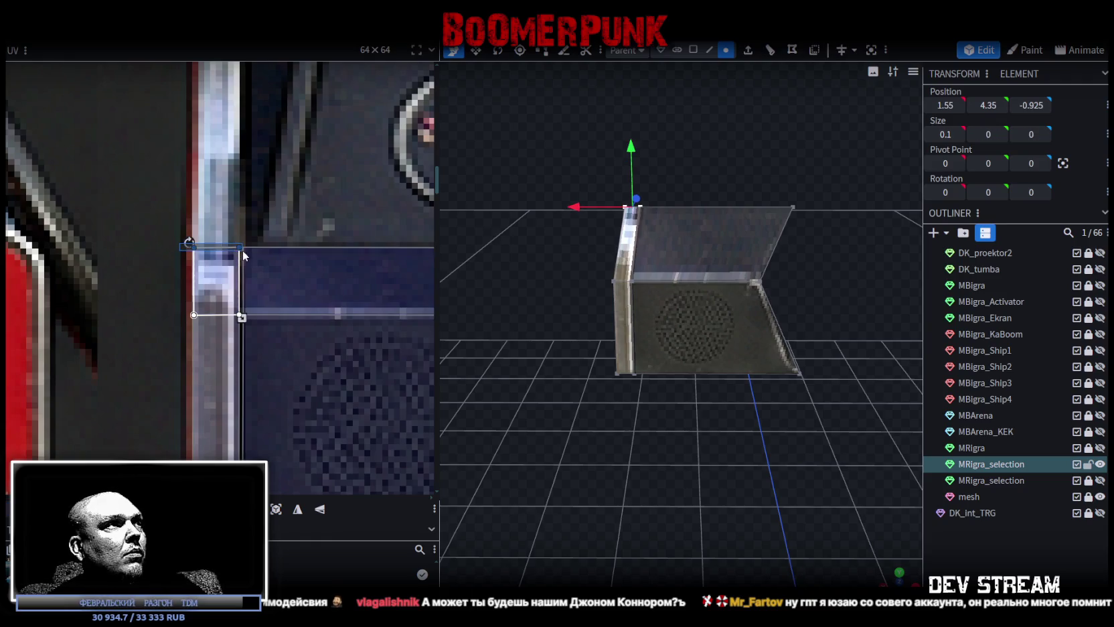
{"action": "middle_click_drag", "start_coordinate": [283, 198], "coordinate": [285, 285]}
{"action": "left_click_drag", "start_coordinate": [247, 335], "coordinate": [247, 104]}
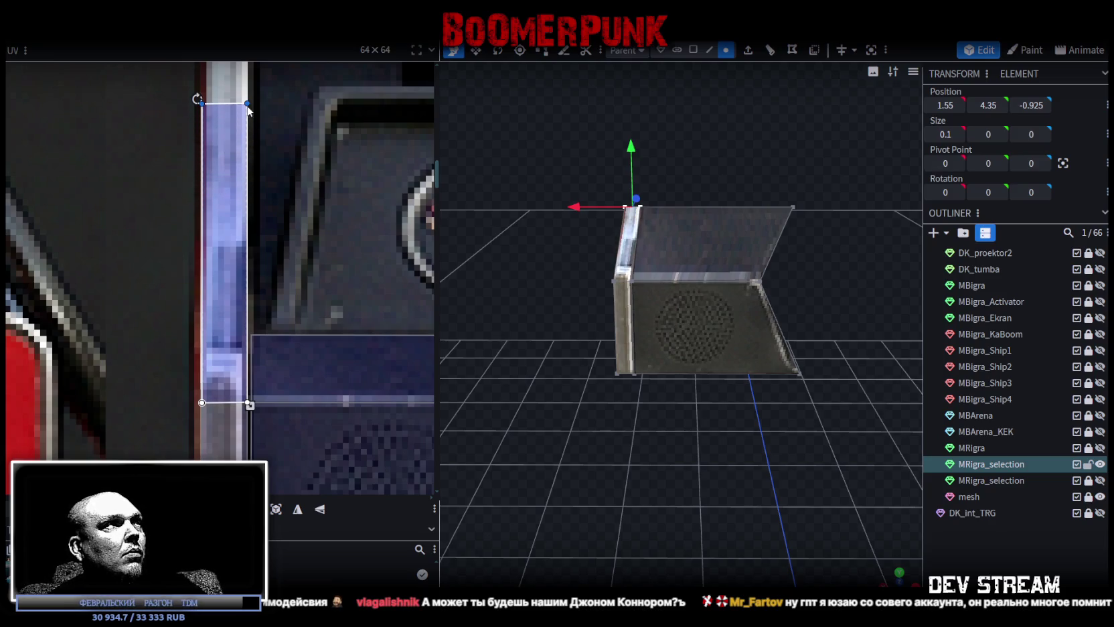
{"action": "scroll", "coordinate": [388, 329], "scroll_direction": "down", "scroll_amount": 4}
{"action": "scroll", "coordinate": [482, 325], "scroll_direction": "down", "scroll_amount": 3}
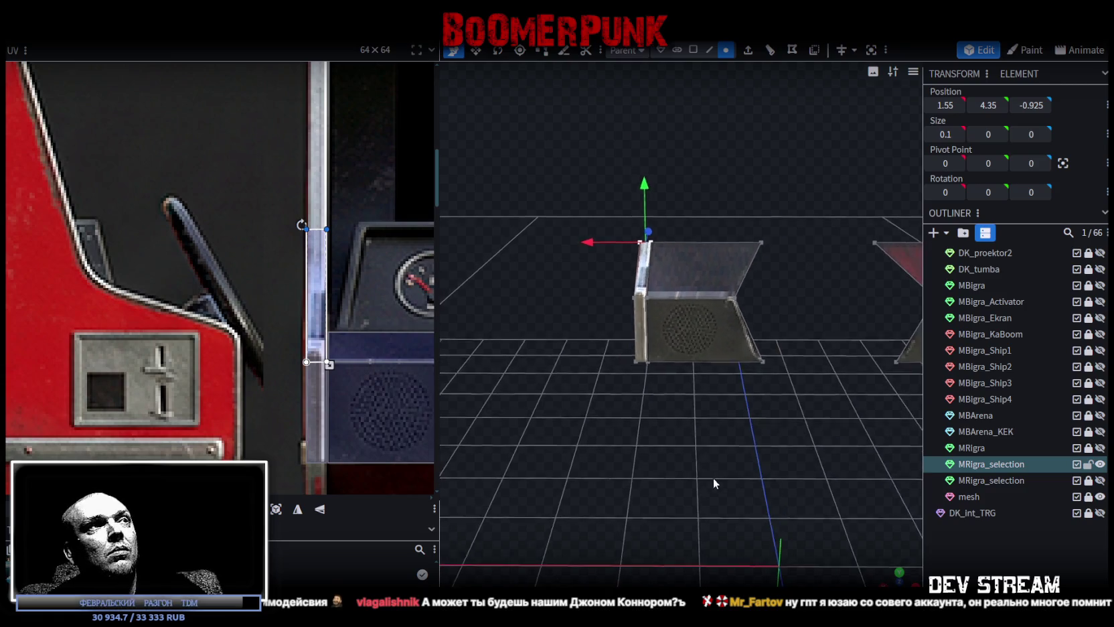
{"action": "scroll", "coordinate": [341, 358], "scroll_direction": "down", "scroll_amount": 2}
{"action": "scroll", "coordinate": [379, 305], "scroll_direction": "down", "scroll_amount": 2}
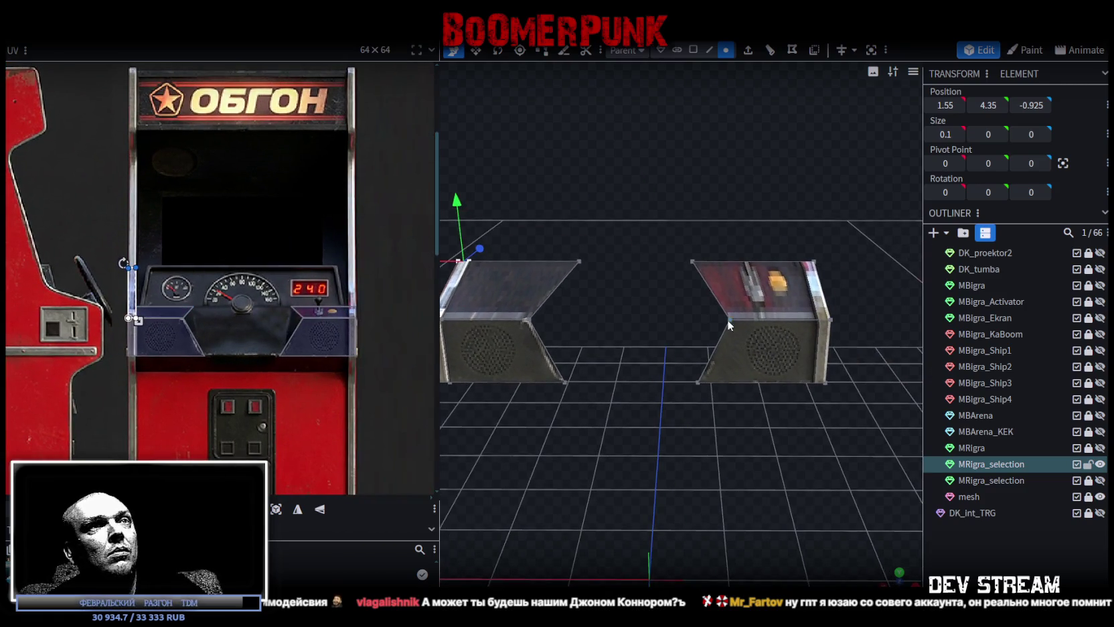
Add a loop cut across the right cabinet box of the split console.
{"action": "left_click", "coordinate": [793, 318]}
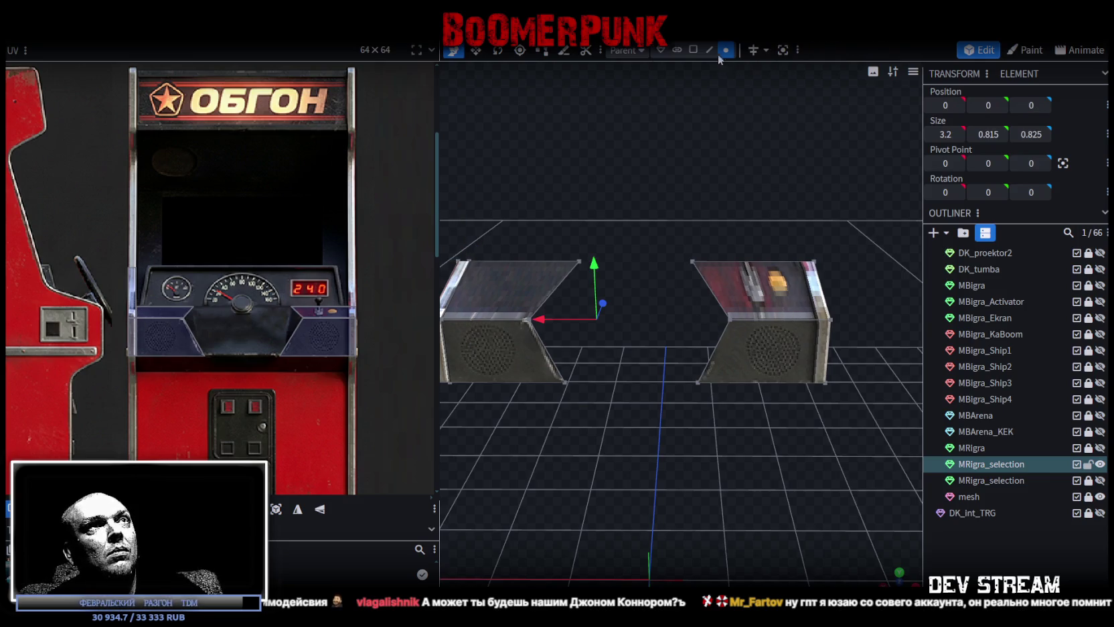
{"action": "left_click", "coordinate": [710, 50]}
{"action": "left_click", "coordinate": [802, 320]}
{"action": "key", "text": "ctrl+r"}
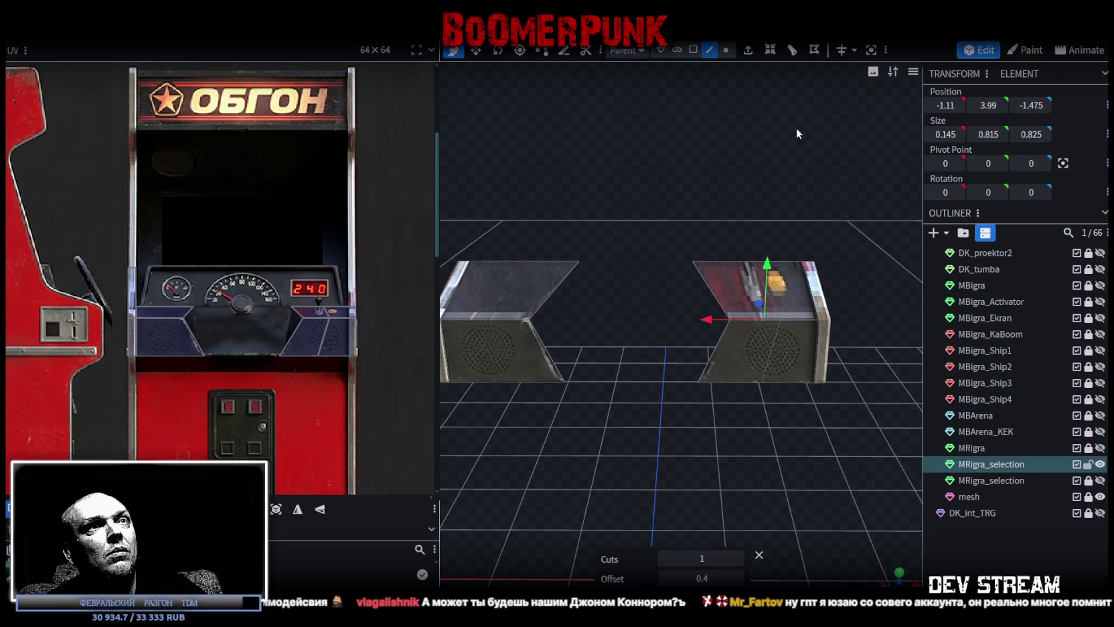
{"action": "scroll", "coordinate": [849, 452], "scroll_direction": "up", "scroll_amount": 3}
{"action": "right_click_drag", "start_coordinate": [849, 453], "coordinate": [740, 426]}
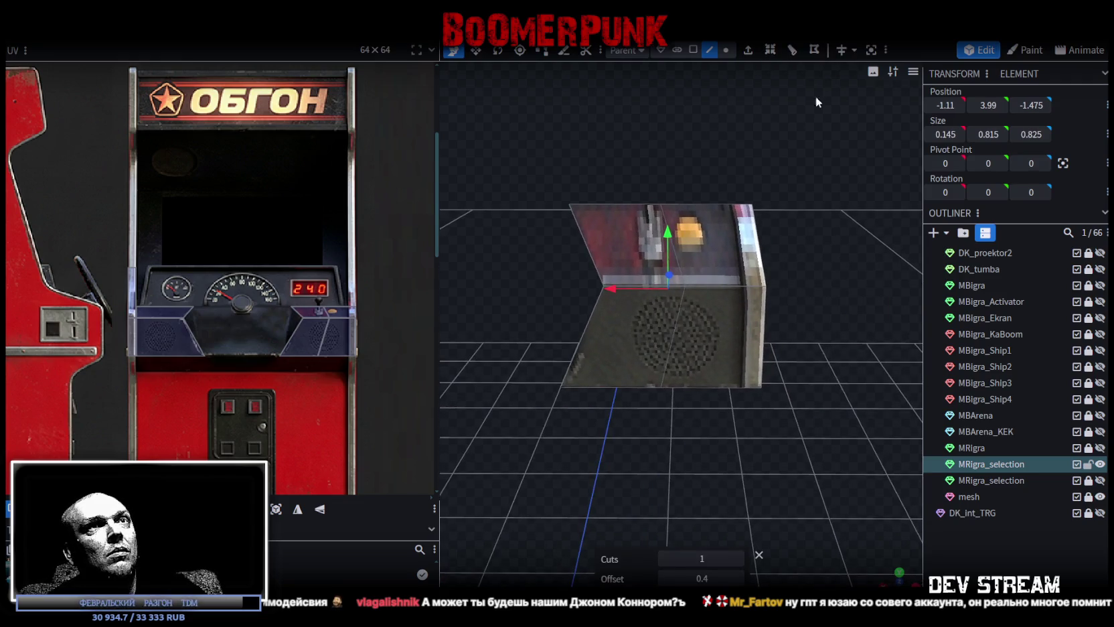
Set the cut vertices' X position to -1.5 and select the box's right side face.
{"action": "left_click", "coordinate": [726, 49]}
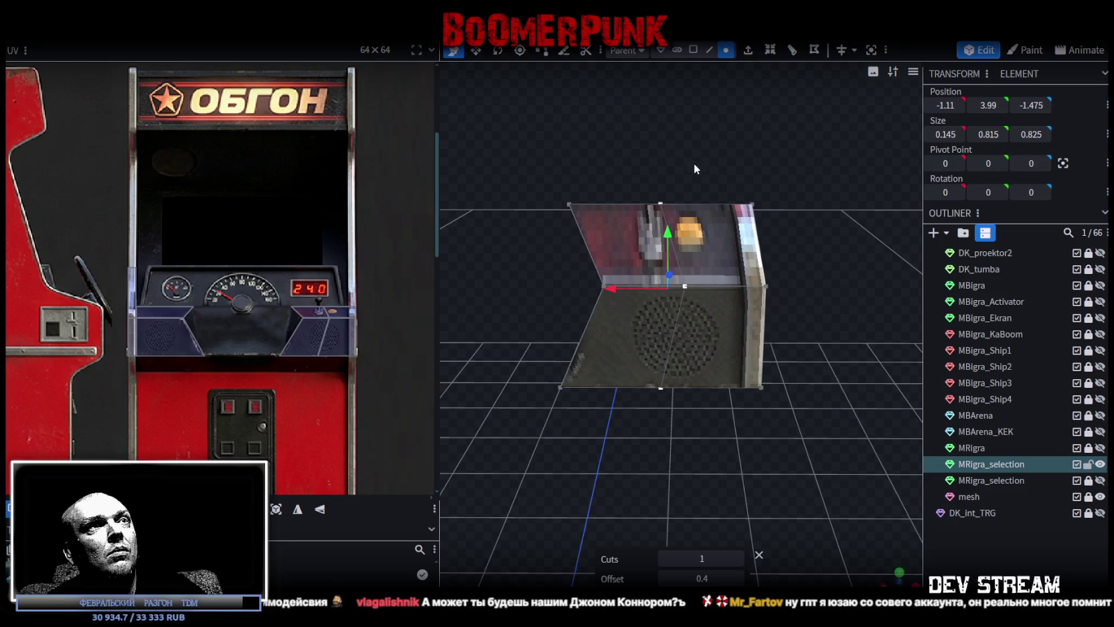
{"action": "left_click", "coordinate": [945, 105]}
{"action": "type", "text": "1.5"}
{"action": "key", "text": "Return"}
{"action": "left_click", "coordinate": [946, 105]}
{"action": "type", "text": "-1.5"}
{"action": "key", "text": "Return"}
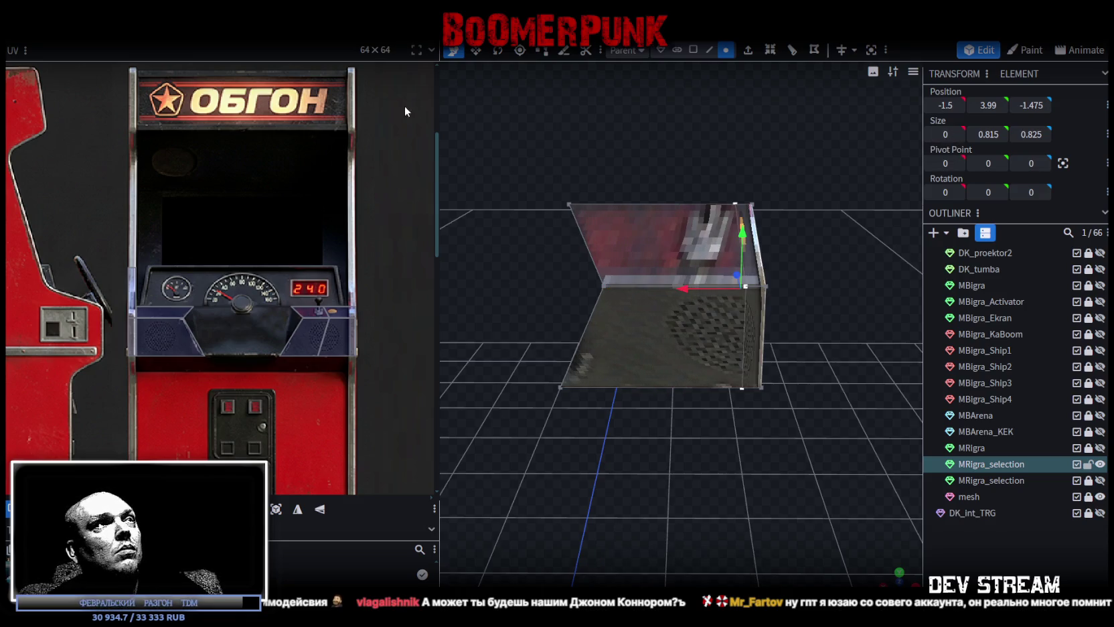
{"action": "left_click", "coordinate": [693, 49]}
{"action": "left_click", "coordinate": [749, 261]}
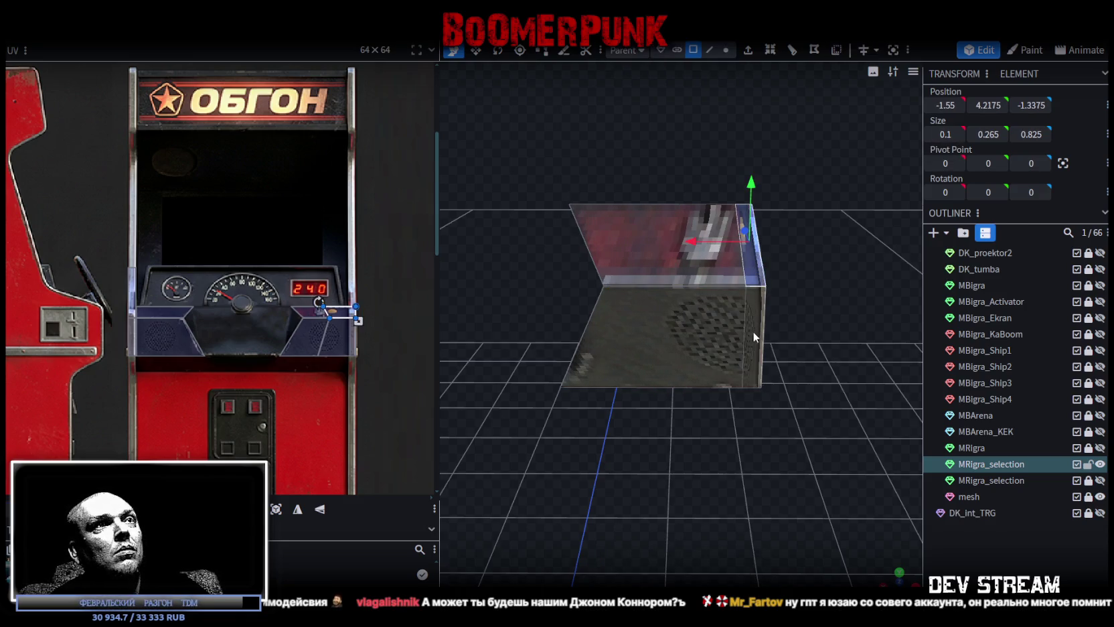
Slide the side face's UV right across the texture toward the trim.
{"action": "scroll", "coordinate": [345, 341], "scroll_direction": "up", "scroll_amount": 3}
{"action": "scroll", "coordinate": [341, 274], "scroll_direction": "down", "scroll_amount": 1}
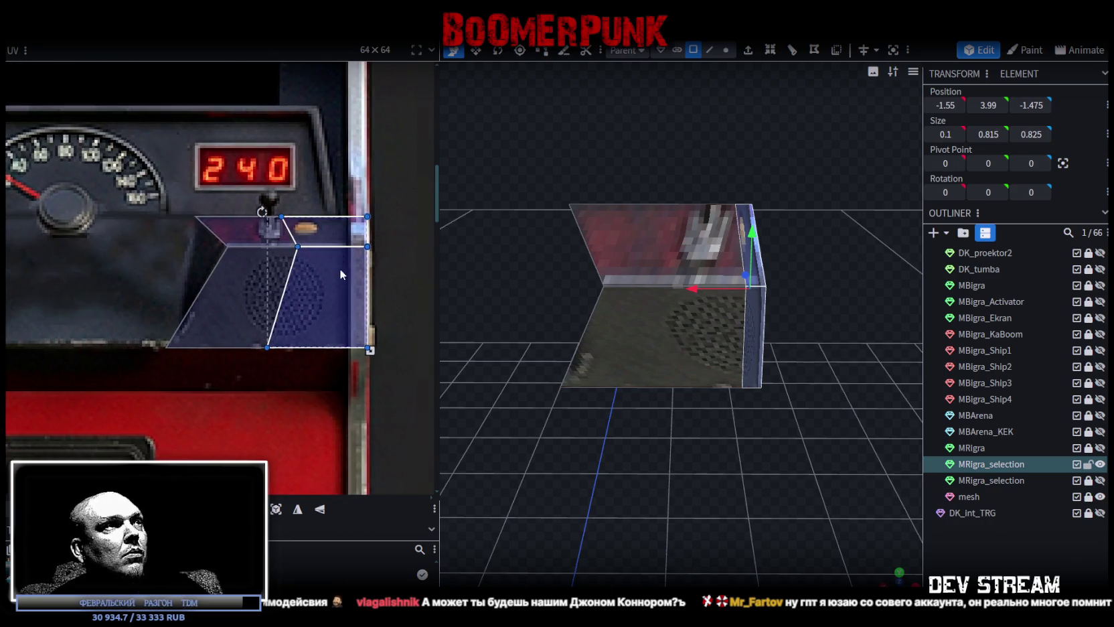
{"action": "left_click_drag", "start_coordinate": [345, 270], "coordinate": [424, 272]}
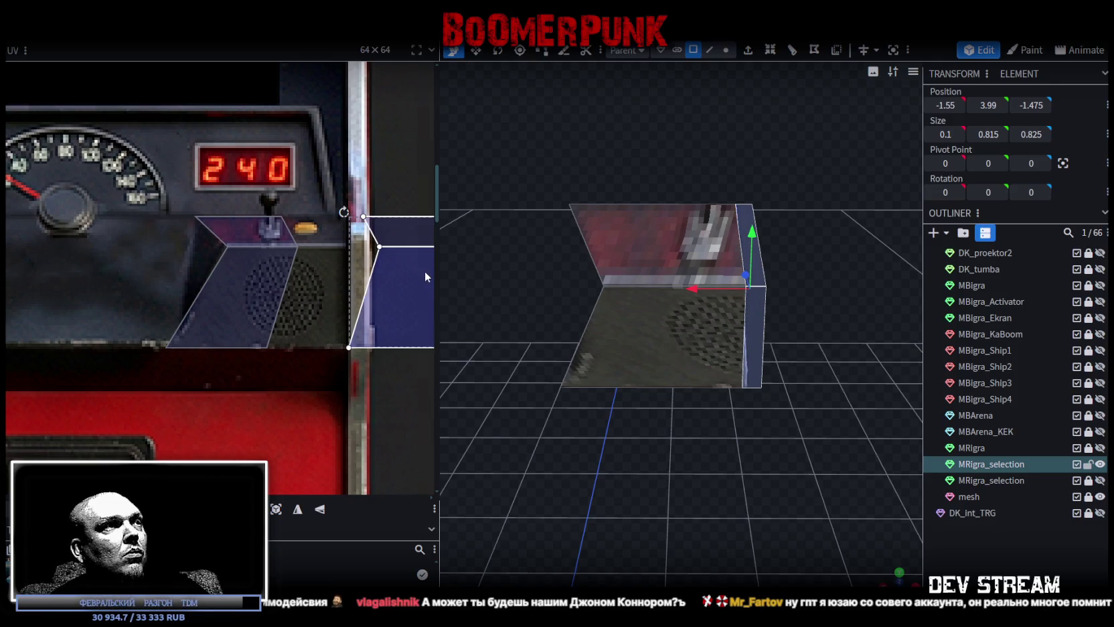
{"action": "scroll", "coordinate": [355, 238], "scroll_direction": "up", "scroll_amount": 1}
{"action": "scroll", "coordinate": [356, 238], "scroll_direction": "up", "scroll_amount": 1}
Pull the right face's UV corners left onto the metal side trim.
{"action": "left_click", "coordinate": [327, 407]}
{"action": "left_click", "coordinate": [335, 408]}
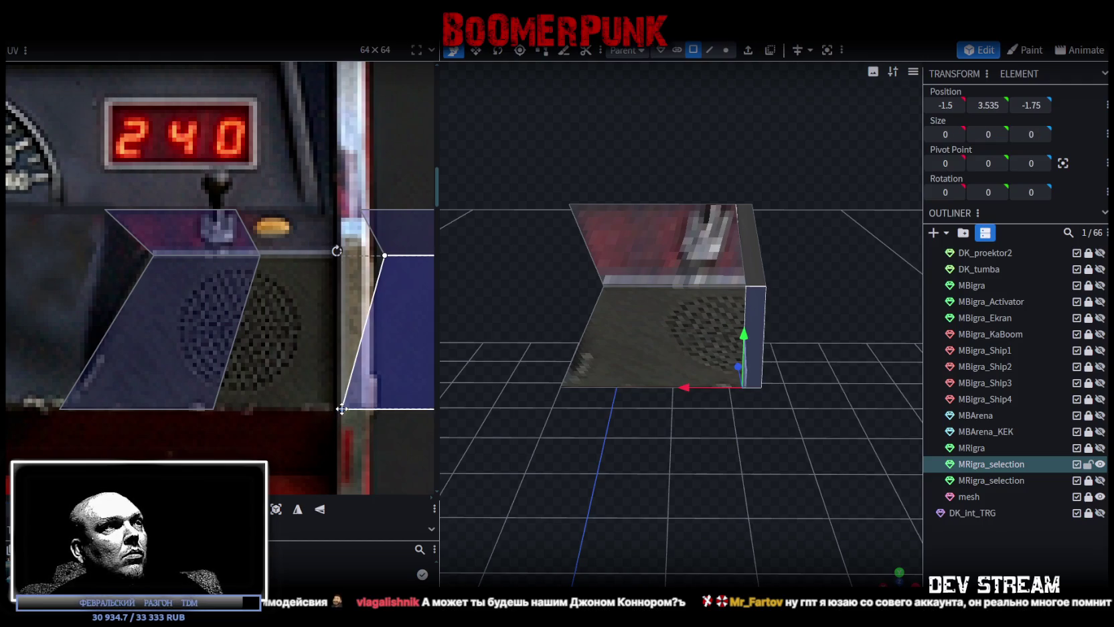
{"action": "left_click_drag", "start_coordinate": [341, 409], "coordinate": [338, 408]}
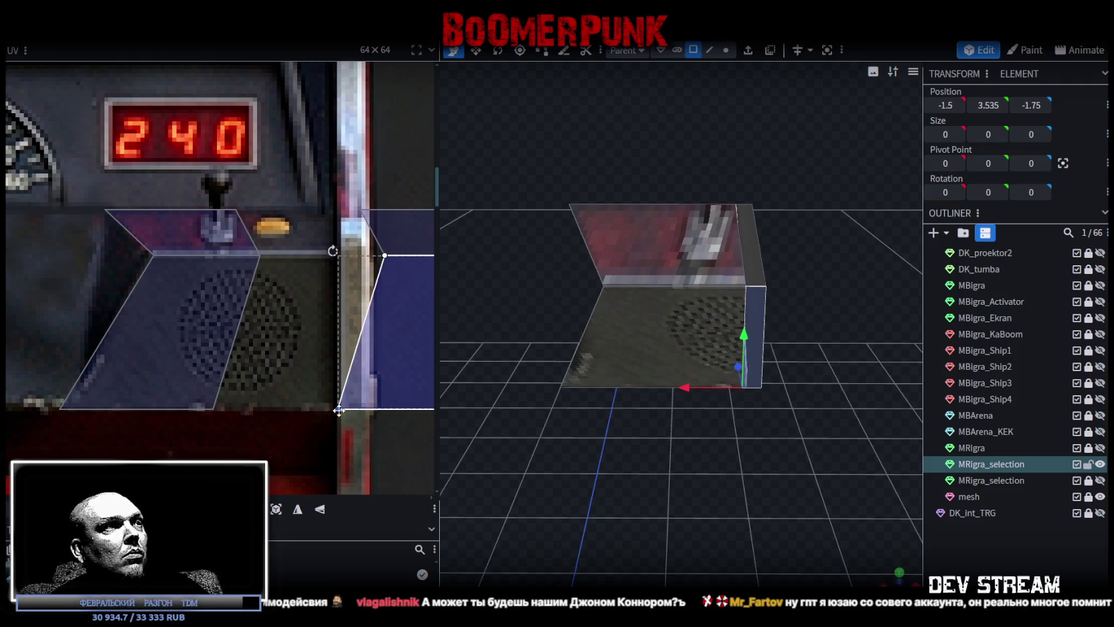
{"action": "left_click", "coordinate": [384, 255]}
{"action": "scroll", "coordinate": [391, 258], "scroll_direction": "up", "scroll_amount": 1}
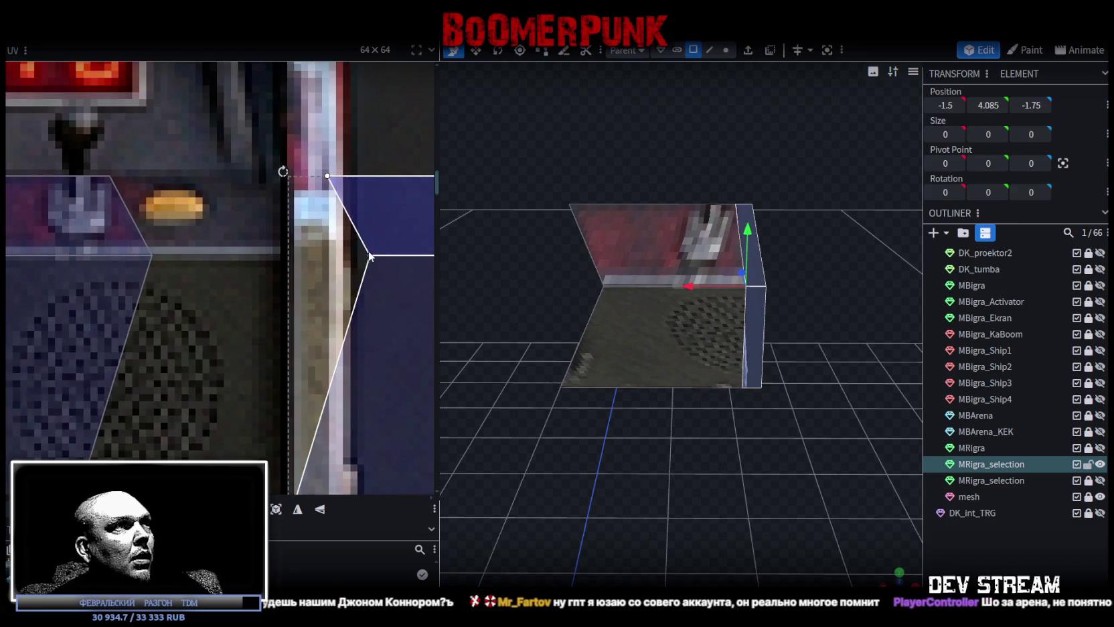
{"action": "left_click_drag", "start_coordinate": [367, 256], "coordinate": [289, 256]}
Straighten the upper side face's left UV edge and narrow another side face to the trim.
{"action": "left_click", "coordinate": [300, 204]}
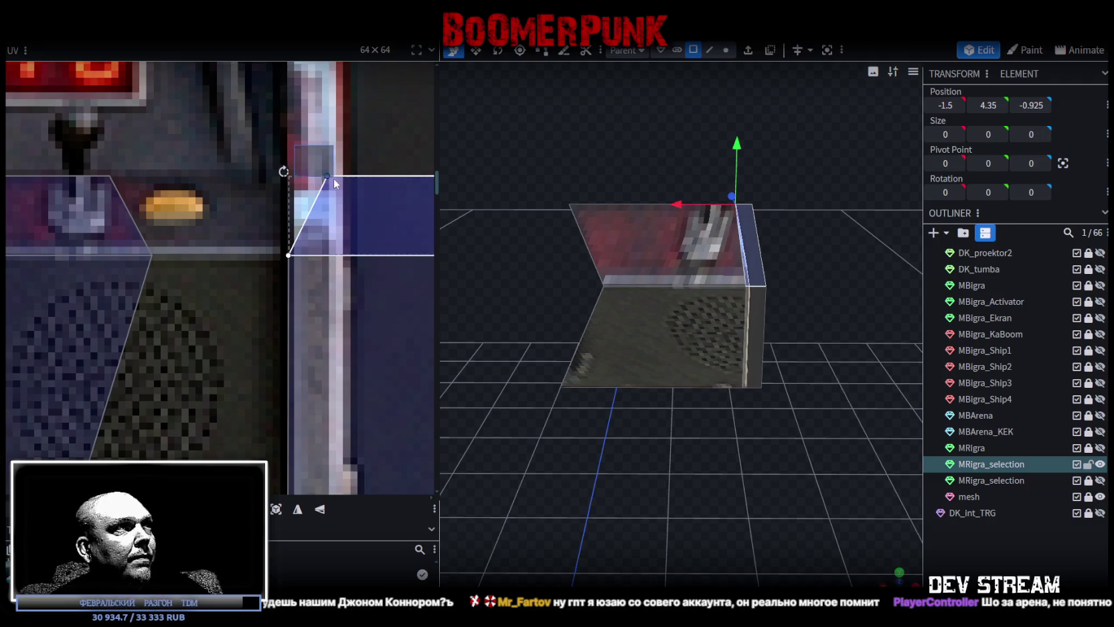
{"action": "left_click_drag", "start_coordinate": [329, 176], "coordinate": [288, 175]}
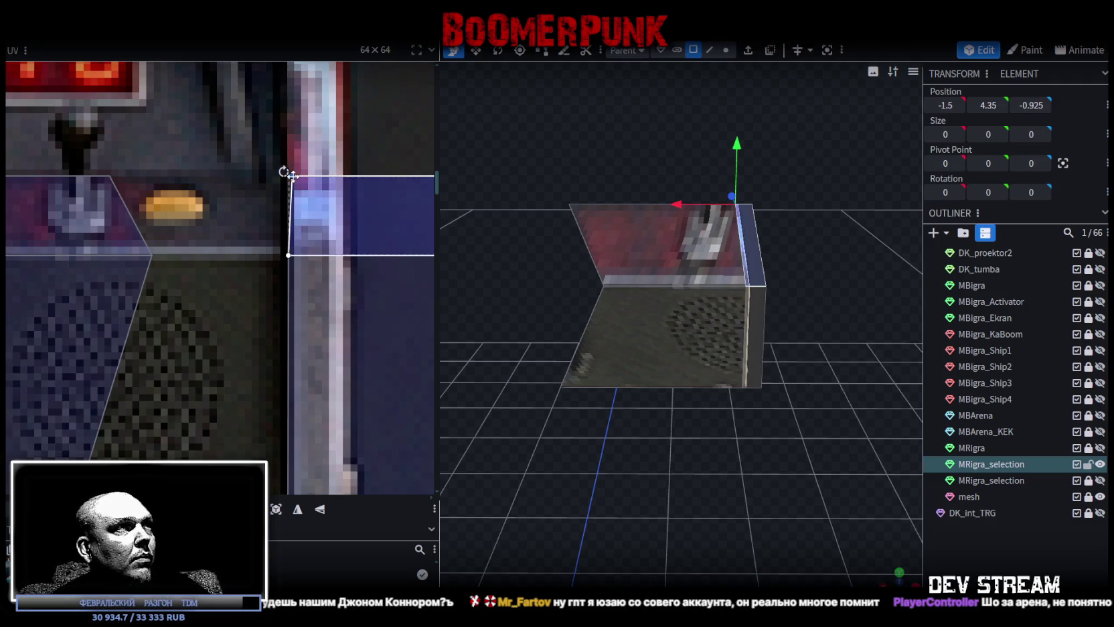
{"action": "scroll", "coordinate": [288, 201], "scroll_direction": "down", "scroll_amount": 3}
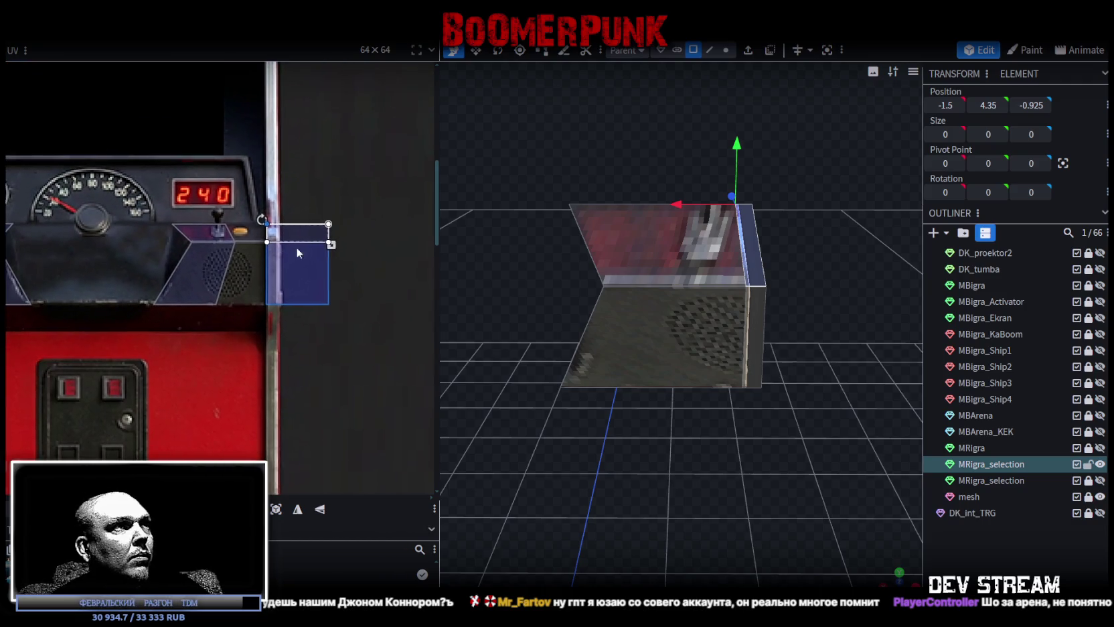
{"action": "left_click", "coordinate": [328, 295]}
{"action": "scroll", "coordinate": [340, 242], "scroll_direction": "up", "scroll_amount": 2}
{"action": "left_click_drag", "start_coordinate": [326, 236], "coordinate": [248, 235]}
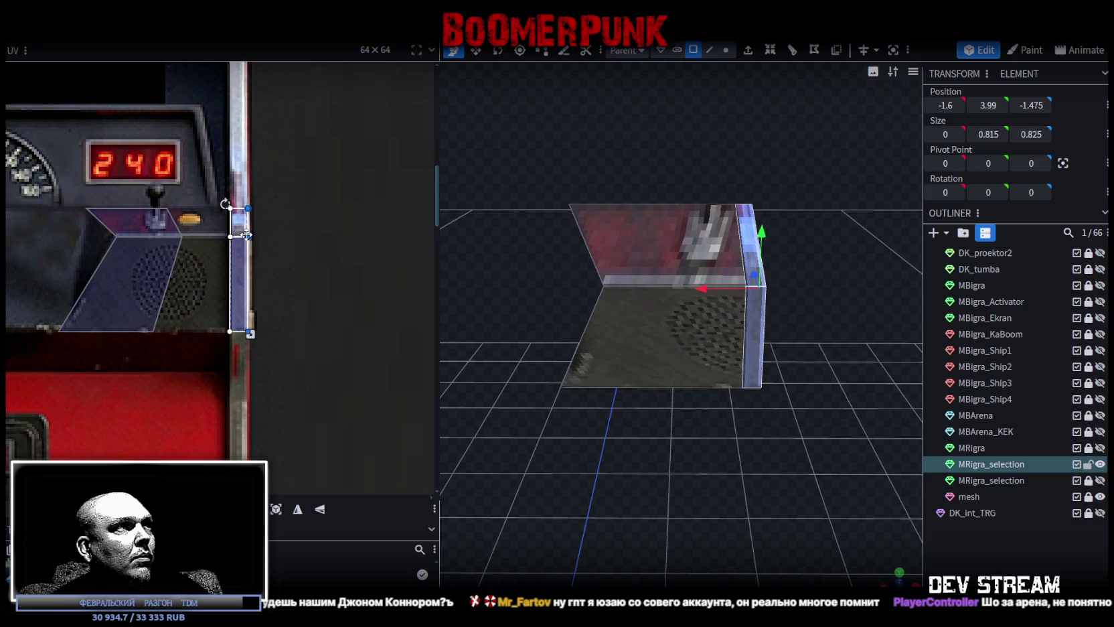
{"action": "scroll", "coordinate": [258, 237], "scroll_direction": "up", "scroll_amount": 6}
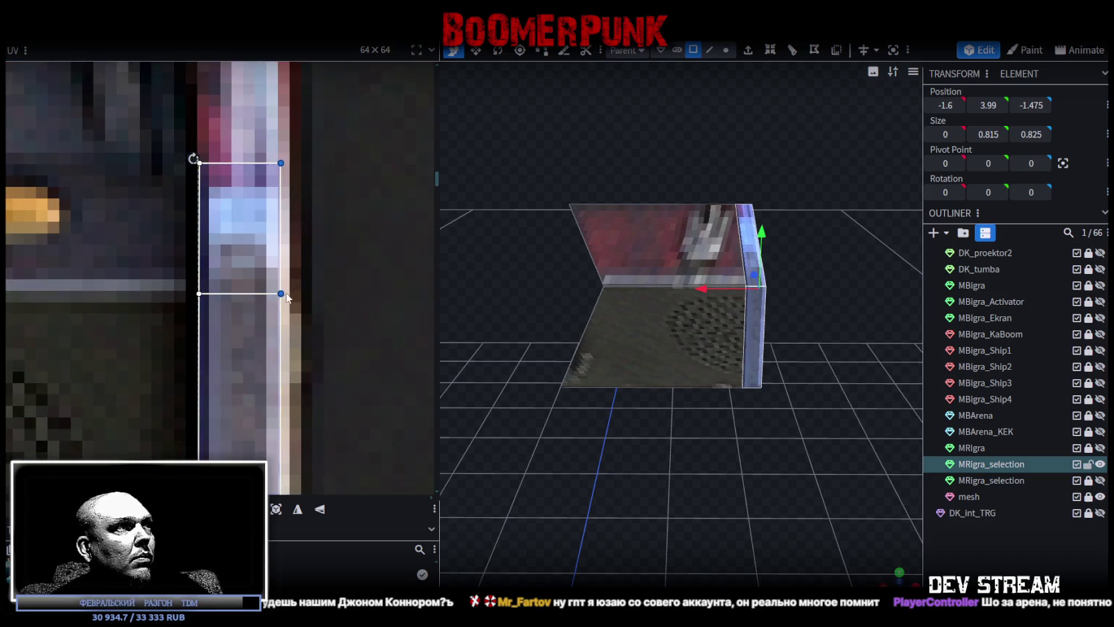
{"action": "scroll", "coordinate": [274, 267], "scroll_direction": "down", "scroll_amount": 5}
Stretch the small top side face's UV upward, then select the box's top face.
{"action": "left_click", "coordinate": [282, 257]}
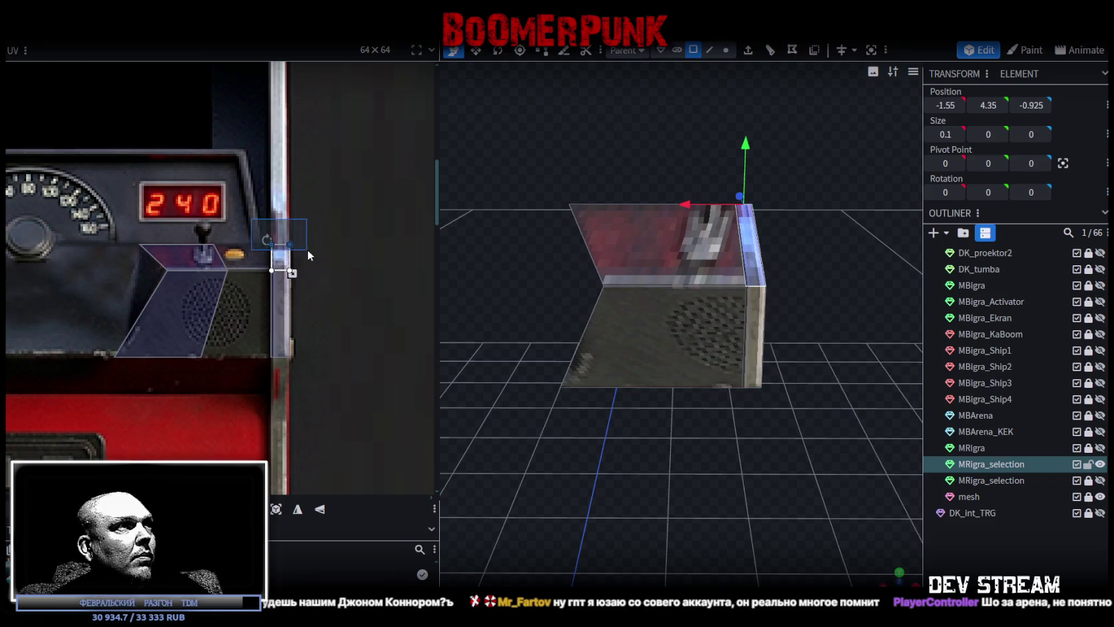
{"action": "middle_click_drag", "start_coordinate": [307, 249], "coordinate": [388, 302]}
{"action": "scroll", "coordinate": [273, 265], "scroll_direction": "down", "scroll_amount": 2}
{"action": "scroll", "coordinate": [275, 260], "scroll_direction": "up", "scroll_amount": 1}
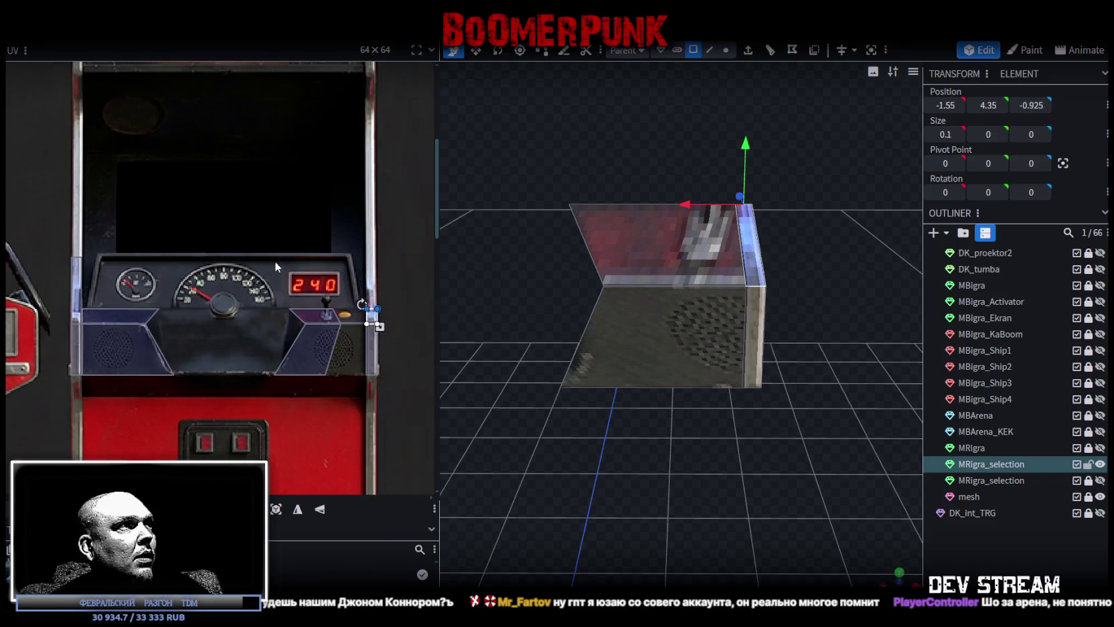
{"action": "scroll", "coordinate": [332, 271], "scroll_direction": "up", "scroll_amount": 3}
{"action": "left_click_drag", "start_coordinate": [271, 360], "coordinate": [269, 234]}
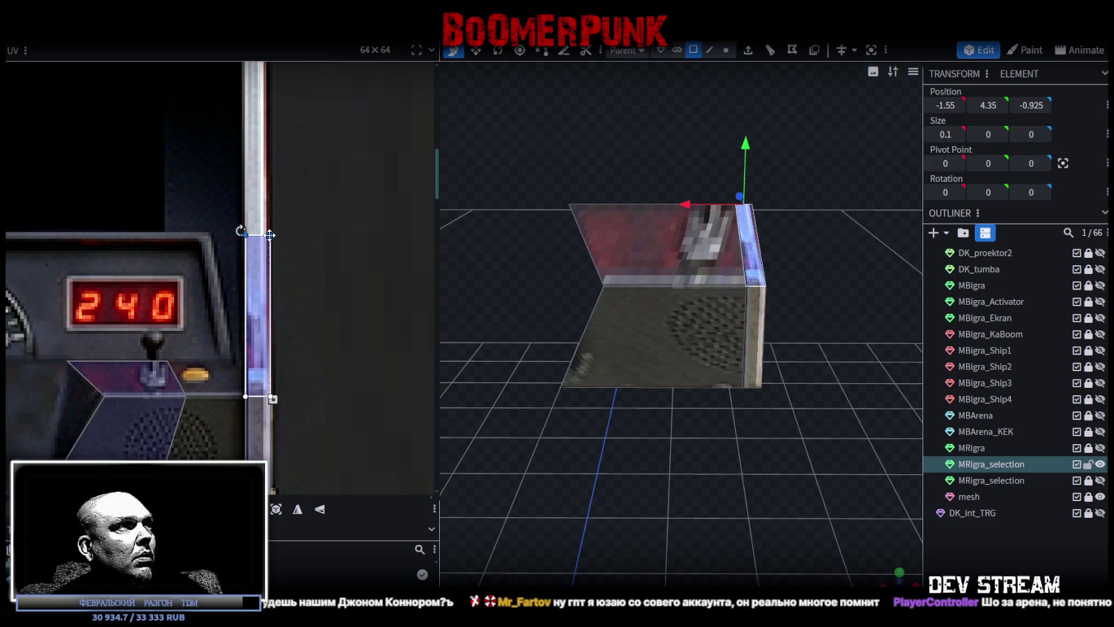
{"action": "mouse_move", "coordinate": [469, 315]}
{"action": "left_mouse_down"}
{"action": "mouse_move", "coordinate": [600, 417]}
{"action": "mouse_move", "coordinate": [663, 314]}
{"action": "left_mouse_up"}
{"action": "left_click", "coordinate": [668, 309]}
{"action": "scroll", "coordinate": [137, 385], "scroll_direction": "up", "scroll_amount": 2}
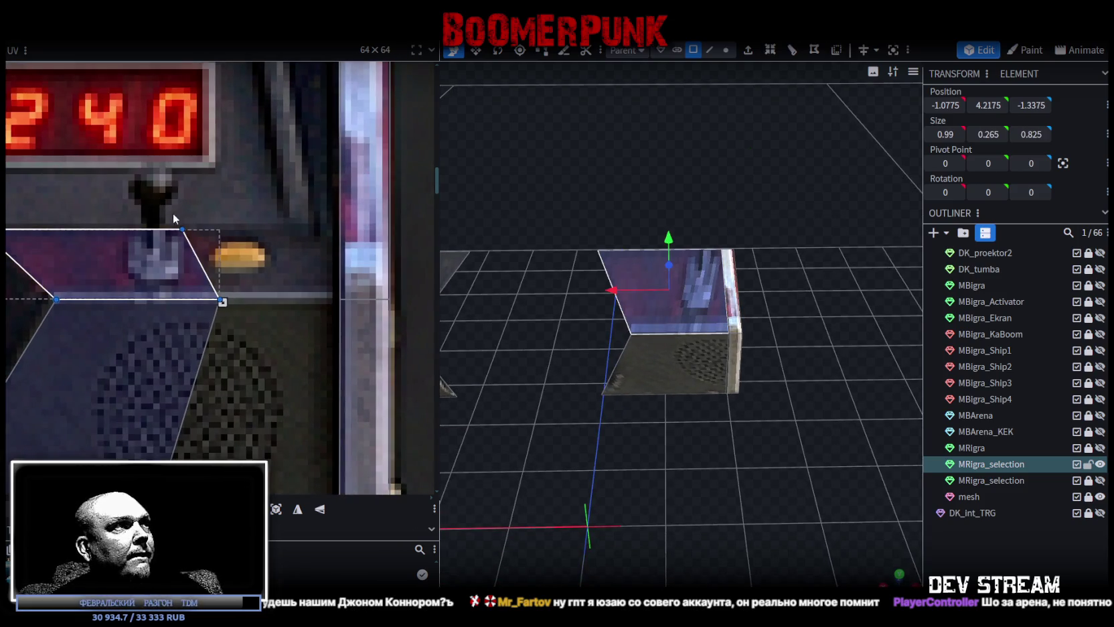
Drag the front face's right-edge UV corners right to cover the whole speaker panel.
{"action": "left_click", "coordinate": [182, 229]}
{"action": "scroll", "coordinate": [182, 228], "scroll_direction": "down", "scroll_amount": 2}
{"action": "left_click", "coordinate": [227, 275]}
{"action": "left_click_drag", "start_coordinate": [187, 433], "coordinate": [244, 226]}
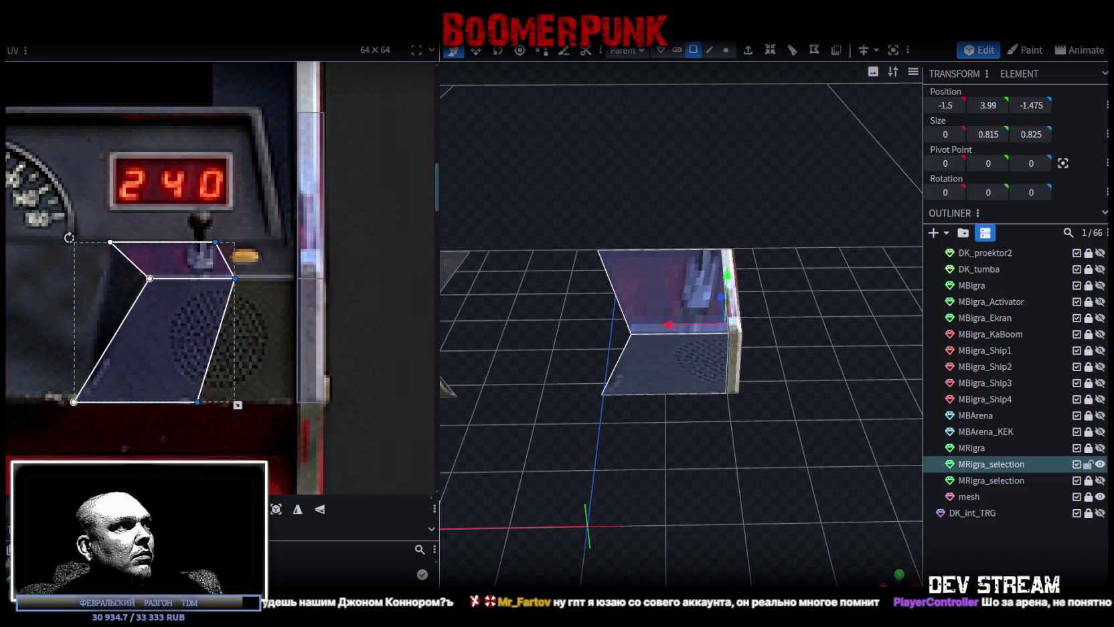
{"action": "left_click_drag", "start_coordinate": [234, 277], "coordinate": [261, 278]}
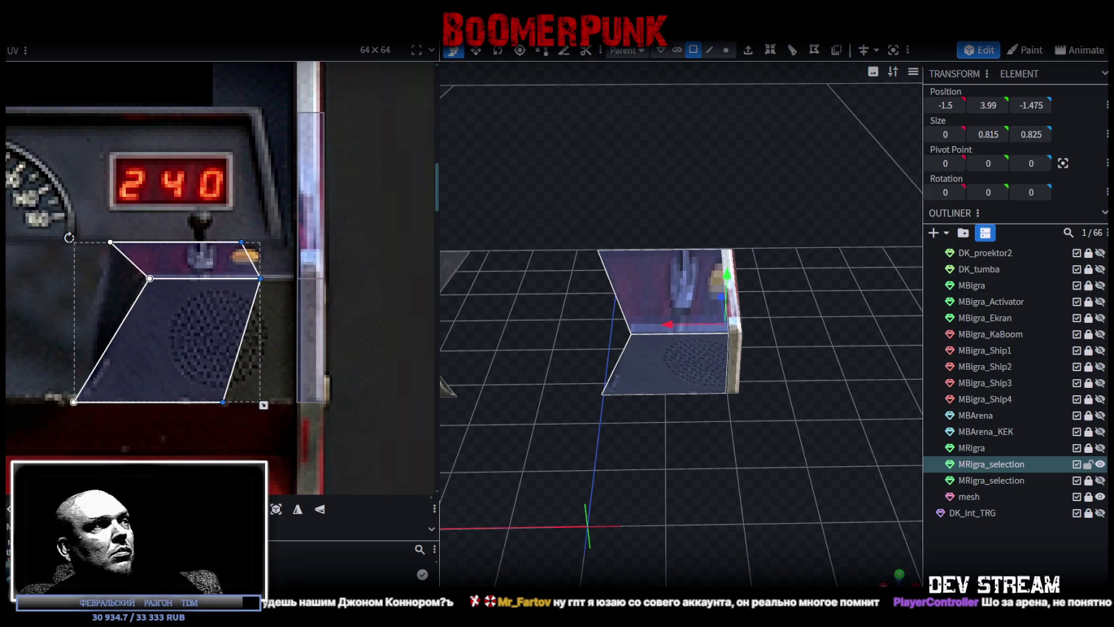
{"action": "left_click_drag", "start_coordinate": [260, 278], "coordinate": [295, 278]}
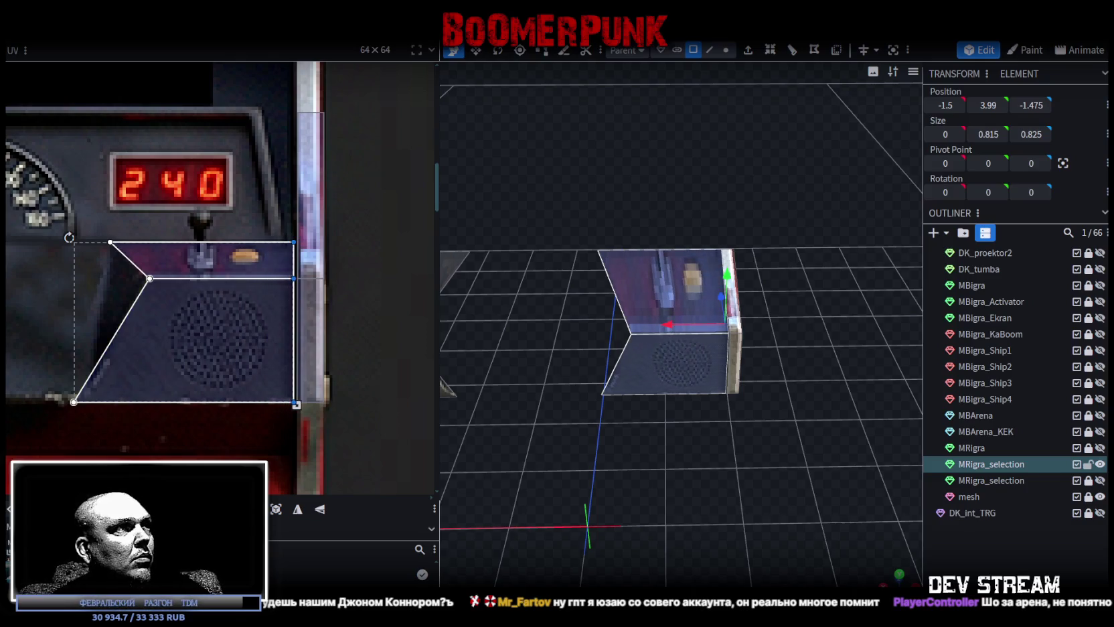
{"action": "scroll", "coordinate": [211, 342], "scroll_direction": "down", "scroll_amount": 3}
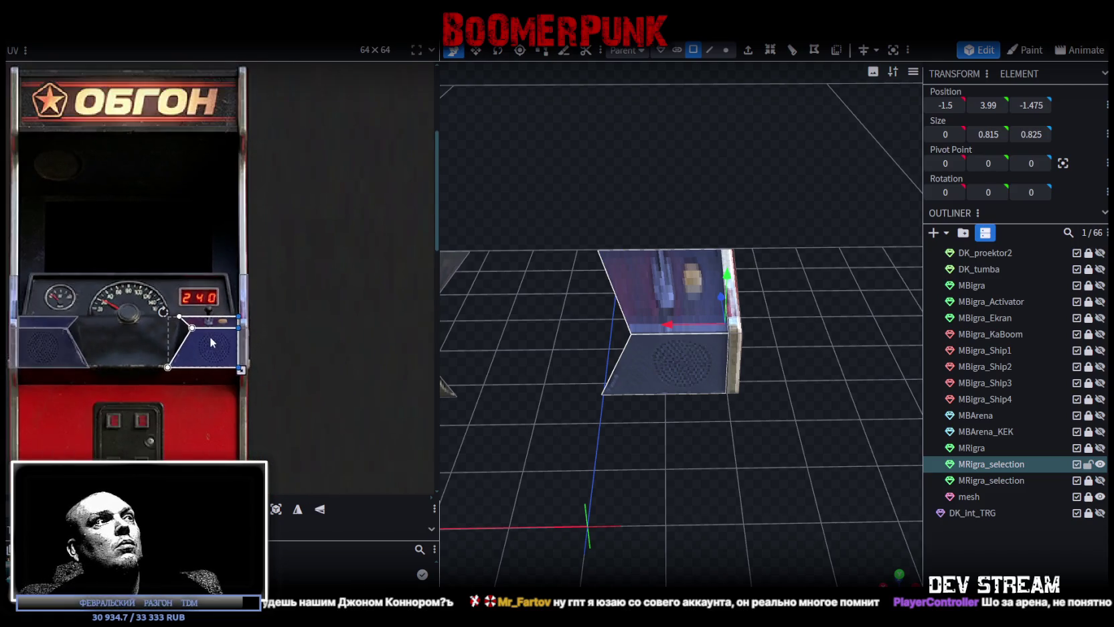
{"action": "scroll", "coordinate": [187, 318], "scroll_direction": "down", "scroll_amount": 1}
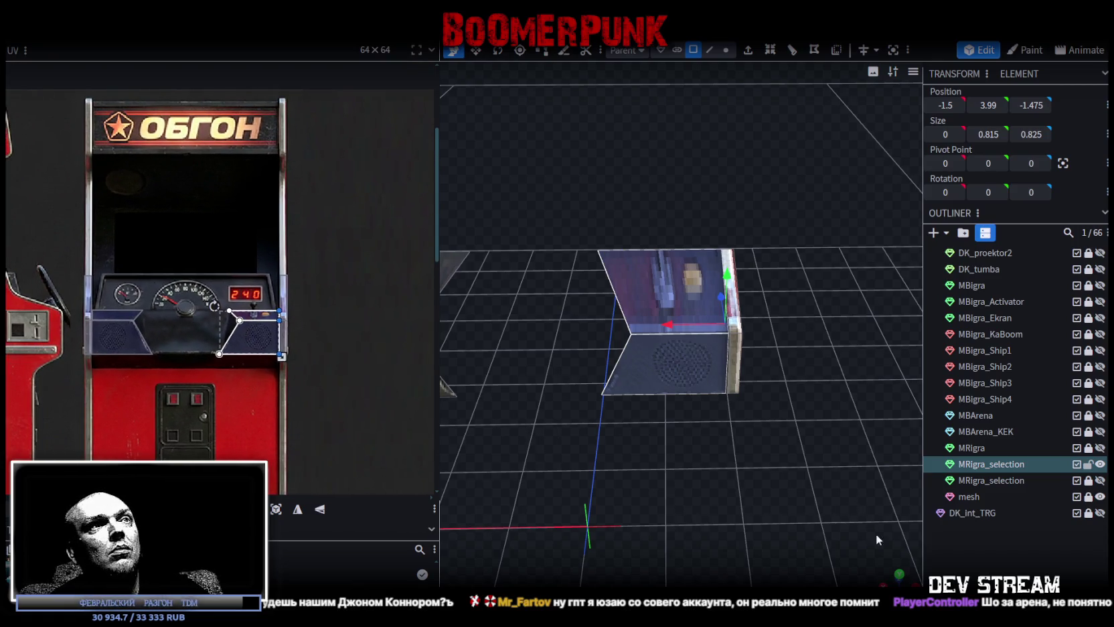
Orbit around the cabinet and select the top faces of the lower-left and right pieces.
{"action": "left_click_drag", "start_coordinate": [669, 321], "coordinate": [549, 335]}
{"action": "scroll", "coordinate": [227, 294], "scroll_direction": "up", "scroll_amount": 2}
{"action": "scroll", "coordinate": [227, 295], "scroll_direction": "down", "scroll_amount": 1}
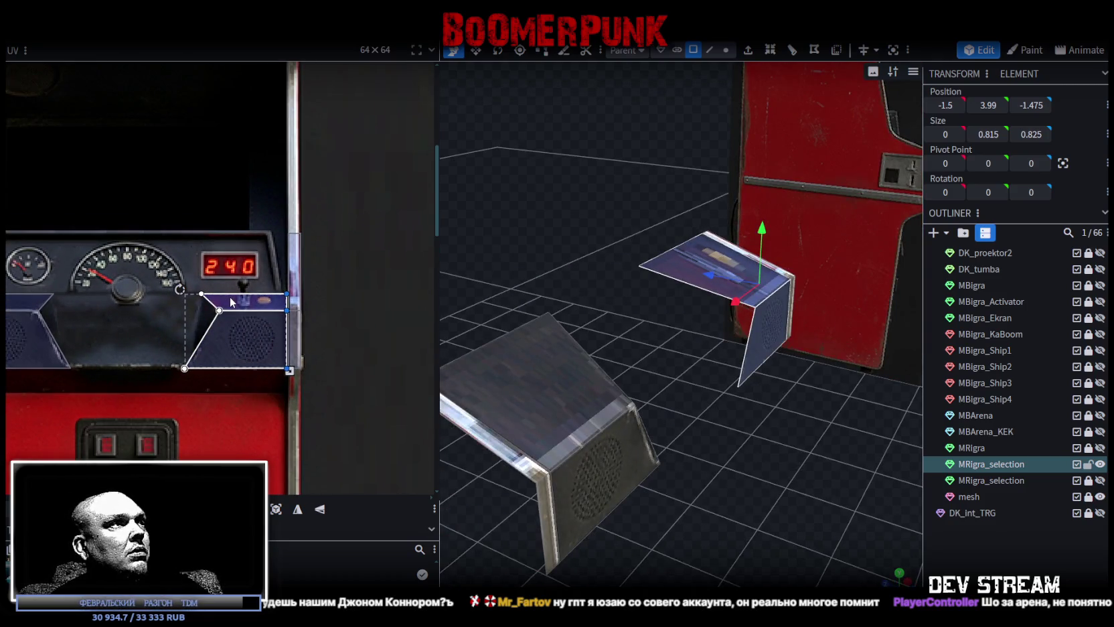
{"action": "middle_click_drag", "start_coordinate": [229, 301], "coordinate": [297, 310]}
{"action": "left_click_drag", "start_coordinate": [478, 370], "coordinate": [772, 520]}
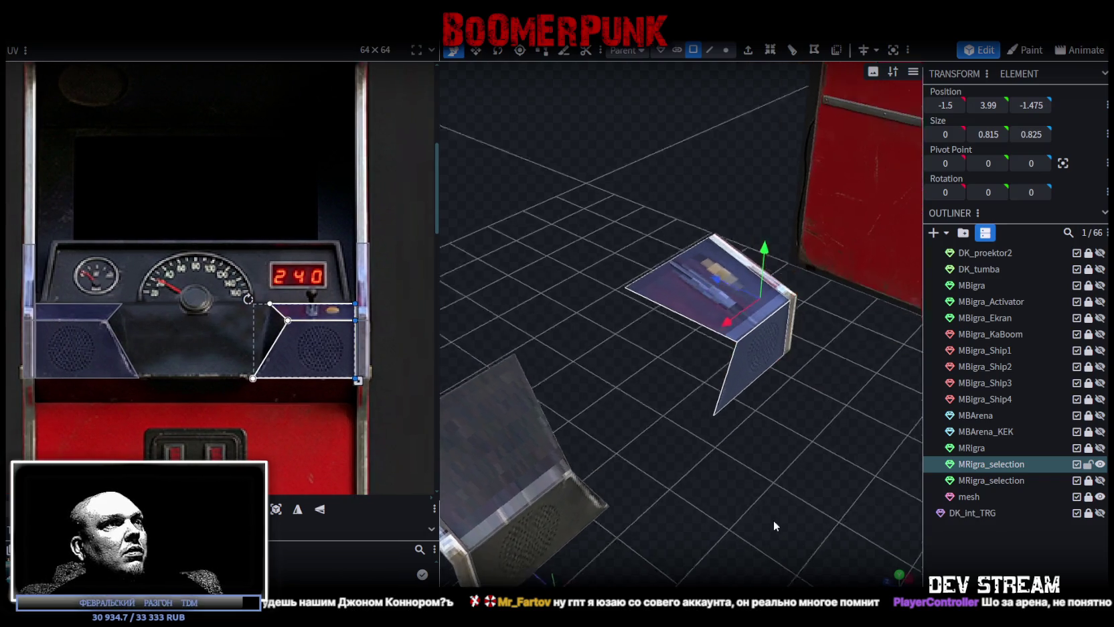
{"action": "left_click", "coordinate": [509, 446]}
{"action": "left_click", "coordinate": [720, 323], "text": "shift"}
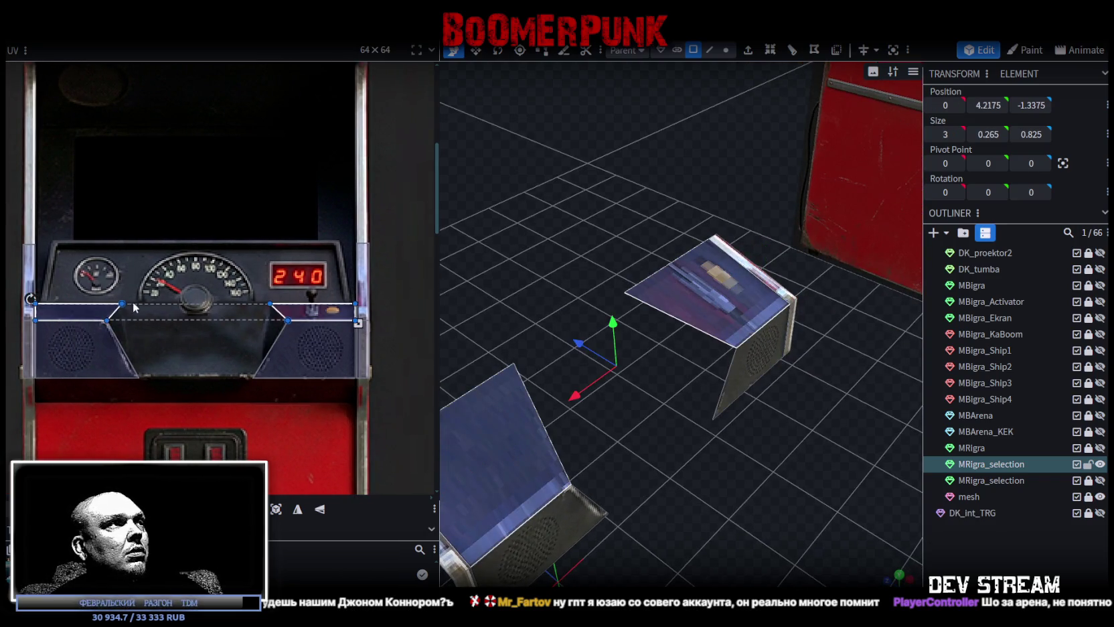
Move the selected UV faces up onto the dark screen area and enlarge them.
{"action": "scroll", "coordinate": [101, 311], "scroll_direction": "down", "scroll_amount": 3}
{"action": "scroll", "coordinate": [116, 299], "scroll_direction": "up", "scroll_amount": 2}
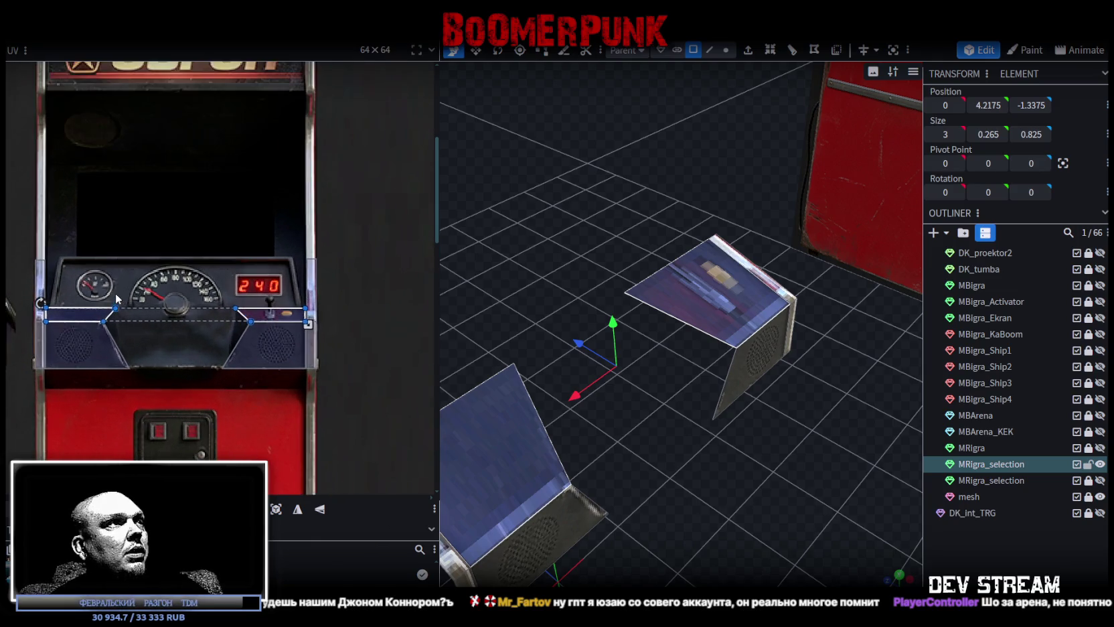
{"action": "mouse_move", "coordinate": [117, 298]}
{"action": "left_mouse_down"}
{"action": "mouse_move", "coordinate": [352, 108]}
{"action": "mouse_move", "coordinate": [269, 128]}
{"action": "mouse_move", "coordinate": [177, 130]}
{"action": "left_mouse_up"}
{"action": "left_click", "coordinate": [190, 130]}
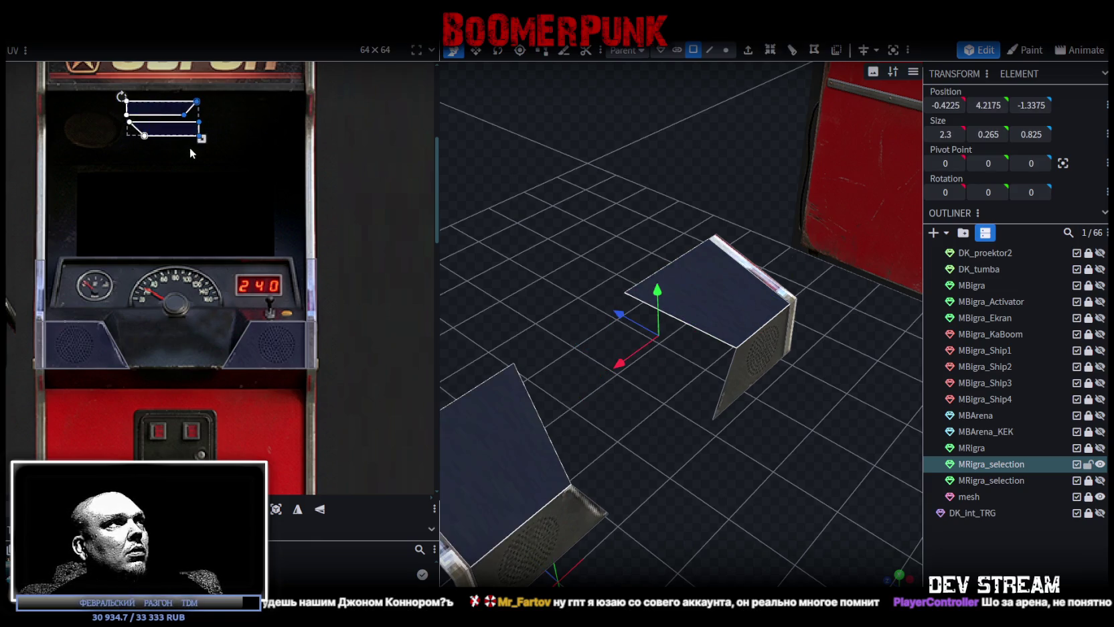
{"action": "mouse_move", "coordinate": [204, 138]}
{"action": "left_mouse_down"}
{"action": "mouse_move", "coordinate": [201, 158]}
{"action": "mouse_move", "coordinate": [179, 157]}
{"action": "left_mouse_up"}
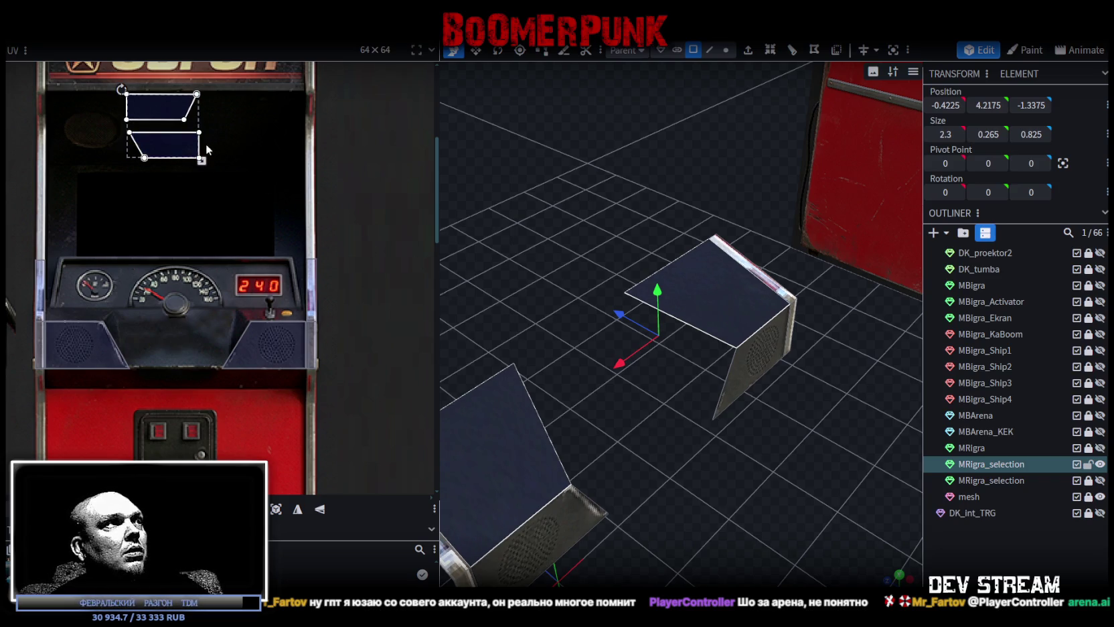
{"action": "left_click", "coordinate": [796, 467]}
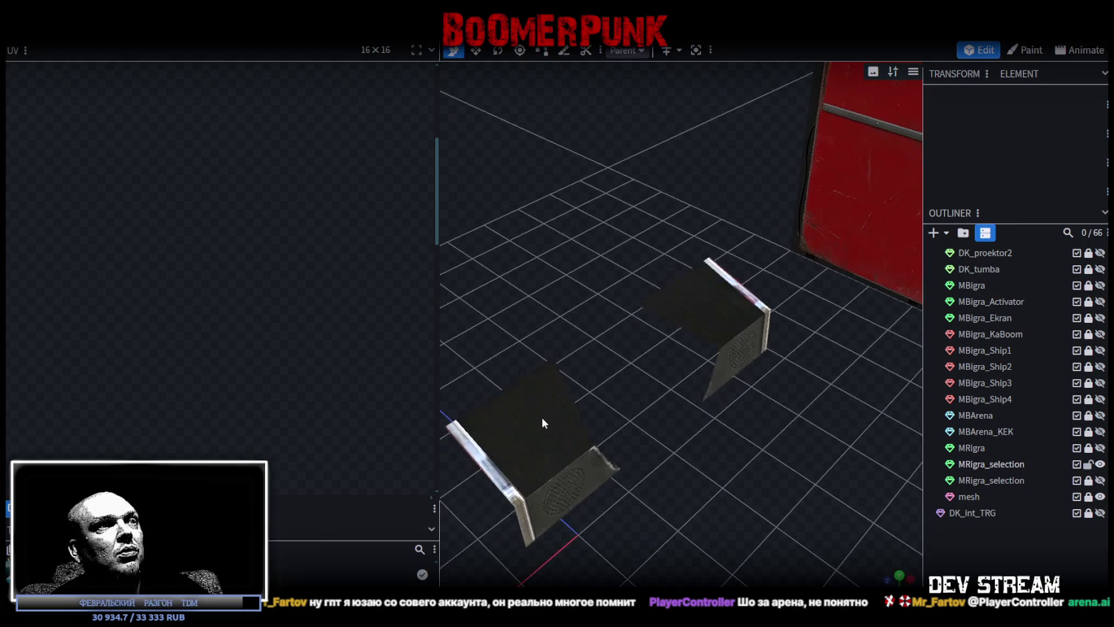
Select both screen boxes' top faces and scale their mapping over the dashboard screen slot.
{"action": "left_click_drag", "start_coordinate": [712, 502], "coordinate": [710, 336]}
{"action": "left_click", "coordinate": [583, 379]}
{"action": "left_click", "coordinate": [655, 298], "text": "shift"}
{"action": "left_click_drag", "start_coordinate": [167, 153], "coordinate": [179, 383]}
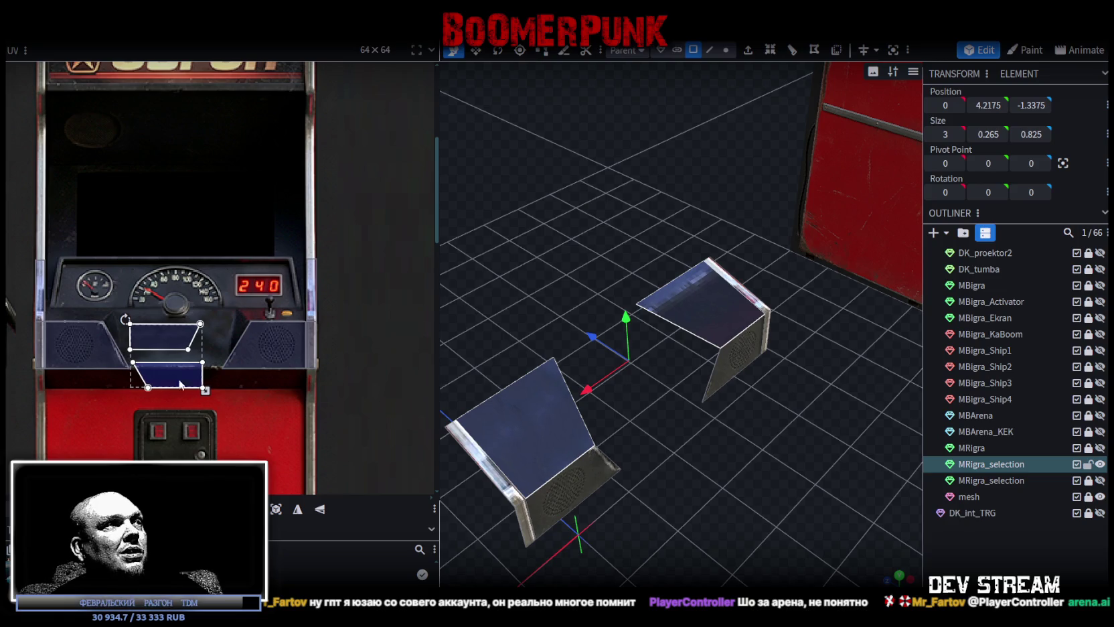
{"action": "left_click_drag", "start_coordinate": [206, 392], "coordinate": [235, 417]}
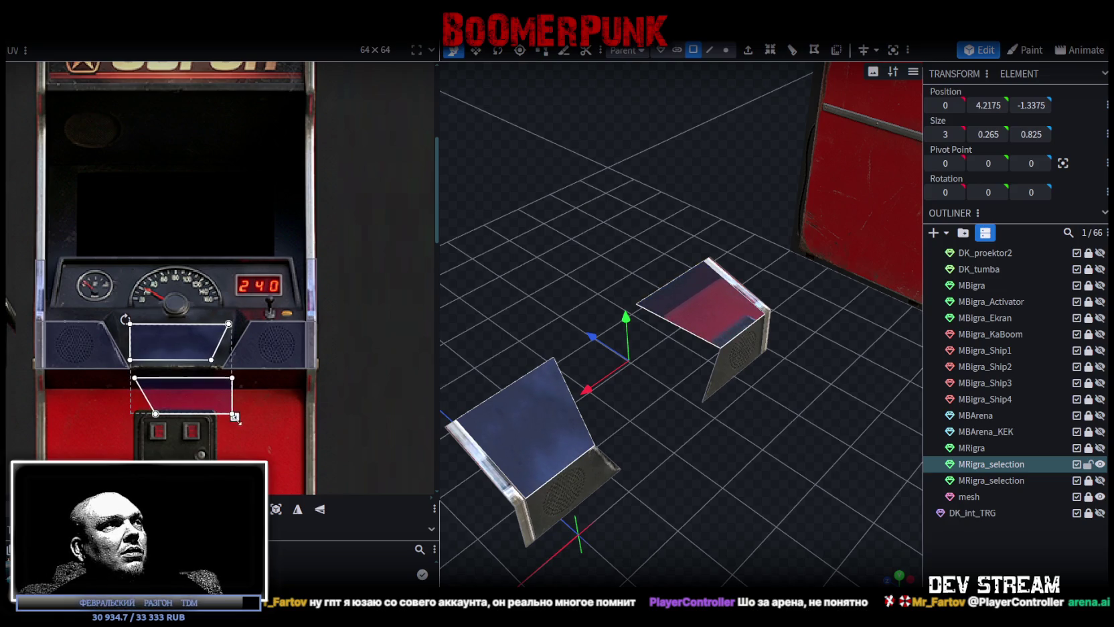
Nudge the upper face mapping down and the lower face mapping up into the slot.
{"action": "left_click", "coordinate": [165, 335]}
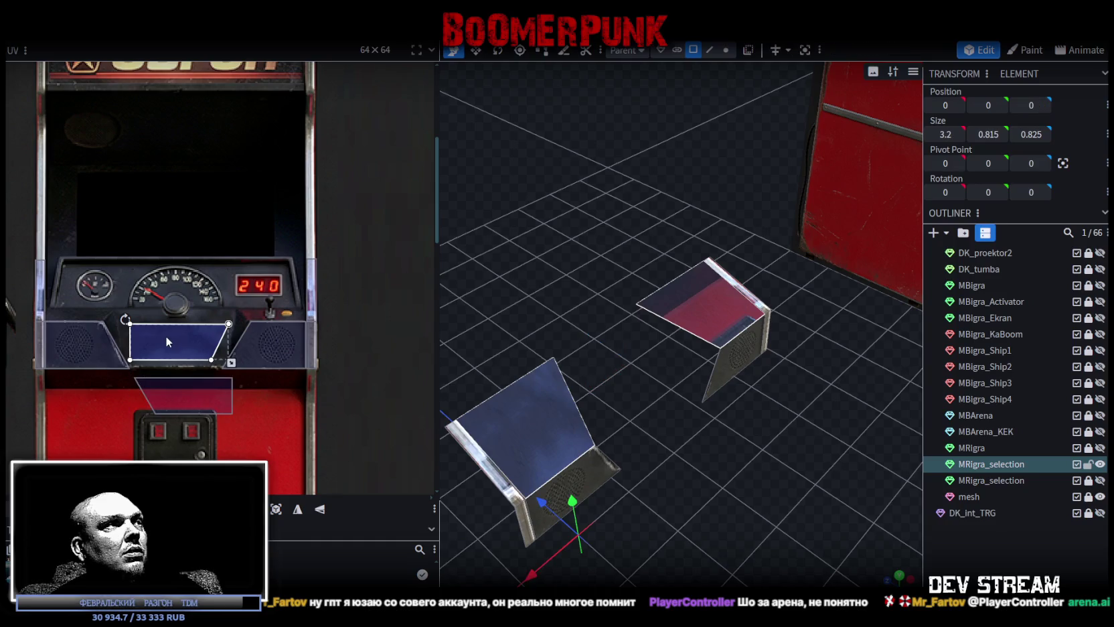
{"action": "left_click_drag", "start_coordinate": [165, 335], "coordinate": [171, 350]}
{"action": "scroll", "coordinate": [171, 356], "scroll_direction": "up", "scroll_amount": 3}
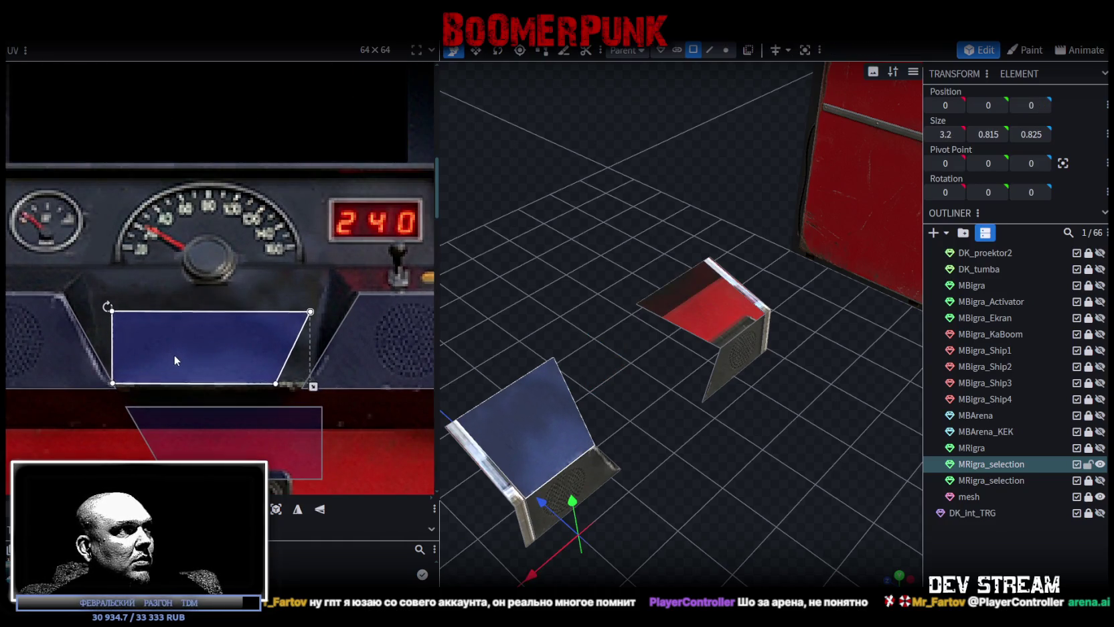
{"action": "left_click_drag", "start_coordinate": [222, 437], "coordinate": [199, 348]}
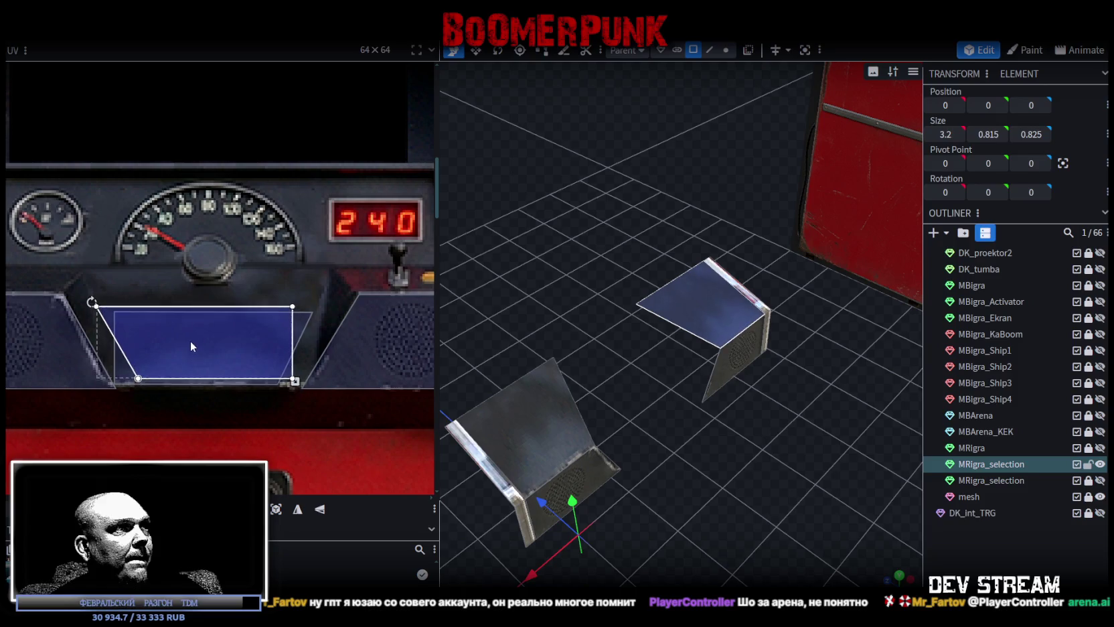
Unhide the MRigra cabinet and select it together with MRigra_selection.
{"action": "mouse_move", "coordinate": [761, 478]}
{"action": "left_mouse_down"}
{"action": "mouse_move", "coordinate": [714, 444]}
{"action": "mouse_move", "coordinate": [725, 433]}
{"action": "mouse_move", "coordinate": [680, 449]}
{"action": "mouse_move", "coordinate": [678, 458]}
{"action": "mouse_move", "coordinate": [705, 420]}
{"action": "mouse_move", "coordinate": [695, 444]}
{"action": "mouse_move", "coordinate": [836, 447]}
{"action": "left_mouse_up"}
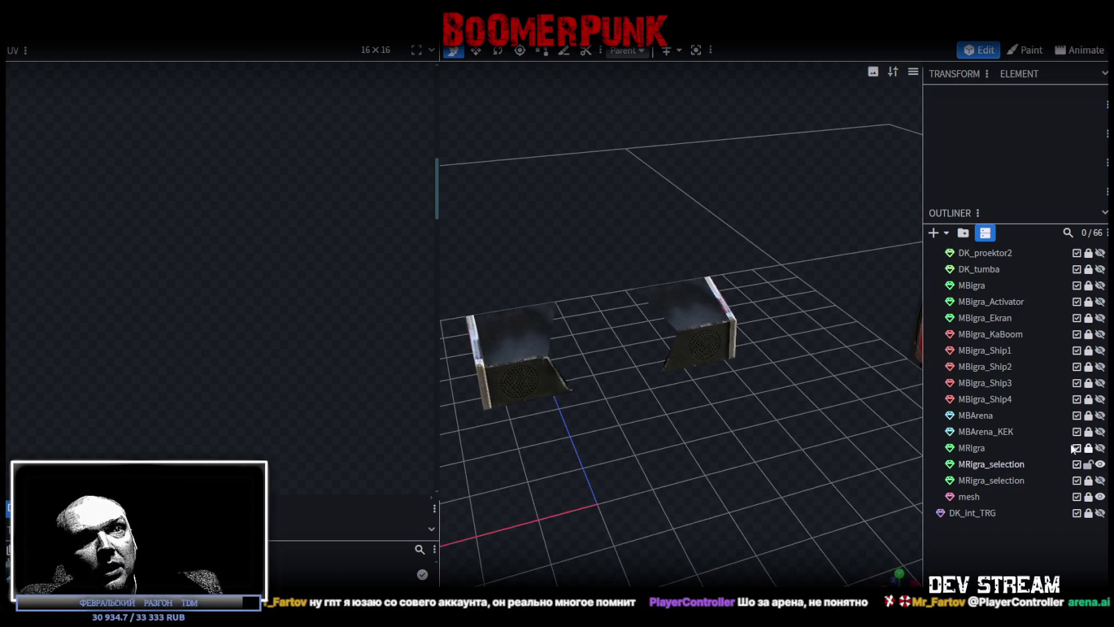
{"action": "left_click", "coordinate": [1099, 447]}
{"action": "left_click", "coordinate": [994, 447]}
{"action": "left_click", "coordinate": [981, 464], "text": "shift"}
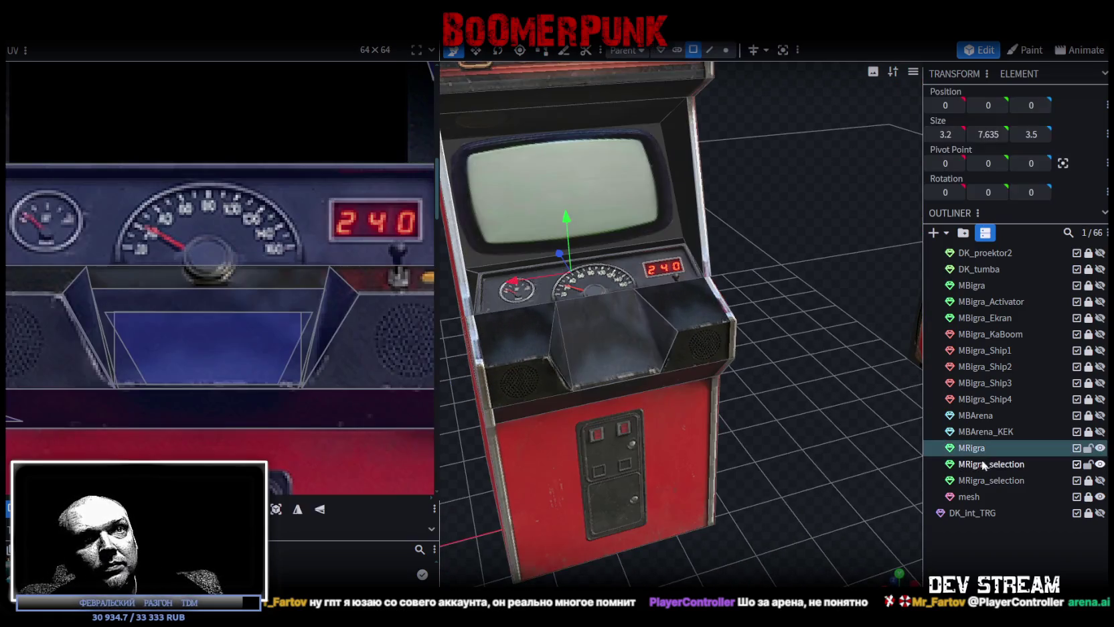
Merge the screen box into MRigra and weld its 14 overlapping vertices.
{"action": "right_click", "coordinate": [981, 464]}
{"action": "left_click", "coordinate": [908, 235]}
{"action": "scroll", "coordinate": [768, 292], "scroll_direction": "down", "scroll_amount": 5}
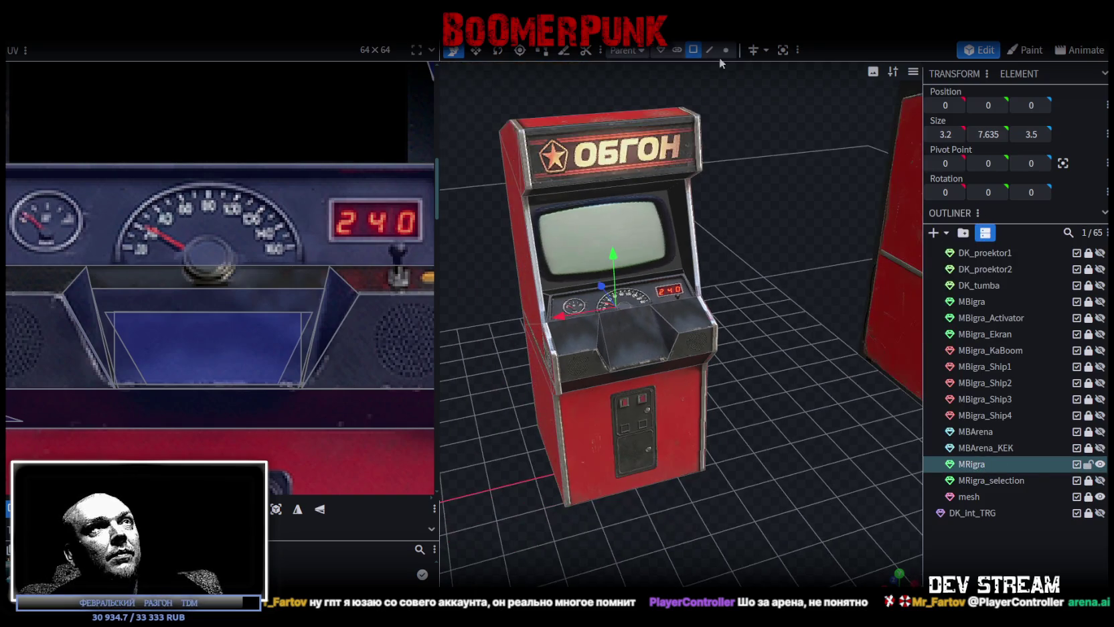
{"action": "left_click", "coordinate": [725, 49]}
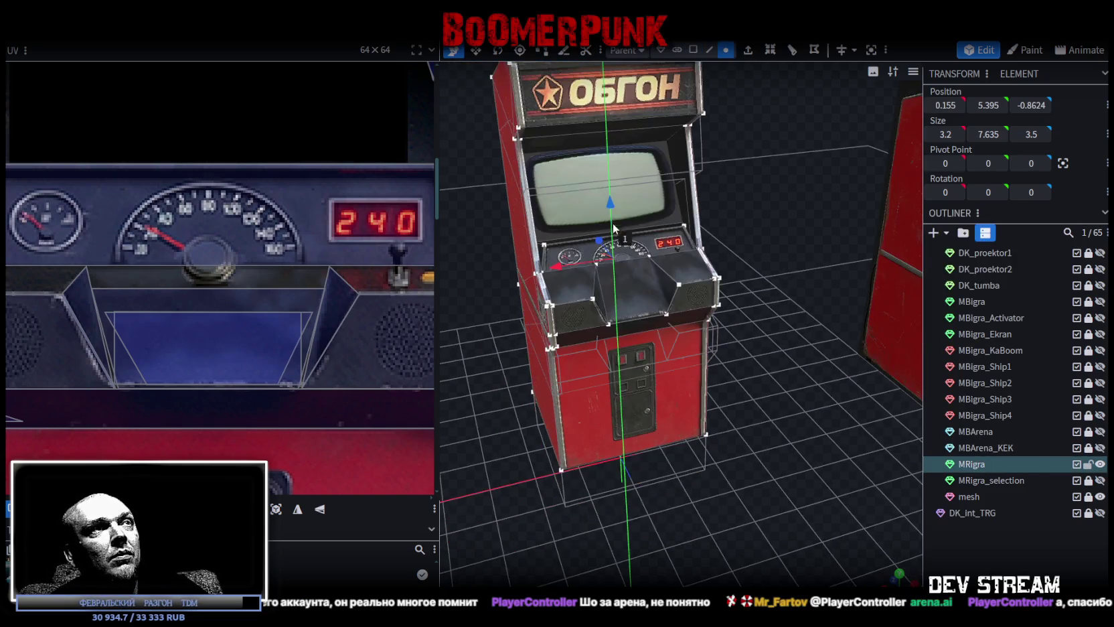
{"action": "left_click_drag", "start_coordinate": [613, 253], "coordinate": [613, 241]}
{"action": "left_click", "coordinate": [603, 146]}
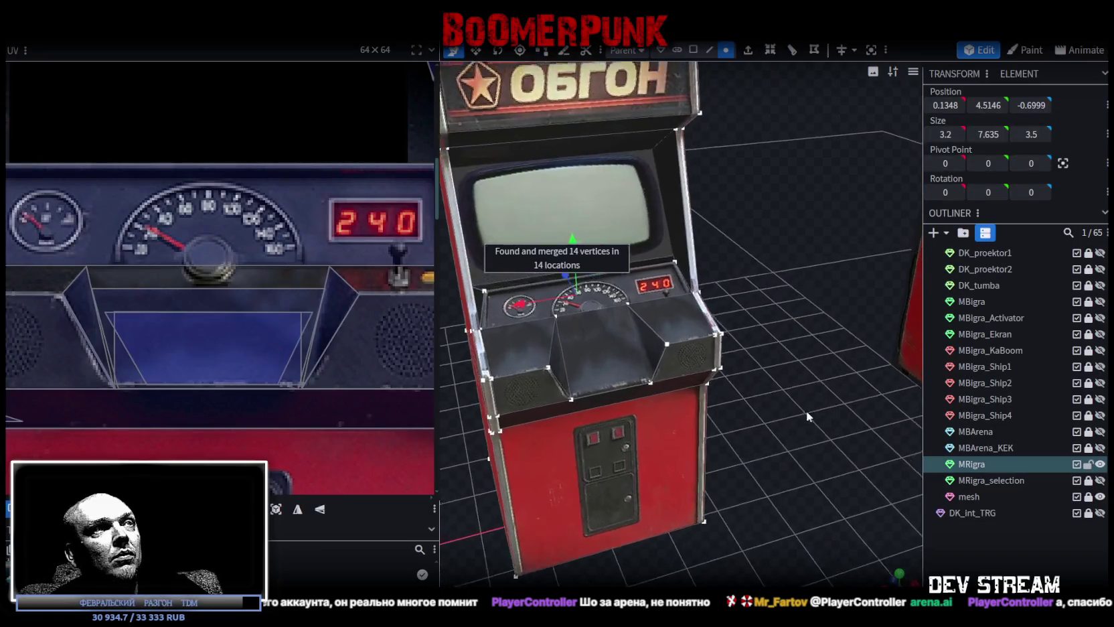
Orbit around the merged cabinet to inspect it from front, side and above.
{"action": "scroll", "coordinate": [794, 418], "scroll_direction": "up", "scroll_amount": 3}
{"action": "scroll", "coordinate": [814, 461], "scroll_direction": "up", "scroll_amount": 3}
{"action": "scroll", "coordinate": [853, 443], "scroll_direction": "up", "scroll_amount": 2}
{"action": "left_click_drag", "start_coordinate": [870, 430], "coordinate": [845, 427]}
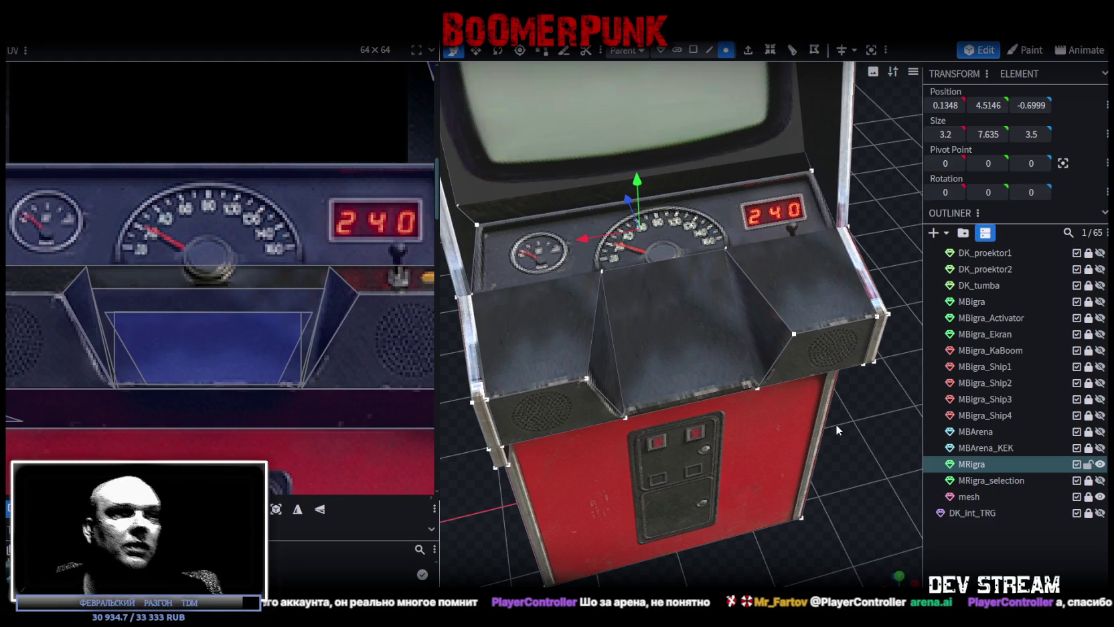
{"action": "mouse_move", "coordinate": [711, 394]}
{"action": "left_mouse_down"}
{"action": "mouse_move", "coordinate": [669, 517]}
{"action": "mouse_move", "coordinate": [781, 499]}
{"action": "mouse_move", "coordinate": [783, 477]}
{"action": "mouse_move", "coordinate": [526, 485]}
{"action": "mouse_move", "coordinate": [489, 467]}
{"action": "mouse_move", "coordinate": [781, 481]}
{"action": "mouse_move", "coordinate": [779, 501]}
{"action": "mouse_move", "coordinate": [800, 450]}
{"action": "mouse_move", "coordinate": [820, 497]}
{"action": "mouse_move", "coordinate": [806, 426]}
{"action": "left_mouse_up"}
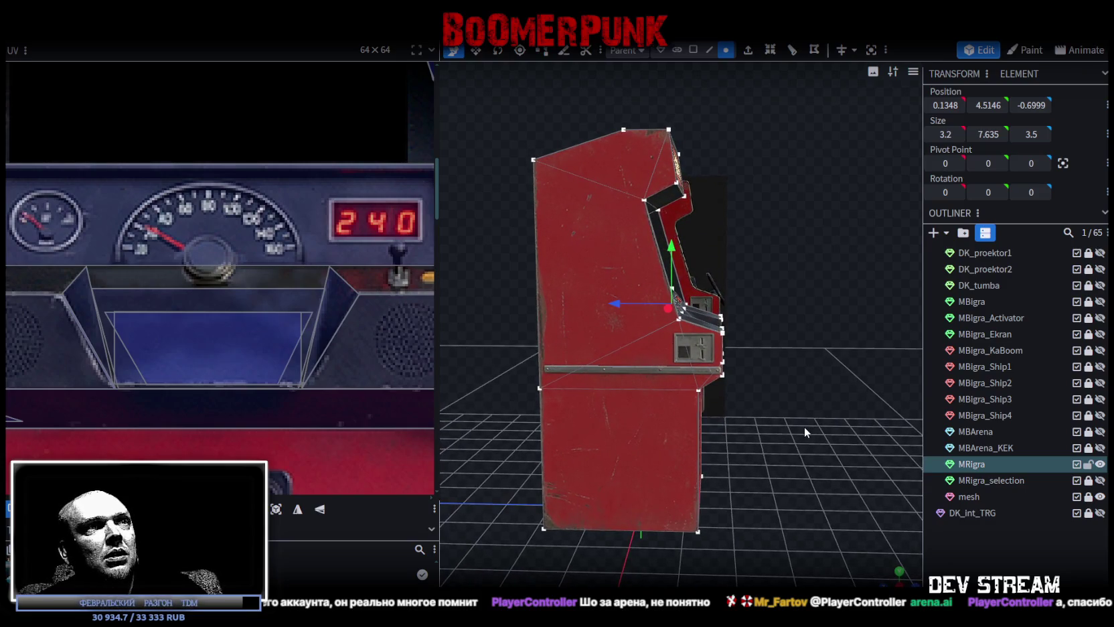
{"action": "mouse_move", "coordinate": [805, 428]}
{"action": "left_mouse_down"}
{"action": "mouse_move", "coordinate": [768, 444]}
{"action": "mouse_move", "coordinate": [550, 449]}
{"action": "mouse_move", "coordinate": [811, 439]}
{"action": "left_mouse_up"}
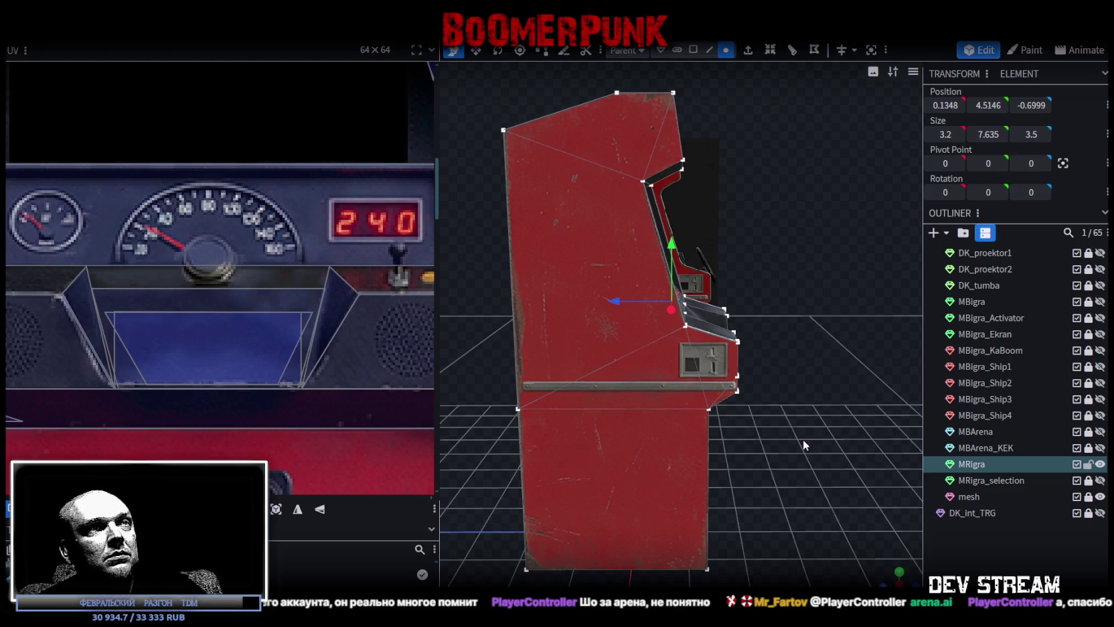
{"action": "mouse_move", "coordinate": [798, 443]}
{"action": "left_mouse_down"}
{"action": "mouse_move", "coordinate": [776, 420]}
{"action": "mouse_move", "coordinate": [801, 420]}
{"action": "left_mouse_up"}
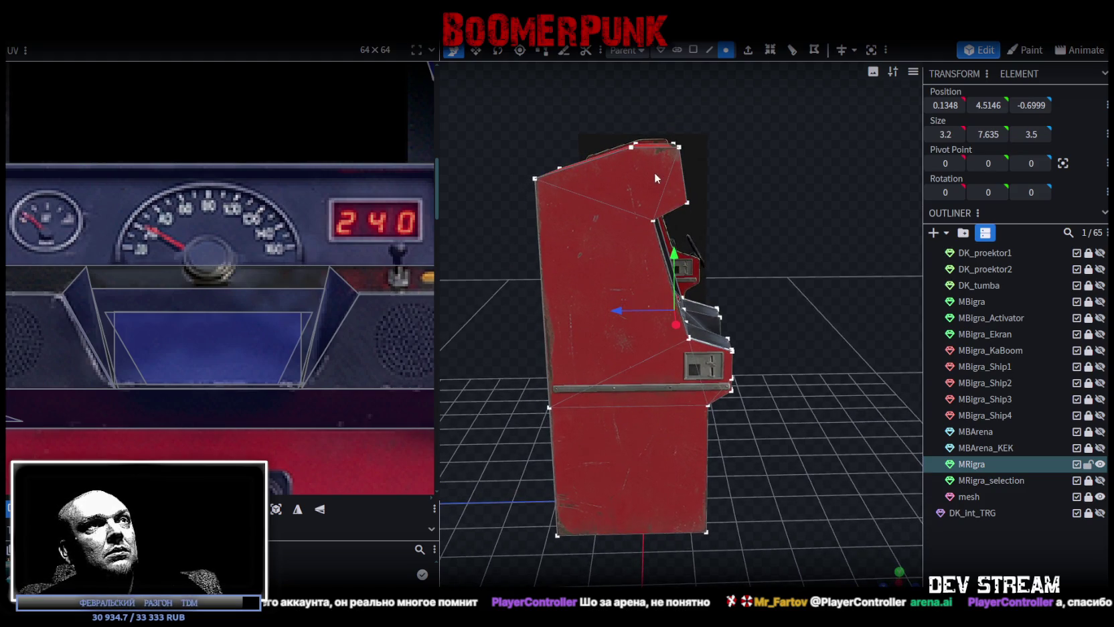
{"action": "left_click", "coordinate": [693, 49]}
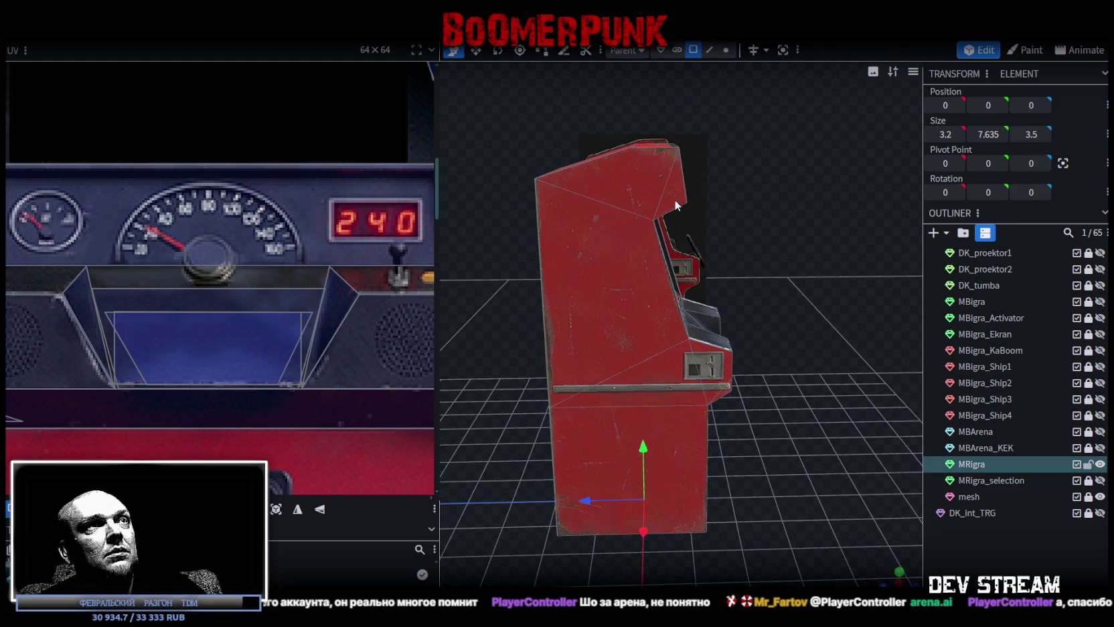
Select the four upper side faces and the lower side face and split them off the mesh.
{"action": "left_click", "coordinate": [613, 170]}
{"action": "left_click", "coordinate": [609, 296], "text": "shift"}
{"action": "left_click", "coordinate": [682, 370], "text": "shift"}
{"action": "left_click", "coordinate": [721, 386], "text": "shift"}
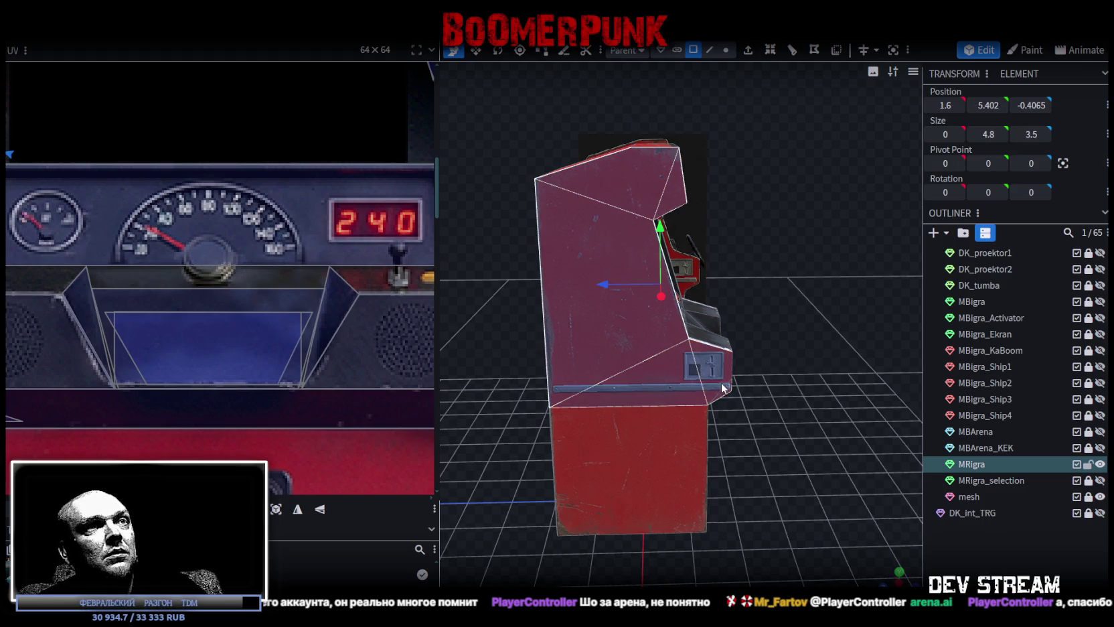
{"action": "left_click", "coordinate": [629, 481], "text": "shift"}
{"action": "right_click", "coordinate": [660, 475]}
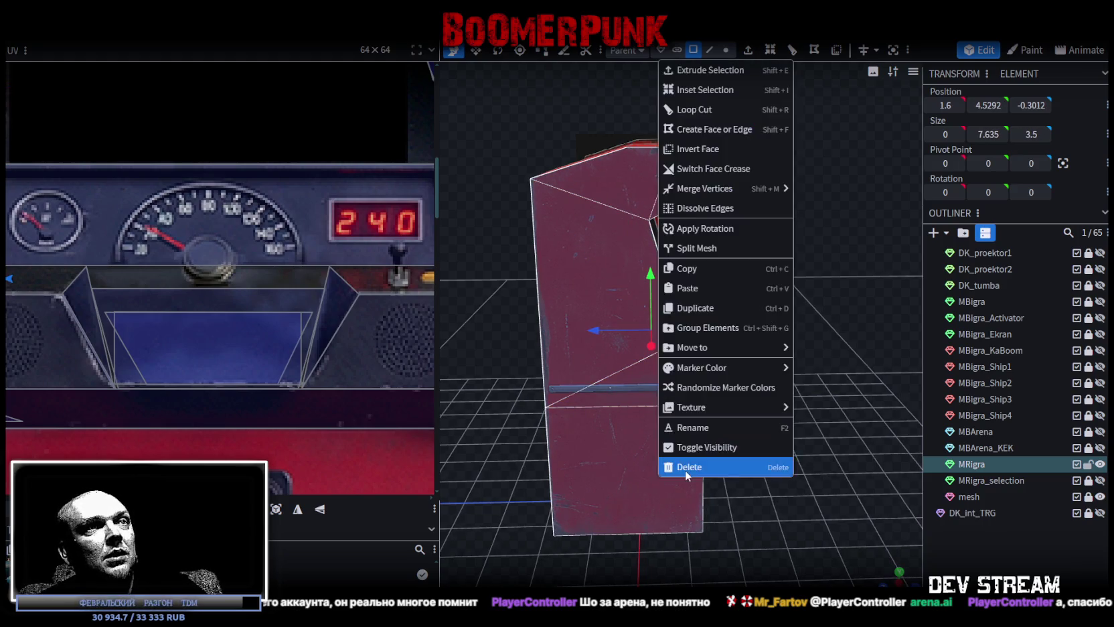
{"action": "left_click", "coordinate": [703, 254]}
Paste the split side faces, flip them across X and merge the overlapping vertices.
{"action": "right_click", "coordinate": [585, 433]}
{"action": "left_click", "coordinate": [629, 428]}
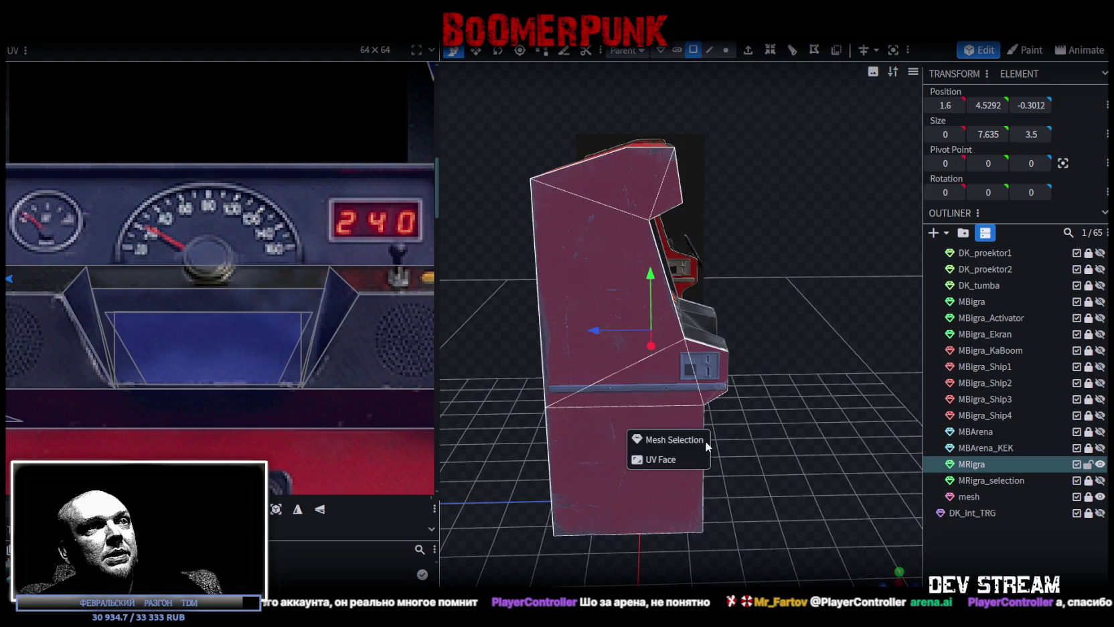
{"action": "left_click", "coordinate": [703, 439]}
{"action": "right_click", "coordinate": [140, 42]}
{"action": "mouse_move", "coordinate": [178, 67]}
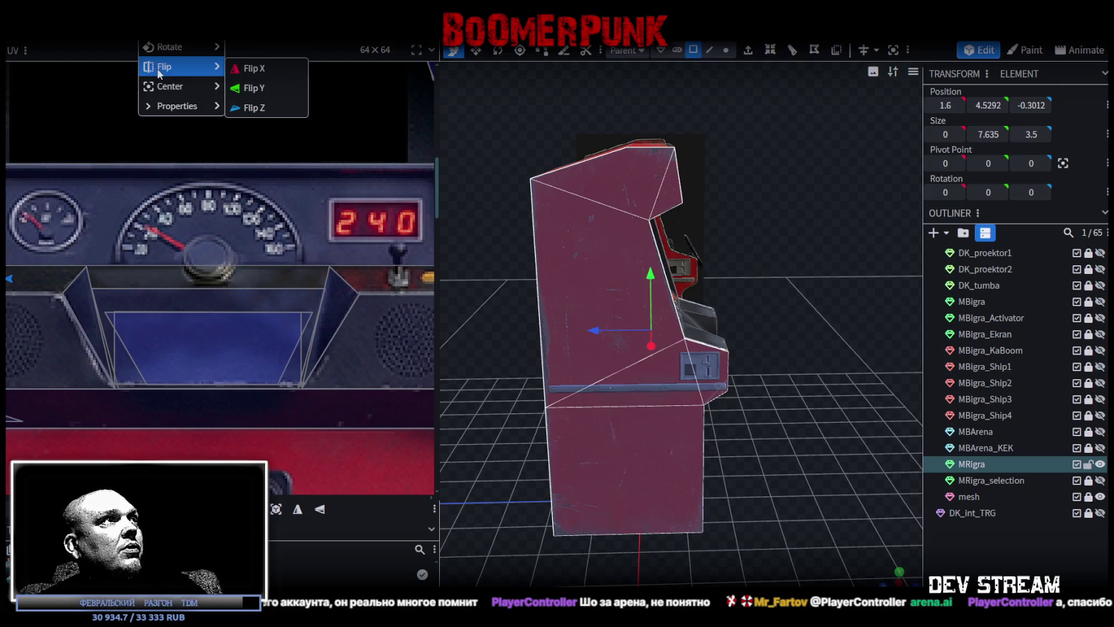
{"action": "left_click", "coordinate": [253, 68]}
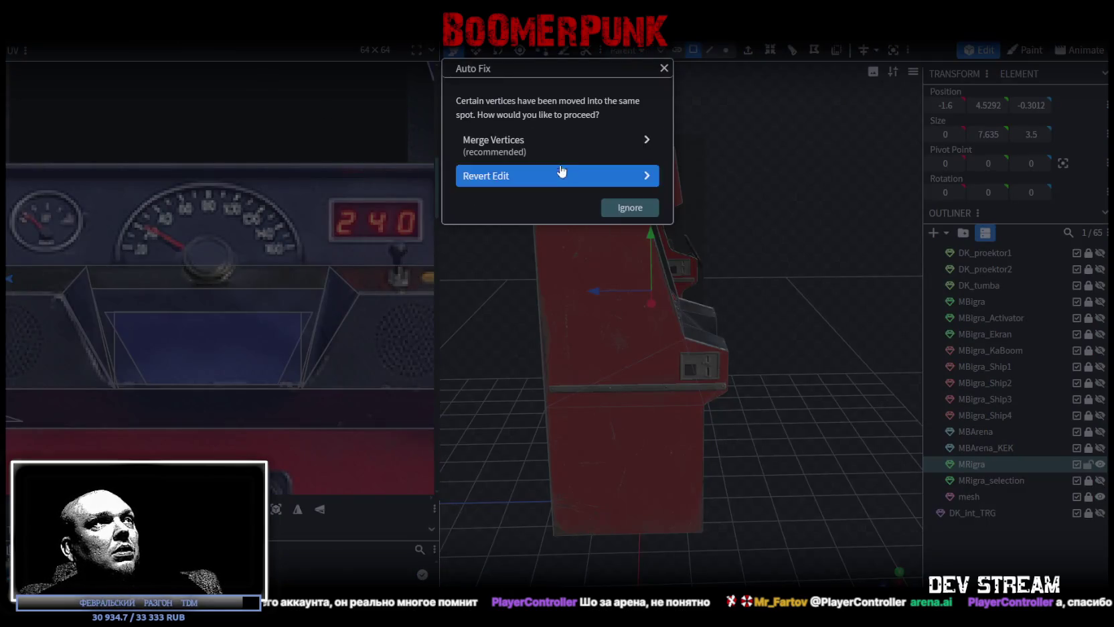
{"action": "left_click", "coordinate": [562, 144]}
Mirror the texture on the coin-slot face and the lower cabinet's top face.
{"action": "left_click_drag", "start_coordinate": [775, 374], "coordinate": [513, 412]}
{"action": "scroll", "coordinate": [476, 409], "scroll_direction": "up", "scroll_amount": 5}
{"action": "scroll", "coordinate": [648, 385], "scroll_direction": "up", "scroll_amount": 2}
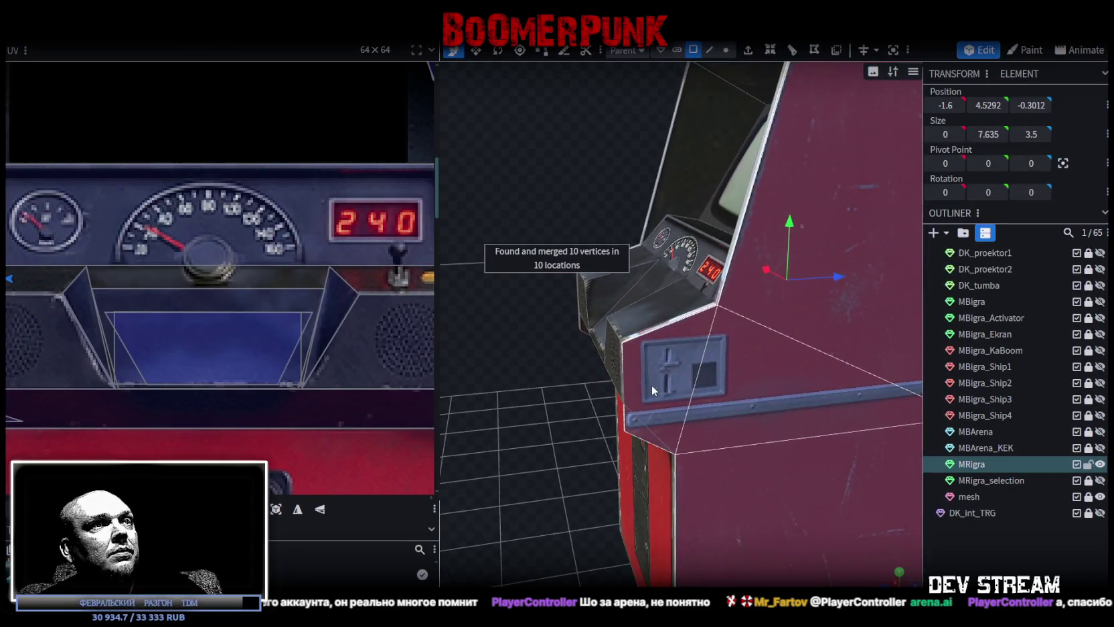
{"action": "left_click", "coordinate": [676, 377]}
{"action": "left_click", "coordinate": [724, 415], "text": "shift"}
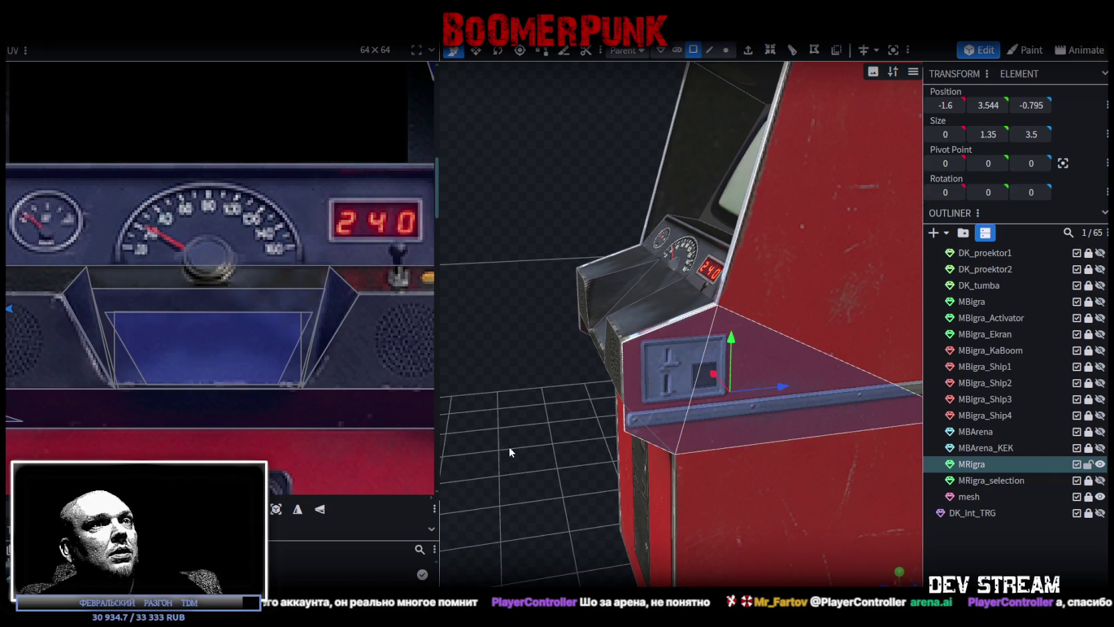
{"action": "scroll", "coordinate": [508, 446], "scroll_direction": "down", "scroll_amount": 3}
{"action": "scroll", "coordinate": [501, 439], "scroll_direction": "down", "scroll_amount": 2}
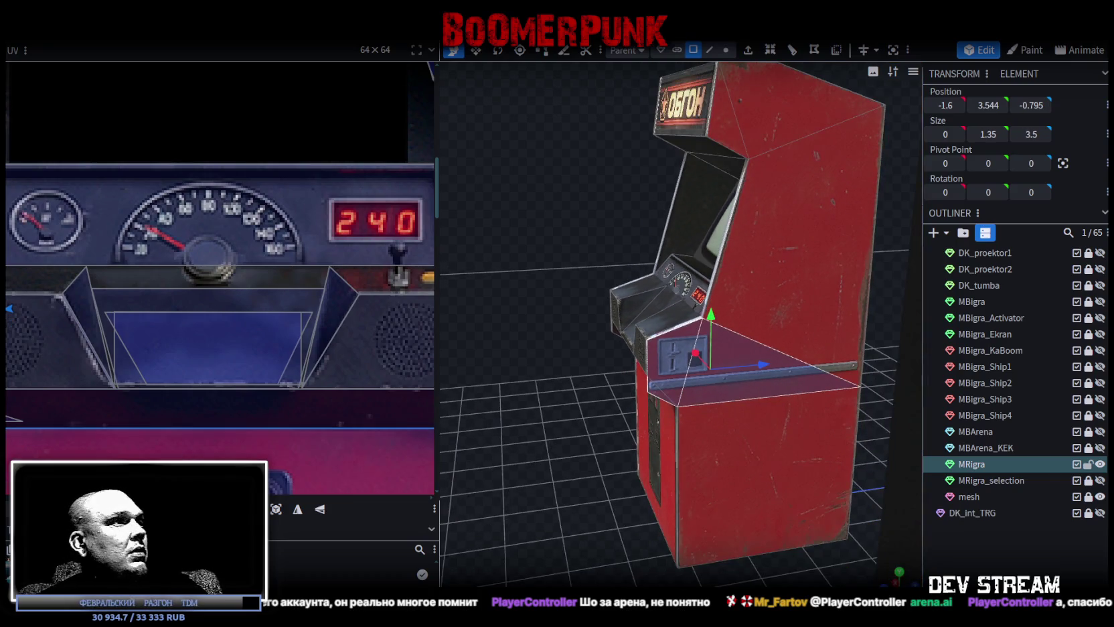
{"action": "left_click", "coordinate": [301, 515]}
Shift the triangular side face's UV left across the red side texture.
{"action": "scroll", "coordinate": [59, 302], "scroll_direction": "down", "scroll_amount": 3}
{"action": "scroll", "coordinate": [24, 317], "scroll_direction": "down", "scroll_amount": 2}
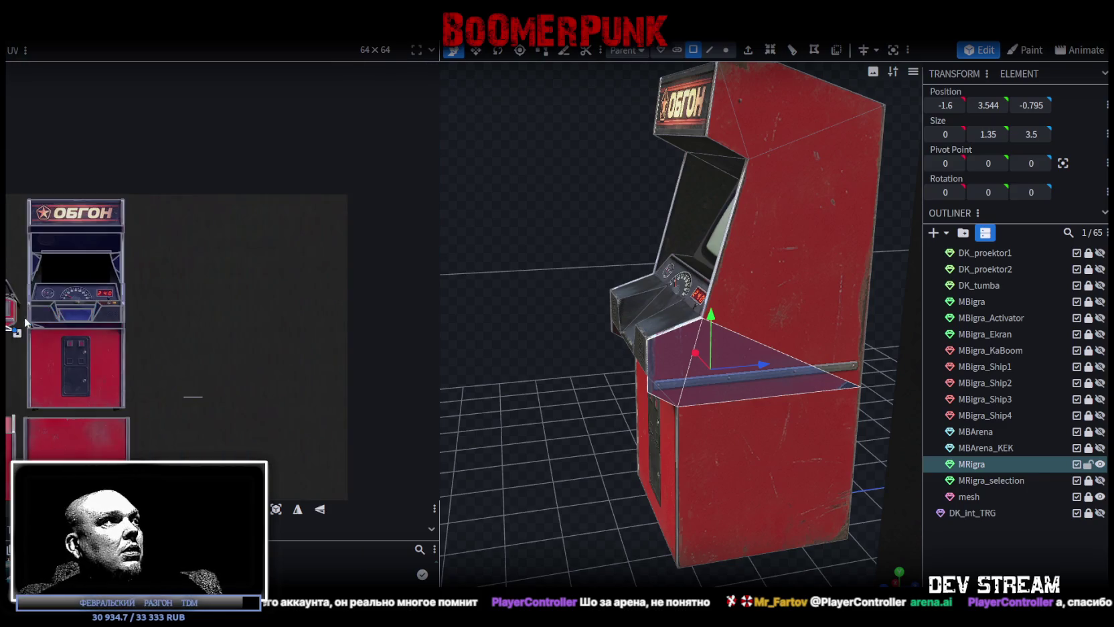
{"action": "scroll", "coordinate": [306, 309], "scroll_direction": "up", "scroll_amount": 3}
{"action": "scroll", "coordinate": [243, 309], "scroll_direction": "up", "scroll_amount": 2}
{"action": "scroll", "coordinate": [244, 314], "scroll_direction": "up", "scroll_amount": 2}
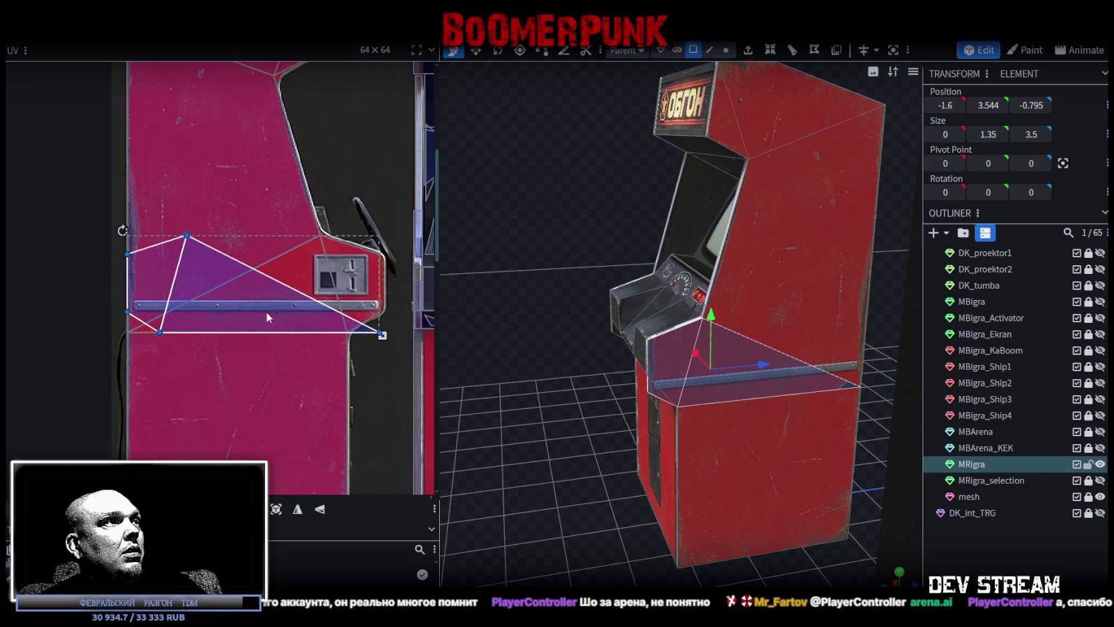
{"action": "left_click", "coordinate": [780, 386]}
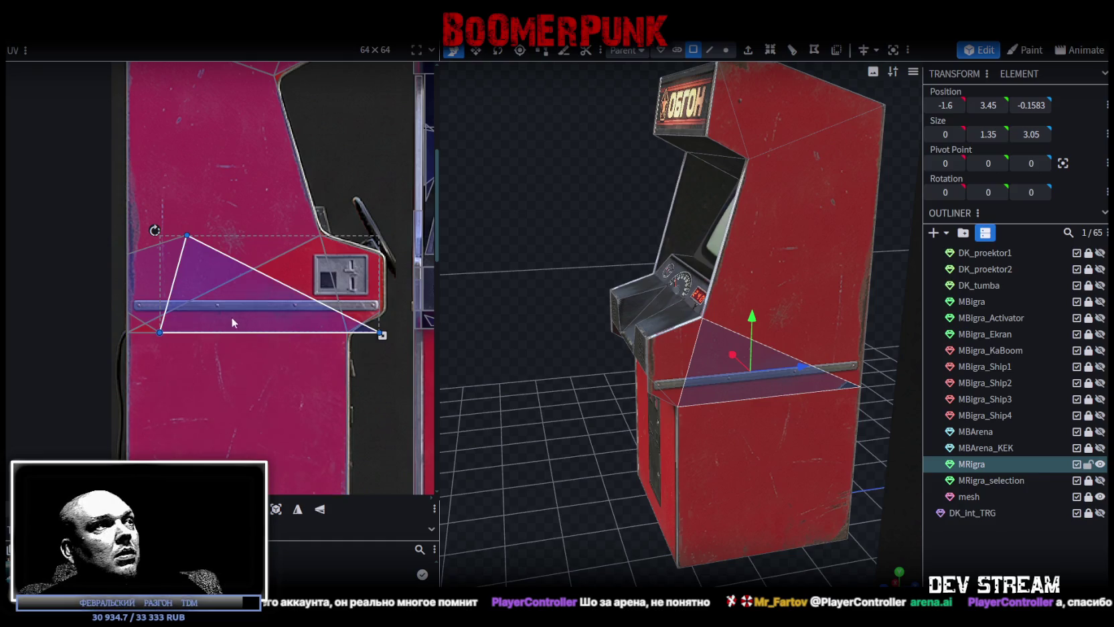
{"action": "scroll", "coordinate": [221, 312], "scroll_direction": "up", "scroll_amount": 2}
{"action": "mouse_move", "coordinate": [213, 316]}
{"action": "left_mouse_down"}
{"action": "mouse_move", "coordinate": [166, 315]}
{"action": "mouse_move", "coordinate": [178, 316]}
{"action": "left_mouse_up"}
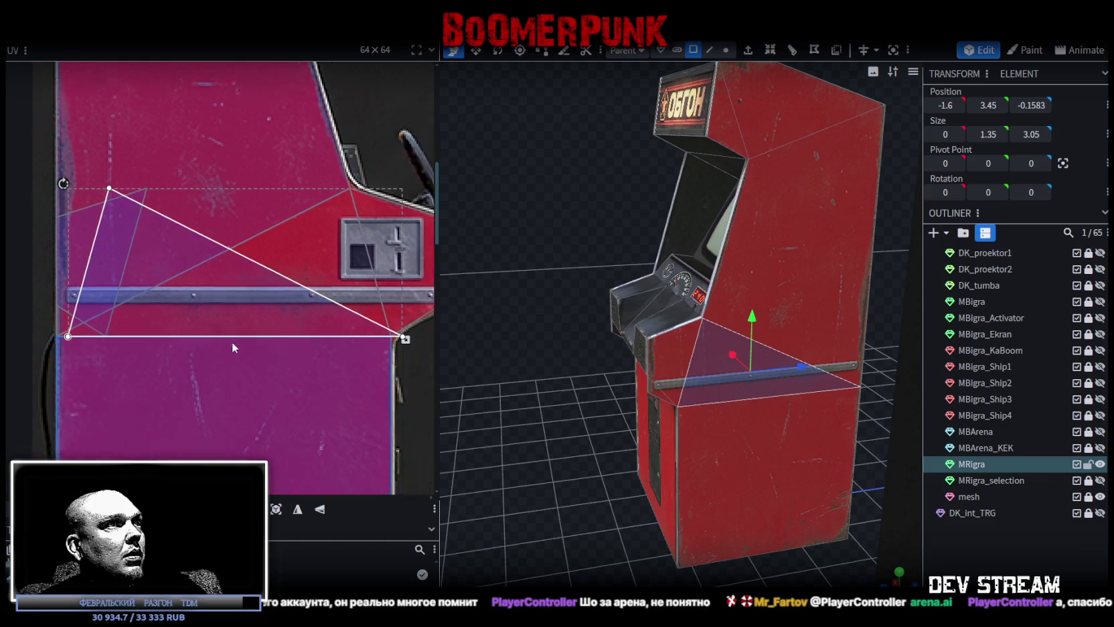
{"action": "left_click", "coordinate": [979, 567]}
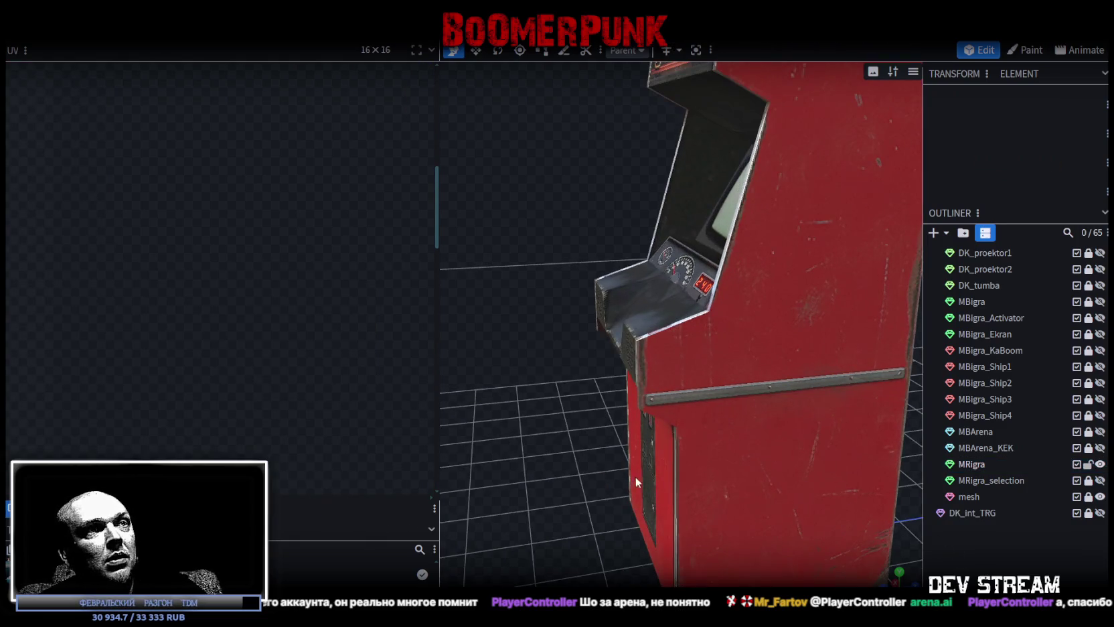
Select the side trim strip faces on the cabinet.
{"action": "scroll", "coordinate": [602, 455], "scroll_direction": "up", "scroll_amount": 5}
{"action": "scroll", "coordinate": [603, 401], "scroll_direction": "down", "scroll_amount": 3}
{"action": "left_click", "coordinate": [615, 344]}
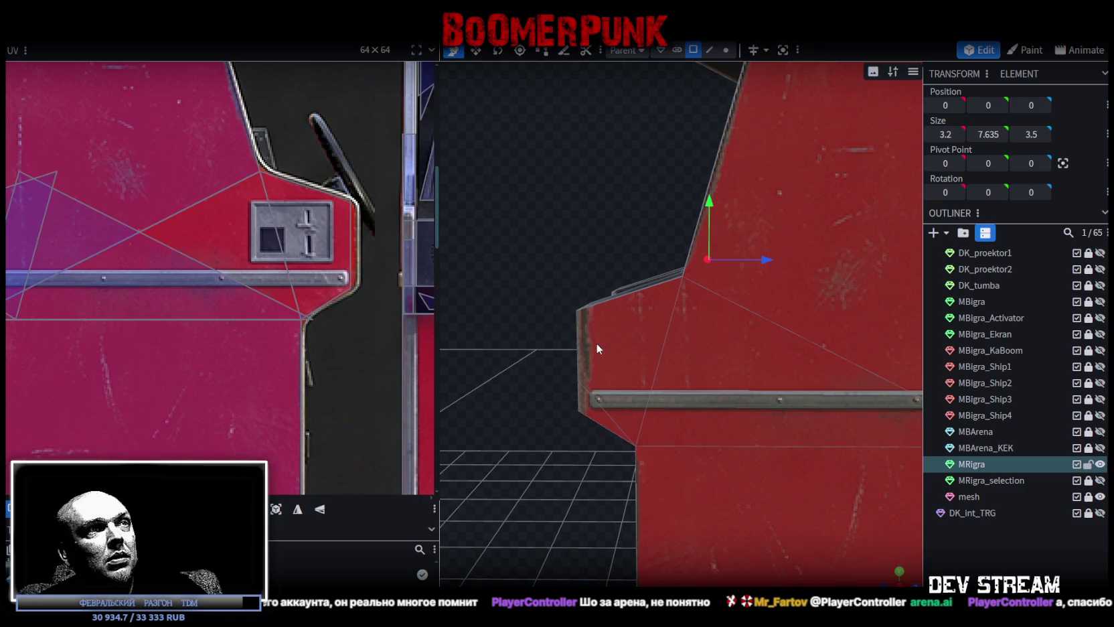
{"action": "left_click", "coordinate": [596, 343]}
{"action": "scroll", "coordinate": [549, 402], "scroll_direction": "up", "scroll_amount": 1}
{"action": "left_click_drag", "start_coordinate": [549, 403], "coordinate": [869, 380]}
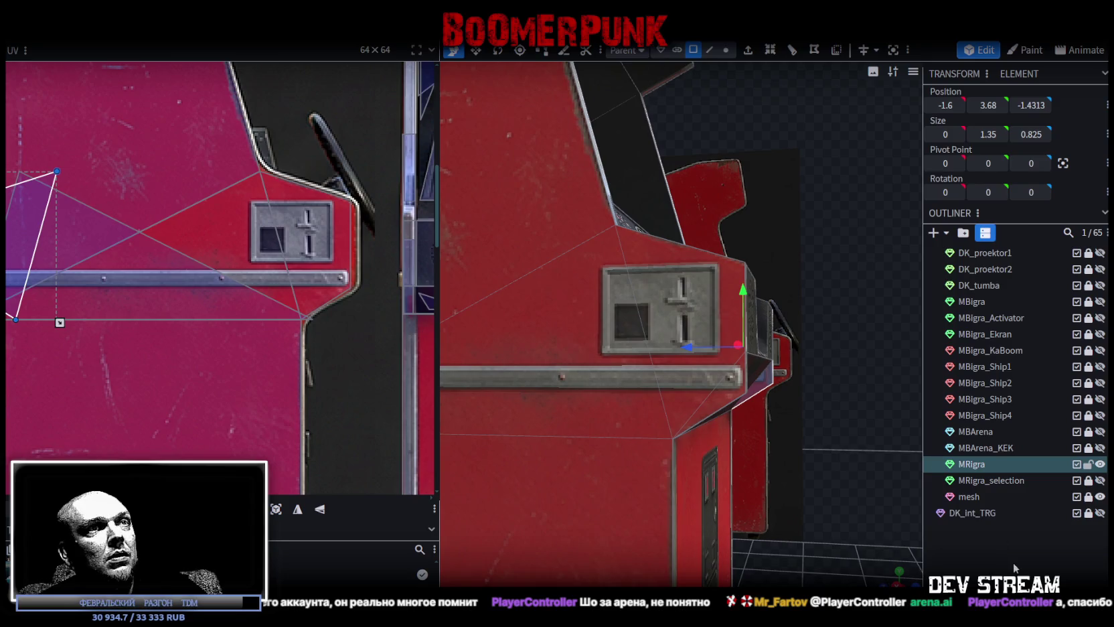
{"action": "left_click", "coordinate": [1012, 561]}
{"action": "mouse_move", "coordinate": [827, 513]}
{"action": "left_mouse_down"}
{"action": "mouse_move", "coordinate": [712, 485]}
{"action": "mouse_move", "coordinate": [554, 484]}
{"action": "mouse_move", "coordinate": [733, 495]}
{"action": "mouse_move", "coordinate": [638, 474]}
{"action": "mouse_move", "coordinate": [578, 429]}
{"action": "mouse_move", "coordinate": [586, 386]}
{"action": "left_mouse_up"}
{"action": "left_click", "coordinate": [588, 383]}
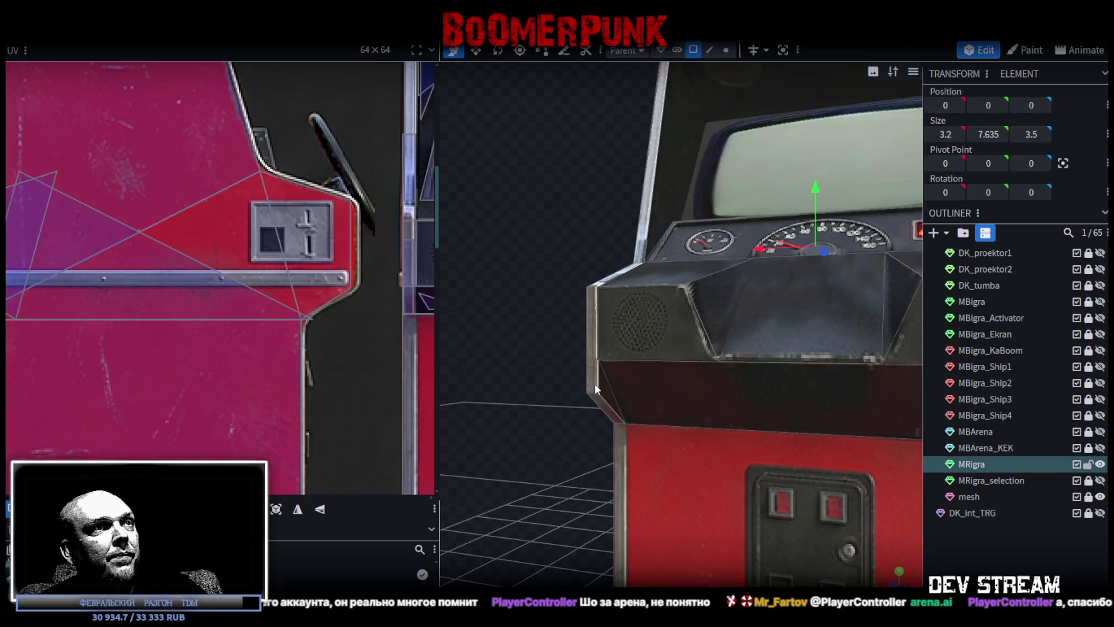
Copy and paste the trim strip, flip it across X and merge its vertices.
{"action": "right_click", "coordinate": [605, 406]}
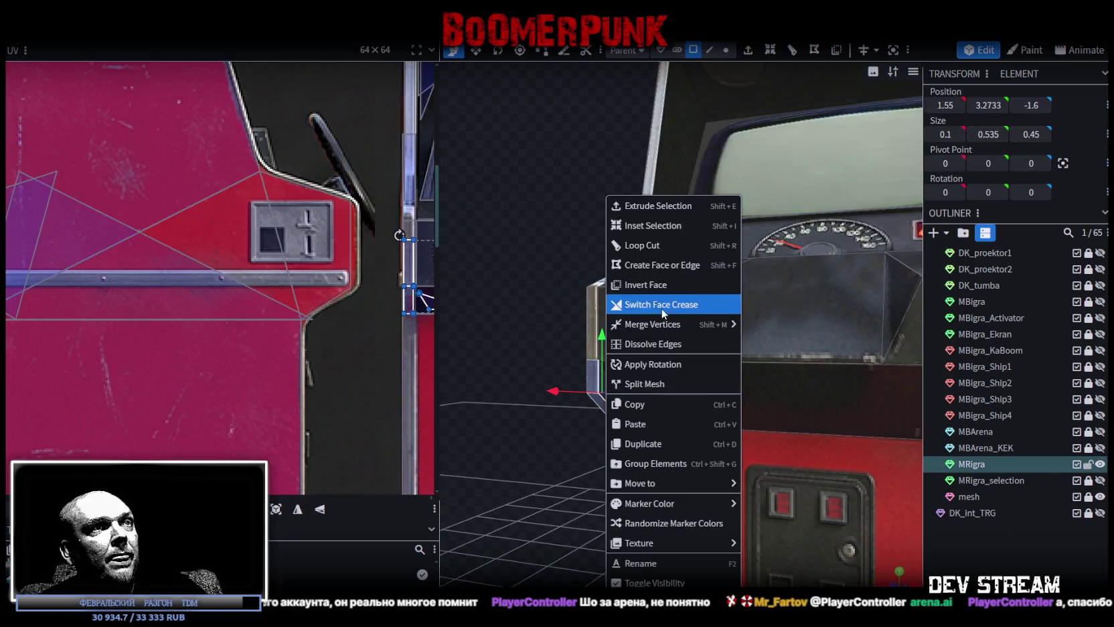
{"action": "left_click", "coordinate": [644, 404]}
{"action": "right_click", "coordinate": [598, 409]}
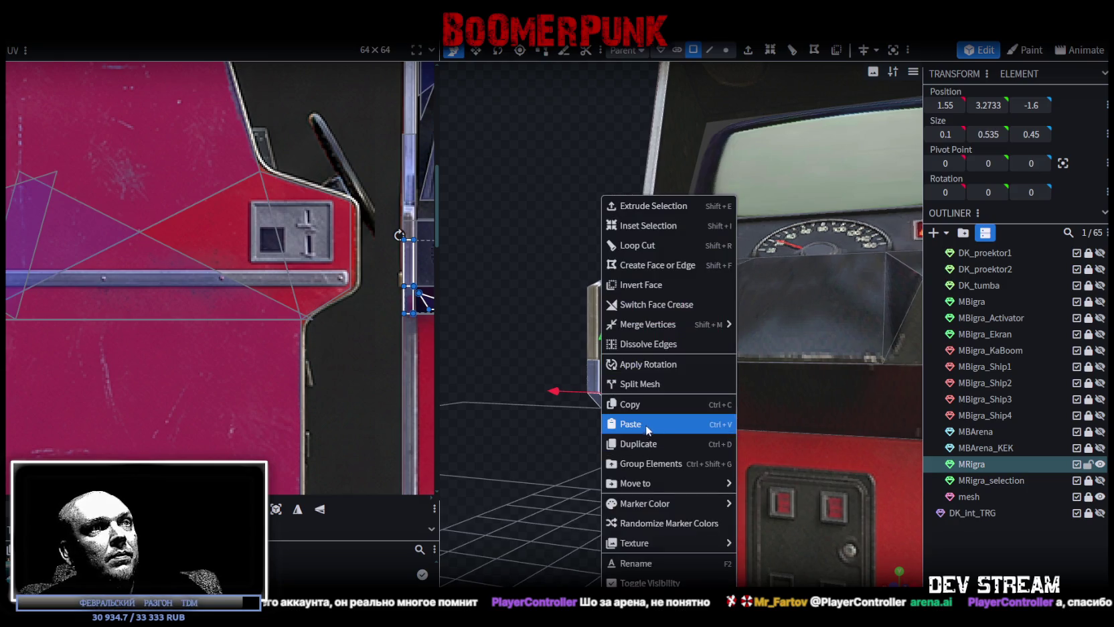
{"action": "left_click", "coordinate": [646, 424]}
{"action": "left_click", "coordinate": [692, 429]}
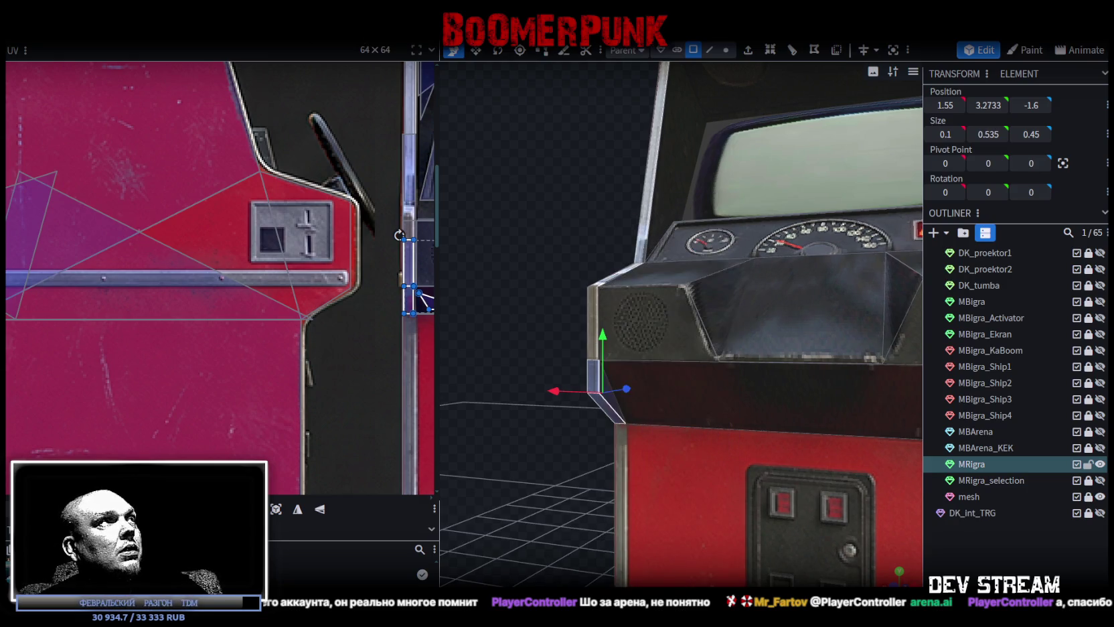
{"action": "left_click", "coordinate": [160, 36]}
{"action": "left_click", "coordinate": [269, 70]}
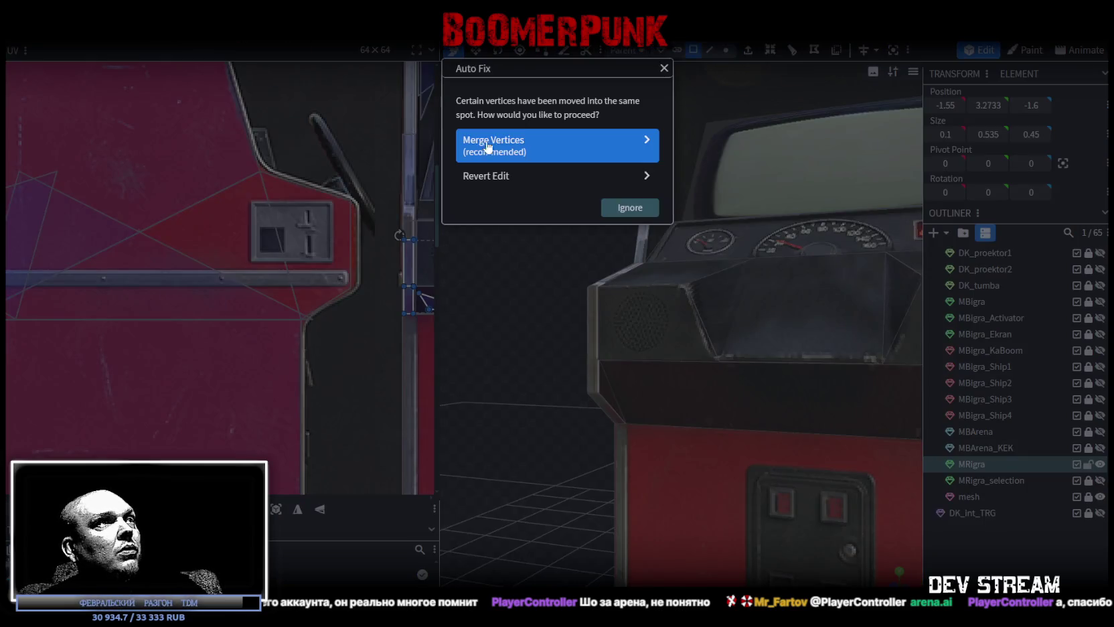
{"action": "left_click", "coordinate": [488, 148]}
Mirror the strip's UV on X and move it onto the matching metal strip texture.
{"action": "scroll", "coordinate": [207, 265], "scroll_direction": "down", "scroll_amount": 3}
{"action": "scroll", "coordinate": [228, 301], "scroll_direction": "up", "scroll_amount": 2}
{"action": "scroll", "coordinate": [246, 372], "scroll_direction": "up", "scroll_amount": 2}
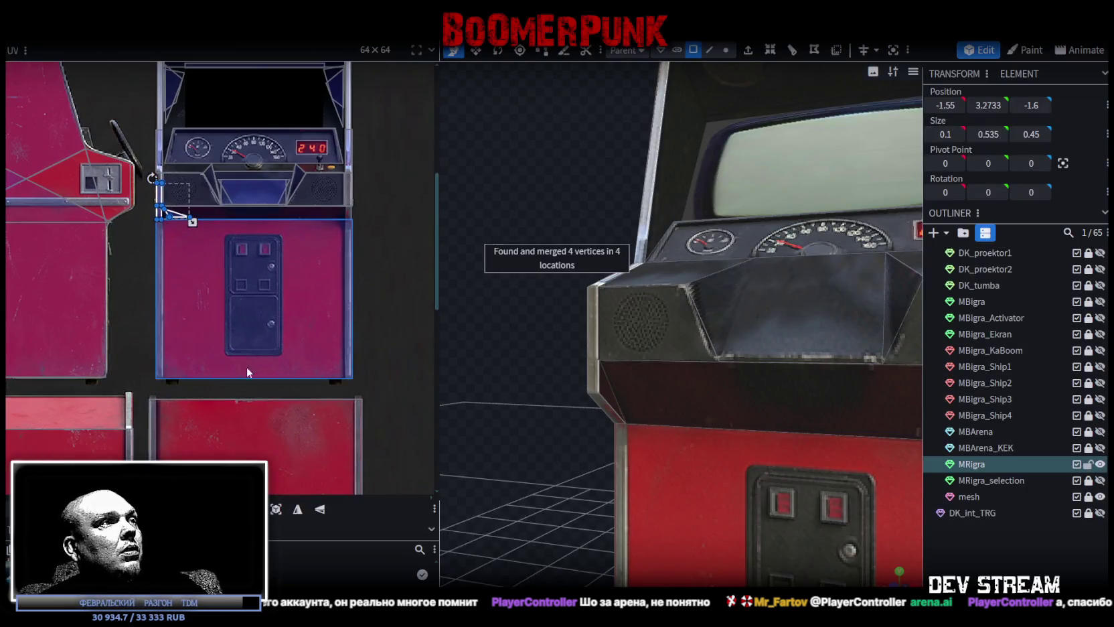
{"action": "scroll", "coordinate": [303, 335], "scroll_direction": "up", "scroll_amount": 2}
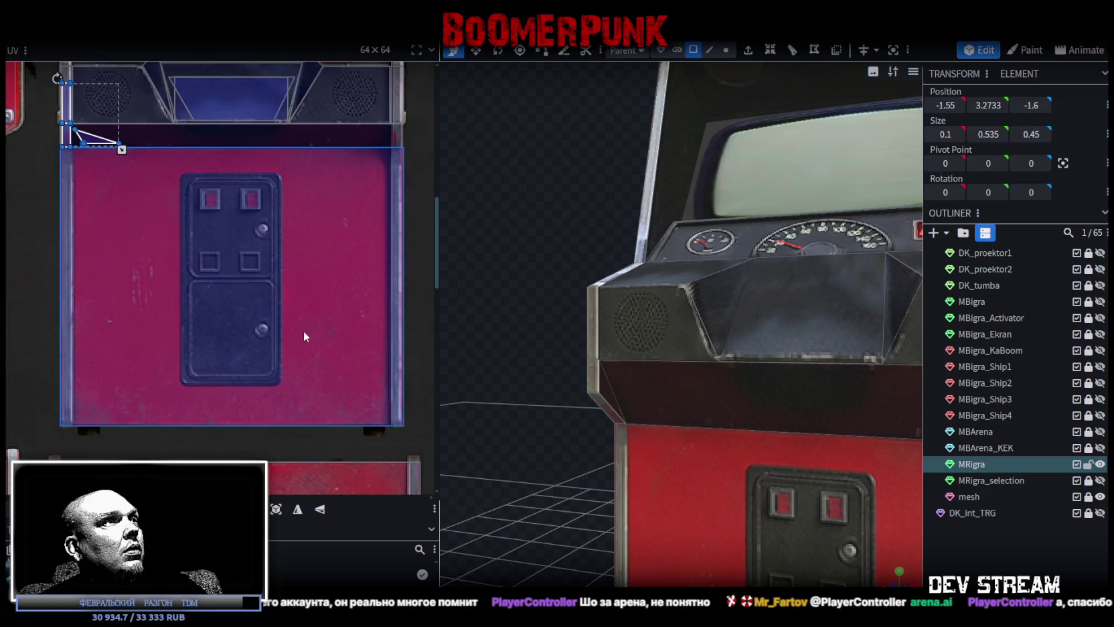
{"action": "left_click", "coordinate": [296, 513]}
{"action": "mouse_move", "coordinate": [143, 137]}
{"action": "left_mouse_down"}
{"action": "mouse_move", "coordinate": [394, 134]}
{"action": "mouse_move", "coordinate": [369, 168]}
{"action": "left_mouse_up"}
Select the new side strip and widen its UV face slightly to the right.
{"action": "scroll", "coordinate": [394, 132], "scroll_direction": "up", "scroll_amount": 2}
{"action": "scroll", "coordinate": [394, 133], "scroll_direction": "up", "scroll_amount": 2}
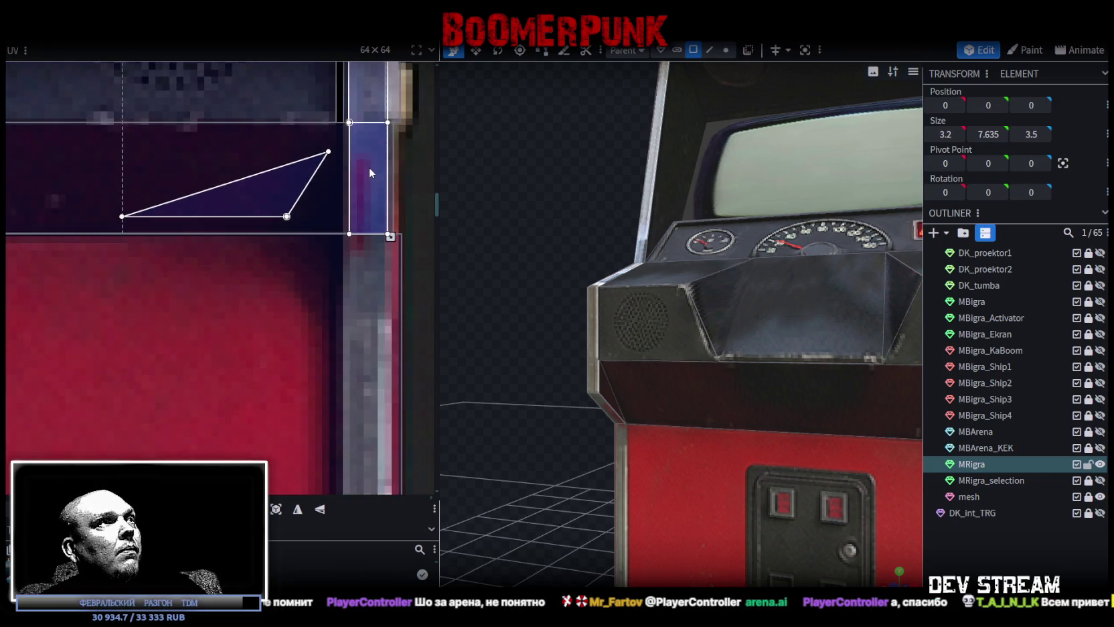
{"action": "scroll", "coordinate": [582, 203], "scroll_direction": "down", "scroll_amount": 3}
{"action": "mouse_move", "coordinate": [583, 202]}
{"action": "left_mouse_down"}
{"action": "mouse_move", "coordinate": [775, 270]}
{"action": "mouse_move", "coordinate": [777, 239]}
{"action": "left_mouse_up"}
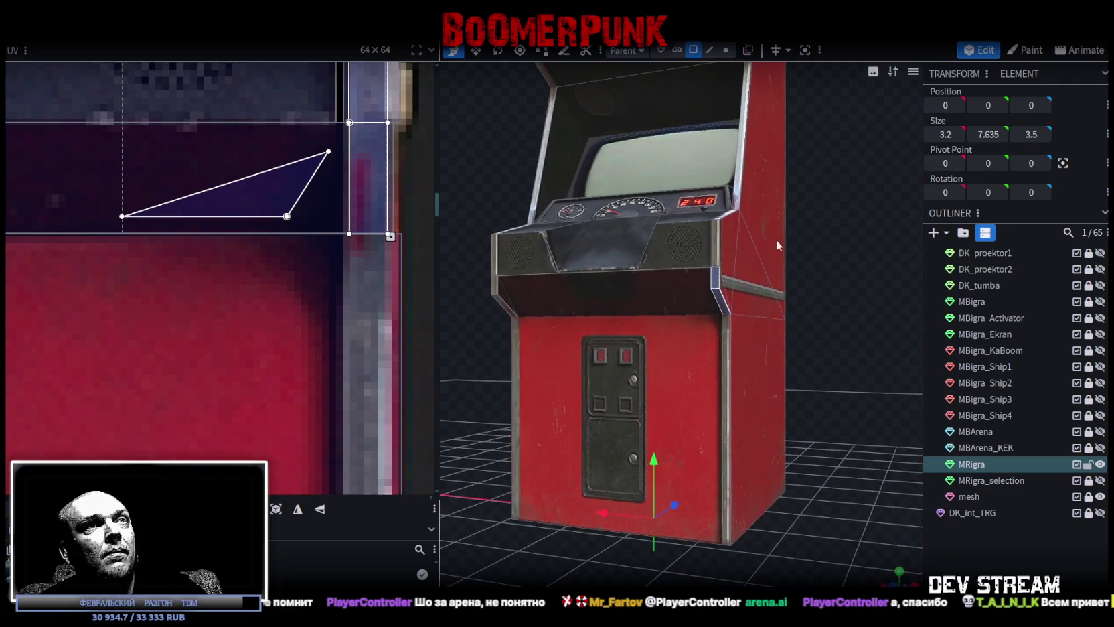
{"action": "scroll", "coordinate": [830, 236], "scroll_direction": "up", "scroll_amount": 5}
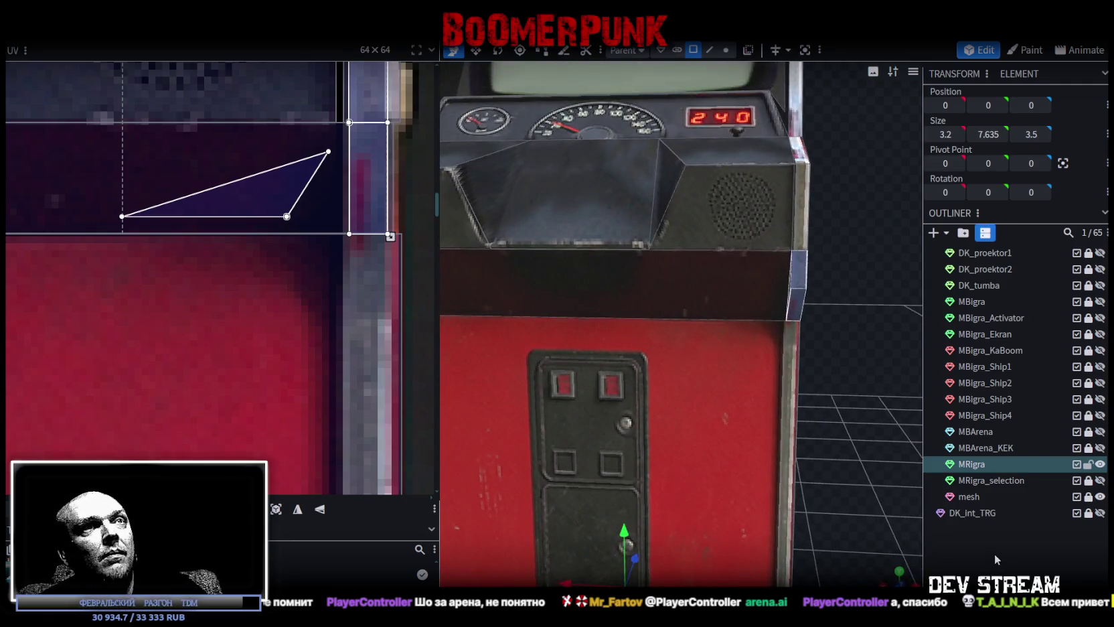
{"action": "left_click", "coordinate": [995, 559]}
{"action": "mouse_move", "coordinate": [857, 298]}
{"action": "left_mouse_down"}
{"action": "mouse_move", "coordinate": [843, 275]}
{"action": "mouse_move", "coordinate": [795, 260]}
{"action": "left_mouse_up"}
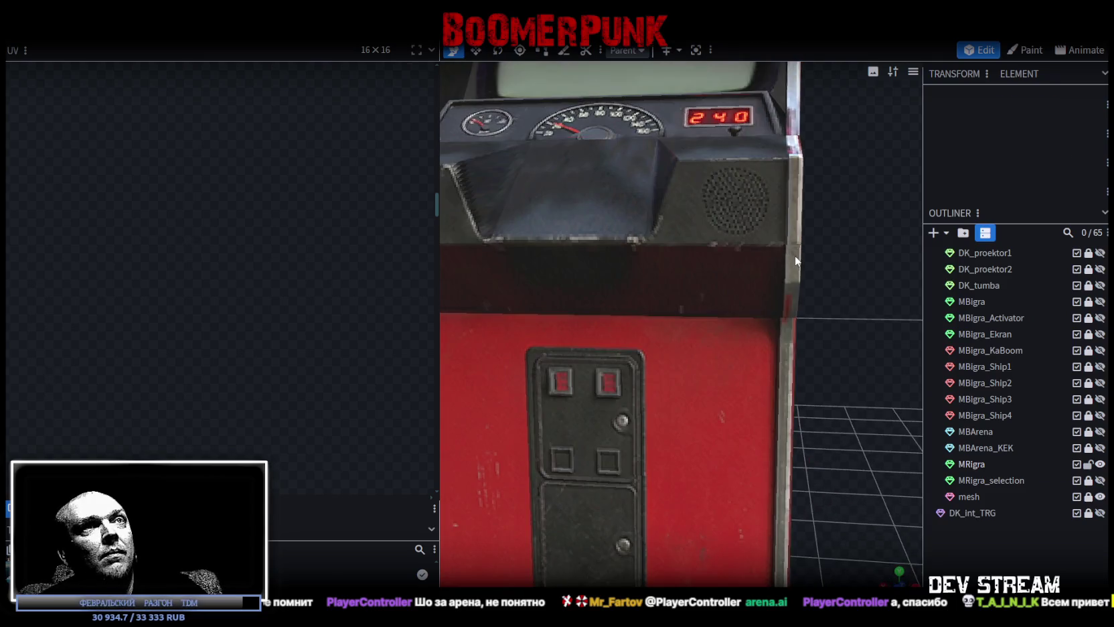
{"action": "left_click", "coordinate": [795, 256]}
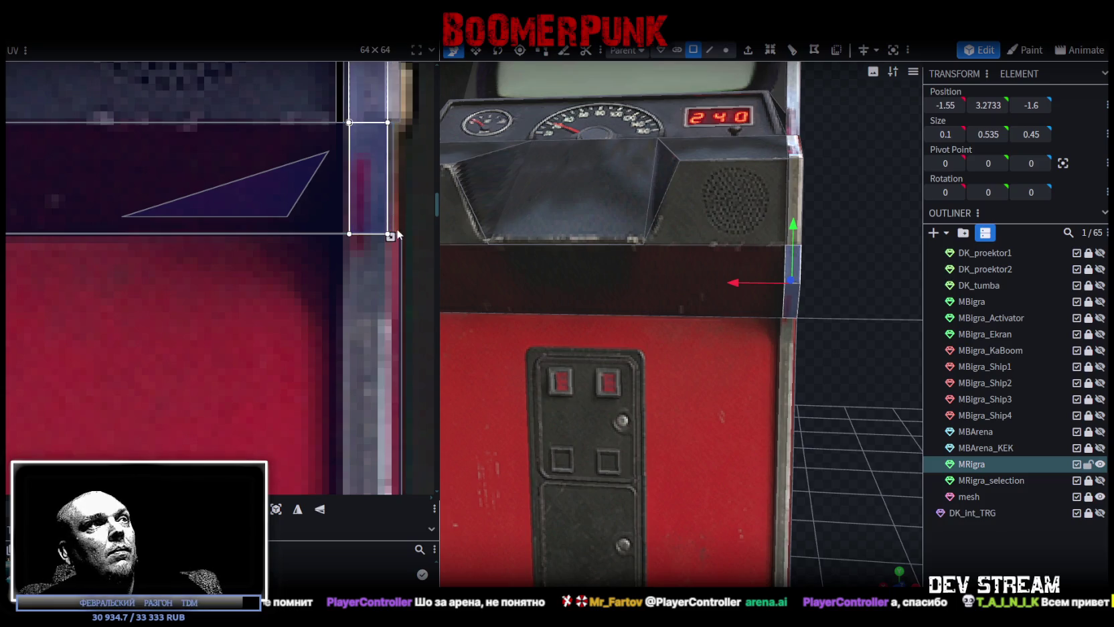
{"action": "left_click_drag", "start_coordinate": [398, 232], "coordinate": [399, 239]}
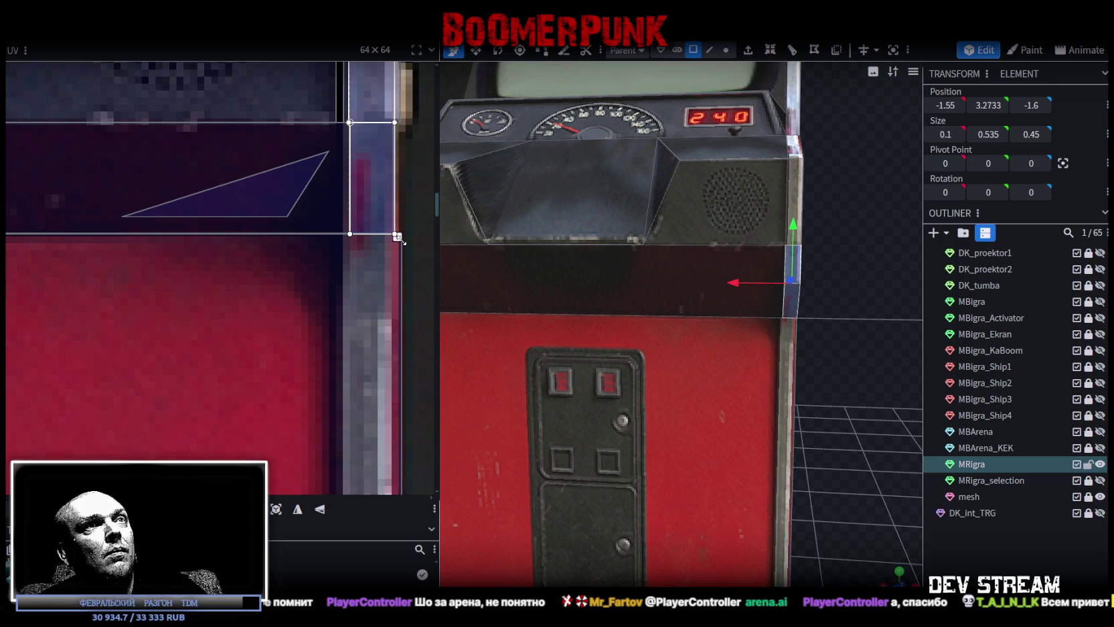
Deselect and orbit to review the cabinet's side with the new trim.
{"action": "scroll", "coordinate": [873, 276], "scroll_direction": "down", "scroll_amount": 2}
{"action": "scroll", "coordinate": [867, 298], "scroll_direction": "down", "scroll_amount": 3}
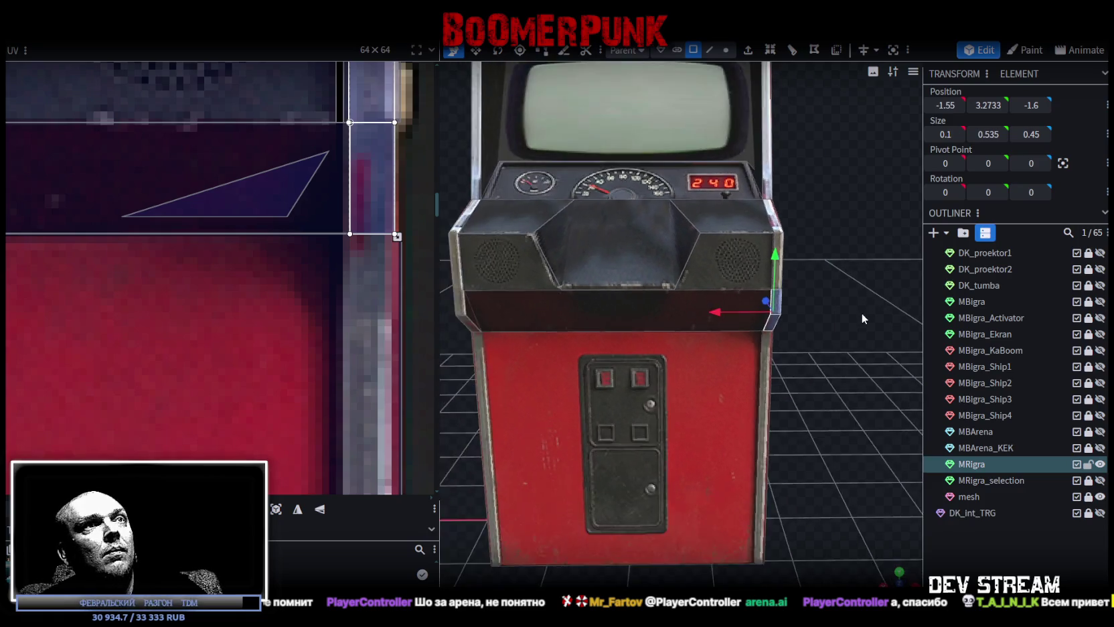
{"action": "scroll", "coordinate": [850, 282], "scroll_direction": "down", "scroll_amount": 3}
{"action": "left_click", "coordinate": [986, 523]}
{"action": "left_click_drag", "start_coordinate": [918, 474], "coordinate": [766, 276]}
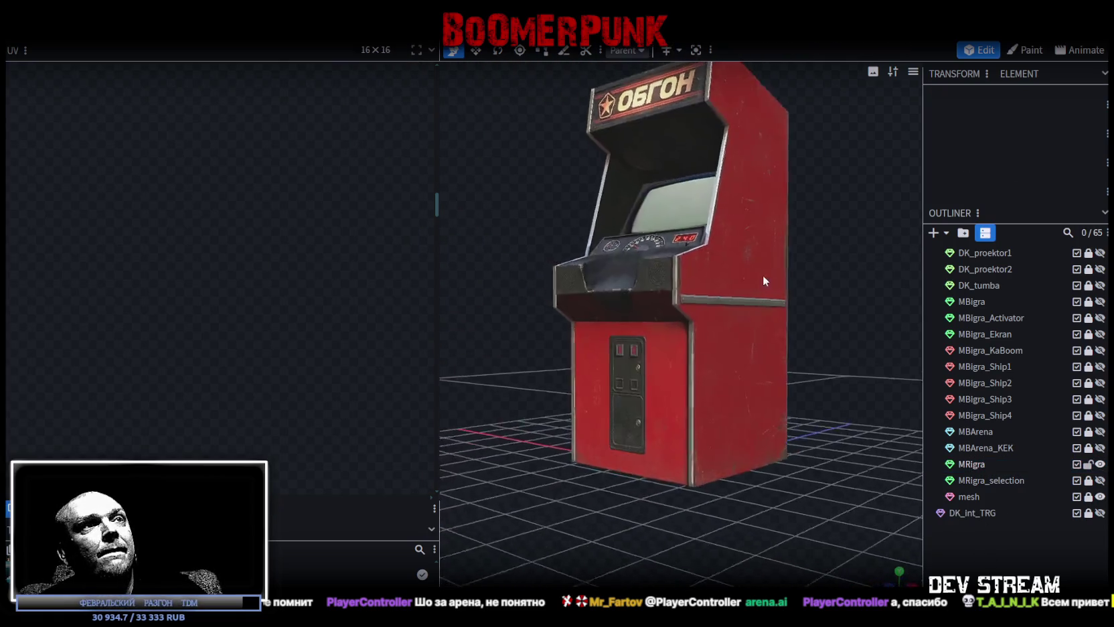
{"action": "scroll", "coordinate": [659, 283], "scroll_direction": "up", "scroll_amount": 5}
{"action": "mouse_move", "coordinate": [660, 283]}
{"action": "left_mouse_down"}
{"action": "mouse_move", "coordinate": [625, 334]}
{"action": "mouse_move", "coordinate": [686, 339]}
{"action": "mouse_move", "coordinate": [866, 315]}
{"action": "left_mouse_up"}
{"action": "scroll", "coordinate": [624, 334], "scroll_direction": "up", "scroll_amount": 3}
{"action": "scroll", "coordinate": [866, 315], "scroll_direction": "up", "scroll_amount": 2}
{"action": "scroll", "coordinate": [762, 322], "scroll_direction": "down", "scroll_amount": 3}
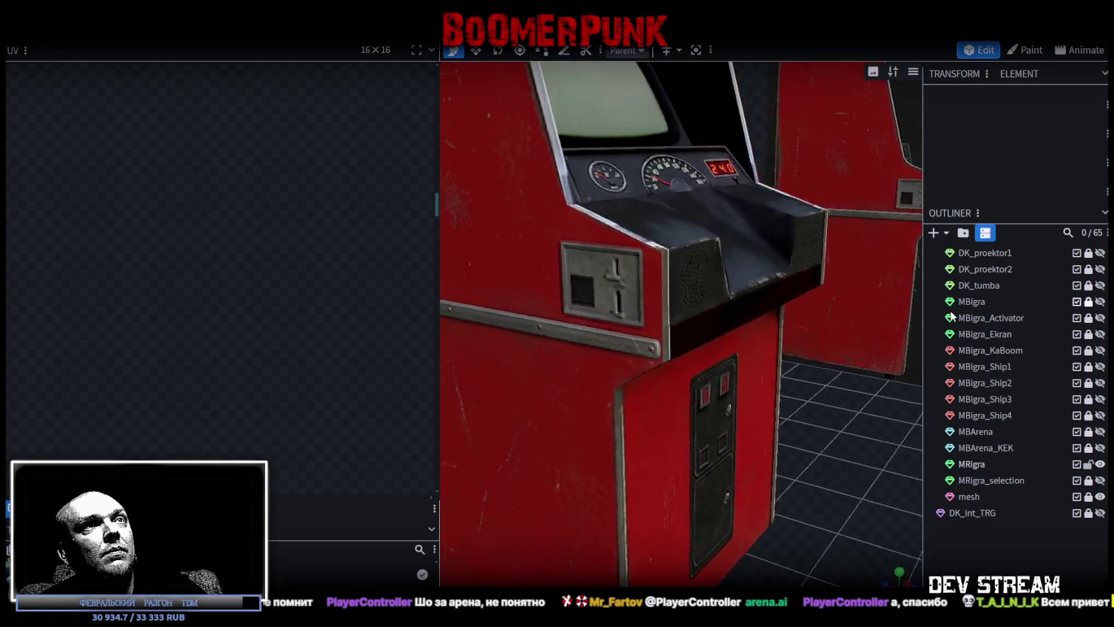
{"action": "scroll", "coordinate": [762, 322], "scroll_direction": "down", "scroll_amount": 3}
{"action": "scroll", "coordinate": [752, 333], "scroll_direction": "down", "scroll_amount": 2}
{"action": "mouse_move", "coordinate": [753, 333]}
{"action": "left_mouse_down"}
{"action": "mouse_move", "coordinate": [902, 325]}
{"action": "mouse_move", "coordinate": [781, 377]}
{"action": "mouse_move", "coordinate": [757, 342]}
{"action": "mouse_move", "coordinate": [781, 337]}
{"action": "mouse_move", "coordinate": [635, 324]}
{"action": "left_mouse_up"}
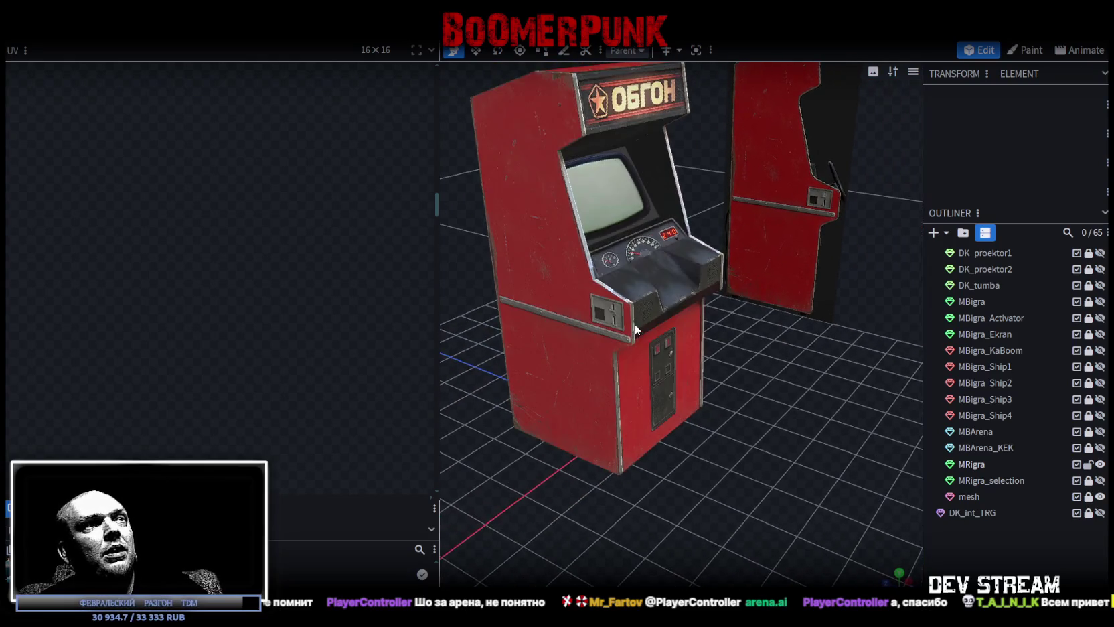
{"action": "left_click", "coordinate": [616, 318]}
{"action": "left_click", "coordinate": [626, 326]}
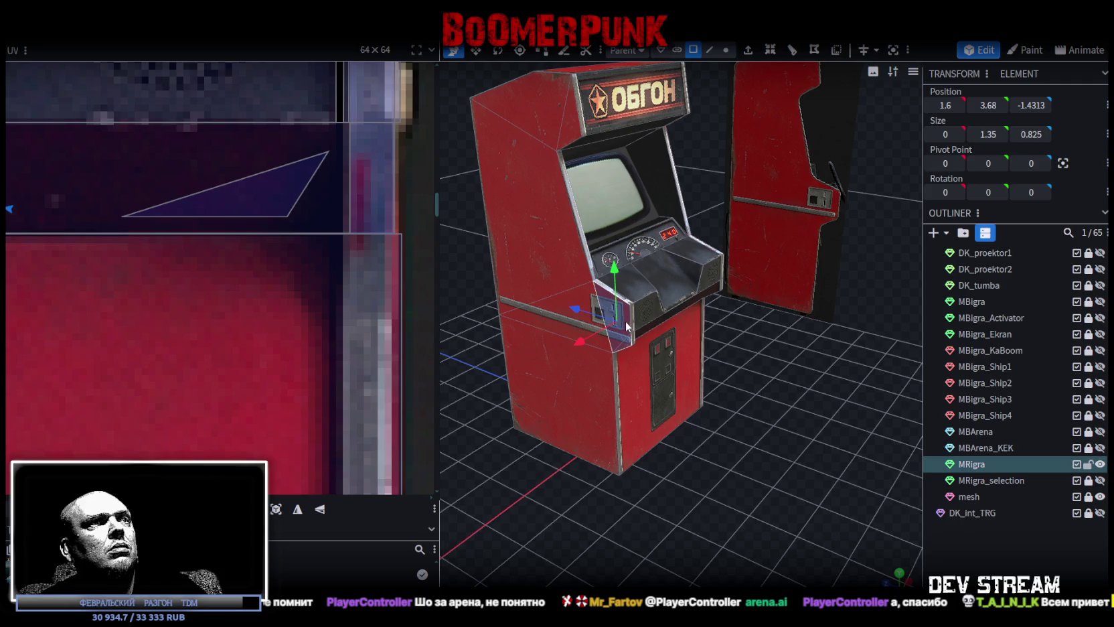
{"action": "left_click", "coordinate": [574, 329]}
{"action": "left_click_drag", "start_coordinate": [818, 358], "coordinate": [620, 363]}
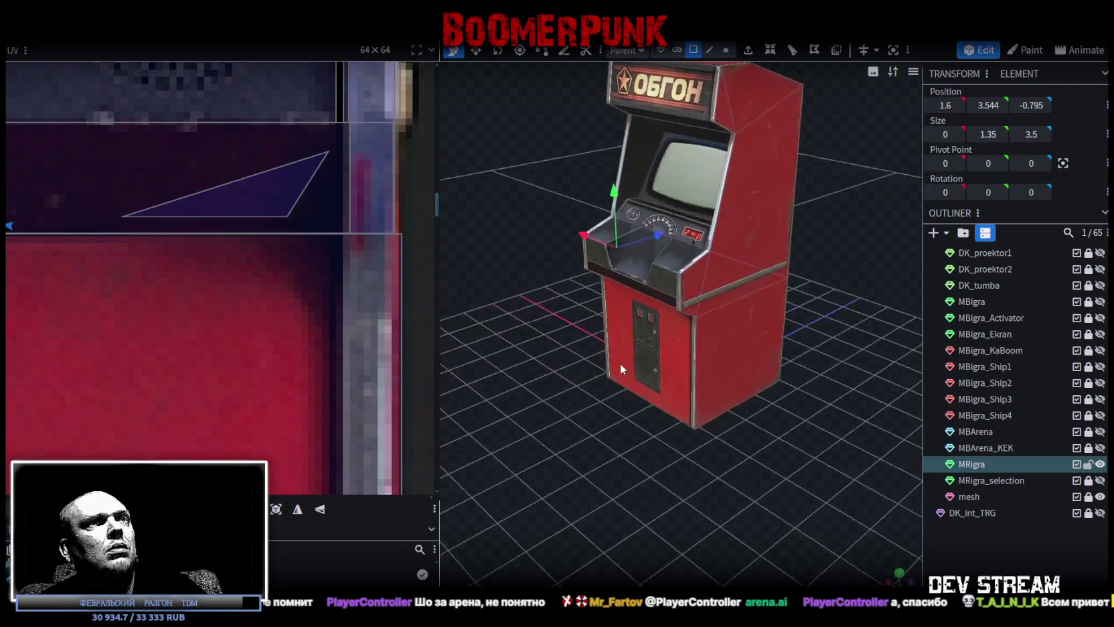
{"action": "scroll", "coordinate": [619, 363], "scroll_direction": "up", "scroll_amount": 3}
{"action": "left_click", "coordinate": [691, 281]}
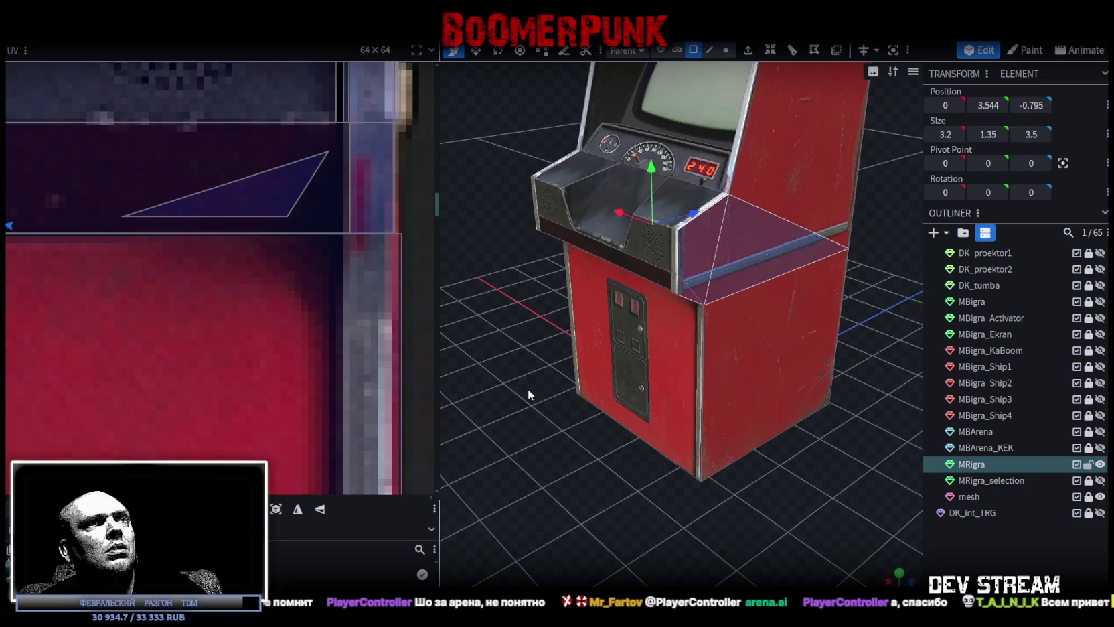
{"action": "scroll", "coordinate": [534, 381], "scroll_direction": "down", "scroll_amount": 5}
{"action": "scroll", "coordinate": [589, 383], "scroll_direction": "up", "scroll_amount": 4}
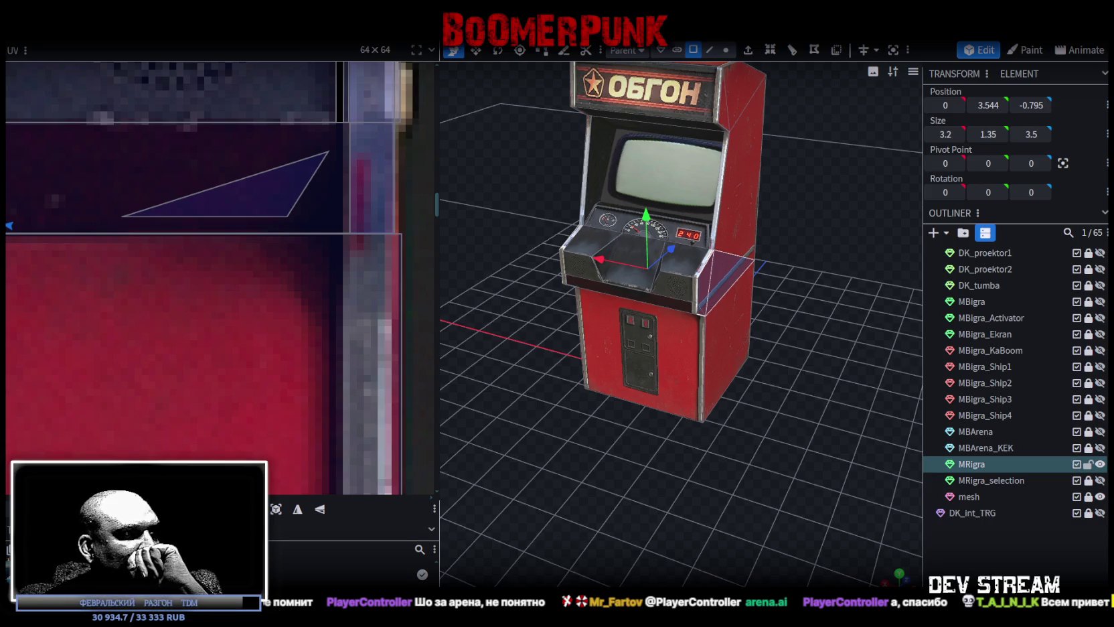
{"action": "scroll", "coordinate": [616, 482], "scroll_direction": "up", "scroll_amount": 1}
{"action": "scroll", "coordinate": [650, 449], "scroll_direction": "up", "scroll_amount": 4}
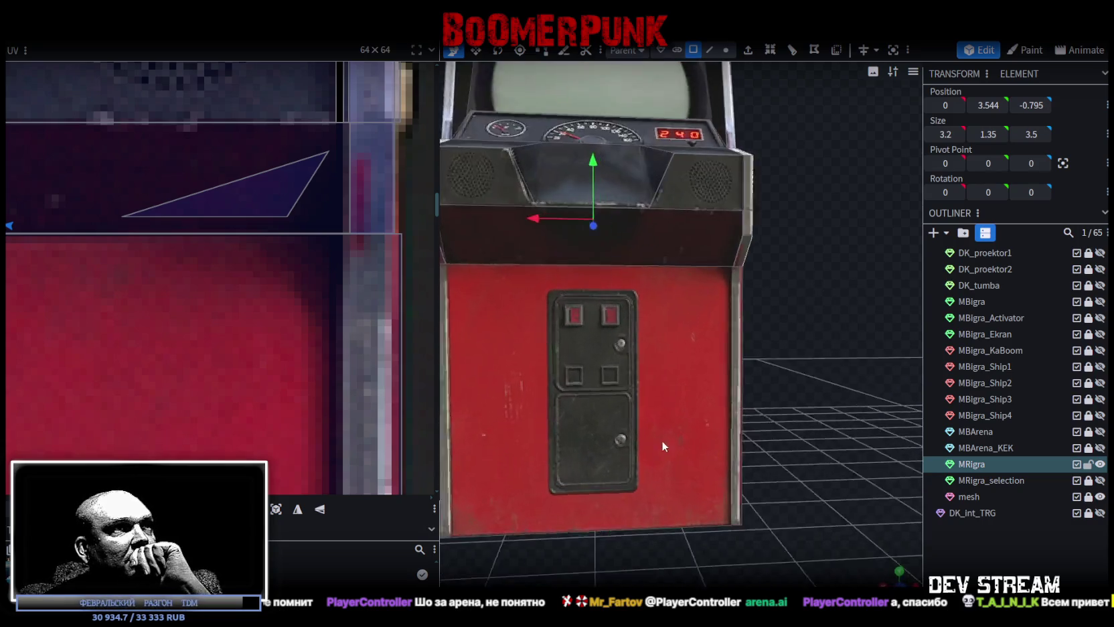
{"action": "scroll", "coordinate": [677, 443], "scroll_direction": "up", "scroll_amount": 2}
{"action": "scroll", "coordinate": [662, 460], "scroll_direction": "down", "scroll_amount": 4}
{"action": "scroll", "coordinate": [622, 462], "scroll_direction": "down", "scroll_amount": 1}
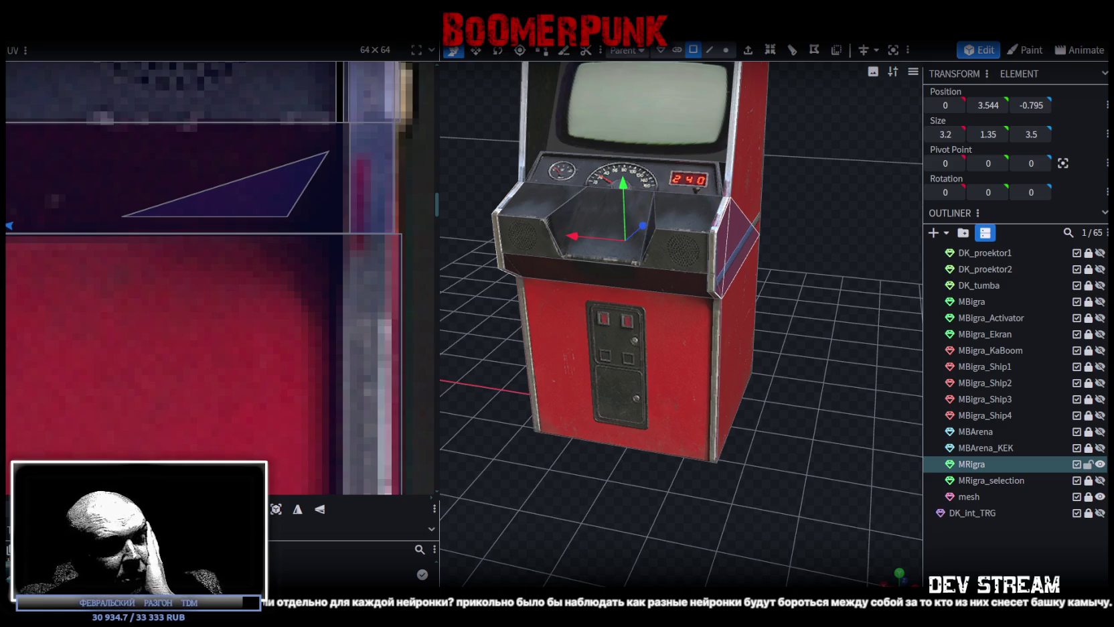
{"action": "mouse_move", "coordinate": [825, 411]}
{"action": "left_mouse_down"}
{"action": "mouse_move", "coordinate": [668, 415]}
{"action": "mouse_move", "coordinate": [746, 365]}
{"action": "mouse_move", "coordinate": [899, 388]}
{"action": "mouse_move", "coordinate": [757, 458]}
{"action": "mouse_move", "coordinate": [839, 476]}
{"action": "mouse_move", "coordinate": [801, 469]}
{"action": "mouse_move", "coordinate": [809, 465]}
{"action": "mouse_move", "coordinate": [783, 484]}
{"action": "mouse_move", "coordinate": [794, 479]}
{"action": "left_mouse_up"}
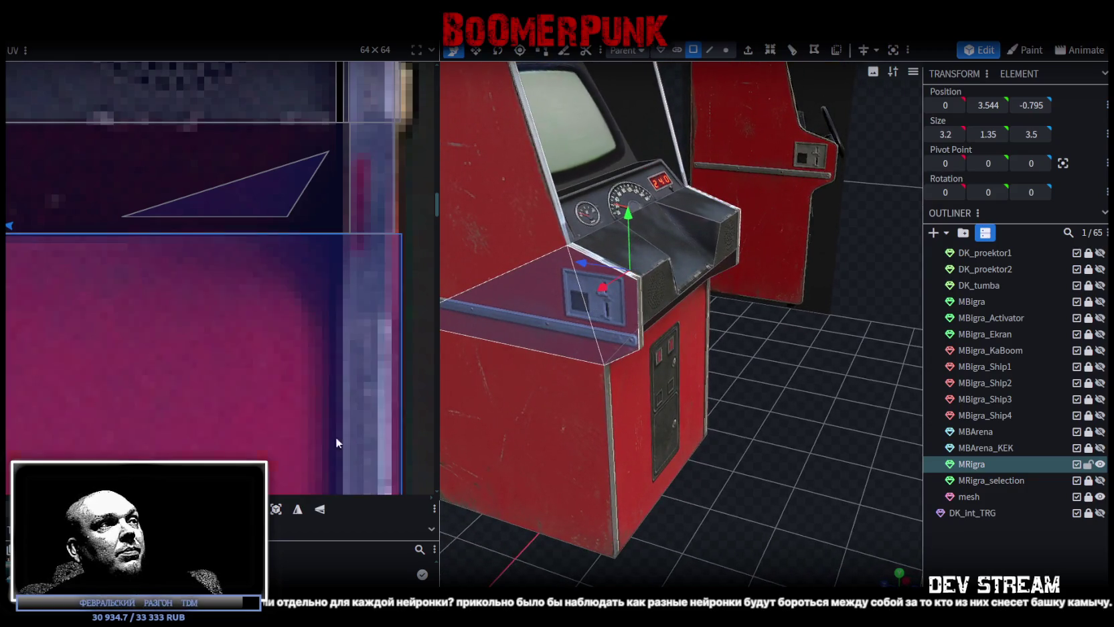
Mirror the selected face's texture horizontally and select the triangular side face.
{"action": "left_click", "coordinate": [307, 512]}
{"action": "mouse_move", "coordinate": [759, 474]}
{"action": "left_mouse_down"}
{"action": "mouse_move", "coordinate": [792, 454]}
{"action": "mouse_move", "coordinate": [490, 468]}
{"action": "left_mouse_up"}
{"action": "left_click", "coordinate": [711, 272]}
{"action": "scroll", "coordinate": [146, 196], "scroll_direction": "down", "scroll_amount": 5}
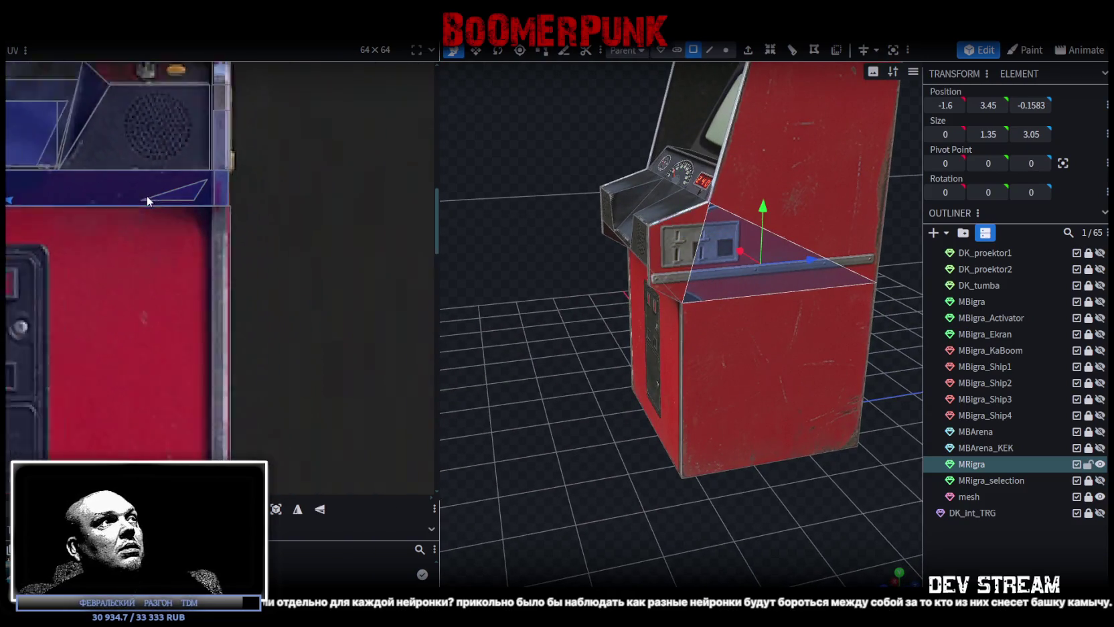
{"action": "scroll", "coordinate": [291, 320], "scroll_direction": "up", "scroll_amount": 2}
{"action": "scroll", "coordinate": [212, 285], "scroll_direction": "down", "scroll_amount": 3}
Slide the triangle's UV left onto the red side panel.
{"action": "scroll", "coordinate": [60, 289], "scroll_direction": "up", "scroll_amount": 3}
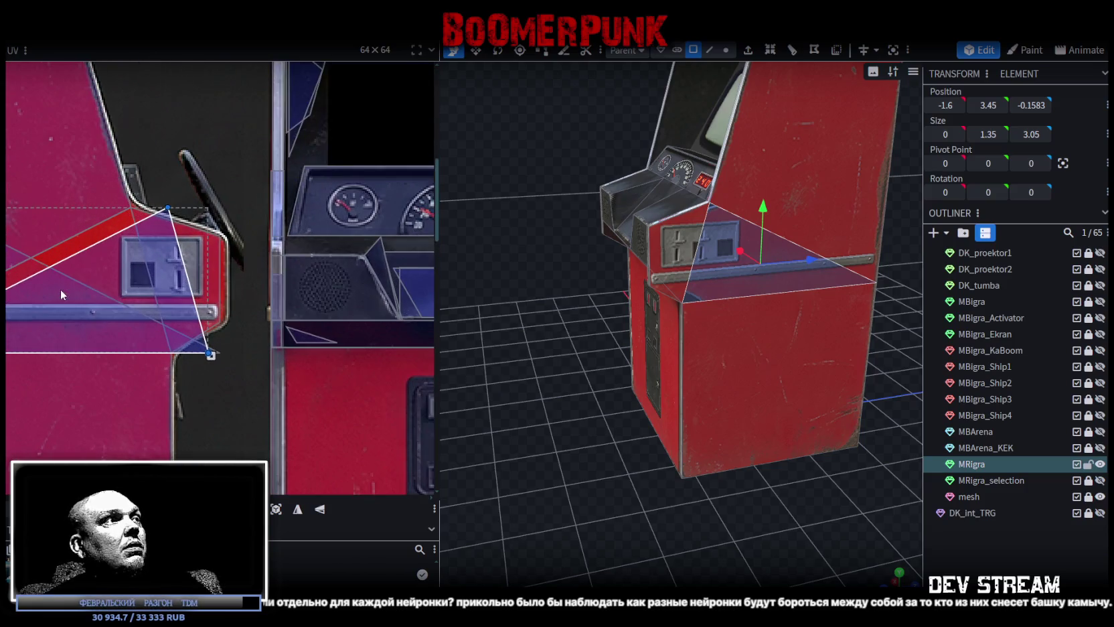
{"action": "middle_click_drag", "start_coordinate": [121, 289], "coordinate": [272, 281]}
{"action": "left_click_drag", "start_coordinate": [208, 301], "coordinate": [154, 311]}
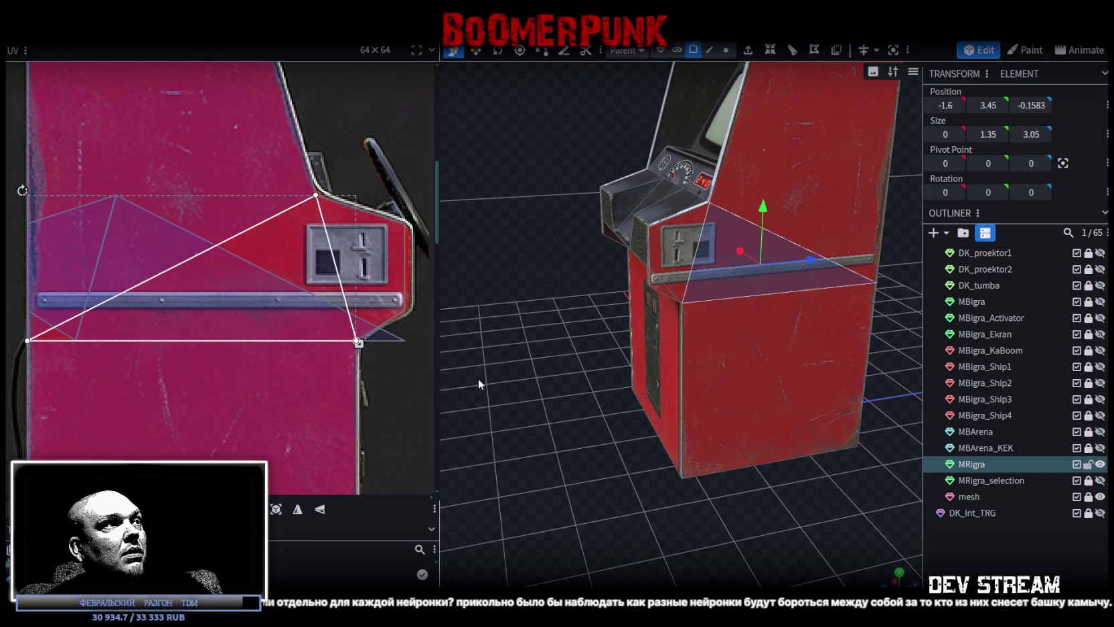
{"action": "left_click", "coordinate": [373, 339]}
{"action": "left_click", "coordinate": [380, 335]}
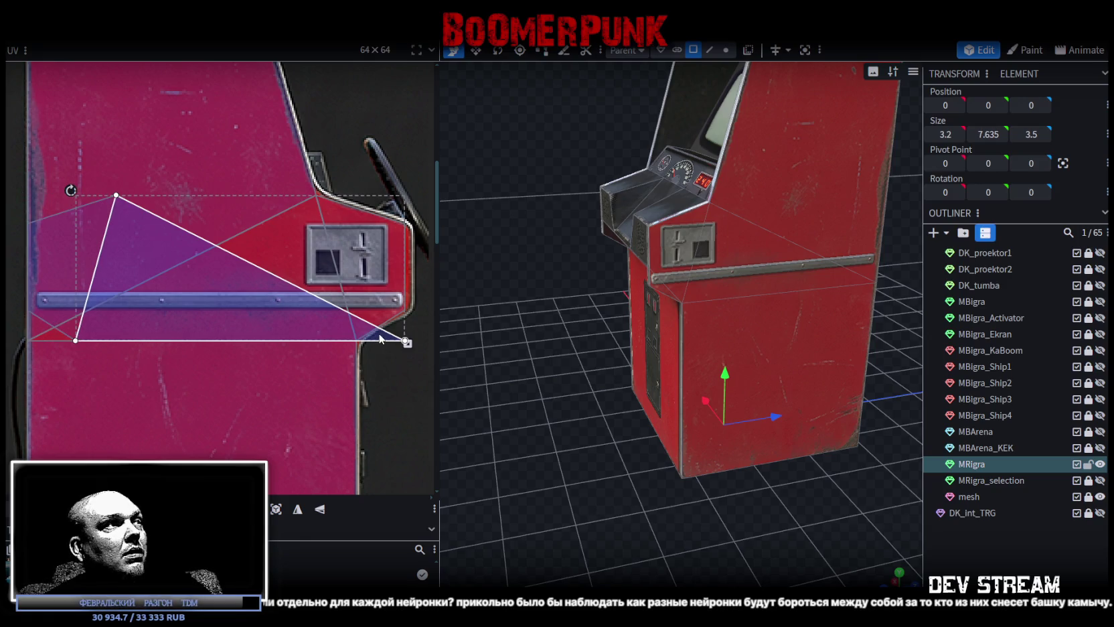
{"action": "left_click_drag", "start_coordinate": [379, 339], "coordinate": [334, 338]}
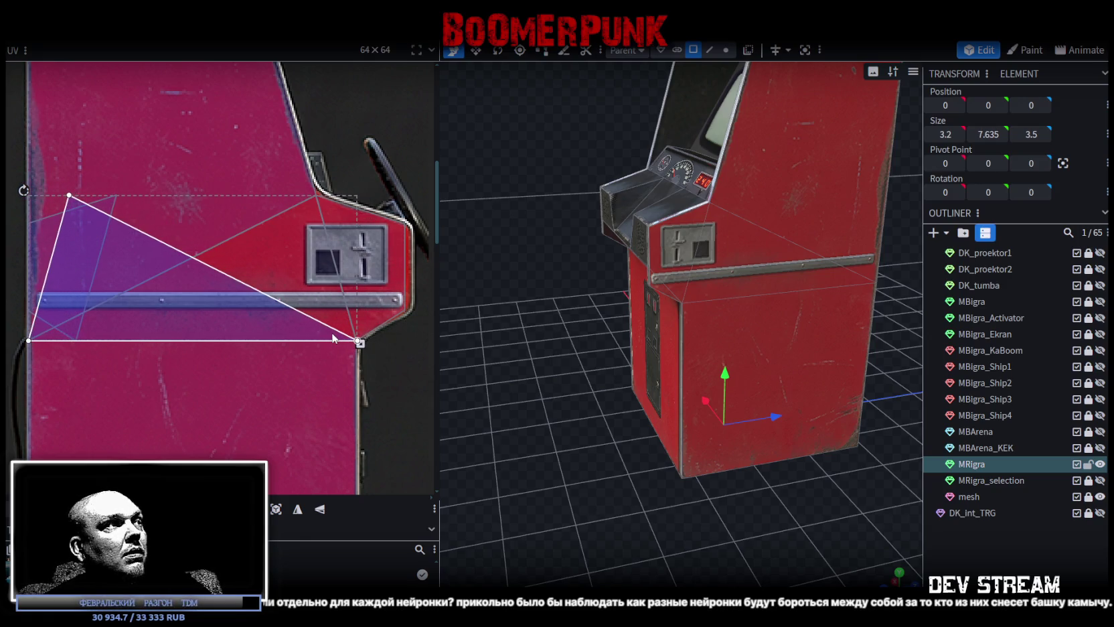
{"action": "left_click", "coordinate": [792, 509]}
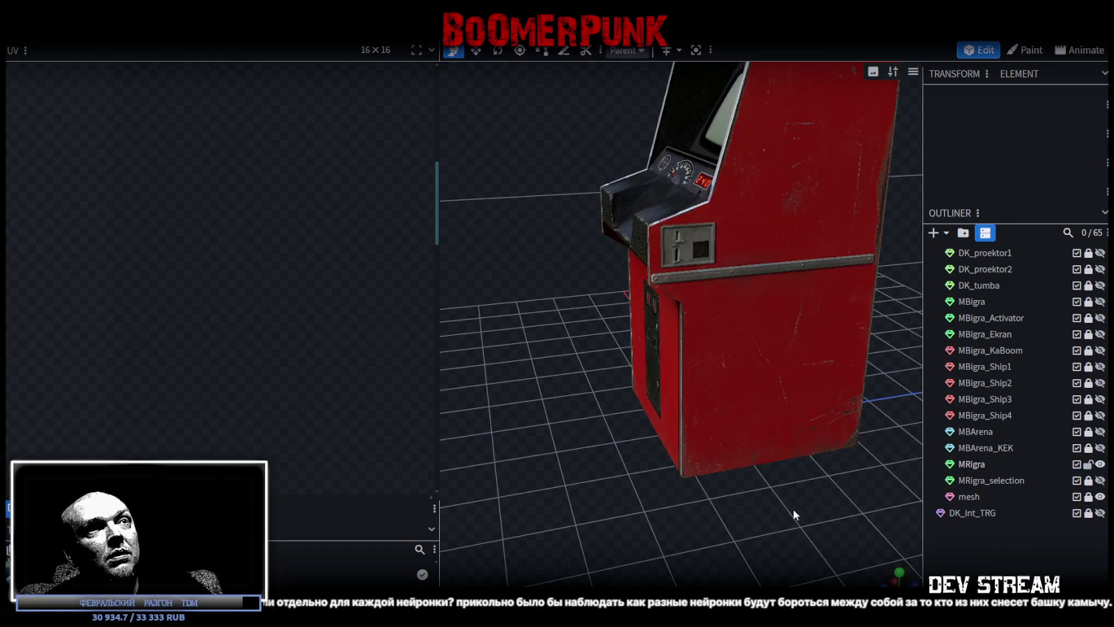
Select the cabinet's upper and lower side faces to view their UVs.
{"action": "scroll", "coordinate": [792, 509], "scroll_direction": "up", "scroll_amount": 3}
{"action": "scroll", "coordinate": [686, 503], "scroll_direction": "up", "scroll_amount": 3}
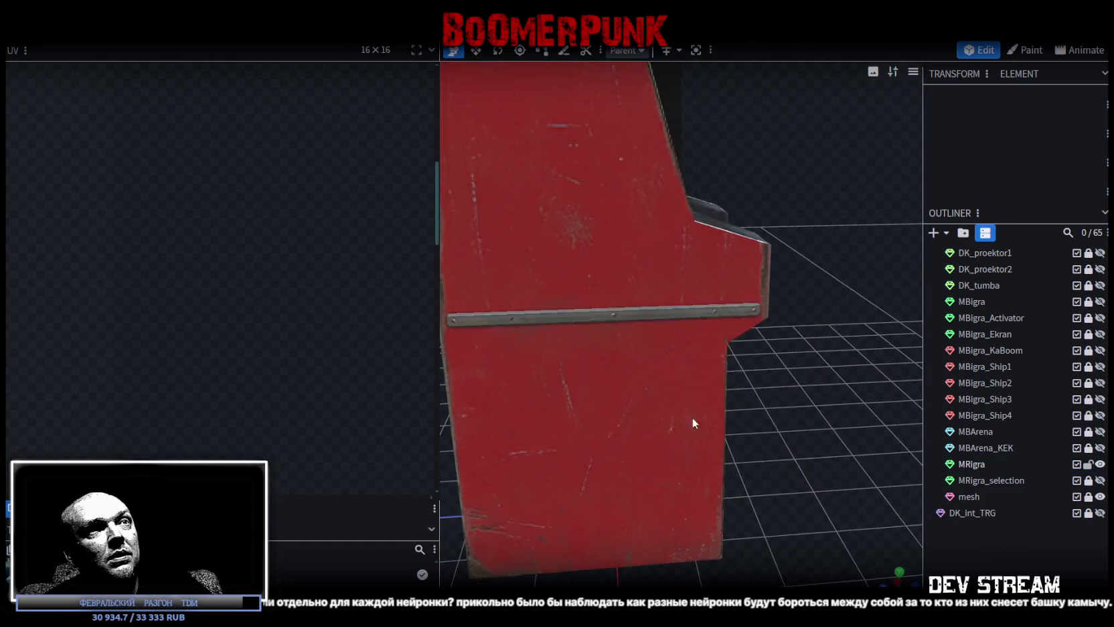
{"action": "scroll", "coordinate": [844, 443], "scroll_direction": "up", "scroll_amount": 3}
{"action": "scroll", "coordinate": [828, 435], "scroll_direction": "up", "scroll_amount": 2}
{"action": "scroll", "coordinate": [827, 432], "scroll_direction": "up", "scroll_amount": 3}
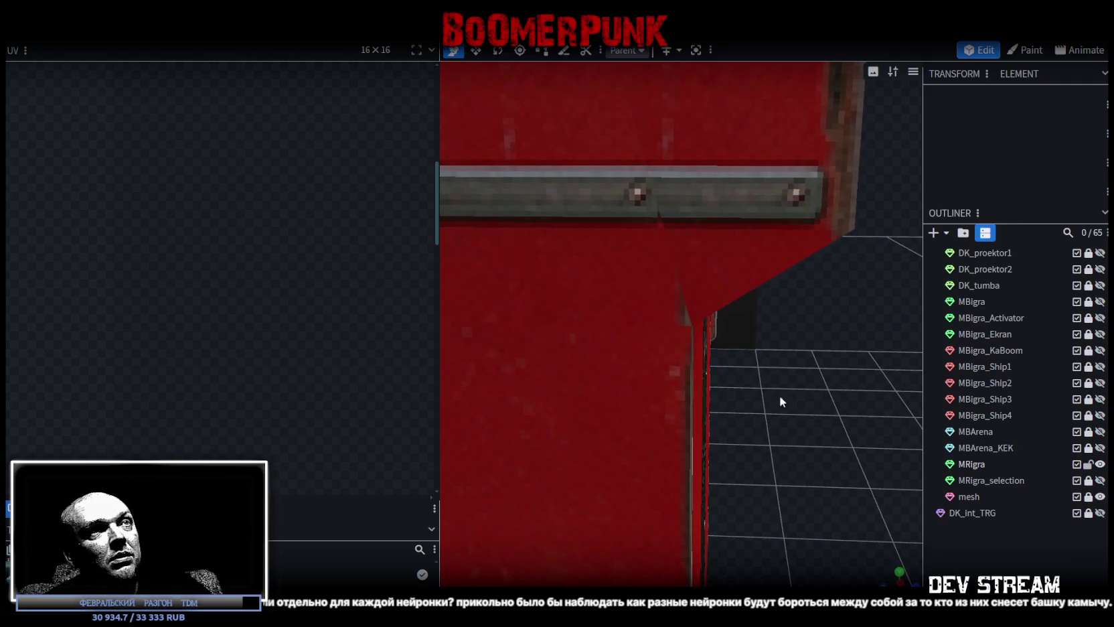
{"action": "left_click", "coordinate": [605, 280]}
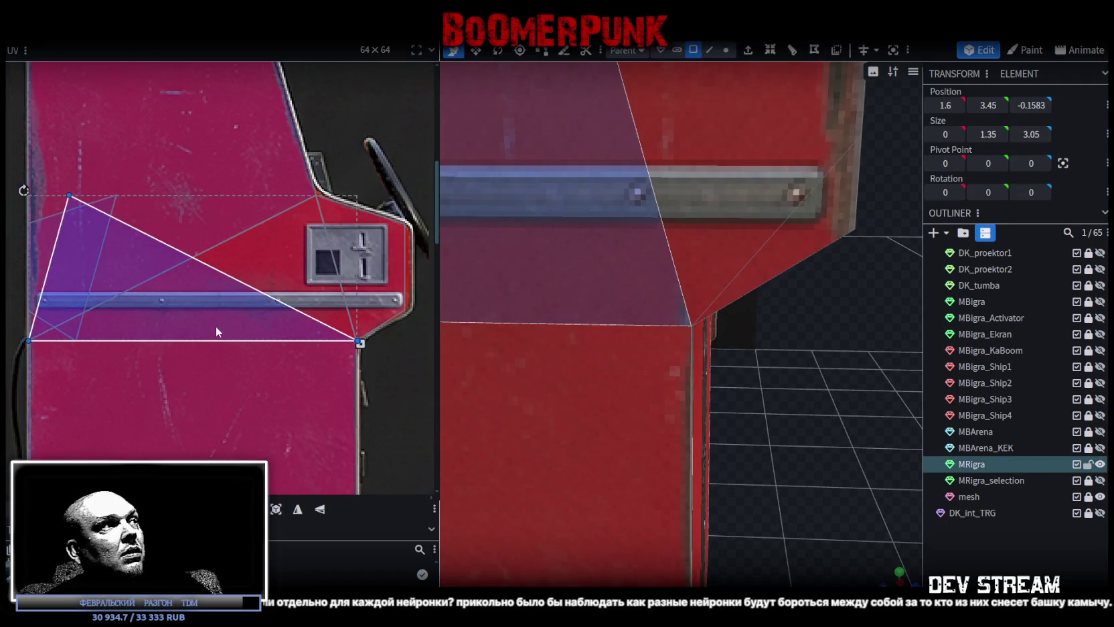
{"action": "scroll", "coordinate": [32, 331], "scroll_direction": "up", "scroll_amount": 3}
{"action": "scroll", "coordinate": [32, 331], "scroll_direction": "up", "scroll_amount": 2}
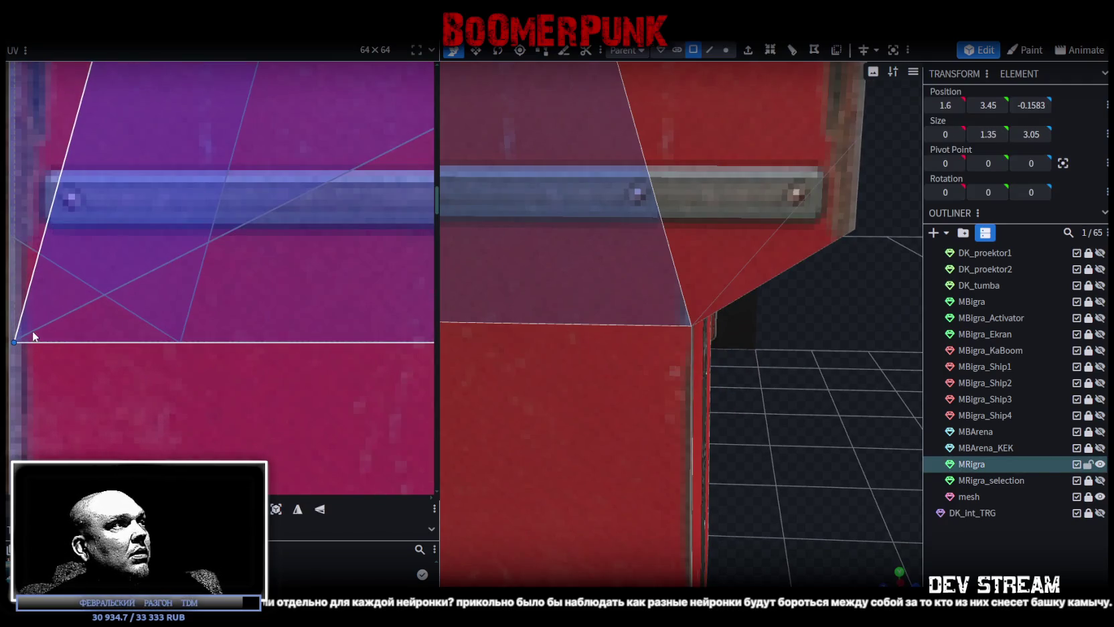
{"action": "left_click", "coordinate": [618, 387]}
Zoom the UV editor and drag the UV corner onto the texture's panel edge.
{"action": "scroll", "coordinate": [268, 327], "scroll_direction": "down", "scroll_amount": 5}
{"action": "scroll", "coordinate": [323, 276], "scroll_direction": "up", "scroll_amount": 1}
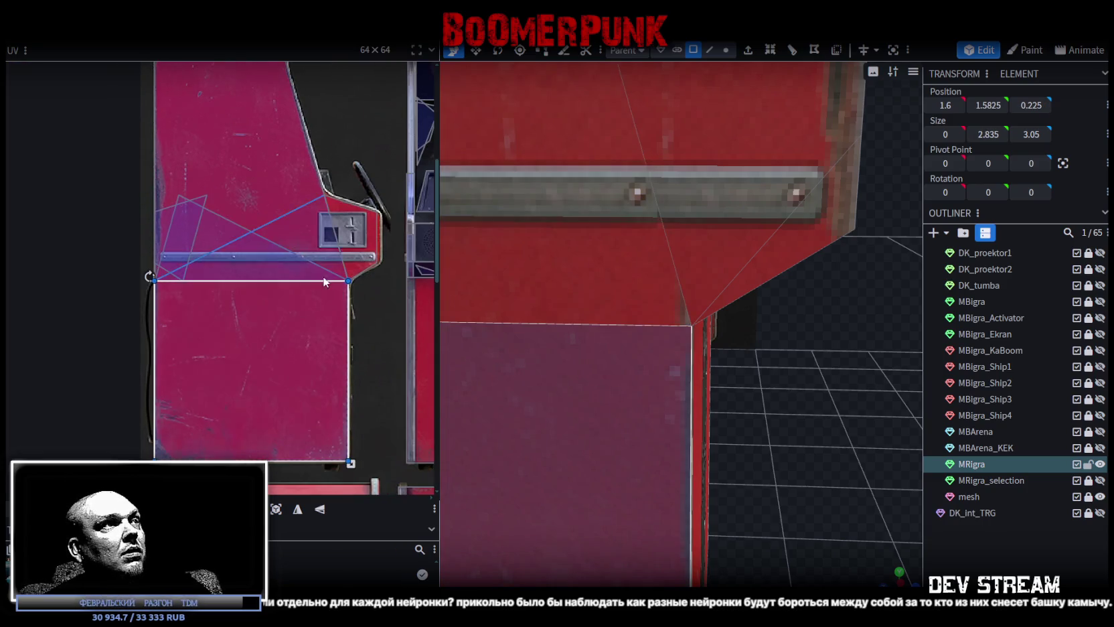
{"action": "scroll", "coordinate": [322, 276], "scroll_direction": "up", "scroll_amount": 3}
{"action": "scroll", "coordinate": [398, 291], "scroll_direction": "up", "scroll_amount": 2}
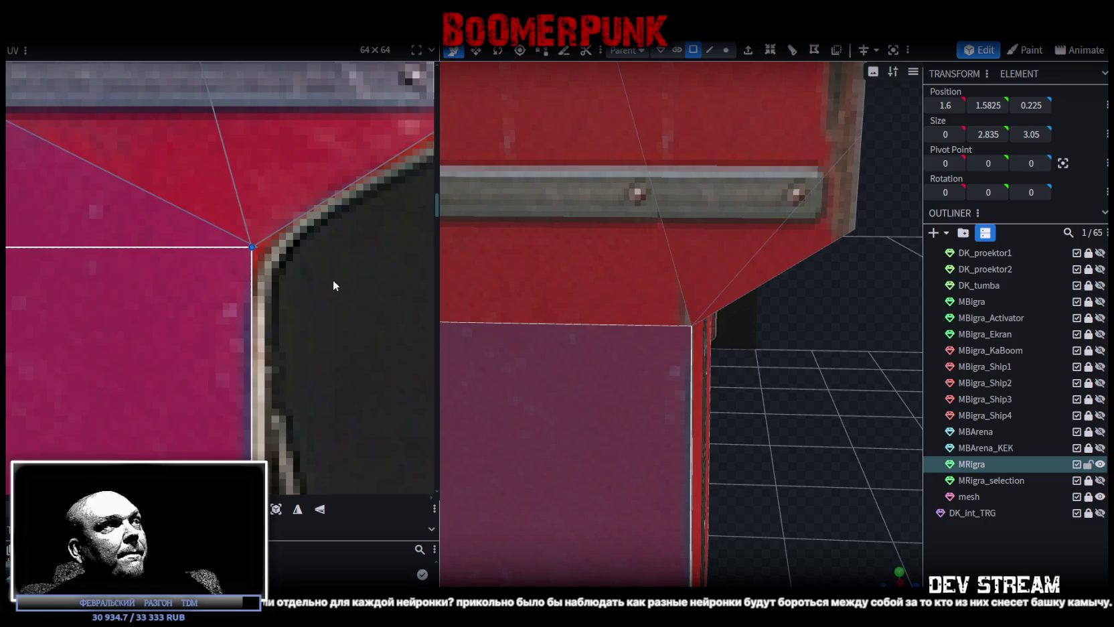
{"action": "scroll", "coordinate": [241, 227], "scroll_direction": "up", "scroll_amount": 2}
{"action": "scroll", "coordinate": [273, 278], "scroll_direction": "up", "scroll_amount": 2}
{"action": "left_click_drag", "start_coordinate": [271, 274], "coordinate": [293, 274]}
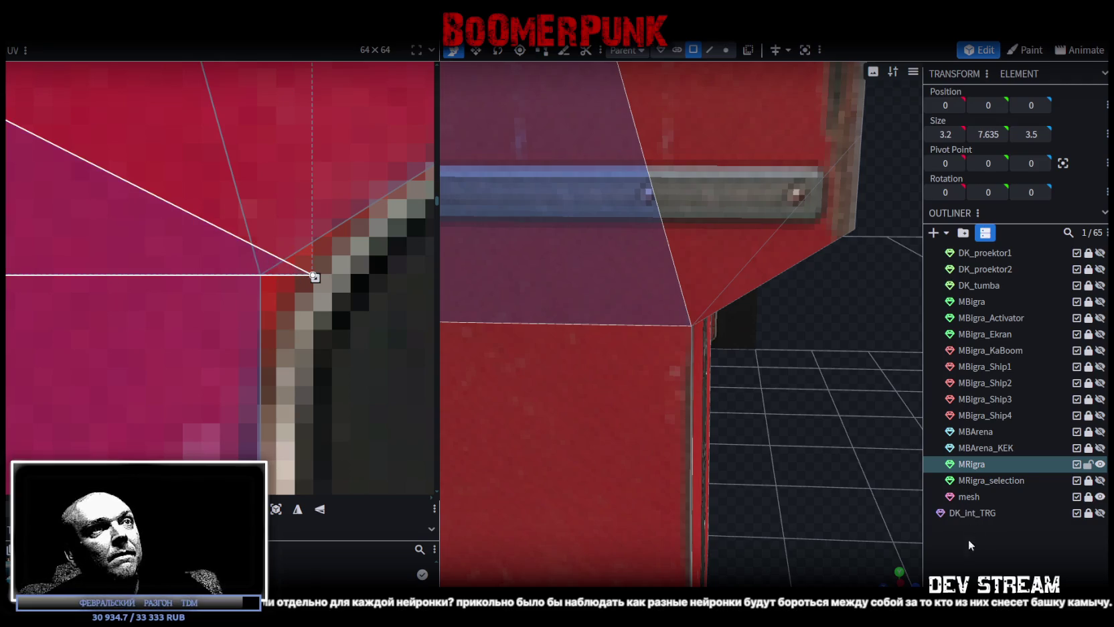
Deselect and orbit out to view the whole textured cabinet.
{"action": "left_click", "coordinate": [968, 542]}
{"action": "scroll", "coordinate": [789, 430], "scroll_direction": "down", "scroll_amount": 3}
{"action": "mouse_move", "coordinate": [789, 430]}
{"action": "left_mouse_down"}
{"action": "mouse_move", "coordinate": [772, 424]}
{"action": "mouse_move", "coordinate": [787, 414]}
{"action": "mouse_move", "coordinate": [792, 427]}
{"action": "mouse_move", "coordinate": [742, 439]}
{"action": "mouse_move", "coordinate": [445, 440]}
{"action": "mouse_move", "coordinate": [714, 440]}
{"action": "mouse_move", "coordinate": [728, 417]}
{"action": "mouse_move", "coordinate": [448, 435]}
{"action": "mouse_move", "coordinate": [800, 447]}
{"action": "mouse_move", "coordinate": [737, 426]}
{"action": "mouse_move", "coordinate": [682, 359]}
{"action": "mouse_move", "coordinate": [614, 455]}
{"action": "mouse_move", "coordinate": [619, 436]}
{"action": "left_mouse_up"}
{"action": "scroll", "coordinate": [792, 423], "scroll_direction": "down", "scroll_amount": 2}
{"action": "scroll", "coordinate": [791, 426], "scroll_direction": "down", "scroll_amount": 3}
{"action": "scroll", "coordinate": [714, 440], "scroll_direction": "up", "scroll_amount": 3}
{"action": "scroll", "coordinate": [737, 426], "scroll_direction": "up", "scroll_amount": 3}
{"action": "scroll", "coordinate": [737, 427], "scroll_direction": "down", "scroll_amount": 3}
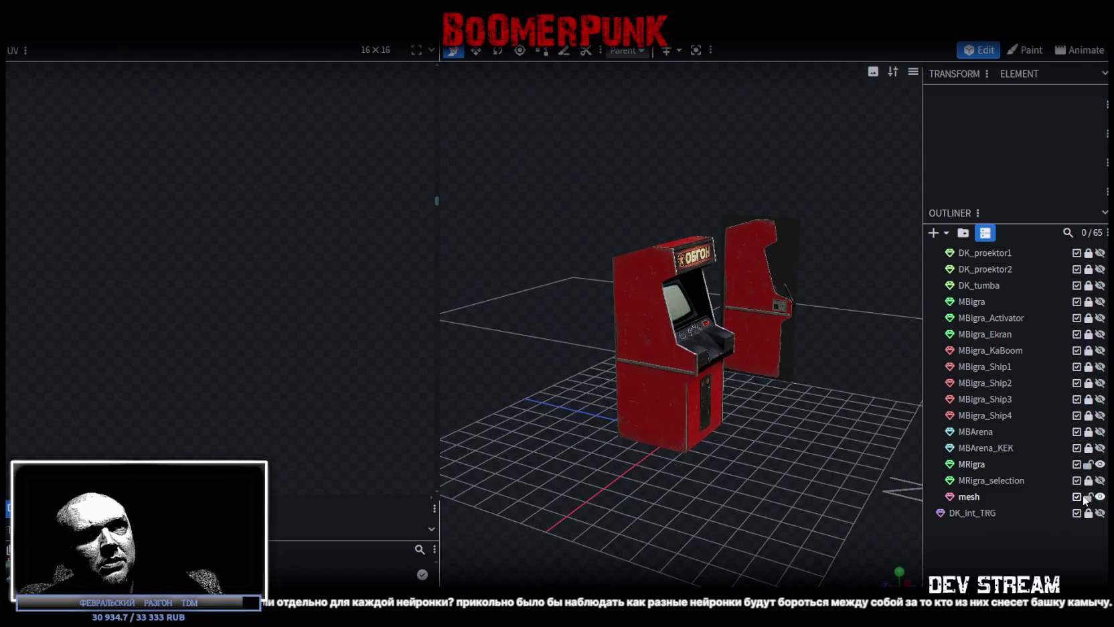
Delete the extra mesh cabinet and briefly toggle MRigra and MRigra_selection visibility.
{"action": "left_click", "coordinate": [977, 496]}
{"action": "key", "text": "Delete"}
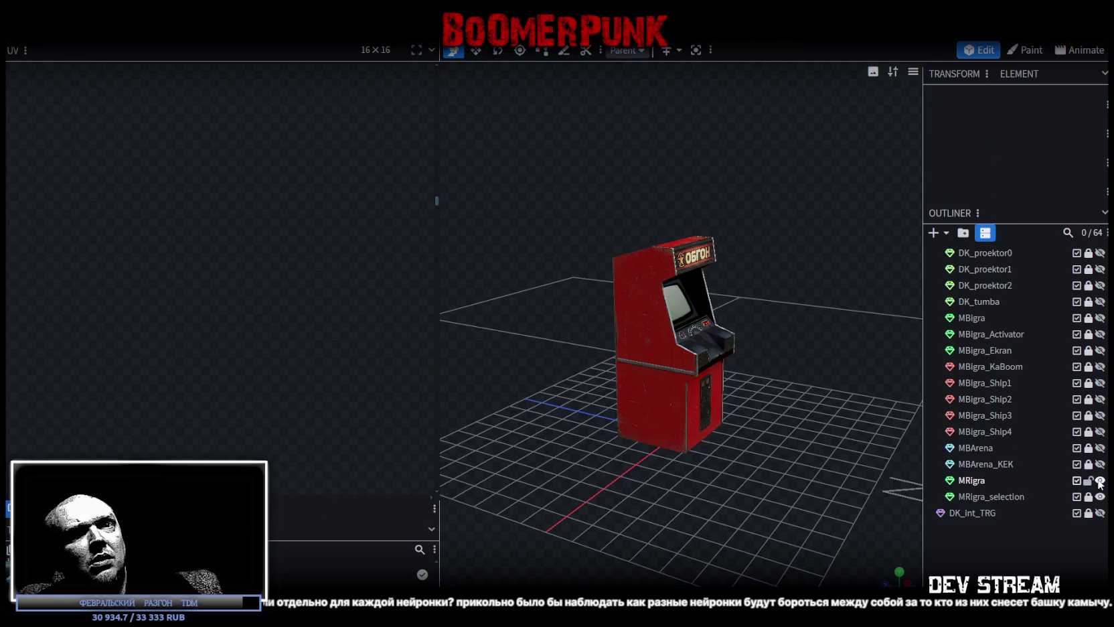
{"action": "left_click", "coordinate": [1100, 480]}
{"action": "left_click", "coordinate": [1100, 496]}
{"action": "left_click", "coordinate": [1101, 497]}
{"action": "left_click", "coordinate": [1099, 480]}
Select the MRigra_selection box and orbit to a front view of it.
{"action": "key", "text": "KP_3"}
{"action": "left_click_drag", "start_coordinate": [774, 381], "coordinate": [863, 428]}
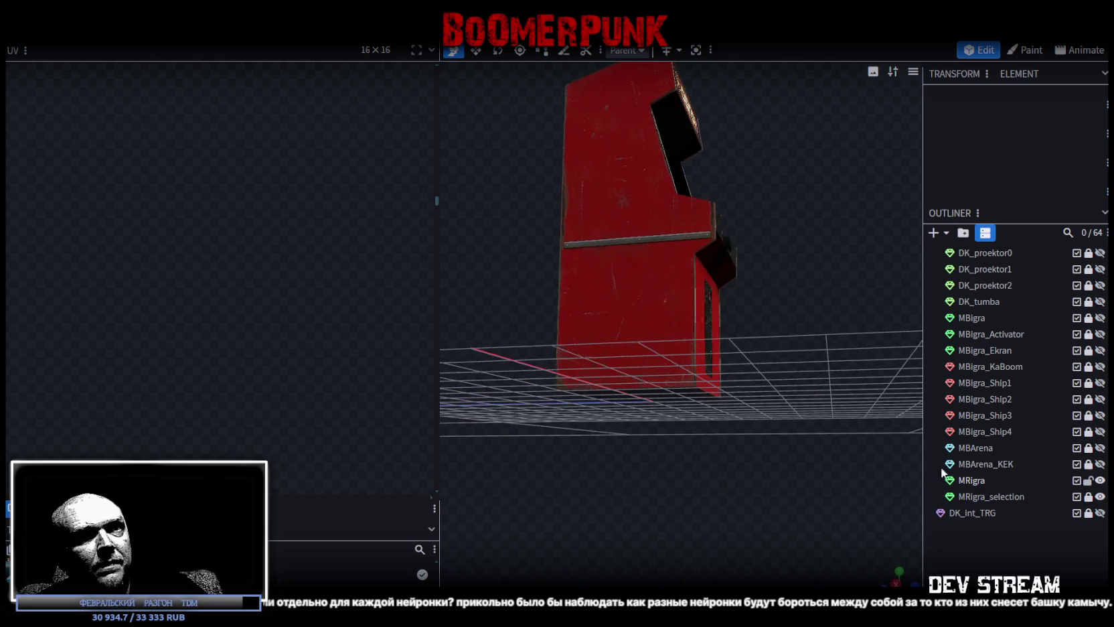
{"action": "left_click", "coordinate": [1040, 495]}
{"action": "mouse_move", "coordinate": [786, 381]}
{"action": "left_mouse_down"}
{"action": "mouse_move", "coordinate": [762, 469]}
{"action": "mouse_move", "coordinate": [731, 420]}
{"action": "mouse_move", "coordinate": [694, 464]}
{"action": "mouse_move", "coordinate": [731, 438]}
{"action": "mouse_move", "coordinate": [703, 440]}
{"action": "mouse_move", "coordinate": [703, 370]}
{"action": "mouse_move", "coordinate": [677, 274]}
{"action": "mouse_move", "coordinate": [673, 395]}
{"action": "mouse_move", "coordinate": [749, 489]}
{"action": "left_mouse_up"}
{"action": "scroll", "coordinate": [770, 474], "scroll_direction": "up", "scroll_amount": 2}
Resize the box to 0.265 high and raise it to Y 0.1325 under the cabinet base.
{"action": "key", "text": "s"}
{"action": "mouse_move", "coordinate": [666, 327]}
{"action": "left_mouse_down"}
{"action": "mouse_move", "coordinate": [670, 346]}
{"action": "mouse_move", "coordinate": [669, 260]}
{"action": "left_mouse_up"}
{"action": "key", "text": "v"}
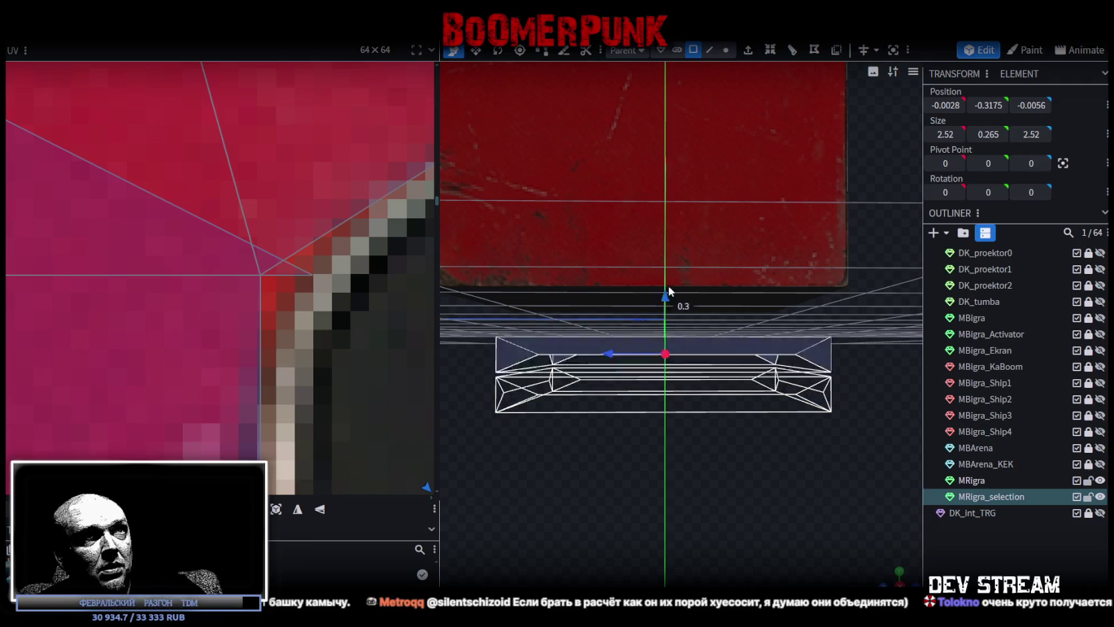
{"action": "mouse_move", "coordinate": [700, 384]}
{"action": "left_mouse_down"}
{"action": "mouse_move", "coordinate": [707, 424]}
{"action": "mouse_move", "coordinate": [714, 417]}
{"action": "left_mouse_up"}
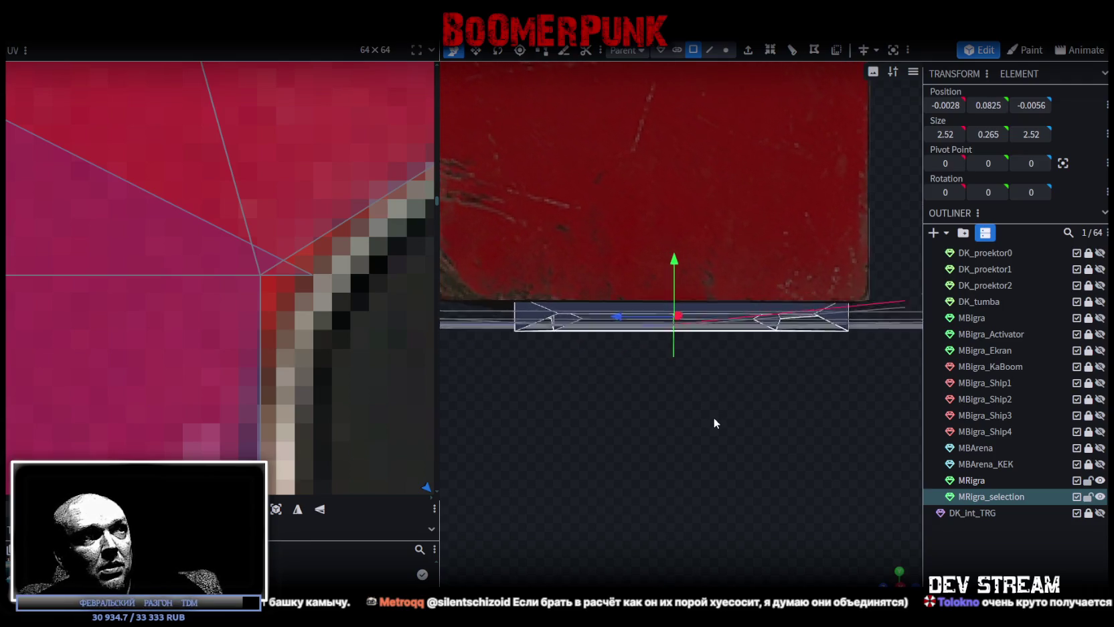
{"action": "left_click", "coordinate": [895, 583]}
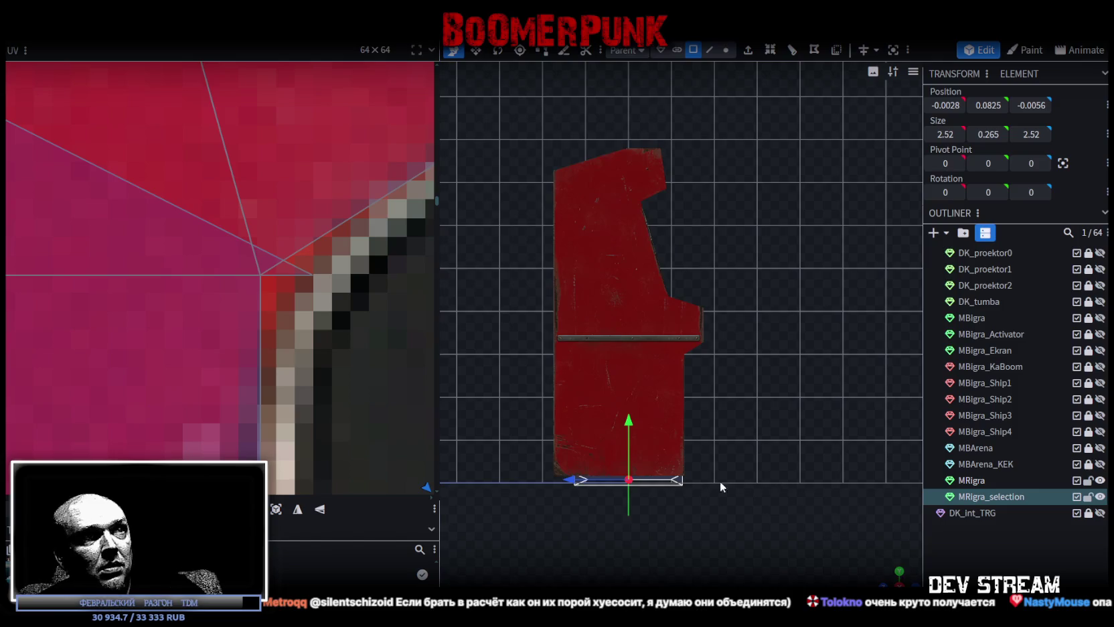
{"action": "scroll", "coordinate": [727, 478], "scroll_direction": "up", "scroll_amount": 5}
{"action": "right_click_drag", "start_coordinate": [684, 530], "coordinate": [788, 283]}
{"action": "scroll", "coordinate": [789, 283], "scroll_direction": "up", "scroll_amount": 3}
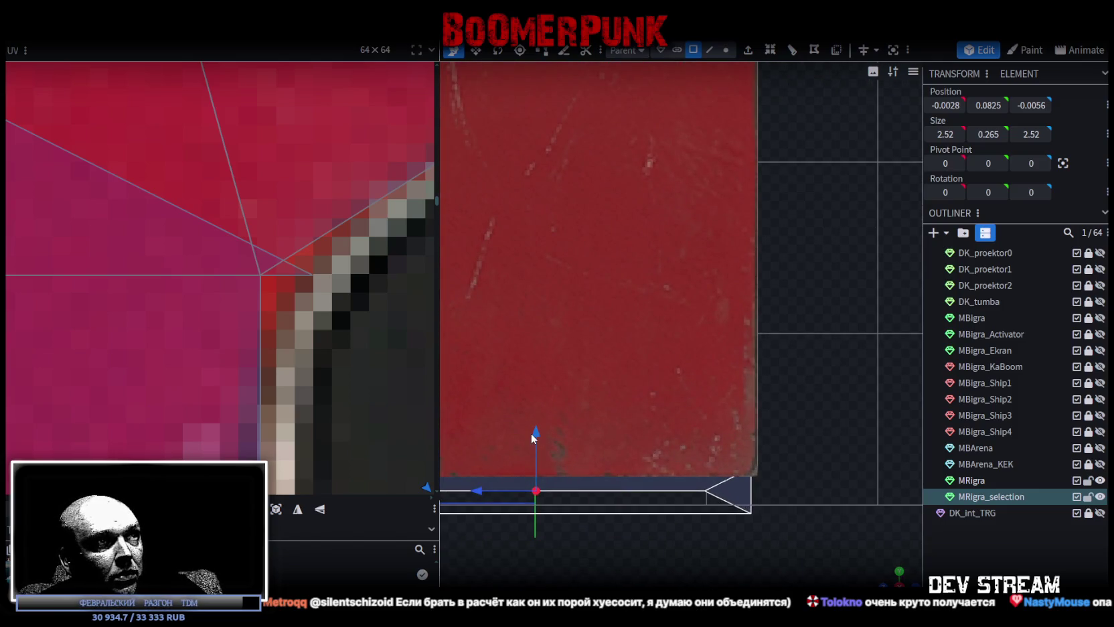
{"action": "left_click_drag", "start_coordinate": [531, 433], "coordinate": [545, 428]}
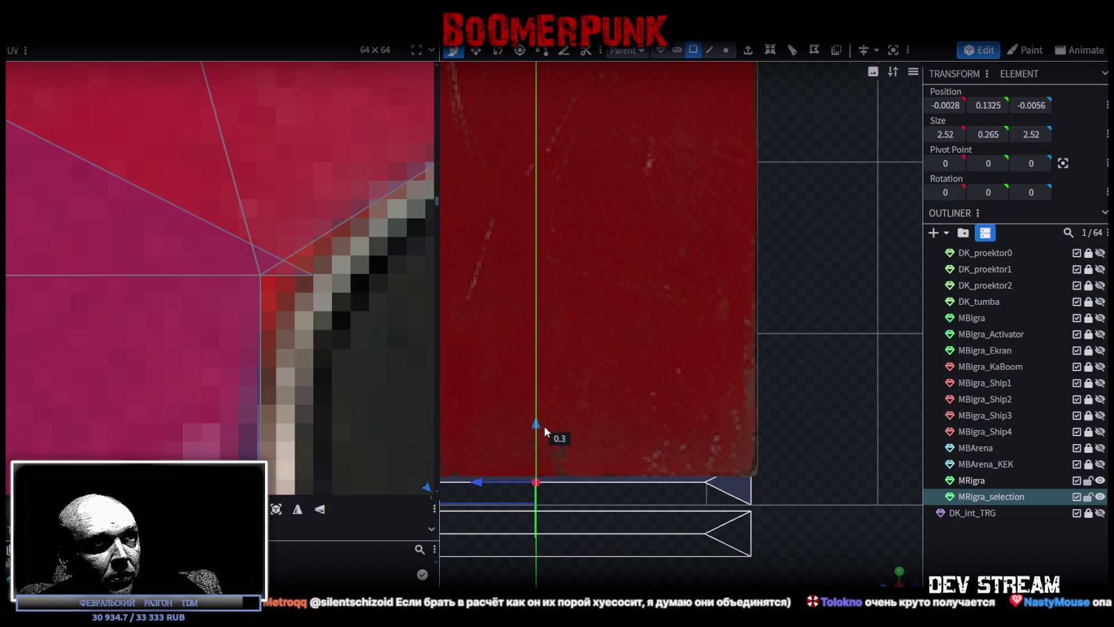
{"action": "scroll", "coordinate": [656, 486], "scroll_direction": "down", "scroll_amount": 3}
{"action": "scroll", "coordinate": [718, 481], "scroll_direction": "up", "scroll_amount": 2}
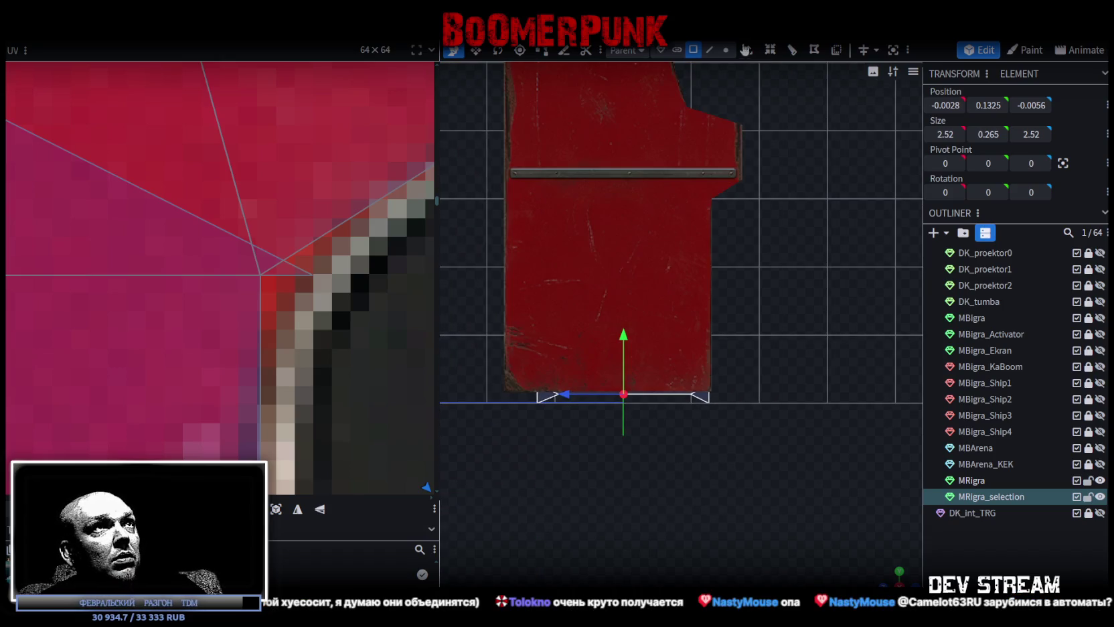
In vertex mode, select the box's left-side vertices and slide them along the depth axis.
{"action": "left_click", "coordinate": [725, 50]}
{"action": "scroll", "coordinate": [570, 395], "scroll_direction": "up", "scroll_amount": 2}
{"action": "left_click_drag", "start_coordinate": [513, 461], "coordinate": [468, 401]}
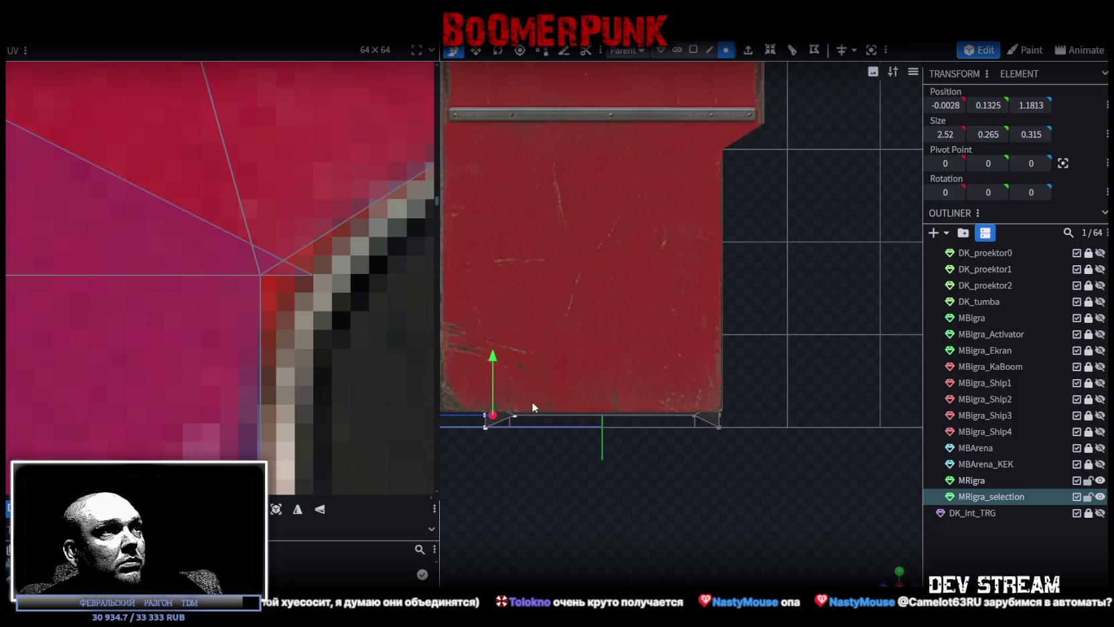
{"action": "right_click_drag", "start_coordinate": [526, 396], "coordinate": [681, 530]}
{"action": "left_click_drag", "start_coordinate": [603, 428], "coordinate": [570, 421]}
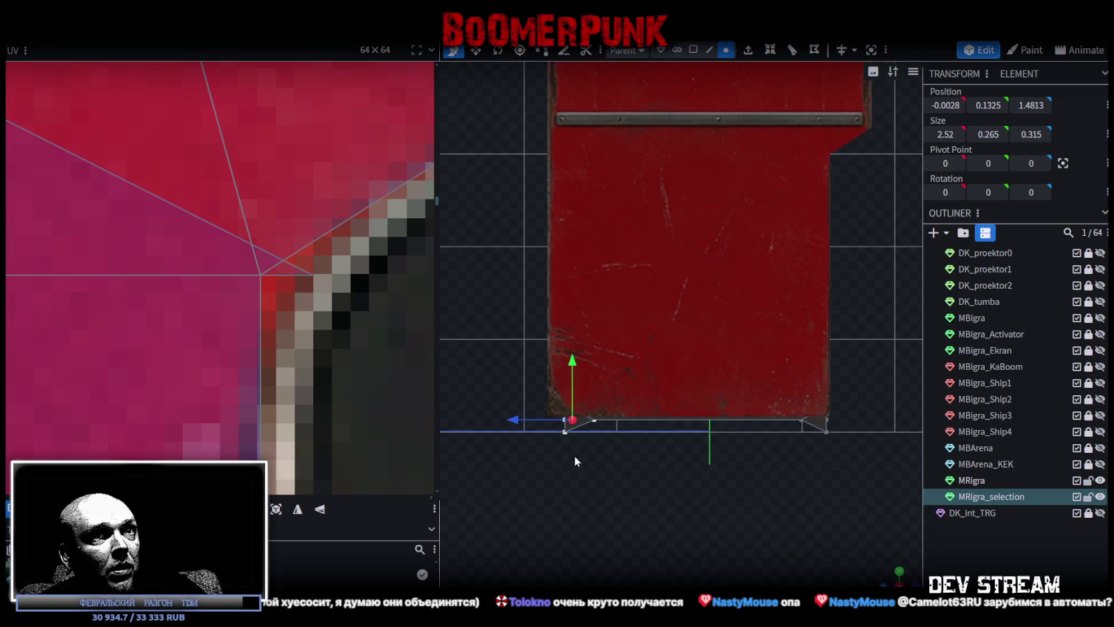
Shift the bottom-edge vertices by 0.2 and nudge the left corner vertices slightly outward.
{"action": "left_click", "coordinate": [605, 430]}
{"action": "left_click_drag", "start_coordinate": [650, 420], "coordinate": [626, 419]}
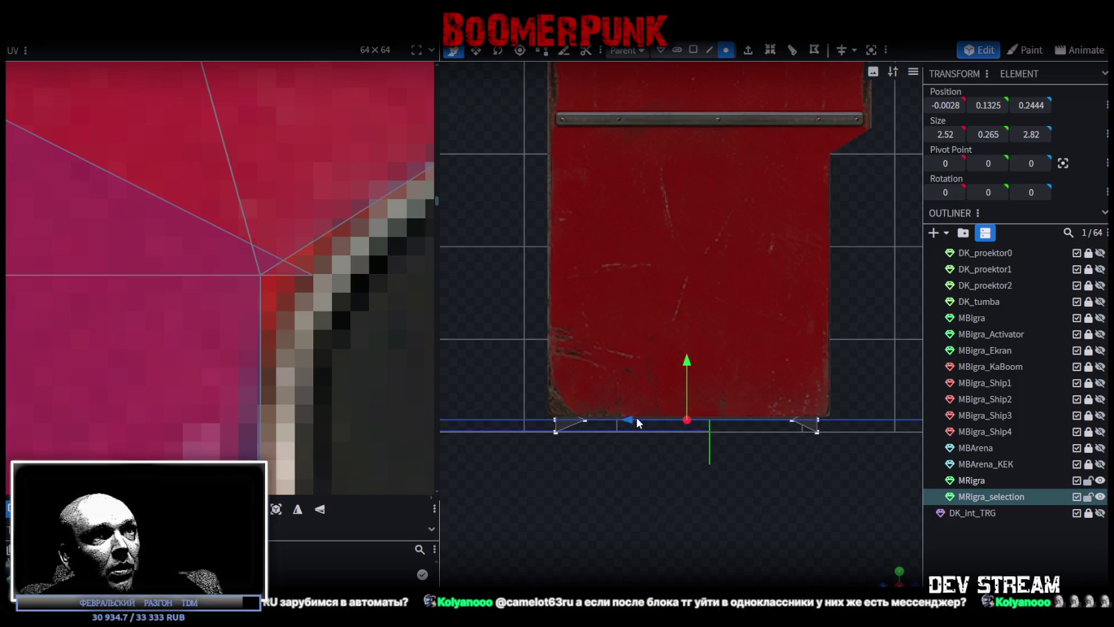
{"action": "left_click_drag", "start_coordinate": [623, 420], "coordinate": [645, 420]}
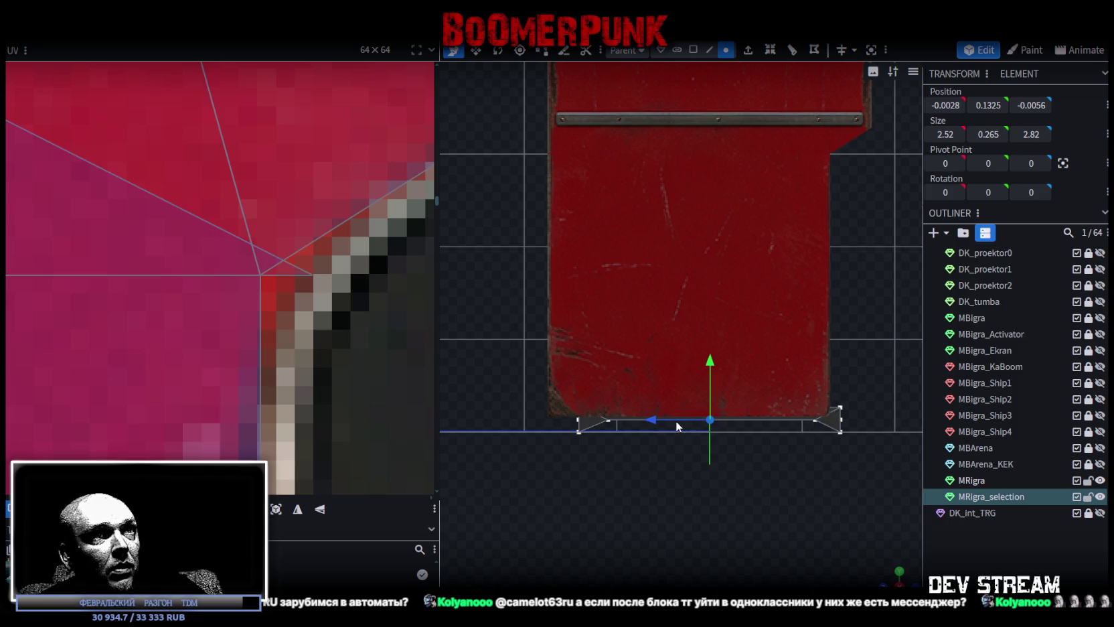
{"action": "left_click_drag", "start_coordinate": [654, 421], "coordinate": [631, 419]}
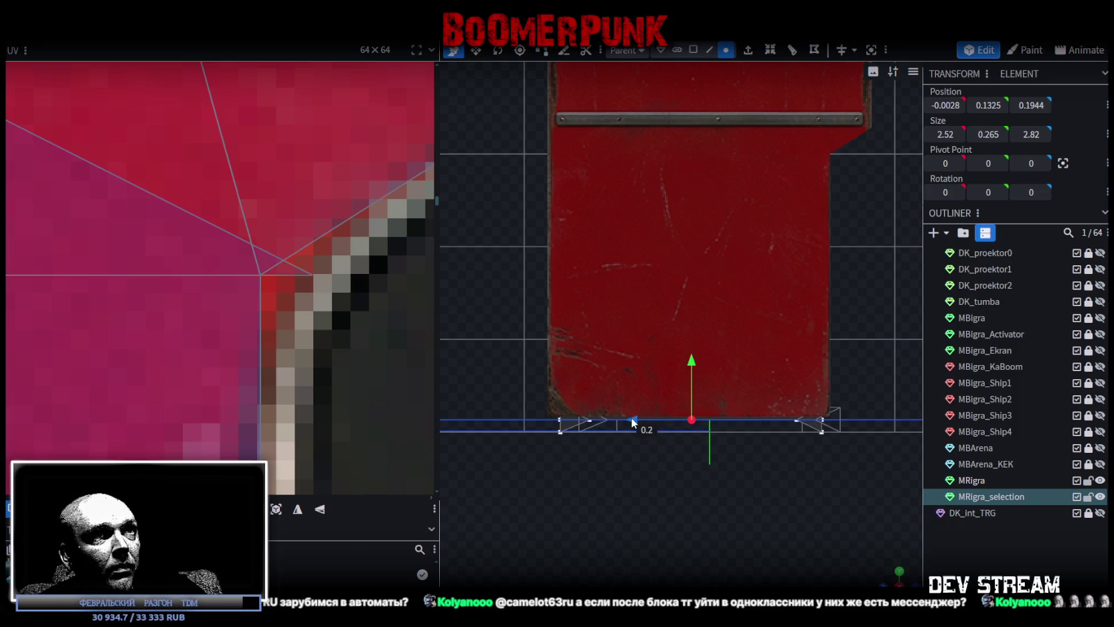
{"action": "left_click_drag", "start_coordinate": [547, 460], "coordinate": [617, 367]}
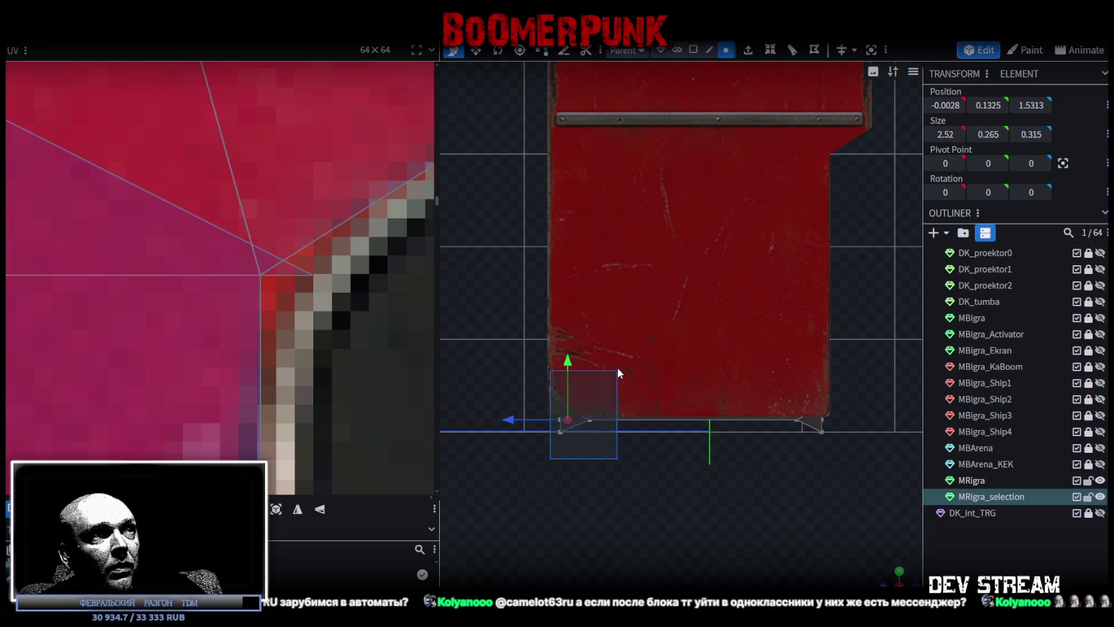
{"action": "left_click_drag", "start_coordinate": [504, 420], "coordinate": [530, 435]}
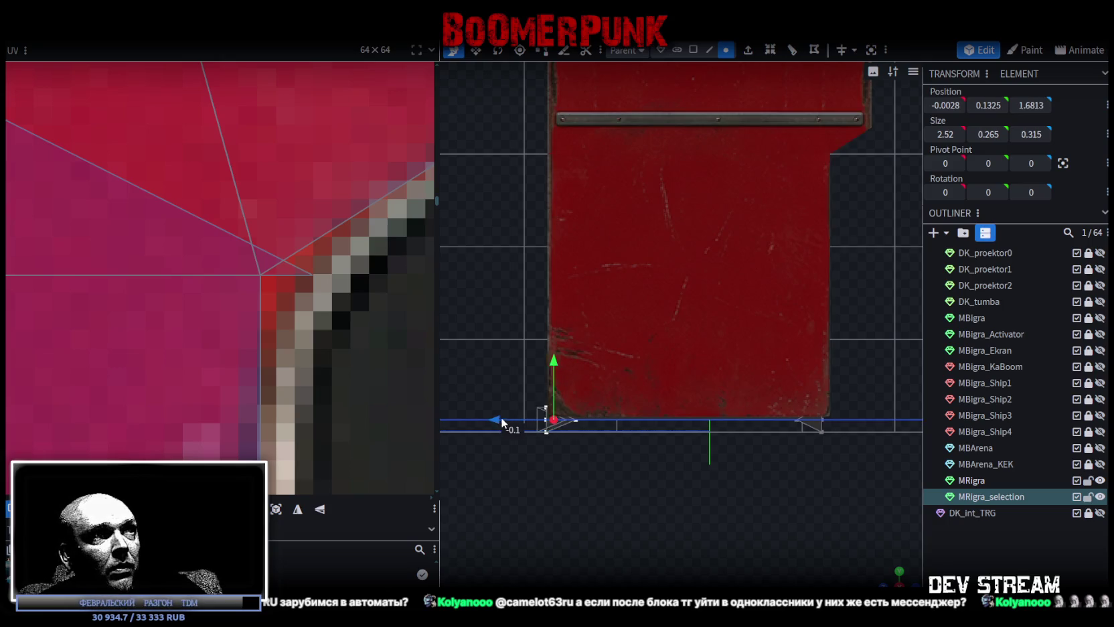
{"action": "scroll", "coordinate": [664, 520], "scroll_direction": "down", "scroll_amount": 3}
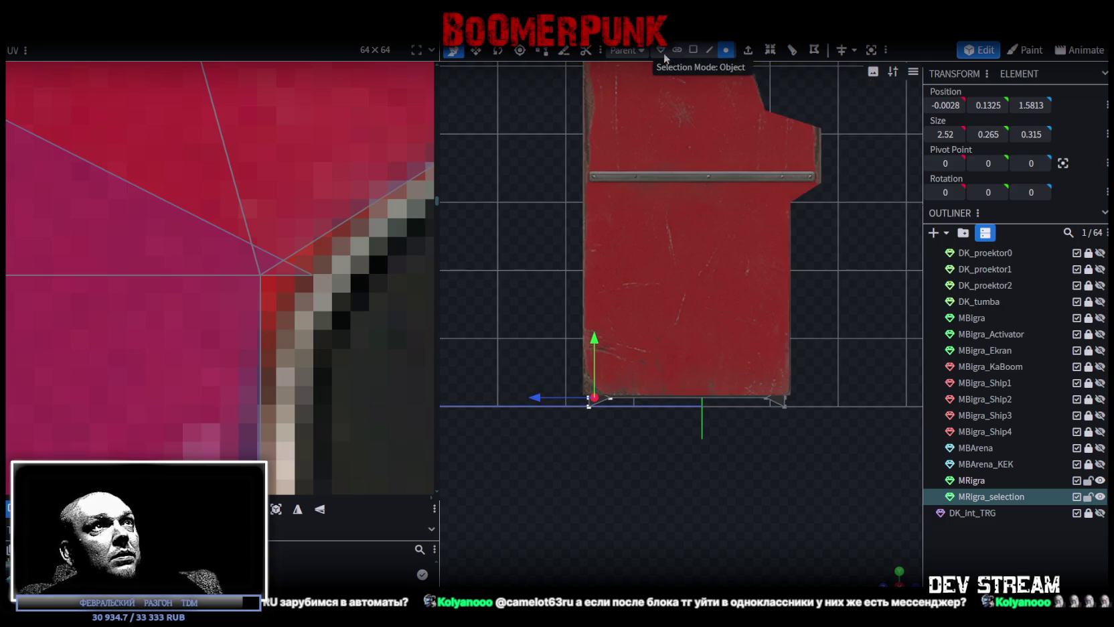
{"action": "left_click", "coordinate": [692, 50]}
Select the whole bottom face and move its UV onto the left cabinet's edge.
{"action": "scroll", "coordinate": [118, 409], "scroll_direction": "down", "scroll_amount": 3}
{"action": "scroll", "coordinate": [119, 409], "scroll_direction": "down", "scroll_amount": 5}
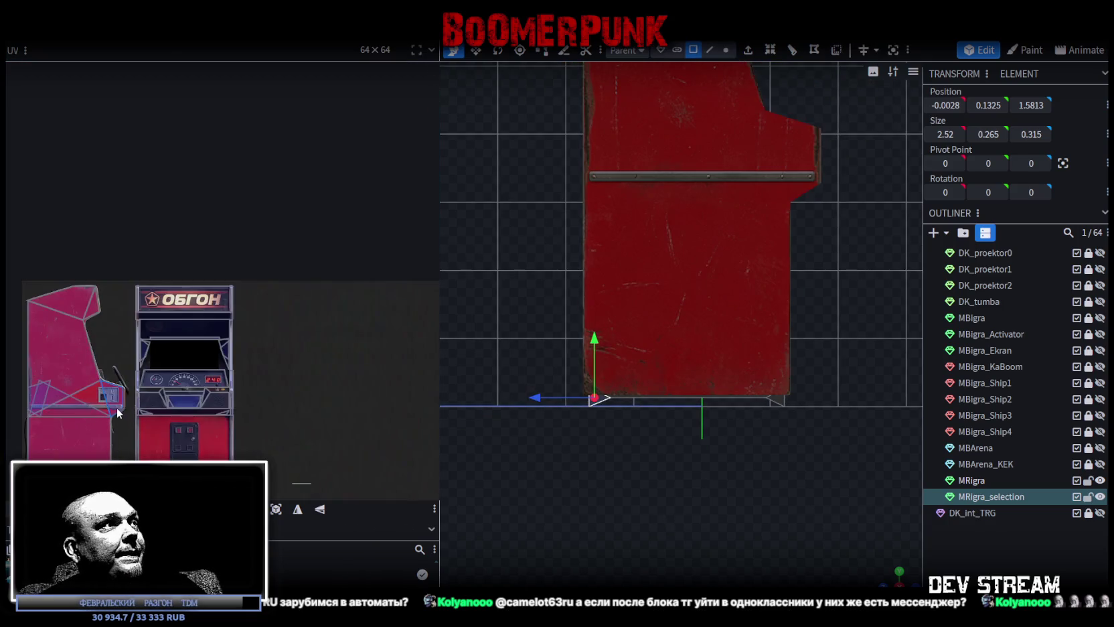
{"action": "middle_click_drag", "start_coordinate": [191, 312], "coordinate": [201, 257]}
{"action": "key", "text": "ctrl+a"}
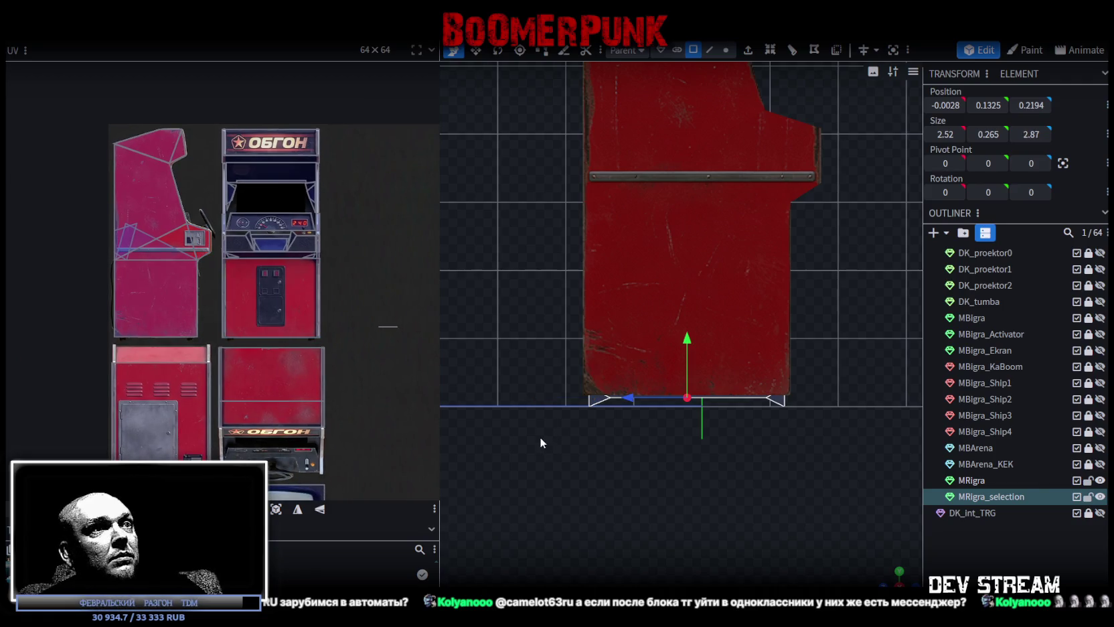
{"action": "scroll", "coordinate": [295, 378], "scroll_direction": "down", "scroll_amount": 2}
{"action": "scroll", "coordinate": [352, 460], "scroll_direction": "up", "scroll_amount": 2}
{"action": "mouse_move", "coordinate": [381, 459]}
{"action": "left_mouse_down"}
{"action": "mouse_move", "coordinate": [343, 377]}
{"action": "mouse_move", "coordinate": [128, 284]}
{"action": "left_mouse_up"}
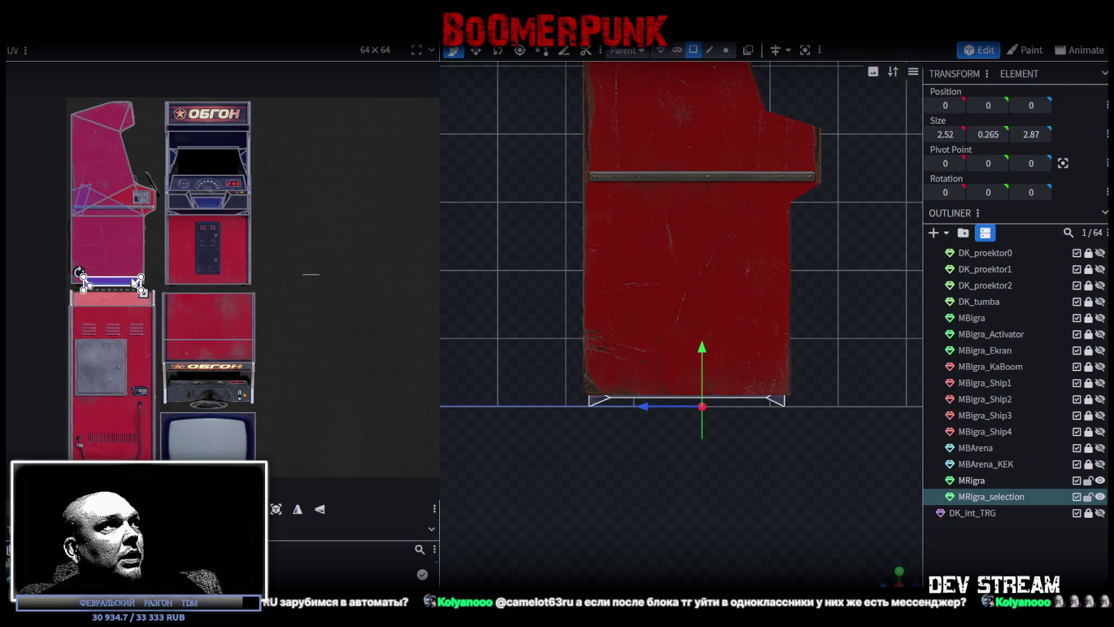
Move the face's UV to the texture's top-left corner and shrink it to a third of its width.
{"action": "scroll", "coordinate": [111, 253], "scroll_direction": "up", "scroll_amount": 2}
{"action": "middle_click_drag", "start_coordinate": [198, 233], "coordinate": [340, 340]}
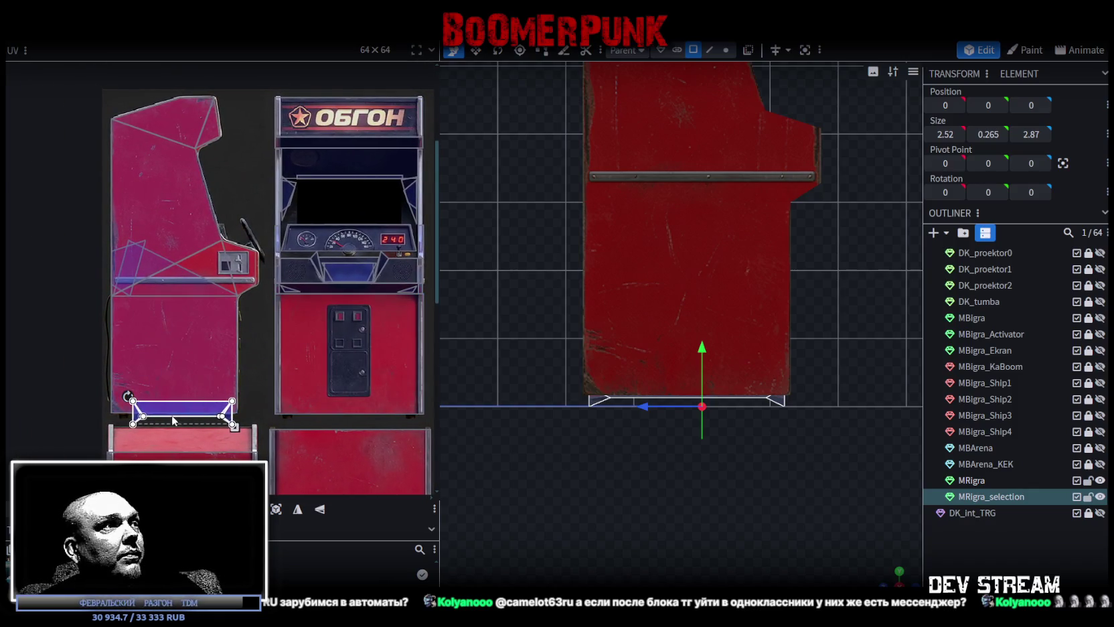
{"action": "left_click_drag", "start_coordinate": [198, 405], "coordinate": [116, 78]}
{"action": "middle_click_drag", "start_coordinate": [170, 178], "coordinate": [247, 265]}
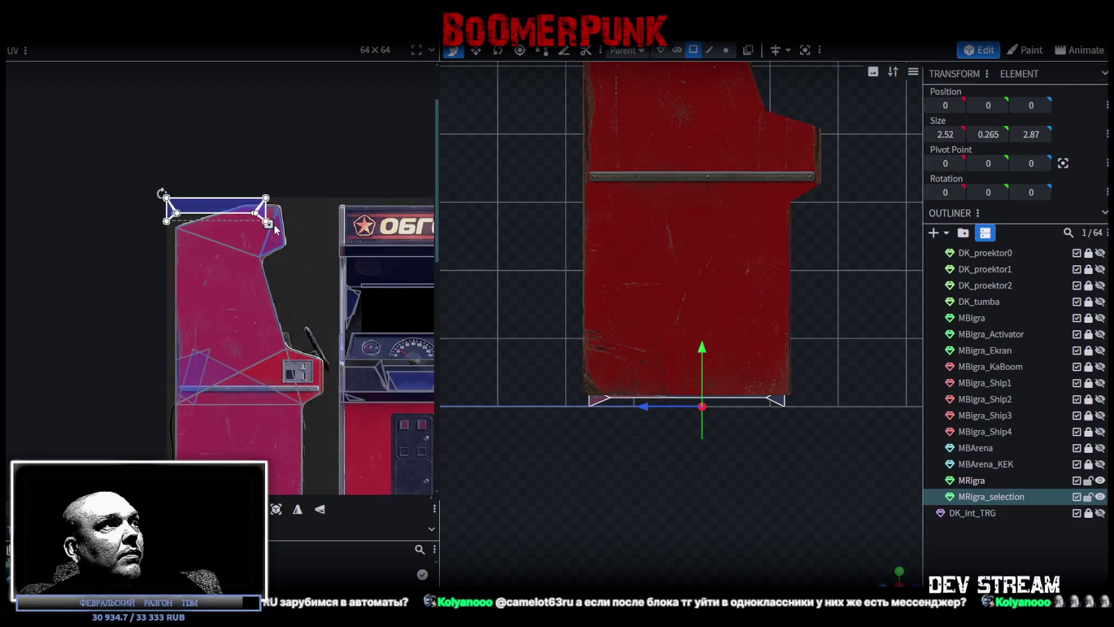
{"action": "left_click_drag", "start_coordinate": [269, 223], "coordinate": [206, 208]}
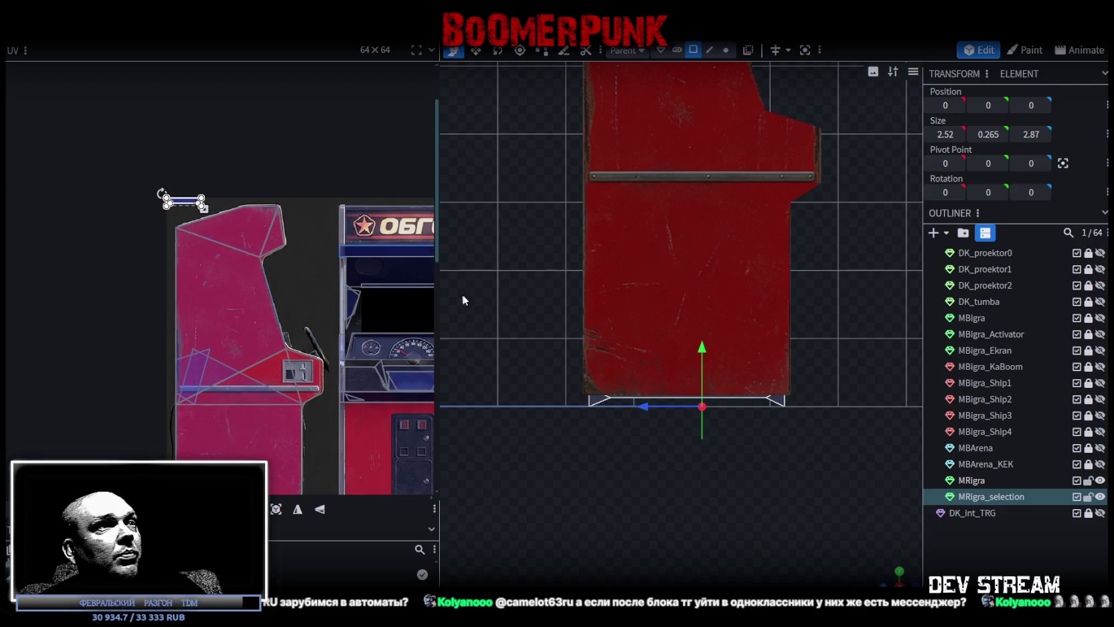
{"action": "scroll", "coordinate": [735, 474], "scroll_direction": "up", "scroll_amount": 2}
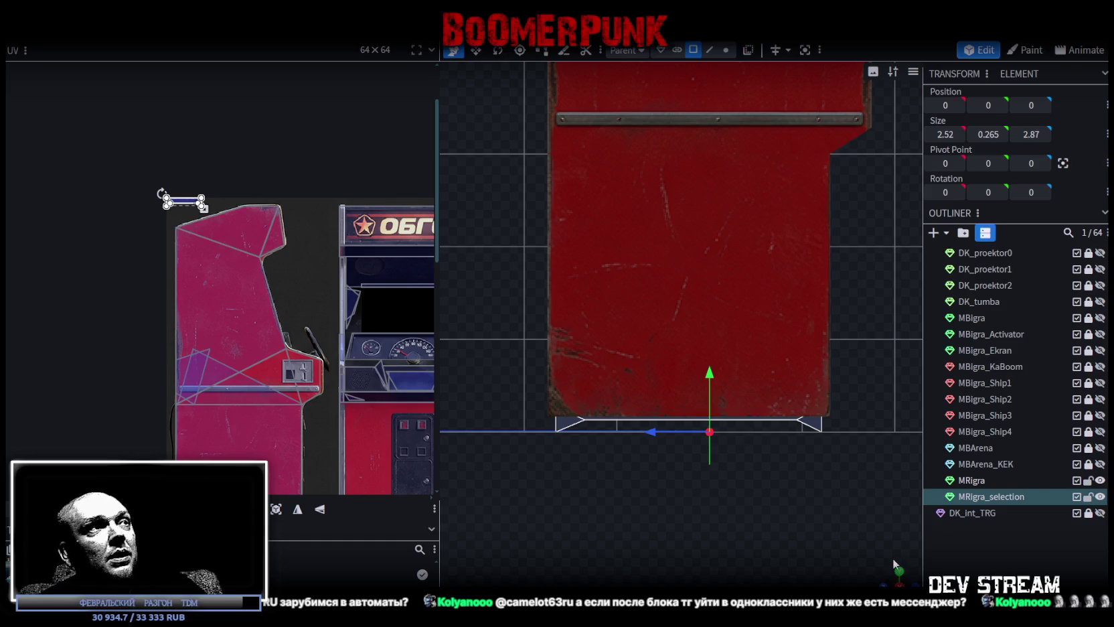
{"action": "scroll", "coordinate": [170, 327], "scroll_direction": "right", "scroll_amount": 1}
{"action": "scroll", "coordinate": [201, 330], "scroll_direction": "right", "scroll_amount": 5}
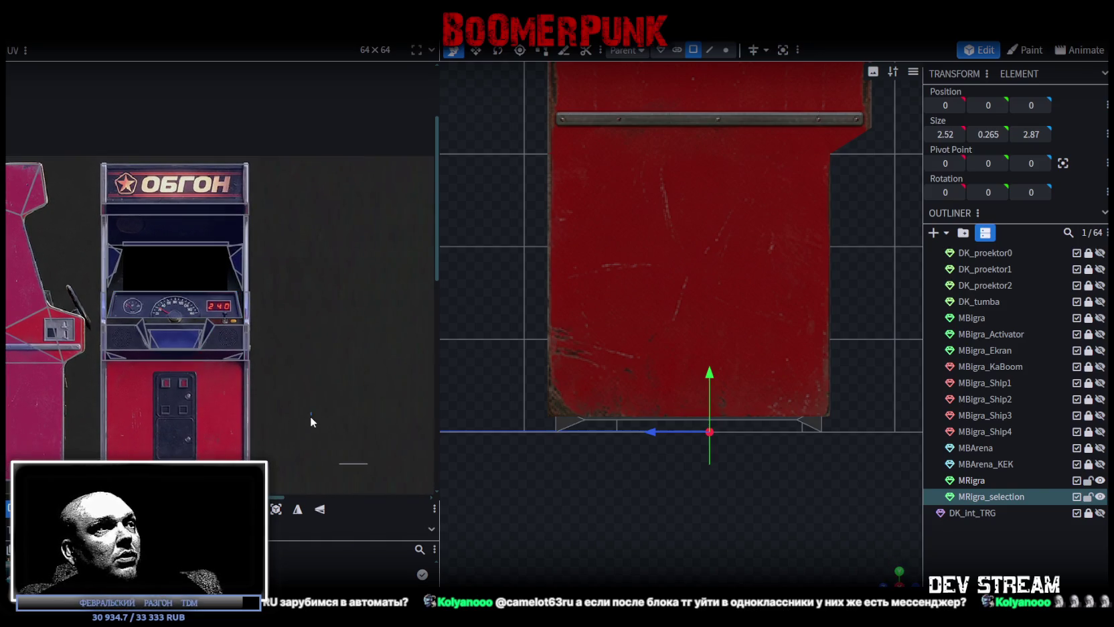
{"action": "left_click_drag", "start_coordinate": [856, 469], "coordinate": [856, 543]}
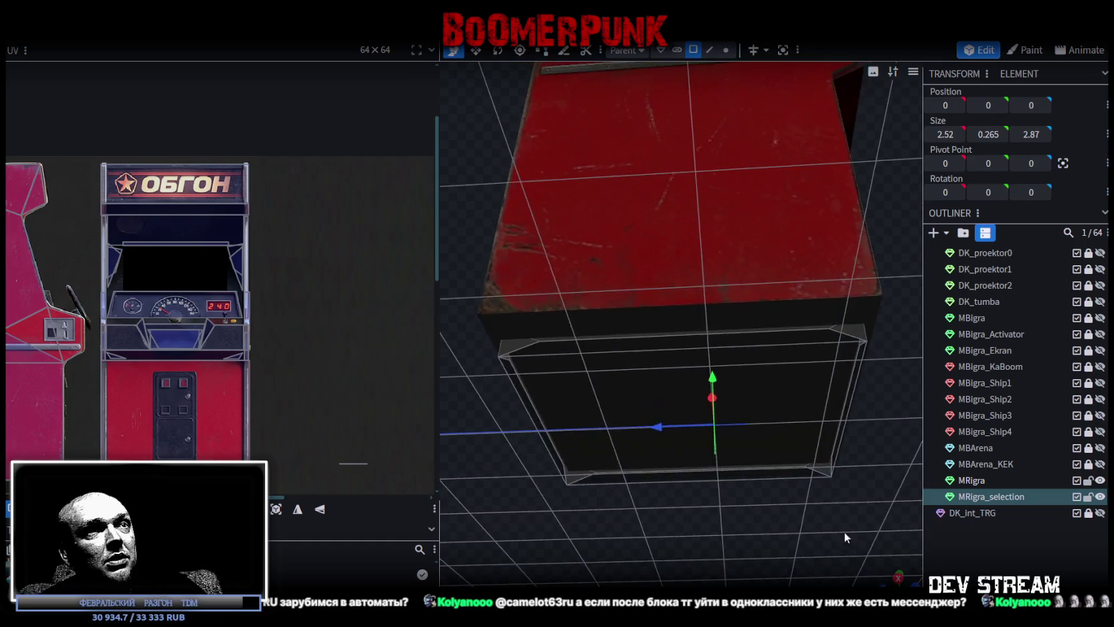
{"action": "left_click", "coordinate": [651, 318]}
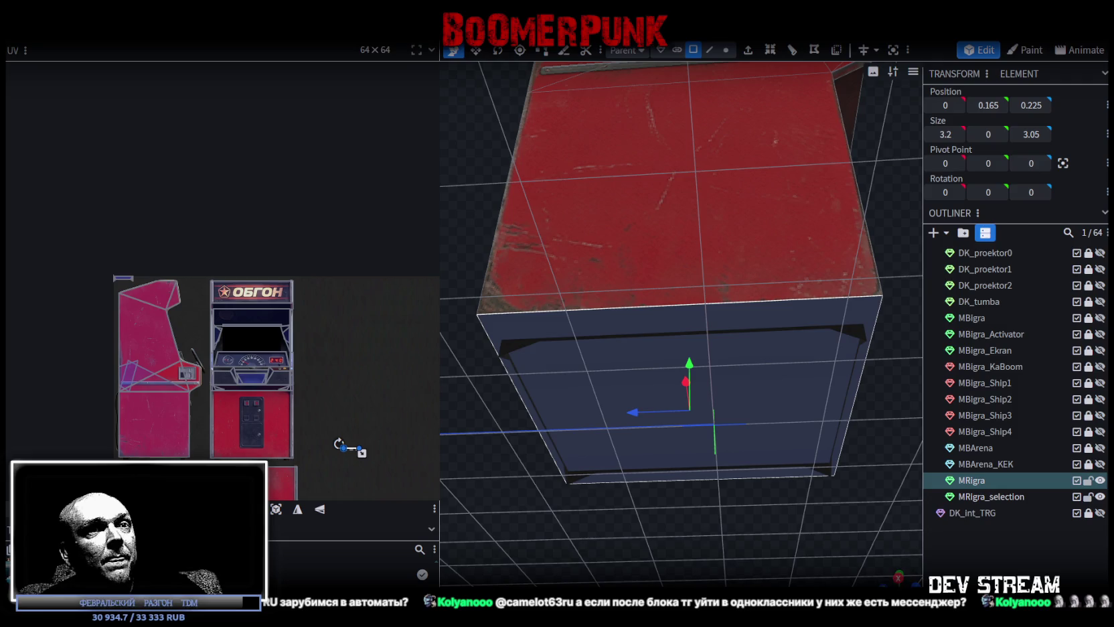
From a top view, select the face and try mapping its UV onto the coin door and red vent.
{"action": "key", "text": "KP_7"}
{"action": "left_click", "coordinate": [294, 430]}
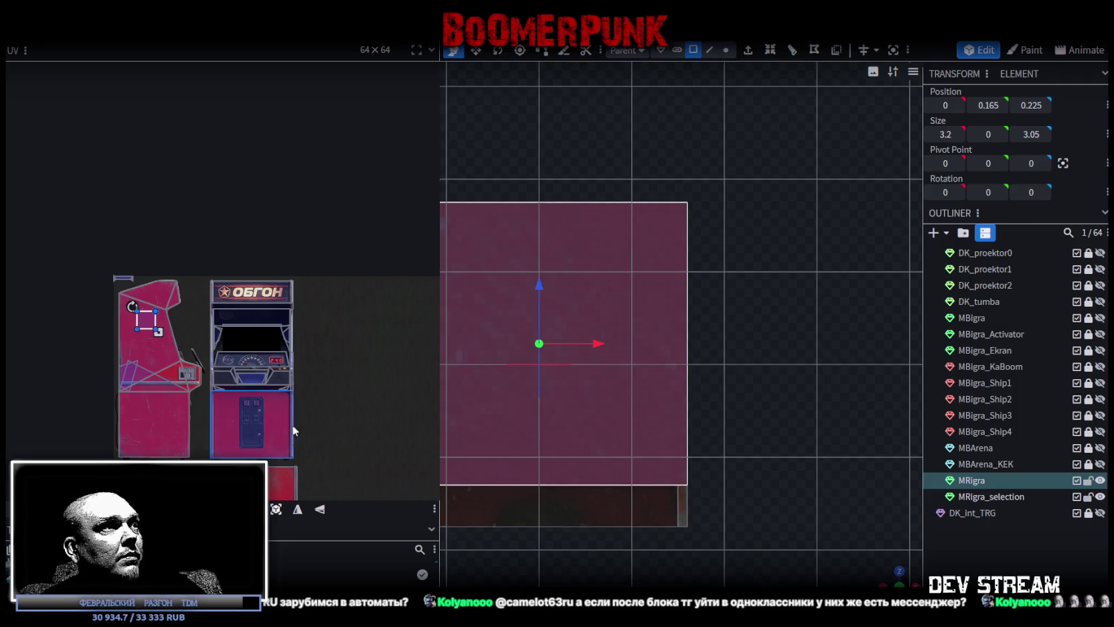
{"action": "left_click_drag", "start_coordinate": [161, 321], "coordinate": [253, 431]}
{"action": "scroll", "coordinate": [314, 314], "scroll_direction": "down", "scroll_amount": 5}
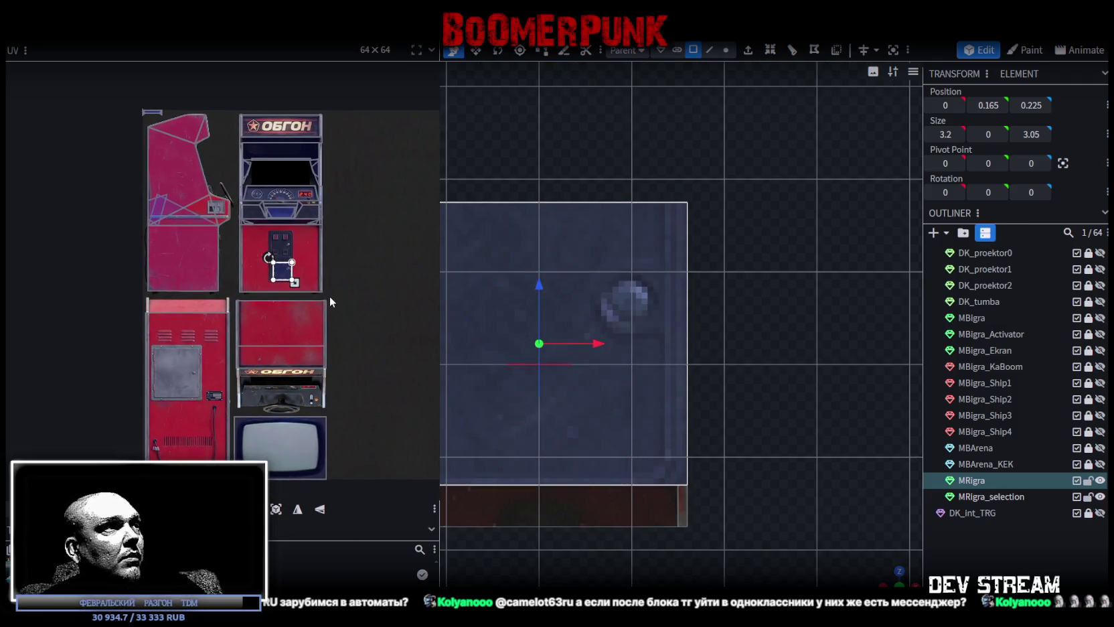
{"action": "left_click_drag", "start_coordinate": [284, 274], "coordinate": [174, 345]}
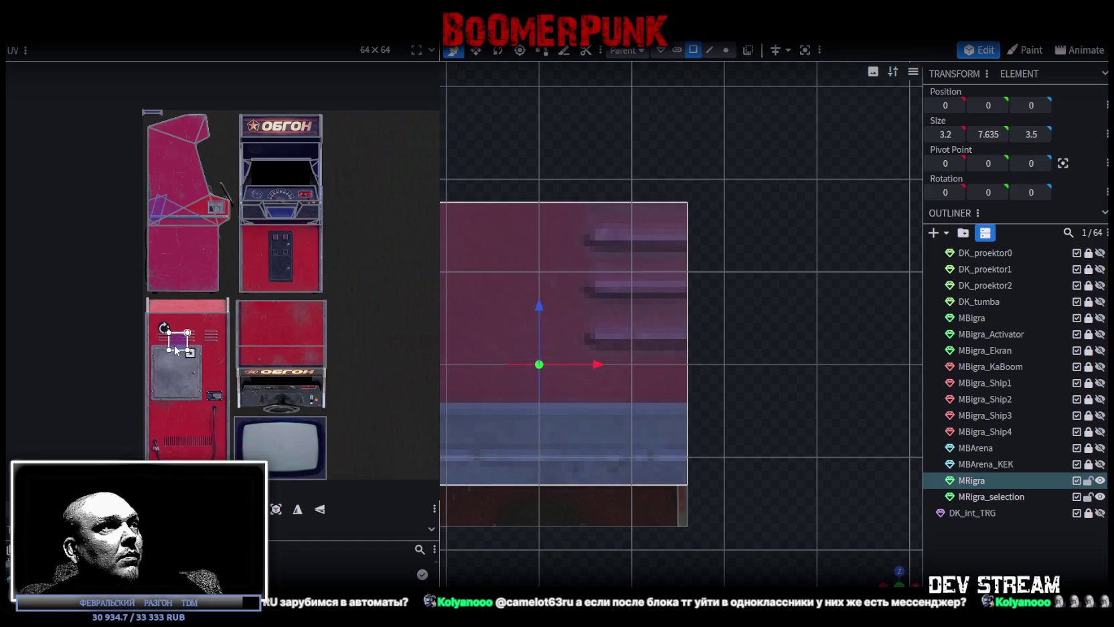
{"action": "mouse_move", "coordinate": [898, 574]}
{"action": "left_mouse_down"}
{"action": "mouse_move", "coordinate": [700, 516]}
{"action": "mouse_move", "coordinate": [622, 561]}
{"action": "mouse_move", "coordinate": [665, 545]}
{"action": "mouse_move", "coordinate": [695, 560]}
{"action": "mouse_move", "coordinate": [604, 551]}
{"action": "mouse_move", "coordinate": [379, 577]}
{"action": "mouse_move", "coordinate": [568, 447]}
{"action": "mouse_move", "coordinate": [566, 433]}
{"action": "mouse_move", "coordinate": [549, 476]}
{"action": "left_mouse_up"}
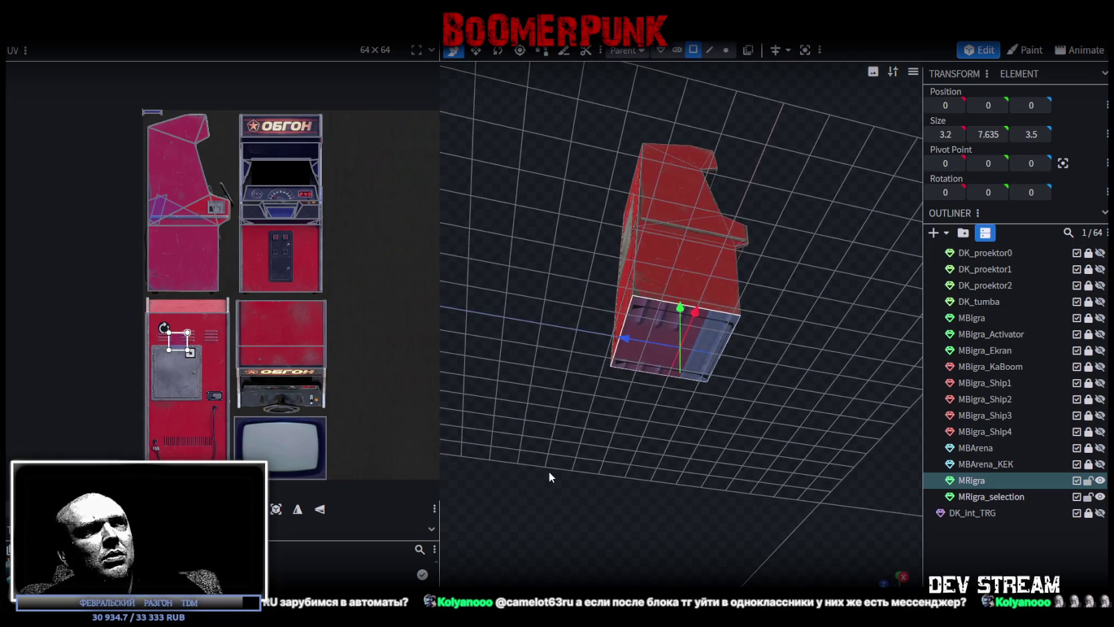
{"action": "scroll", "coordinate": [201, 332], "scroll_direction": "up", "scroll_amount": 2}
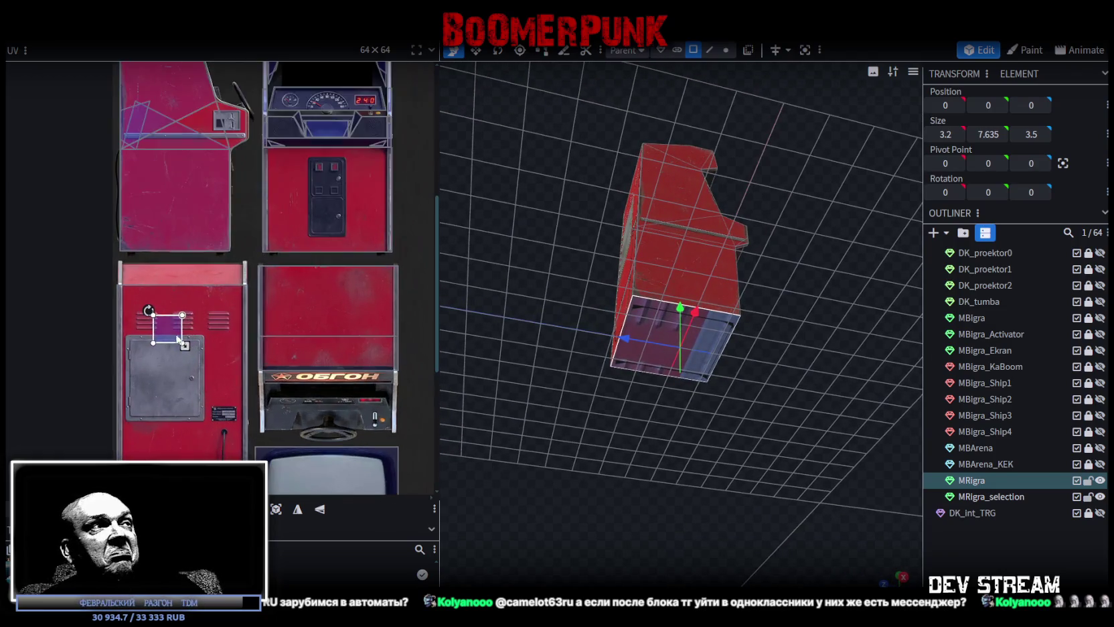
{"action": "scroll", "coordinate": [161, 320], "scroll_direction": "up", "scroll_amount": 2}
{"action": "scroll", "coordinate": [206, 311], "scroll_direction": "down", "scroll_amount": 2}
{"action": "scroll", "coordinate": [206, 311], "scroll_direction": "down", "scroll_amount": 2}
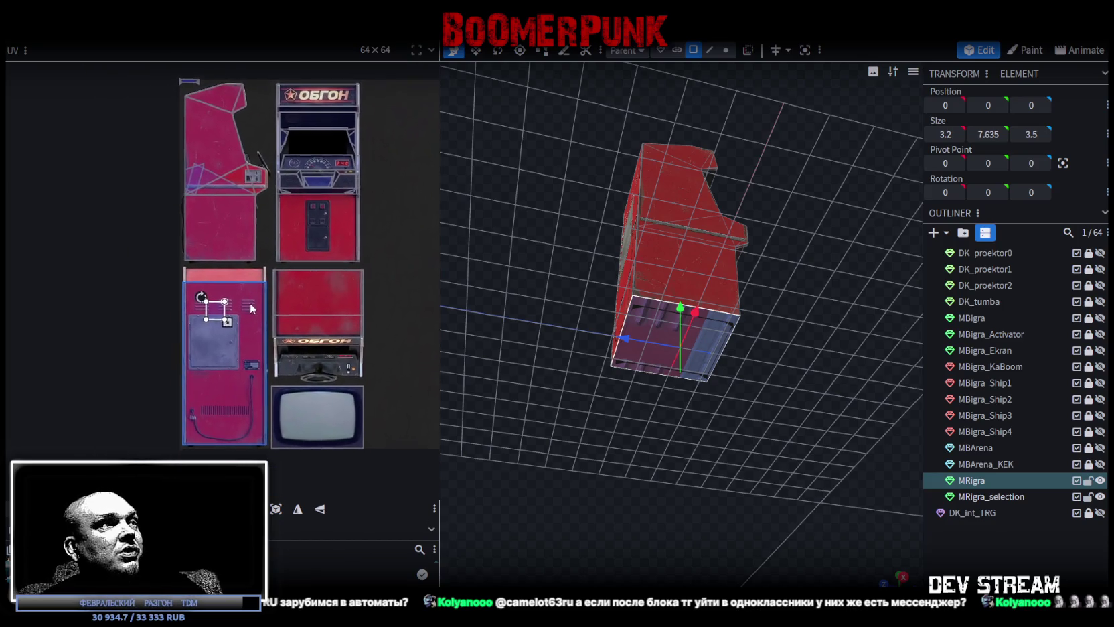
{"action": "scroll", "coordinate": [205, 298], "scroll_direction": "up", "scroll_amount": 3}
Map the face's UV onto the grey door, stretch it over the door, and rotate the mapping.
{"action": "mouse_move", "coordinate": [217, 298]}
{"action": "left_mouse_down"}
{"action": "mouse_move", "coordinate": [189, 322]}
{"action": "mouse_move", "coordinate": [172, 297]}
{"action": "mouse_move", "coordinate": [277, 377]}
{"action": "mouse_move", "coordinate": [283, 400]}
{"action": "left_mouse_up"}
{"action": "scroll", "coordinate": [176, 321], "scroll_direction": "up", "scroll_amount": 3}
{"action": "scroll", "coordinate": [180, 316], "scroll_direction": "down", "scroll_amount": 3}
{"action": "mouse_move", "coordinate": [659, 502]}
{"action": "left_mouse_down"}
{"action": "mouse_move", "coordinate": [616, 431]}
{"action": "mouse_move", "coordinate": [623, 421]}
{"action": "mouse_move", "coordinate": [602, 429]}
{"action": "left_mouse_up"}
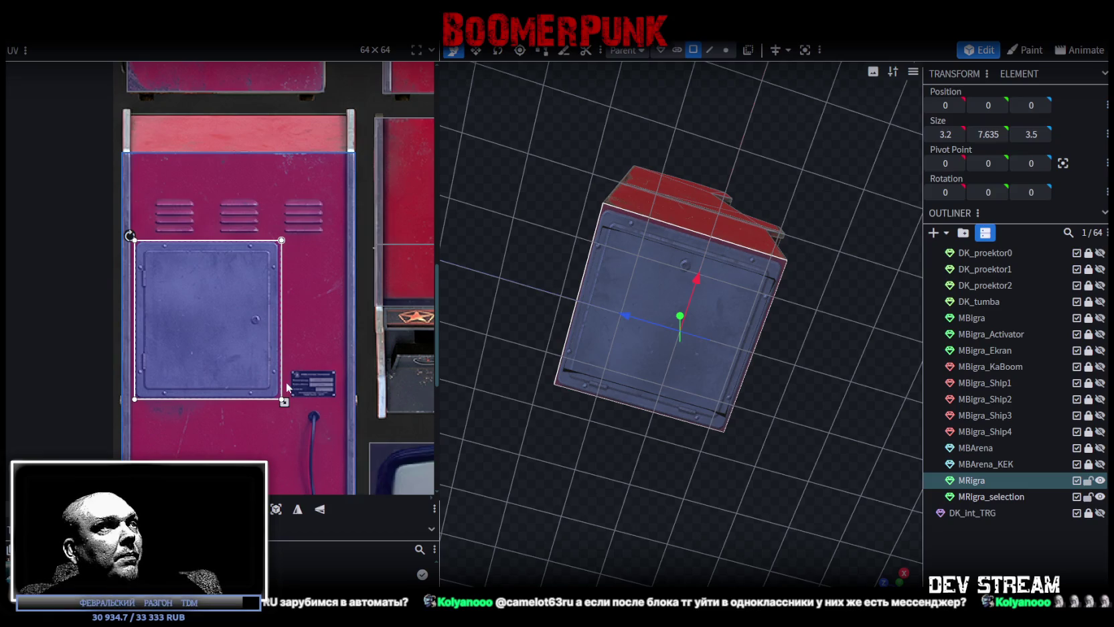
{"action": "left_click_drag", "start_coordinate": [167, 308], "coordinate": [177, 311]}
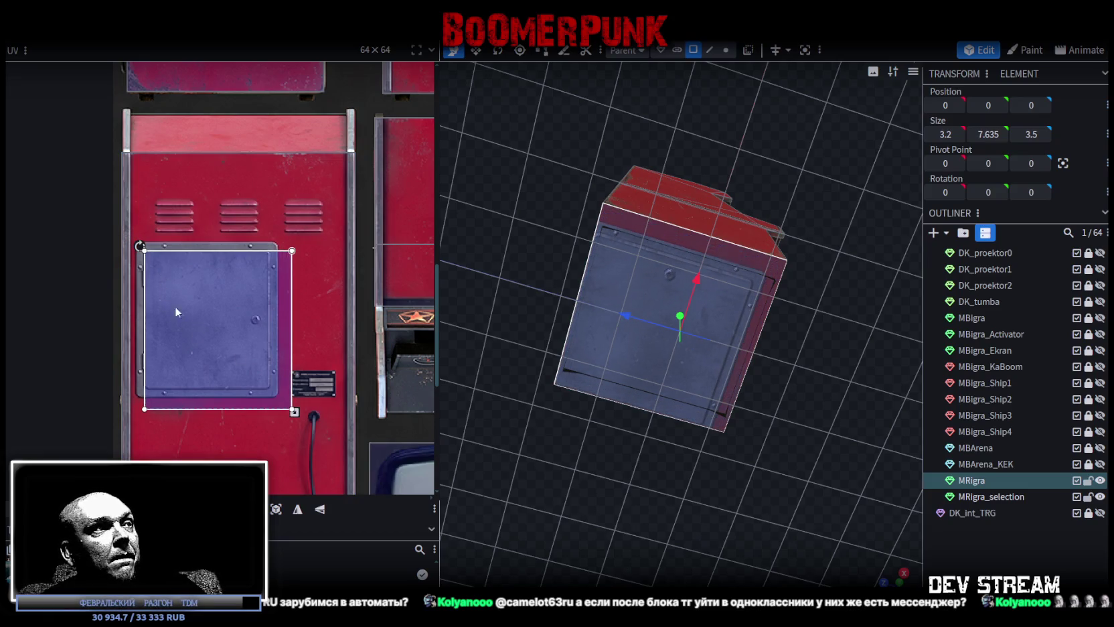
{"action": "right_click", "coordinate": [185, 297]}
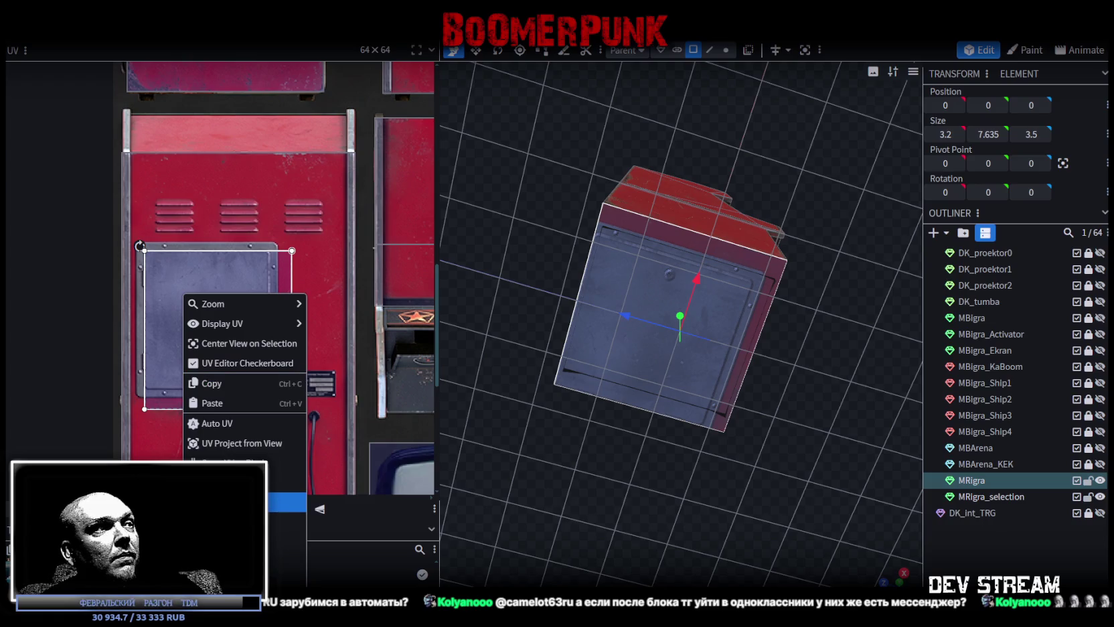
{"action": "left_click", "coordinate": [195, 300]}
Shrink and adjust the face's UV area to fit the grey panel exactly.
{"action": "scroll", "coordinate": [194, 285], "scroll_direction": "up", "scroll_amount": 3}
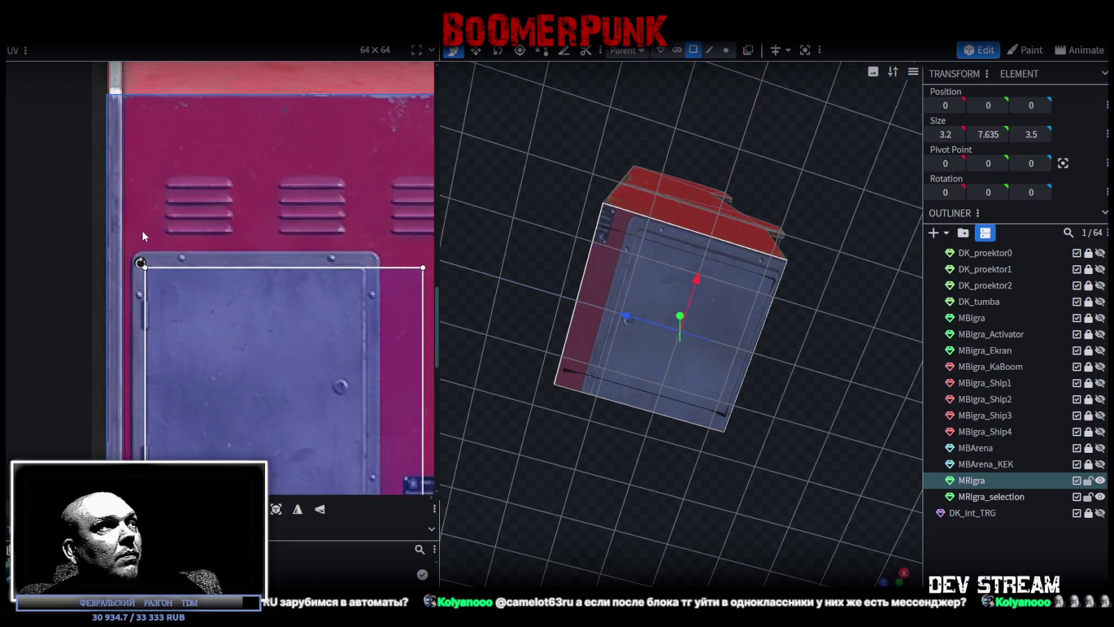
{"action": "scroll", "coordinate": [194, 285], "scroll_direction": "up", "scroll_amount": 3}
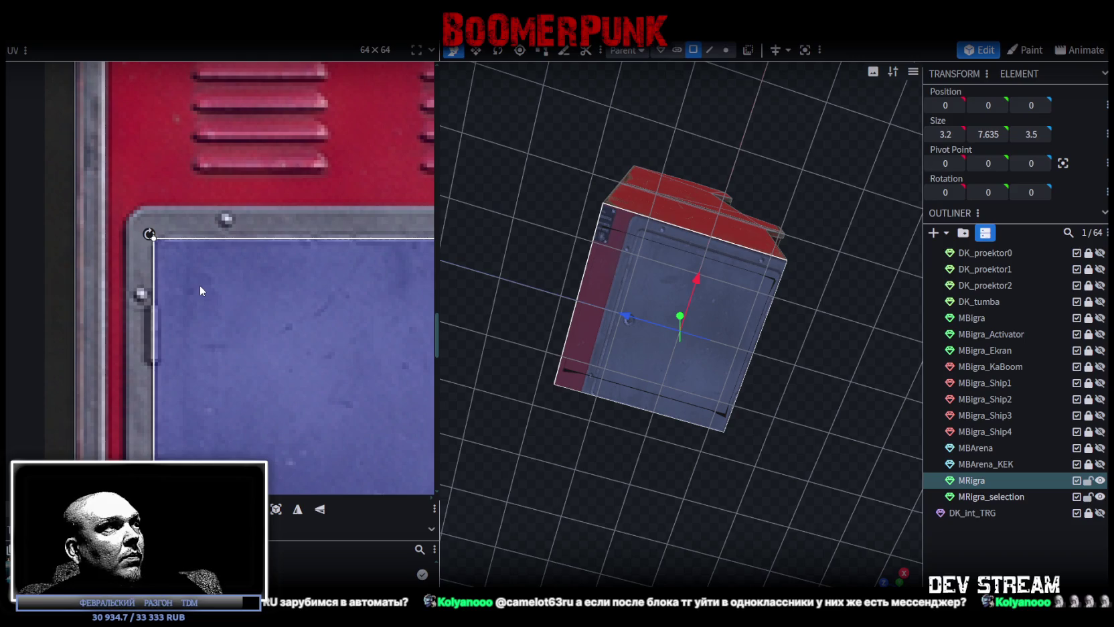
{"action": "scroll", "coordinate": [236, 338], "scroll_direction": "down", "scroll_amount": 3}
{"action": "scroll", "coordinate": [235, 338], "scroll_direction": "down", "scroll_amount": 3}
{"action": "left_click_drag", "start_coordinate": [342, 432], "coordinate": [322, 426]}
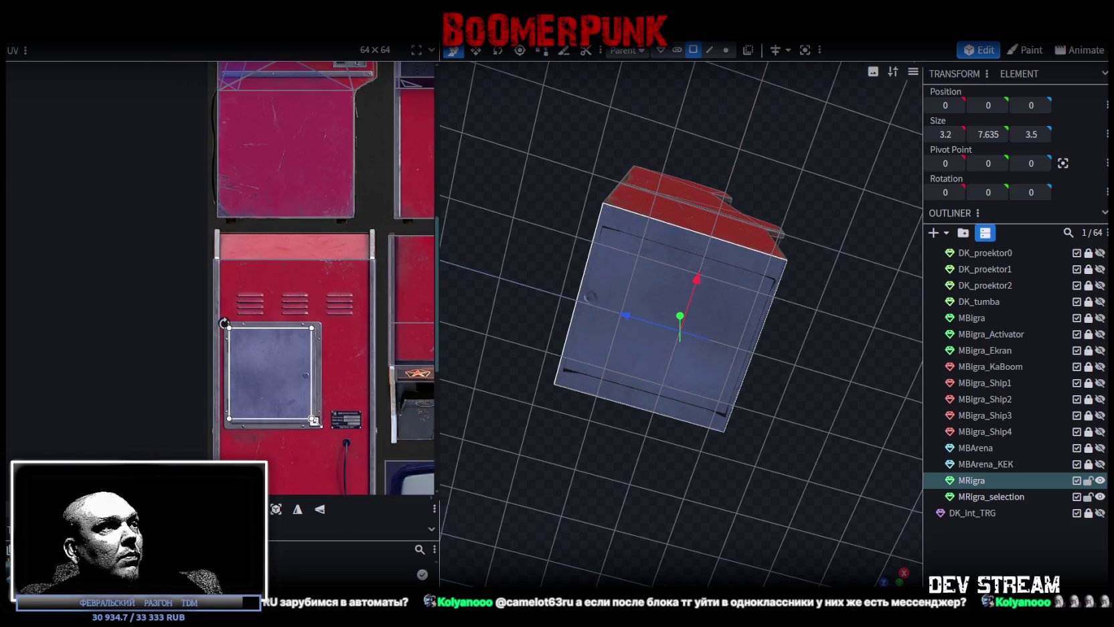
{"action": "scroll", "coordinate": [282, 368], "scroll_direction": "up", "scroll_amount": 3}
{"action": "scroll", "coordinate": [282, 368], "scroll_direction": "up", "scroll_amount": 3}
{"action": "left_click_drag", "start_coordinate": [271, 366], "coordinate": [271, 368]}
Merge MRigra_selection into the MRigra cabinet mesh with Merge Meshes.
{"action": "mouse_move", "coordinate": [854, 573]}
{"action": "left_mouse_down"}
{"action": "mouse_move", "coordinate": [787, 464]}
{"action": "mouse_move", "coordinate": [730, 488]}
{"action": "mouse_move", "coordinate": [644, 499]}
{"action": "mouse_move", "coordinate": [651, 479]}
{"action": "mouse_move", "coordinate": [645, 551]}
{"action": "mouse_move", "coordinate": [685, 505]}
{"action": "mouse_move", "coordinate": [658, 498]}
{"action": "left_mouse_up"}
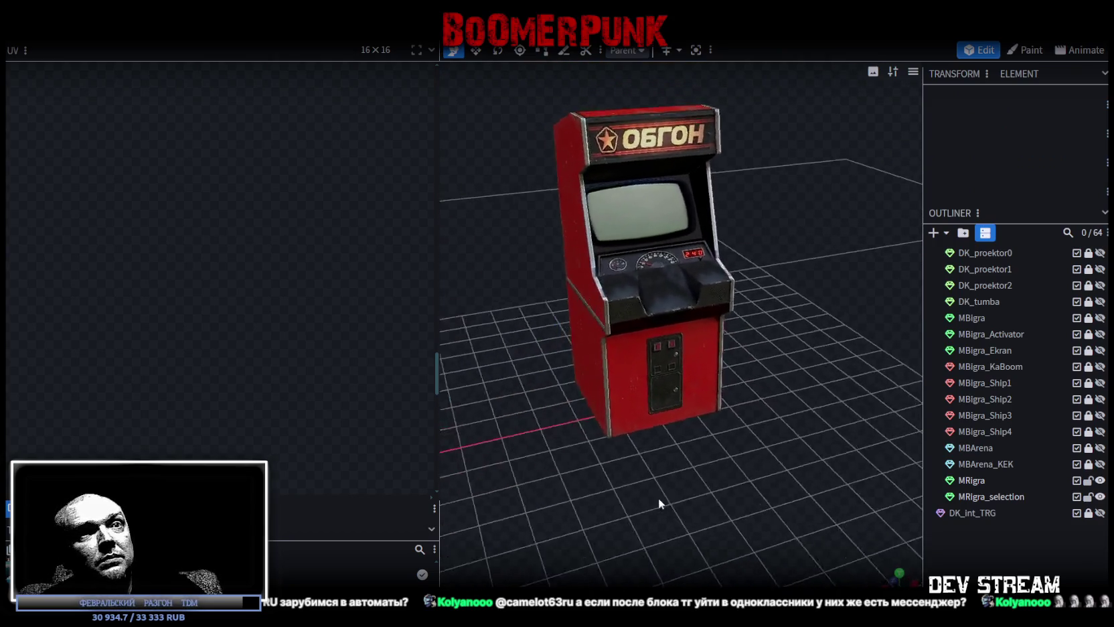
{"action": "scroll", "coordinate": [736, 489], "scroll_direction": "up", "scroll_amount": 3}
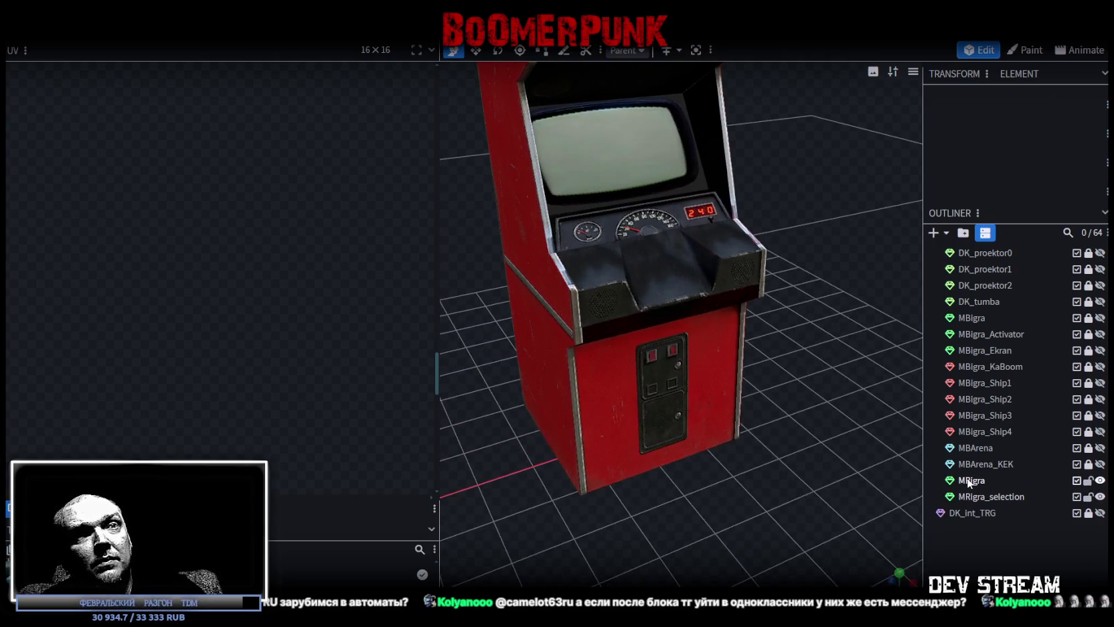
{"action": "left_click", "coordinate": [971, 495]}
{"action": "right_click", "coordinate": [970, 496]}
{"action": "left_click", "coordinate": [897, 268]}
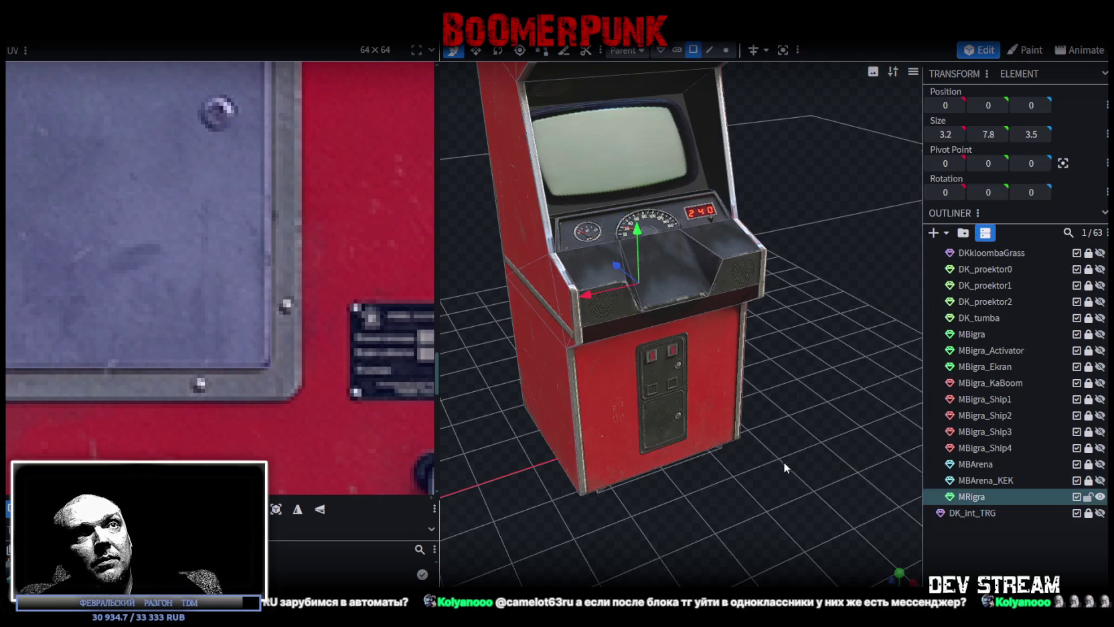
In vertex mode, move the cabinet vertices 0.25 back along Z, from -0.4808 to -0.7308.
{"action": "scroll", "coordinate": [783, 459], "scroll_direction": "down", "scroll_amount": 3}
{"action": "left_click_drag", "start_coordinate": [784, 459], "coordinate": [831, 472]}
{"action": "left_click", "coordinate": [725, 49]}
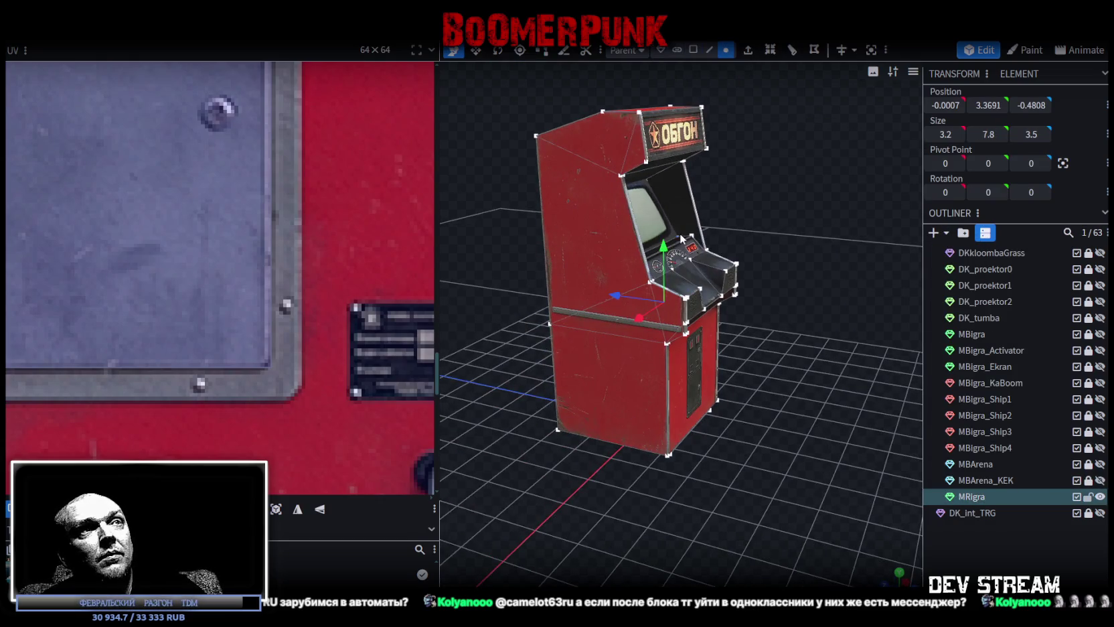
{"action": "left_click_drag", "start_coordinate": [664, 229], "coordinate": [710, 234]}
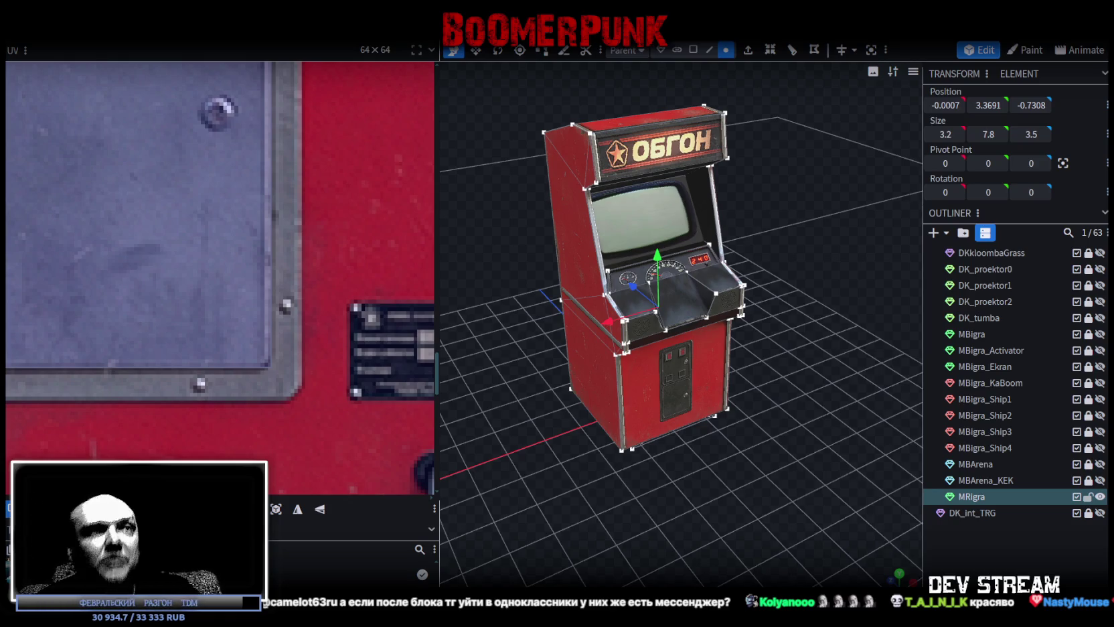
{"action": "mouse_move", "coordinate": [688, 505]}
{"action": "left_mouse_down"}
{"action": "mouse_move", "coordinate": [727, 464]}
{"action": "mouse_move", "coordinate": [725, 418]}
{"action": "mouse_move", "coordinate": [718, 449]}
{"action": "mouse_move", "coordinate": [705, 435]}
{"action": "mouse_move", "coordinate": [717, 442]}
{"action": "mouse_move", "coordinate": [716, 404]}
{"action": "mouse_move", "coordinate": [717, 455]}
{"action": "left_mouse_up"}
Resize the lower-left strip by 0.25 and move the lower-right strip to X -1.4537.
{"action": "scroll", "coordinate": [727, 543], "scroll_direction": "up", "scroll_amount": 5}
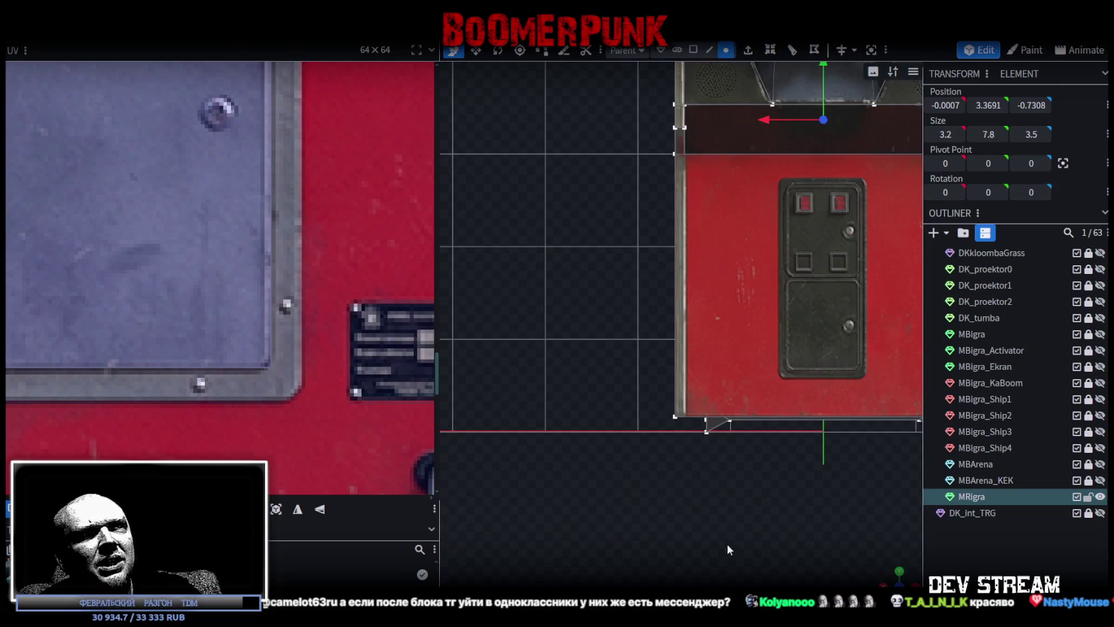
{"action": "scroll", "coordinate": [822, 513], "scroll_direction": "up", "scroll_amount": 2}
{"action": "scroll", "coordinate": [770, 488], "scroll_direction": "down", "scroll_amount": 5}
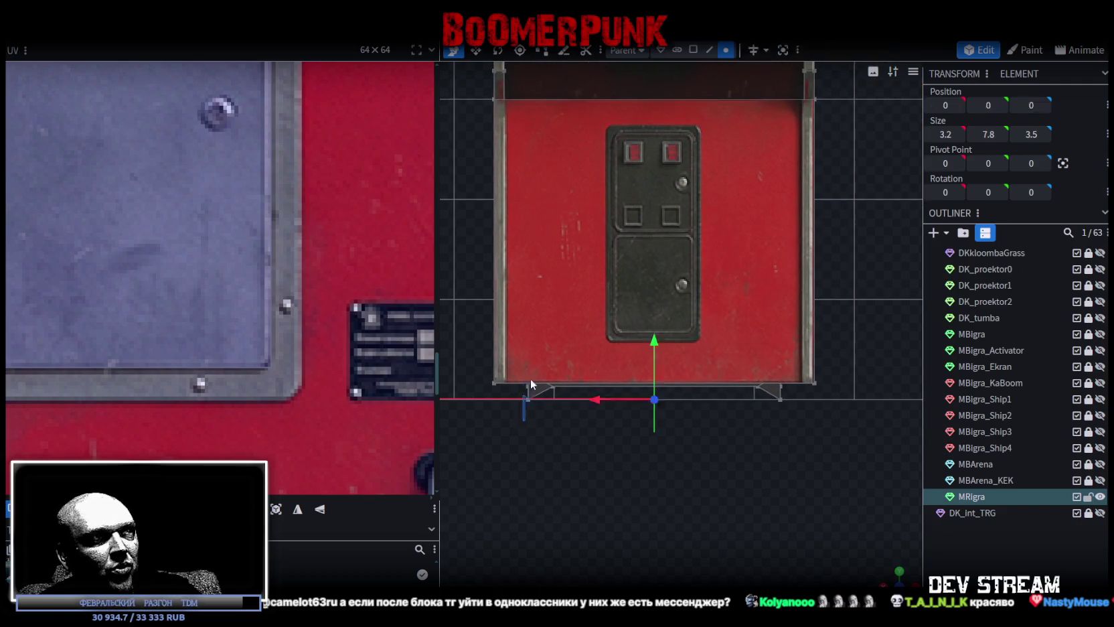
{"action": "left_click", "coordinate": [518, 393]}
{"action": "left_click_drag", "start_coordinate": [480, 390], "coordinate": [455, 388]}
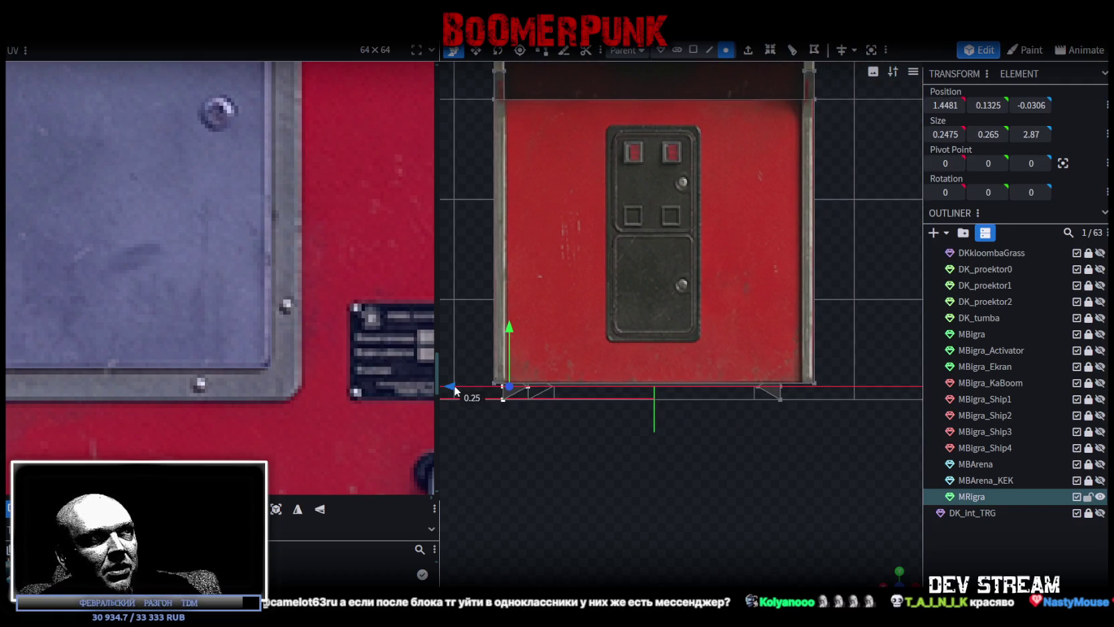
{"action": "right_click_drag", "start_coordinate": [742, 441], "coordinate": [692, 446]}
{"action": "left_click", "coordinate": [764, 350]}
{"action": "left_click_drag", "start_coordinate": [693, 400], "coordinate": [717, 400]}
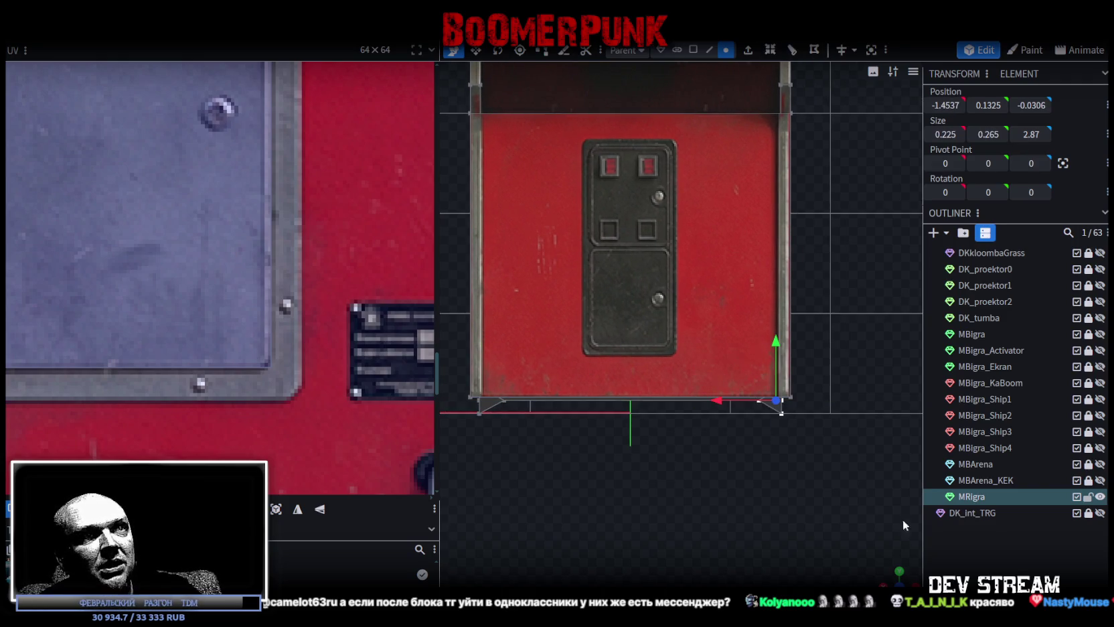
Select the MRigra cabinet, then pick its screen face in face mode and bring up its actions.
{"action": "mouse_move", "coordinate": [883, 579]}
{"action": "left_mouse_down"}
{"action": "mouse_move", "coordinate": [782, 455]}
{"action": "mouse_move", "coordinate": [807, 470]}
{"action": "mouse_move", "coordinate": [787, 474]}
{"action": "left_mouse_up"}
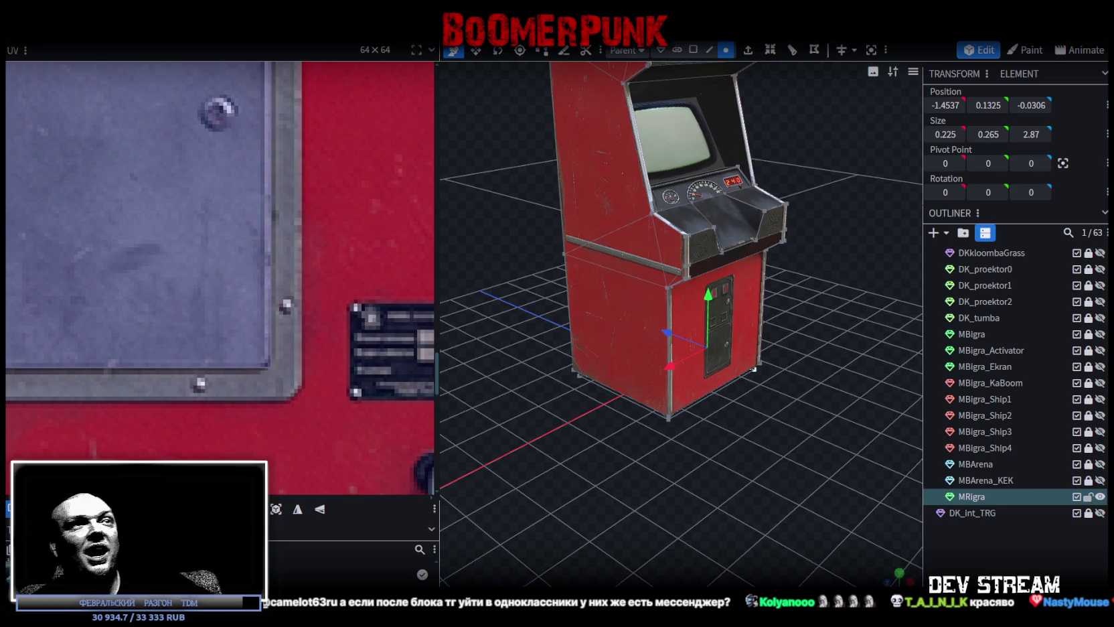
{"action": "scroll", "coordinate": [690, 444], "scroll_direction": "down", "scroll_amount": 4}
{"action": "mouse_move", "coordinate": [691, 444]}
{"action": "left_mouse_down"}
{"action": "mouse_move", "coordinate": [801, 415]}
{"action": "mouse_move", "coordinate": [648, 422]}
{"action": "mouse_move", "coordinate": [710, 420]}
{"action": "mouse_move", "coordinate": [751, 446]}
{"action": "mouse_move", "coordinate": [717, 456]}
{"action": "mouse_move", "coordinate": [778, 418]}
{"action": "mouse_move", "coordinate": [650, 439]}
{"action": "mouse_move", "coordinate": [592, 398]}
{"action": "mouse_move", "coordinate": [629, 333]}
{"action": "mouse_move", "coordinate": [633, 397]}
{"action": "mouse_move", "coordinate": [716, 424]}
{"action": "mouse_move", "coordinate": [721, 448]}
{"action": "mouse_move", "coordinate": [834, 445]}
{"action": "mouse_move", "coordinate": [709, 418]}
{"action": "mouse_move", "coordinate": [755, 479]}
{"action": "left_mouse_up"}
{"action": "left_click", "coordinate": [637, 306]}
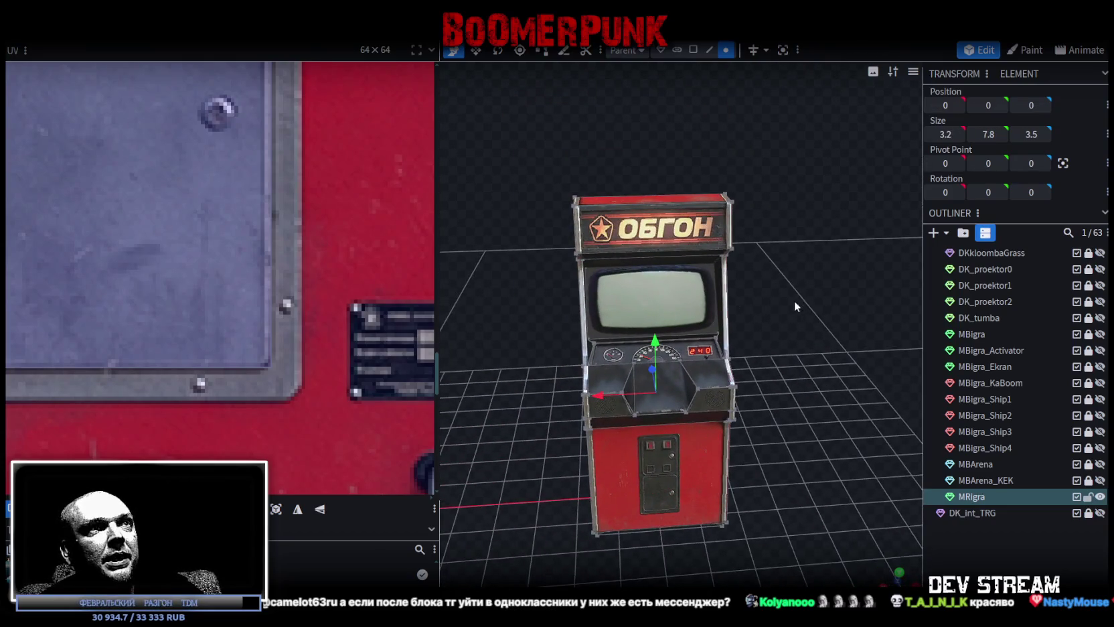
{"action": "scroll", "coordinate": [787, 299], "scroll_direction": "up", "scroll_amount": 3}
{"action": "left_click", "coordinate": [693, 49]}
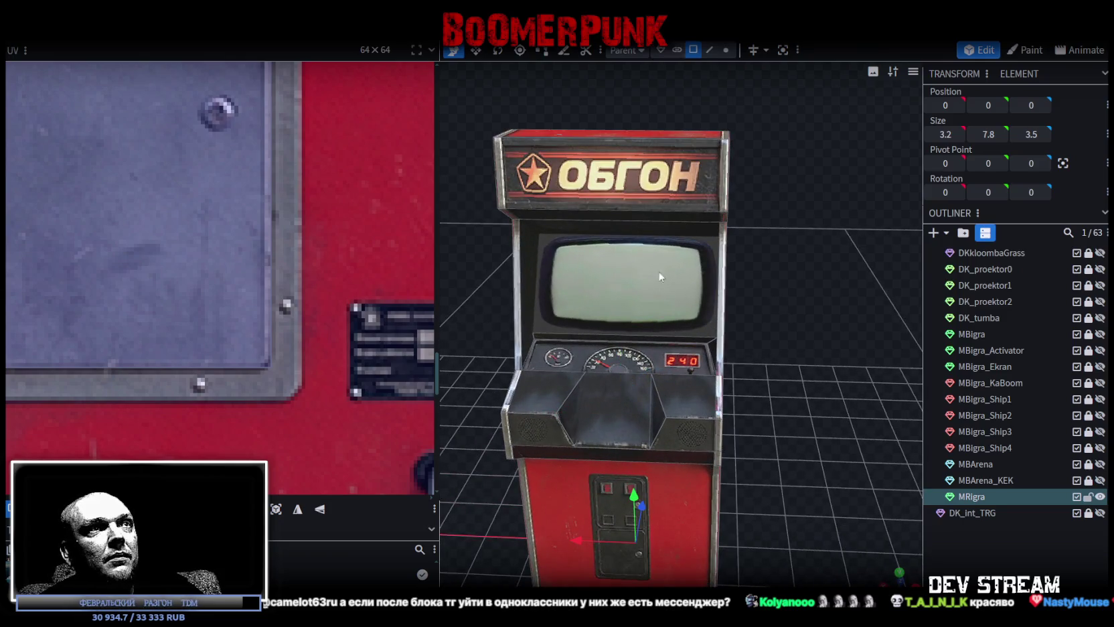
{"action": "left_click", "coordinate": [652, 299]}
{"action": "right_click", "coordinate": [652, 300]}
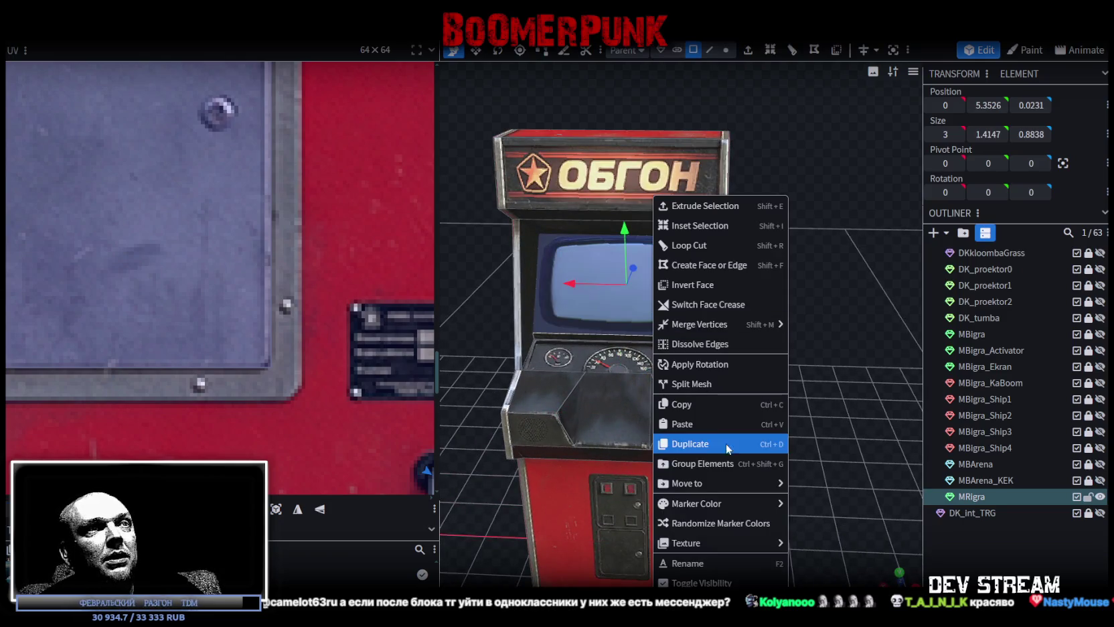
Copy and paste the screen face as mesh geometry, then split it into its own mesh.
{"action": "left_click", "coordinate": [691, 404]}
{"action": "right_click", "coordinate": [664, 290]}
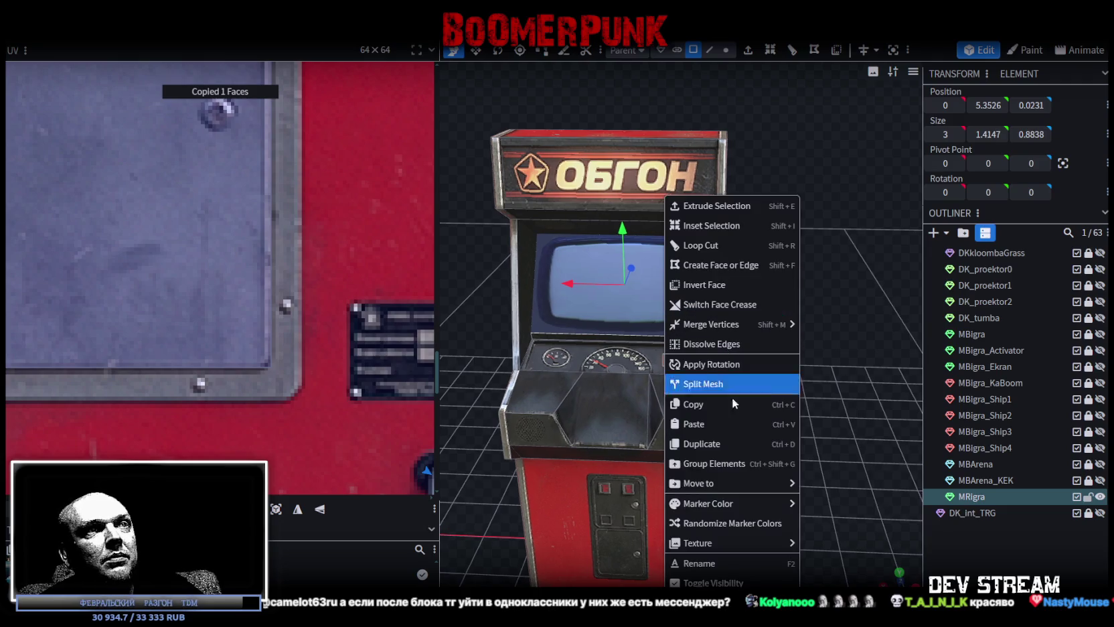
{"action": "left_click", "coordinate": [703, 424]}
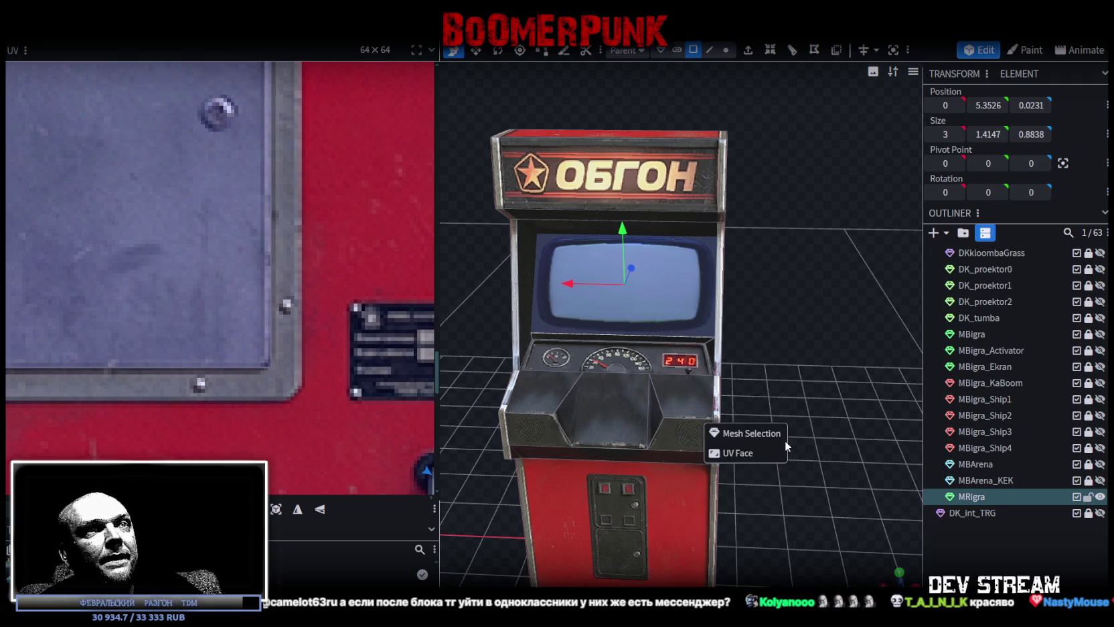
{"action": "left_click", "coordinate": [745, 433]}
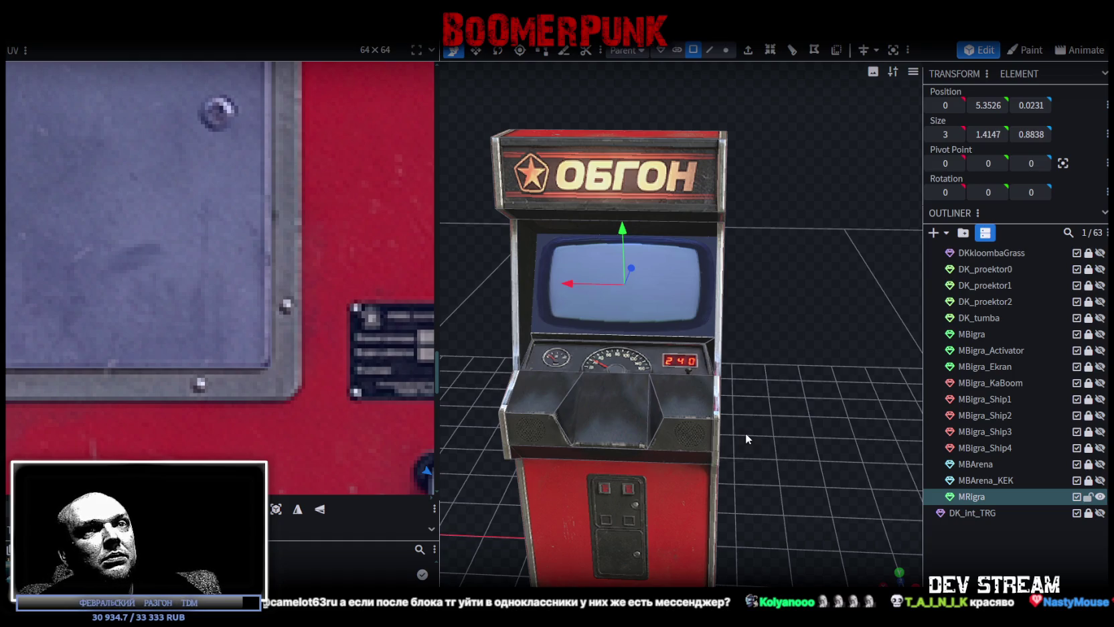
{"action": "right_click", "coordinate": [711, 334]}
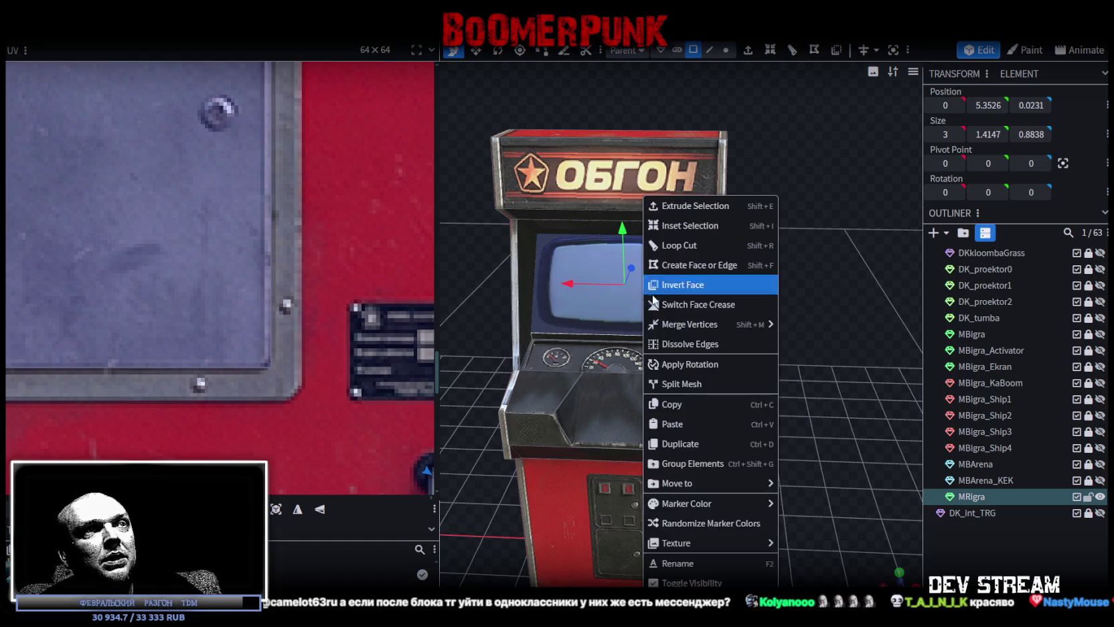
{"action": "left_click", "coordinate": [703, 383]}
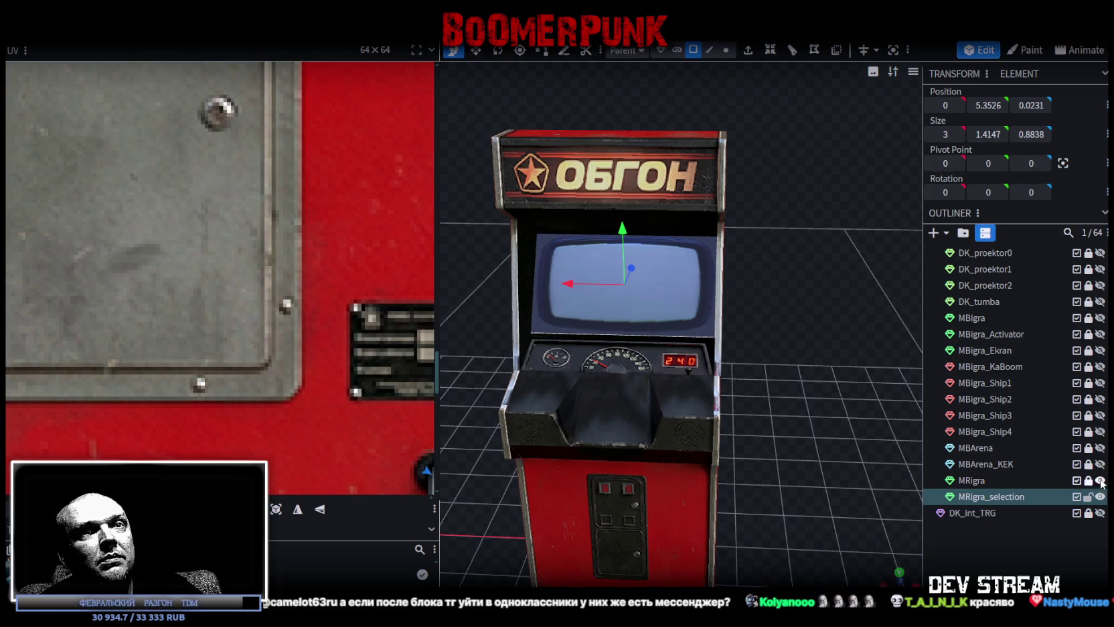
Extrude the screen plane into a box with depth -1, going inward.
{"action": "mouse_move", "coordinate": [807, 380]}
{"action": "left_mouse_down"}
{"action": "mouse_move", "coordinate": [692, 399]}
{"action": "mouse_move", "coordinate": [699, 415]}
{"action": "mouse_move", "coordinate": [689, 412]}
{"action": "mouse_move", "coordinate": [718, 423]}
{"action": "left_mouse_up"}
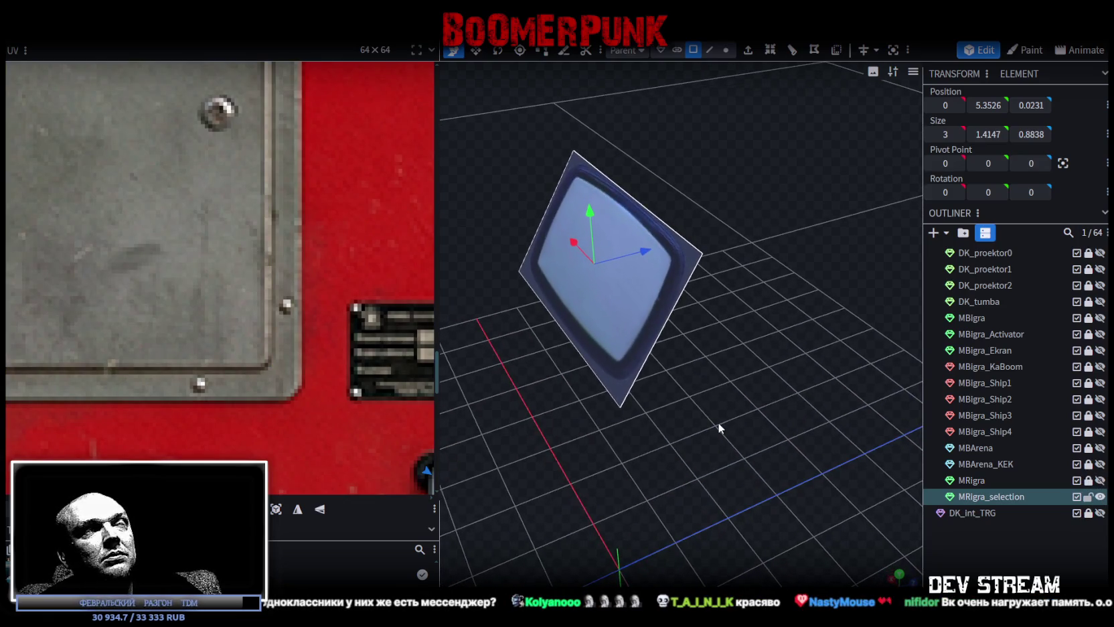
{"action": "left_click", "coordinate": [748, 51]}
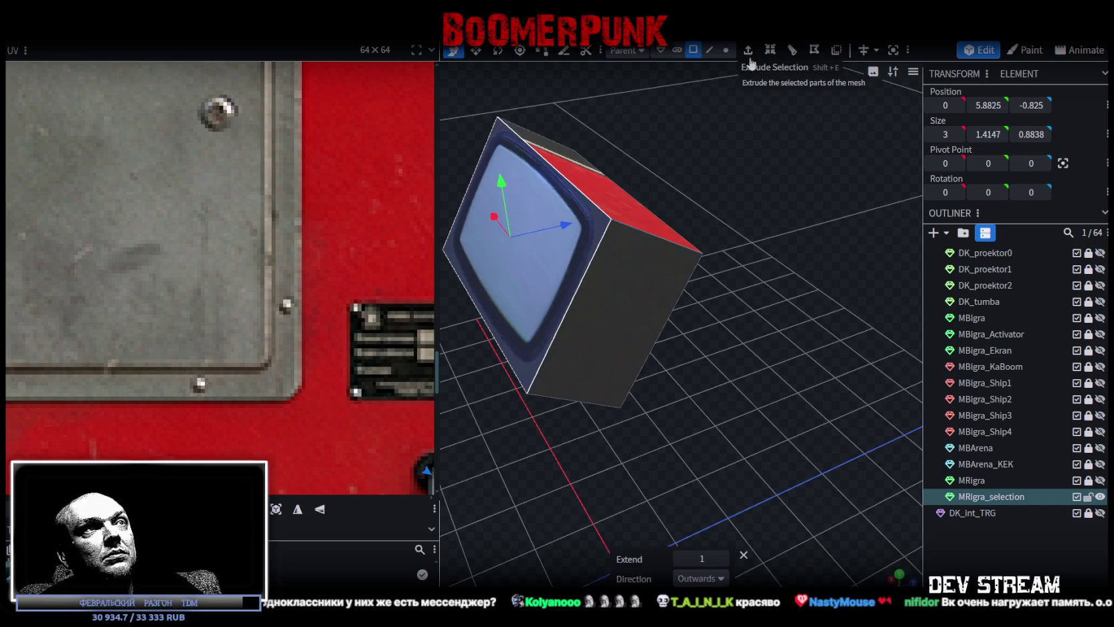
{"action": "left_click", "coordinate": [680, 558]}
{"action": "left_click", "coordinate": [679, 558]}
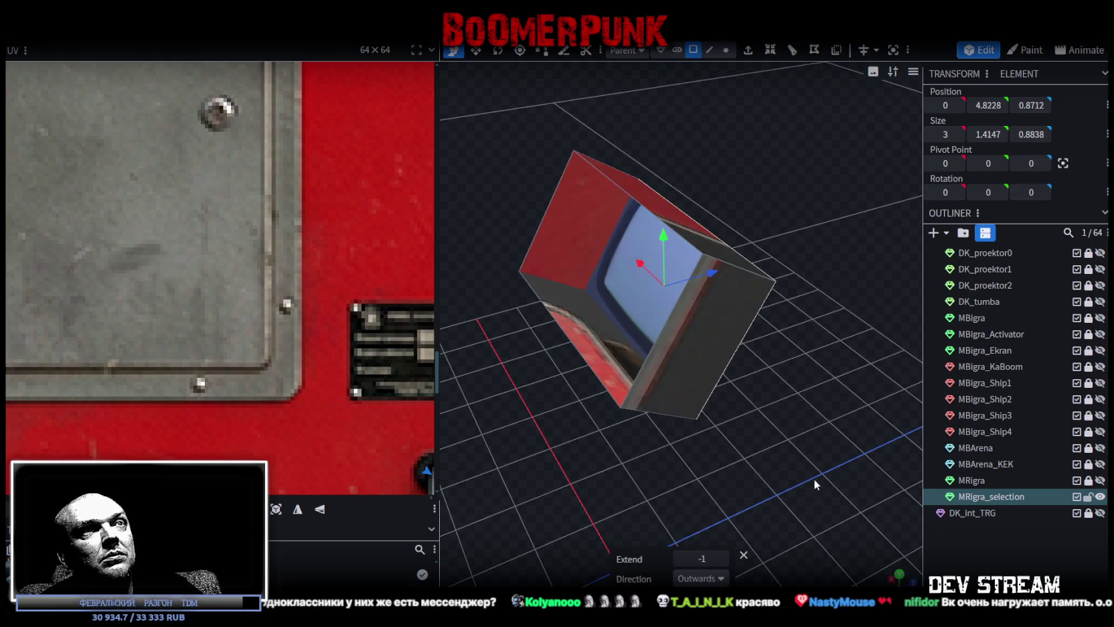
Show the MRigra cabinet again and orbit to inspect the recessed screen.
{"action": "left_click_drag", "start_coordinate": [814, 481], "coordinate": [1076, 465]}
{"action": "left_click", "coordinate": [1099, 481]}
{"action": "scroll", "coordinate": [744, 412], "scroll_direction": "down", "scroll_amount": 3}
{"action": "mouse_move", "coordinate": [745, 412]}
{"action": "left_mouse_down"}
{"action": "mouse_move", "coordinate": [799, 422]}
{"action": "mouse_move", "coordinate": [814, 476]}
{"action": "mouse_move", "coordinate": [812, 450]}
{"action": "mouse_move", "coordinate": [826, 447]}
{"action": "mouse_move", "coordinate": [1076, 432]}
{"action": "left_mouse_up"}
{"action": "scroll", "coordinate": [828, 449], "scroll_direction": "up", "scroll_amount": 4}
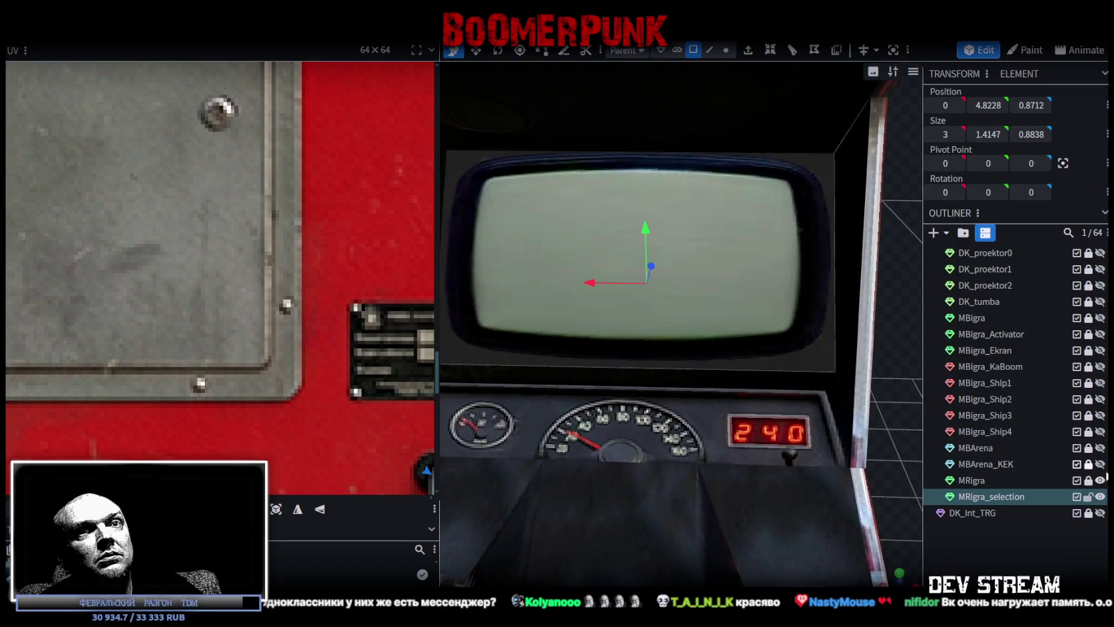
With the cabinet hidden, resize the screen box to depth 0.3838 and raise it by 0.25.
{"action": "left_click", "coordinate": [1100, 481]}
{"action": "scroll", "coordinate": [707, 472], "scroll_direction": "down", "scroll_amount": 3}
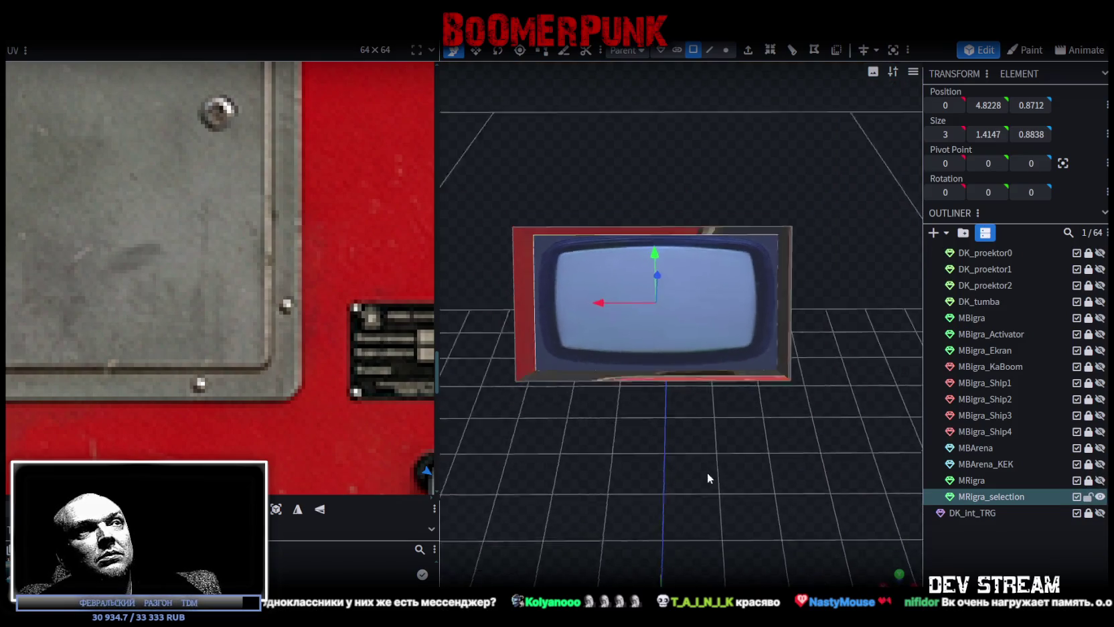
{"action": "left_click_drag", "start_coordinate": [706, 472], "coordinate": [694, 394]}
{"action": "key", "text": "v"}
{"action": "mouse_move", "coordinate": [715, 302]}
{"action": "left_mouse_down"}
{"action": "mouse_move", "coordinate": [681, 304]}
{"action": "mouse_move", "coordinate": [700, 305]}
{"action": "left_mouse_up"}
{"action": "mouse_move", "coordinate": [622, 447]}
{"action": "left_mouse_down"}
{"action": "mouse_move", "coordinate": [680, 417]}
{"action": "mouse_move", "coordinate": [674, 233]}
{"action": "mouse_move", "coordinate": [673, 264]}
{"action": "left_mouse_up"}
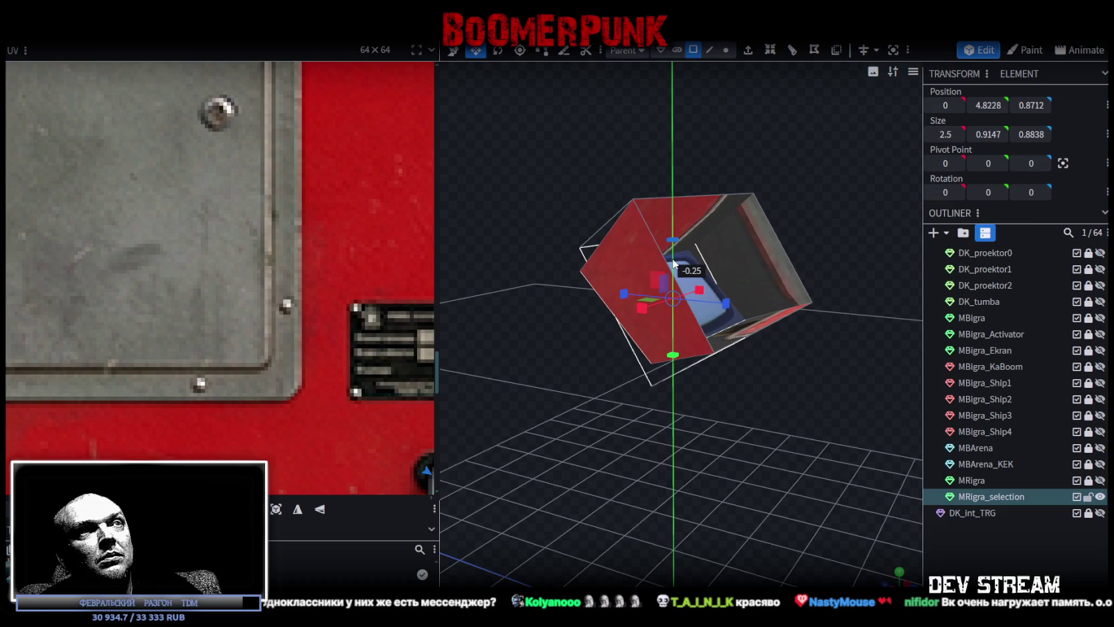
{"action": "left_click_drag", "start_coordinate": [714, 298], "coordinate": [707, 288]}
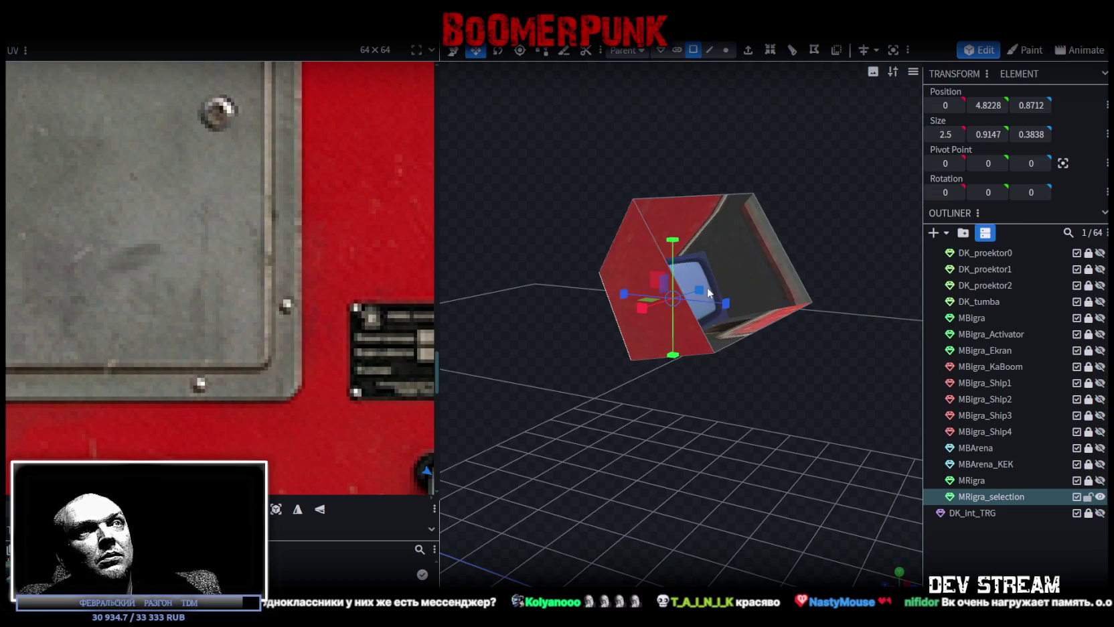
{"action": "key", "text": "v"}
{"action": "left_click_drag", "start_coordinate": [672, 240], "coordinate": [679, 215]}
{"action": "mouse_move", "coordinate": [675, 374]}
{"action": "left_mouse_down"}
{"action": "mouse_move", "coordinate": [674, 444]}
{"action": "mouse_move", "coordinate": [568, 444]}
{"action": "mouse_move", "coordinate": [643, 436]}
{"action": "mouse_move", "coordinate": [641, 451]}
{"action": "mouse_move", "coordinate": [618, 444]}
{"action": "mouse_move", "coordinate": [638, 449]}
{"action": "left_mouse_up"}
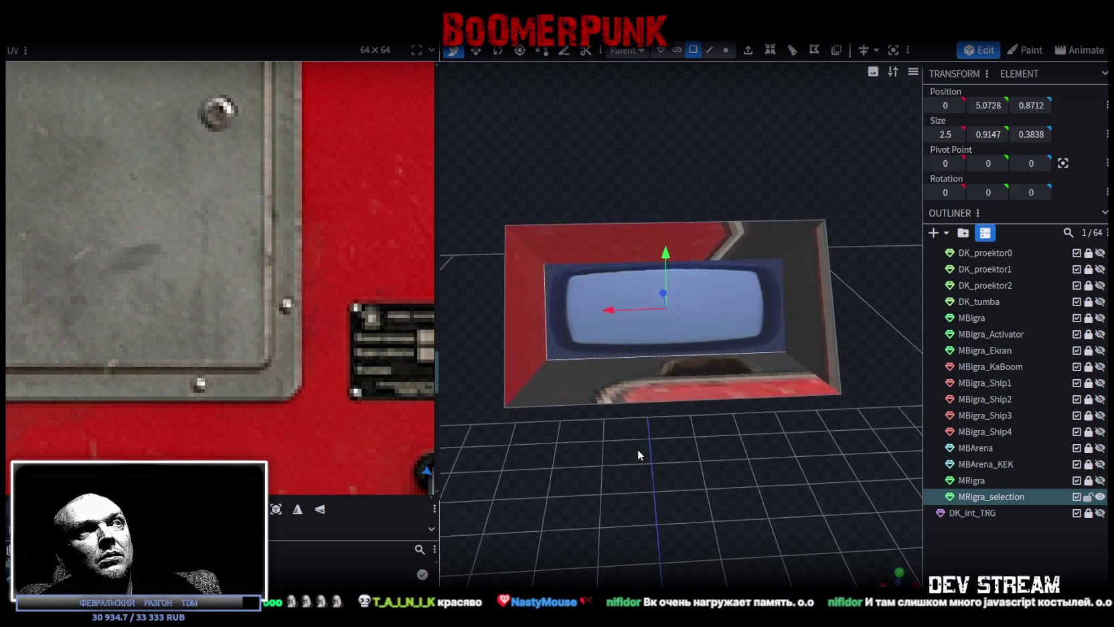
Resize the screen box to width 2 and height 1.1147.
{"action": "key", "text": "s"}
{"action": "left_click_drag", "start_coordinate": [748, 310], "coordinate": [716, 311]}
{"action": "mouse_move", "coordinate": [629, 461]}
{"action": "left_mouse_down"}
{"action": "mouse_move", "coordinate": [686, 450]}
{"action": "mouse_move", "coordinate": [693, 291]}
{"action": "left_mouse_up"}
{"action": "key", "text": "v"}
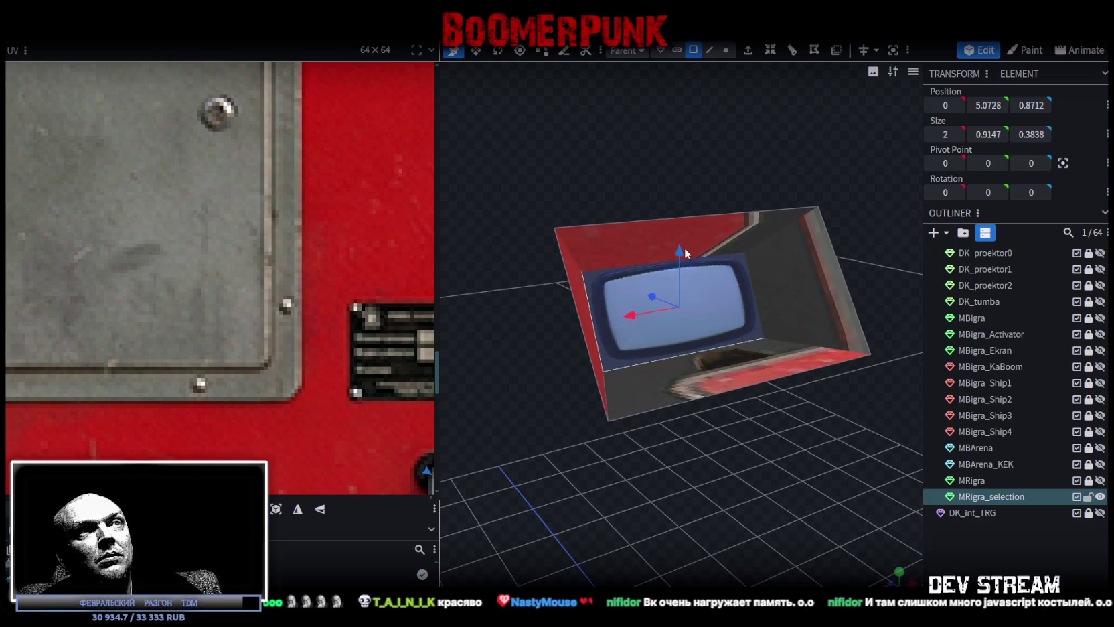
{"action": "key", "text": "s"}
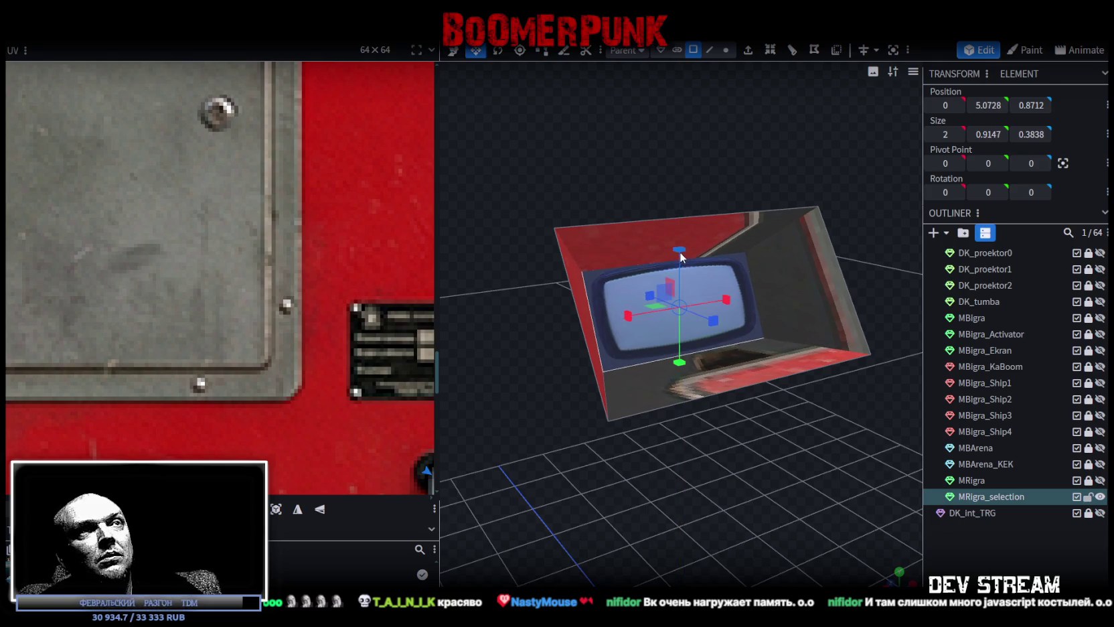
{"action": "left_click_drag", "start_coordinate": [680, 253], "coordinate": [692, 243]}
{"action": "mouse_move", "coordinate": [616, 465]}
{"action": "left_mouse_down"}
{"action": "mouse_move", "coordinate": [672, 471]}
{"action": "mouse_move", "coordinate": [421, 491]}
{"action": "mouse_move", "coordinate": [383, 481]}
{"action": "mouse_move", "coordinate": [712, 482]}
{"action": "left_mouse_up"}
Push the screen box forward into the cabinet and lower it to Y 4.9728.
{"action": "left_click", "coordinate": [1100, 480]}
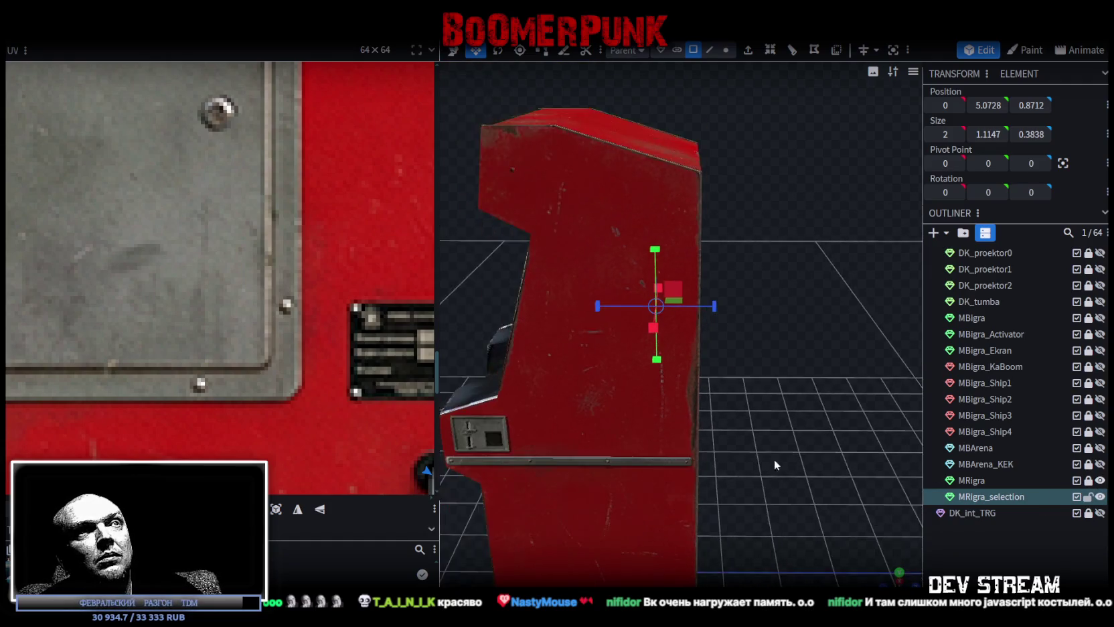
{"action": "left_click_drag", "start_coordinate": [774, 461], "coordinate": [753, 441]}
{"action": "key", "text": "v"}
{"action": "mouse_move", "coordinate": [713, 304]}
{"action": "left_mouse_down"}
{"action": "mouse_move", "coordinate": [754, 318]}
{"action": "mouse_move", "coordinate": [733, 313]}
{"action": "left_mouse_up"}
{"action": "left_click_drag", "start_coordinate": [733, 362], "coordinate": [877, 398]}
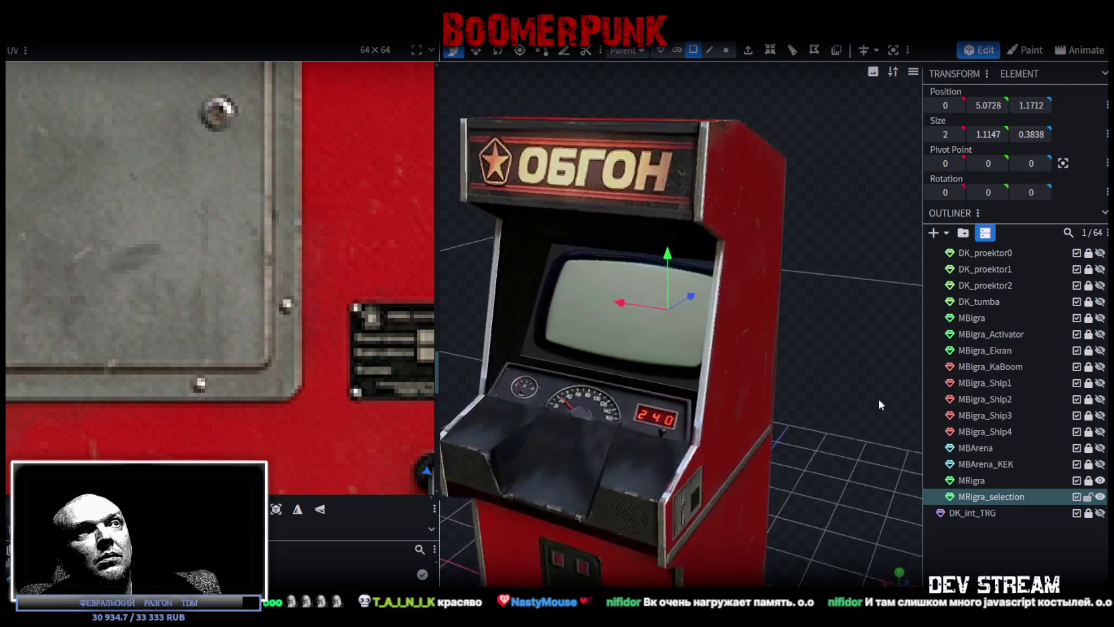
{"action": "scroll", "coordinate": [877, 399], "scroll_direction": "up", "scroll_amount": 3}
{"action": "left_click", "coordinate": [1099, 480]}
{"action": "left_click_drag", "start_coordinate": [789, 346], "coordinate": [738, 339]}
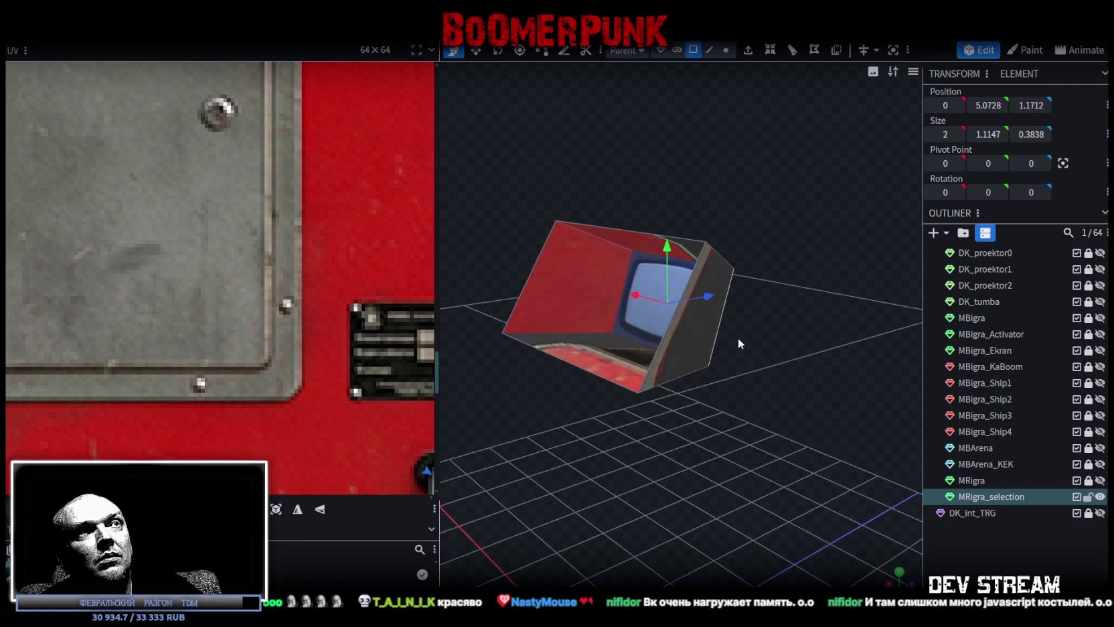
{"action": "left_click_drag", "start_coordinate": [667, 248], "coordinate": [667, 257]}
{"action": "mouse_move", "coordinate": [636, 469]}
{"action": "left_mouse_down"}
{"action": "mouse_move", "coordinate": [611, 484]}
{"action": "mouse_move", "coordinate": [719, 485]}
{"action": "mouse_move", "coordinate": [687, 490]}
{"action": "left_mouse_up"}
Save the model as Build08.bbmodel and check the box's fit from the front.
{"action": "key", "text": "ctrl+s"}
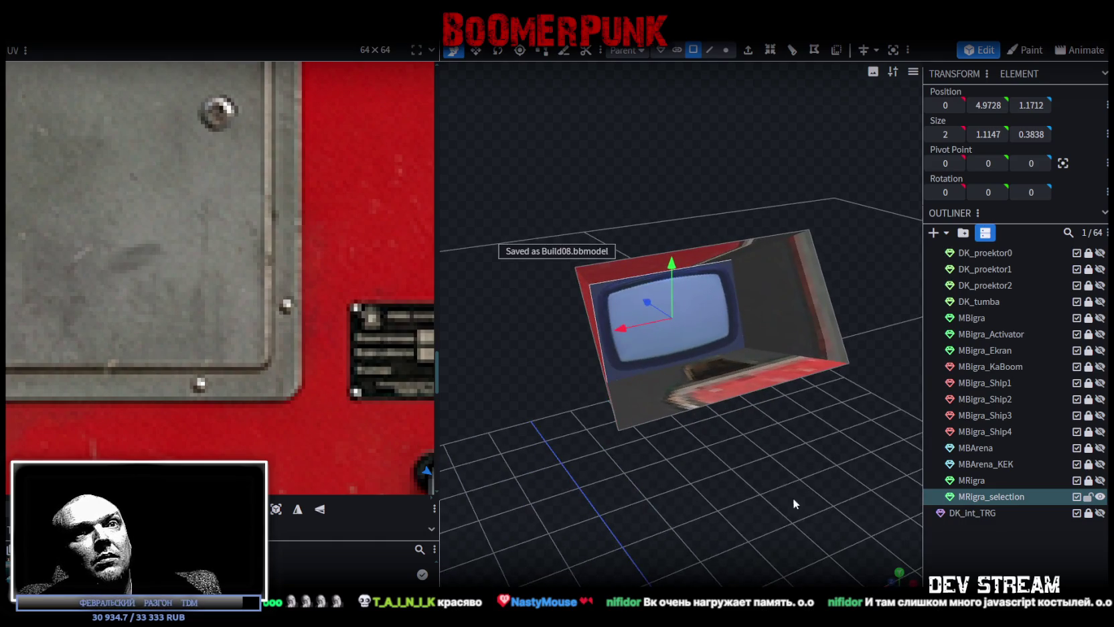
{"action": "key", "text": "KP_1"}
{"action": "left_click", "coordinate": [1099, 480]}
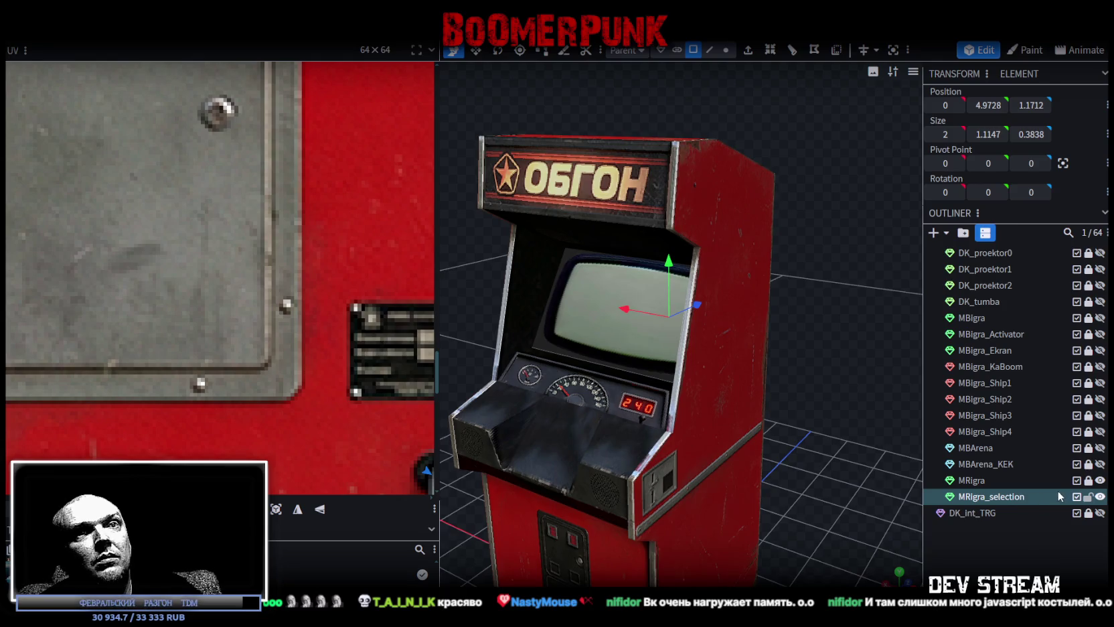
{"action": "left_click", "coordinate": [1099, 480]}
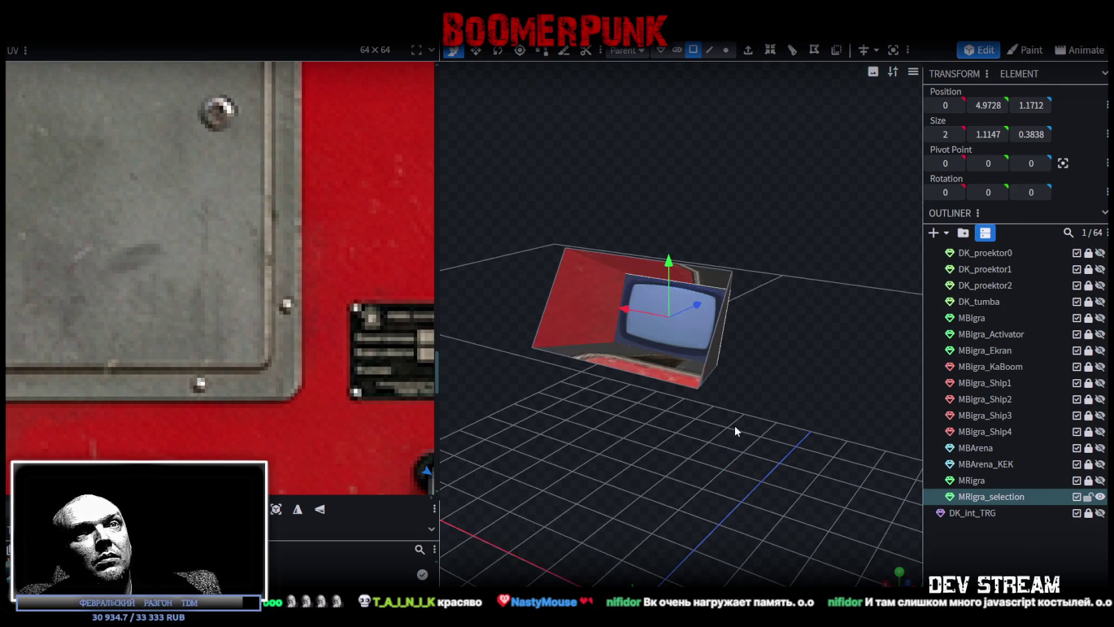
{"action": "left_click_drag", "start_coordinate": [736, 430], "coordinate": [777, 435]}
{"action": "scroll", "coordinate": [968, 349], "scroll_direction": "up", "scroll_amount": 2}
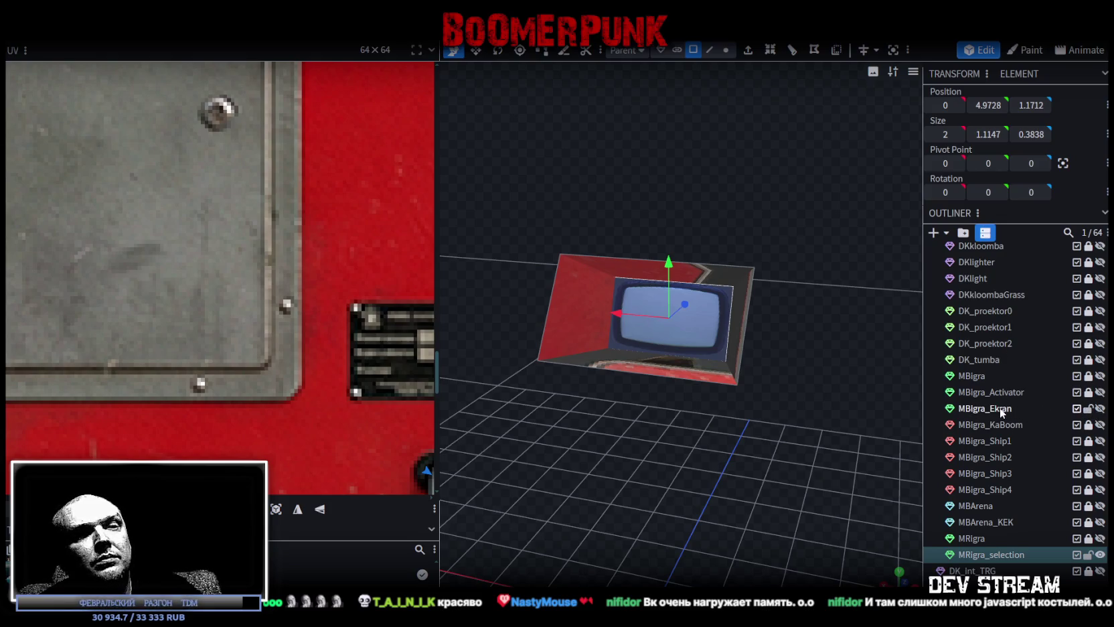
Rename the MRigra_selection screen box to MRigra_Ekran.
{"action": "left_click", "coordinate": [998, 407]}
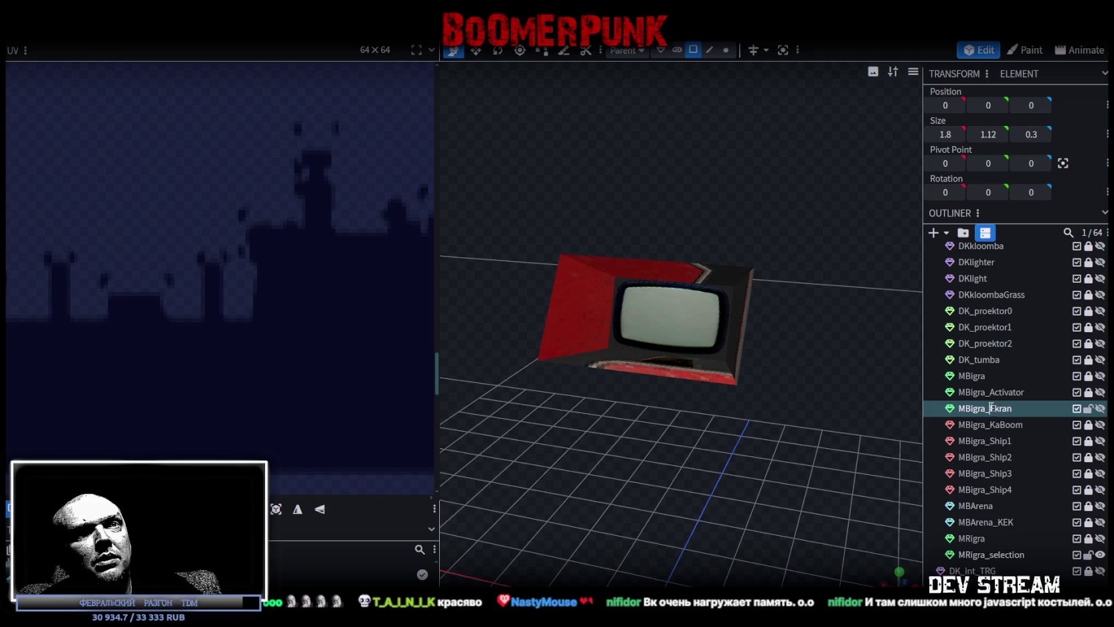
{"action": "left_click", "coordinate": [987, 554]}
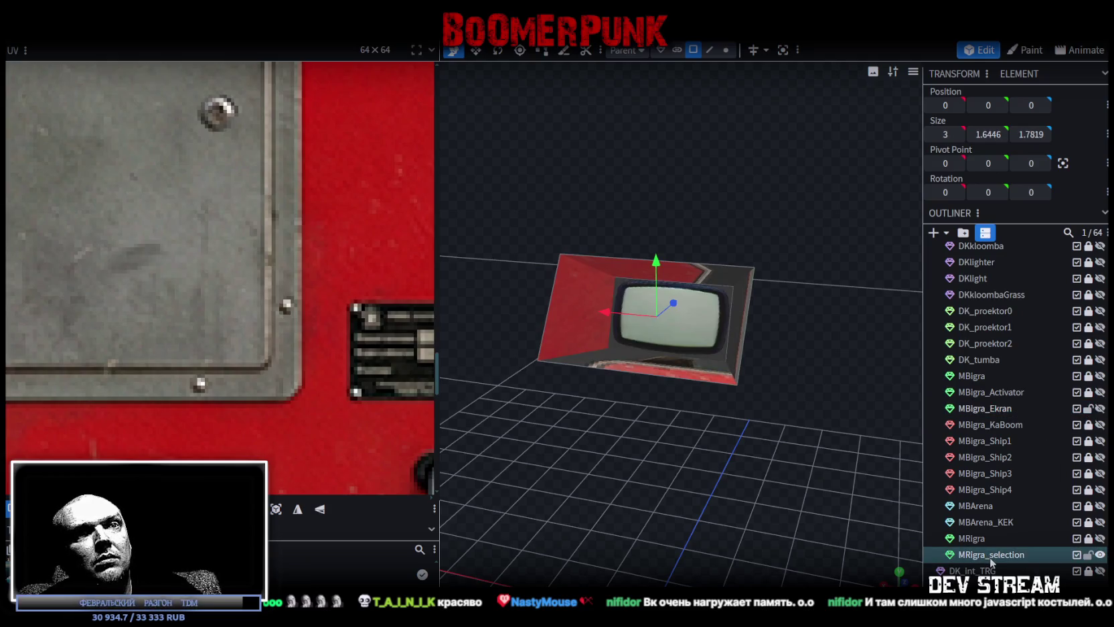
{"action": "double_click", "coordinate": [990, 556]}
{"action": "type", "text": "Ekran"}
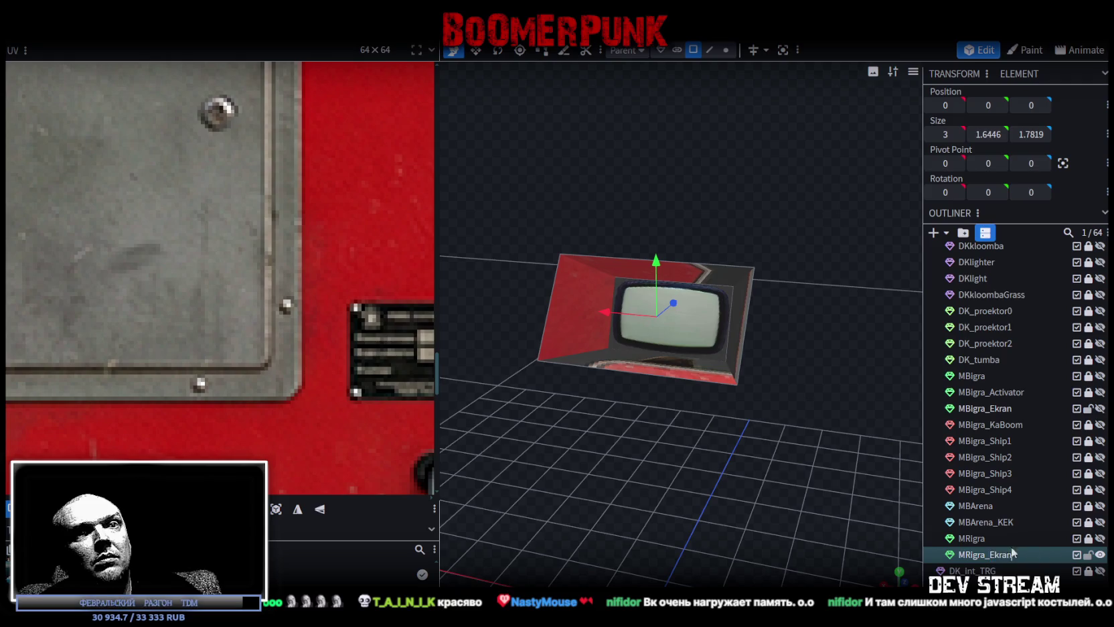
{"action": "key", "text": "Return"}
Split the box's screen face off into its own MRigra_Ekran_selection mesh.
{"action": "left_click", "coordinate": [694, 50]}
{"action": "right_click", "coordinate": [708, 372]}
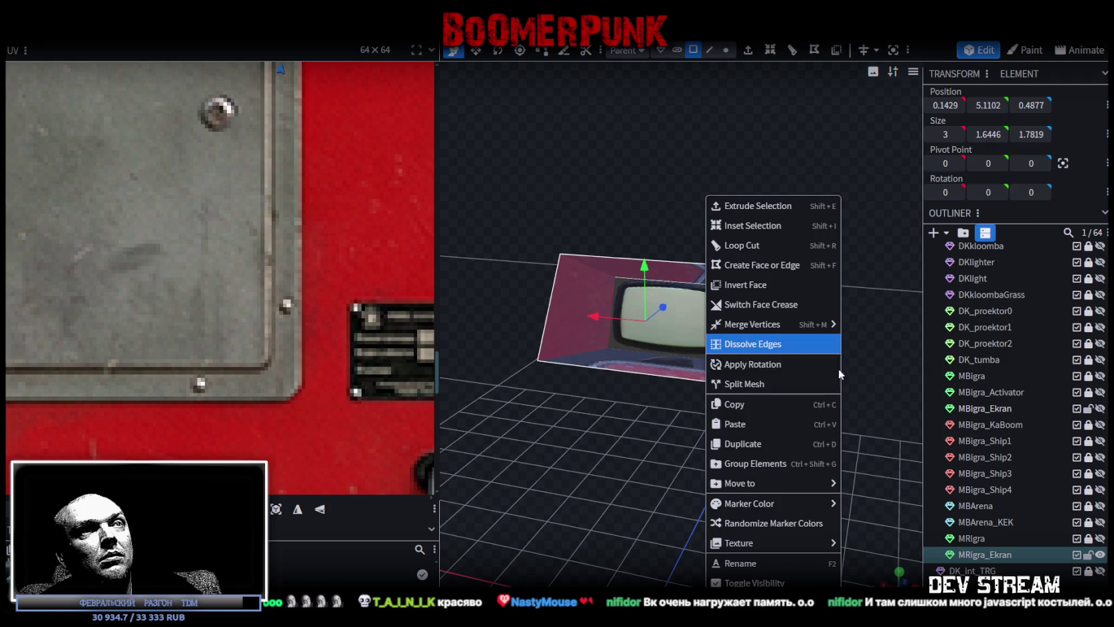
{"action": "left_click", "coordinate": [757, 387]}
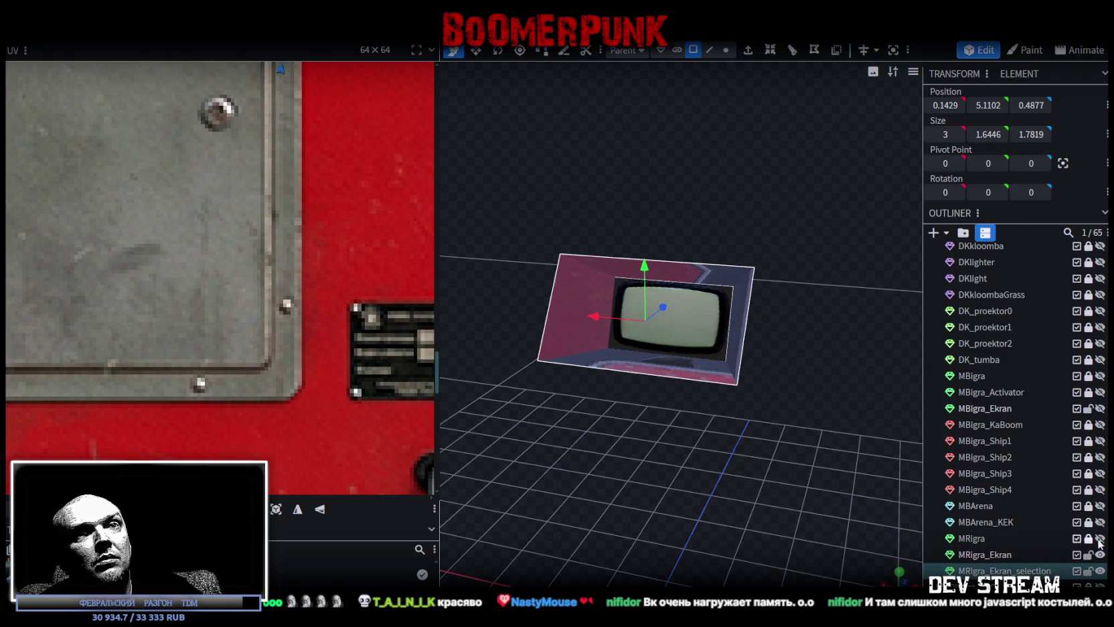
{"action": "left_click", "coordinate": [1099, 539]}
{"action": "left_click", "coordinate": [1070, 540]}
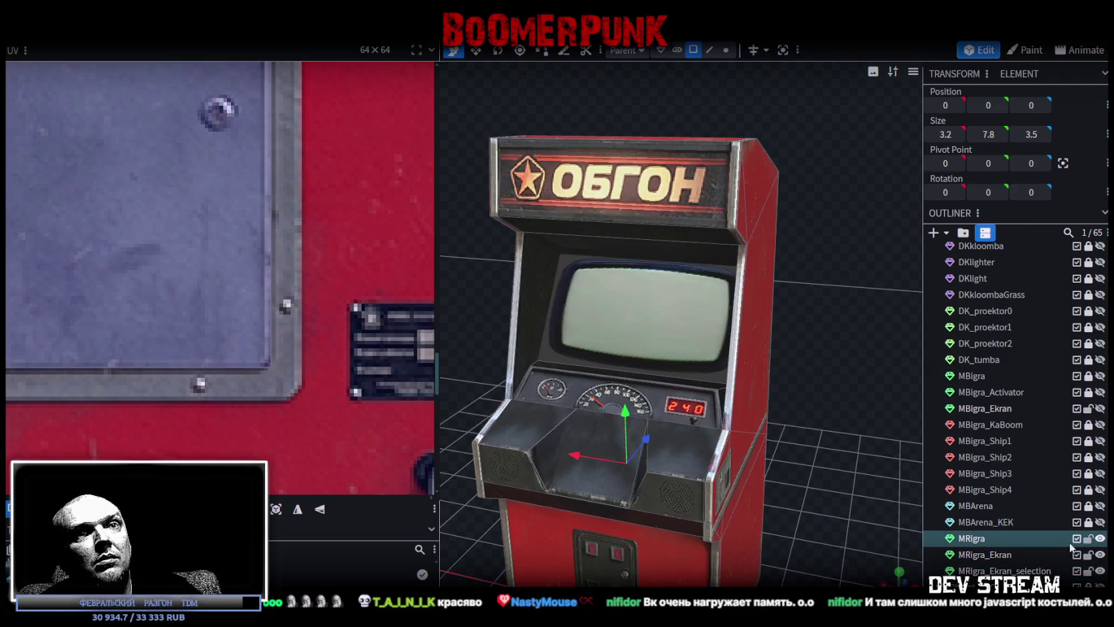
{"action": "left_click", "coordinate": [1100, 539]}
Show MRigra_Ekran_selection with UV check shading in an orthographic front view.
{"action": "key", "text": "z"}
{"action": "key", "text": "z"}
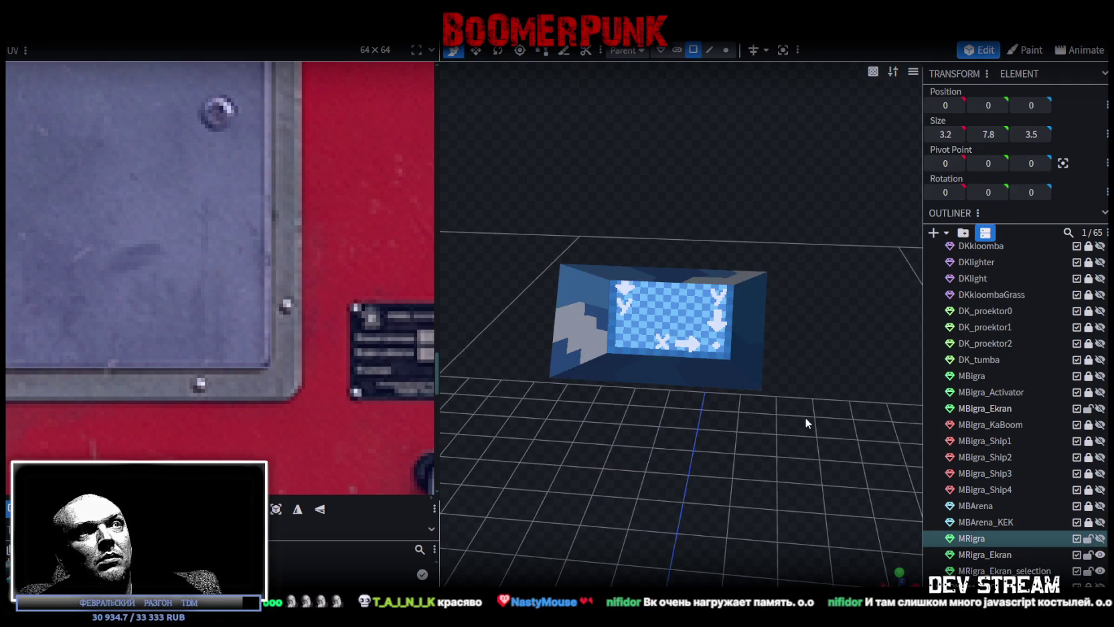
{"action": "key", "text": "z"}
{"action": "left_click", "coordinate": [568, 292]}
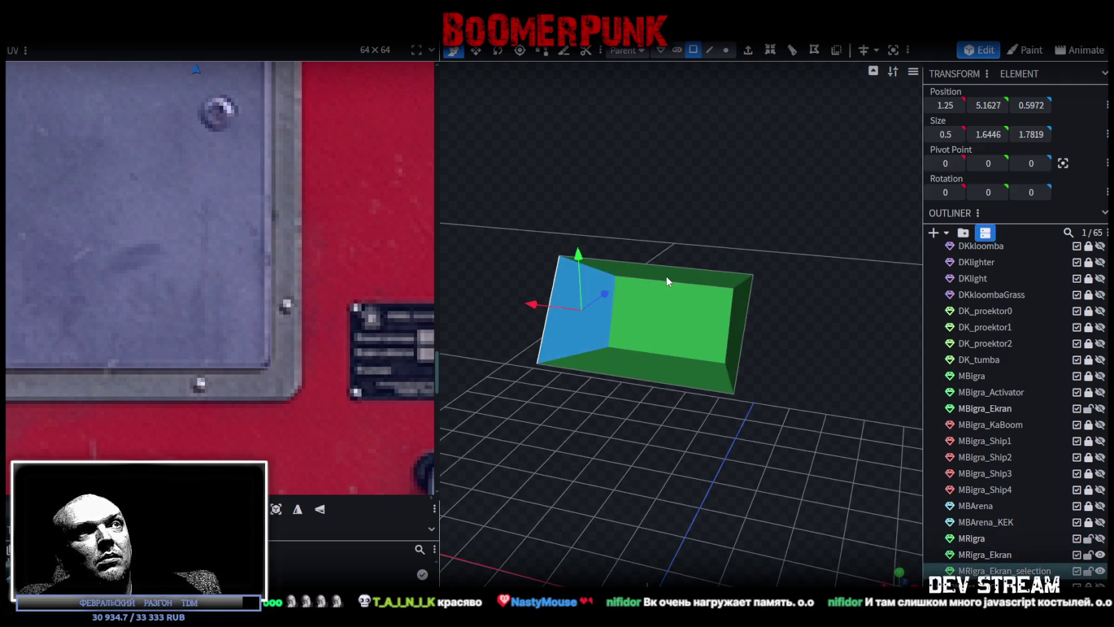
{"action": "left_click", "coordinate": [681, 368]}
{"action": "key", "text": "KP_1"}
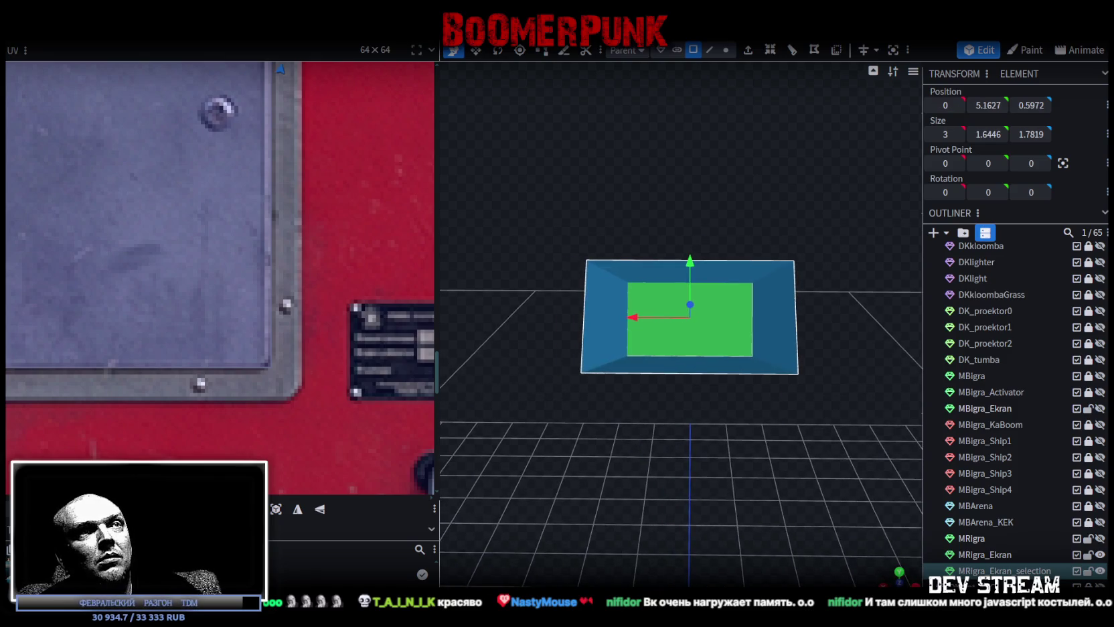
{"action": "key", "text": "KP_5"}
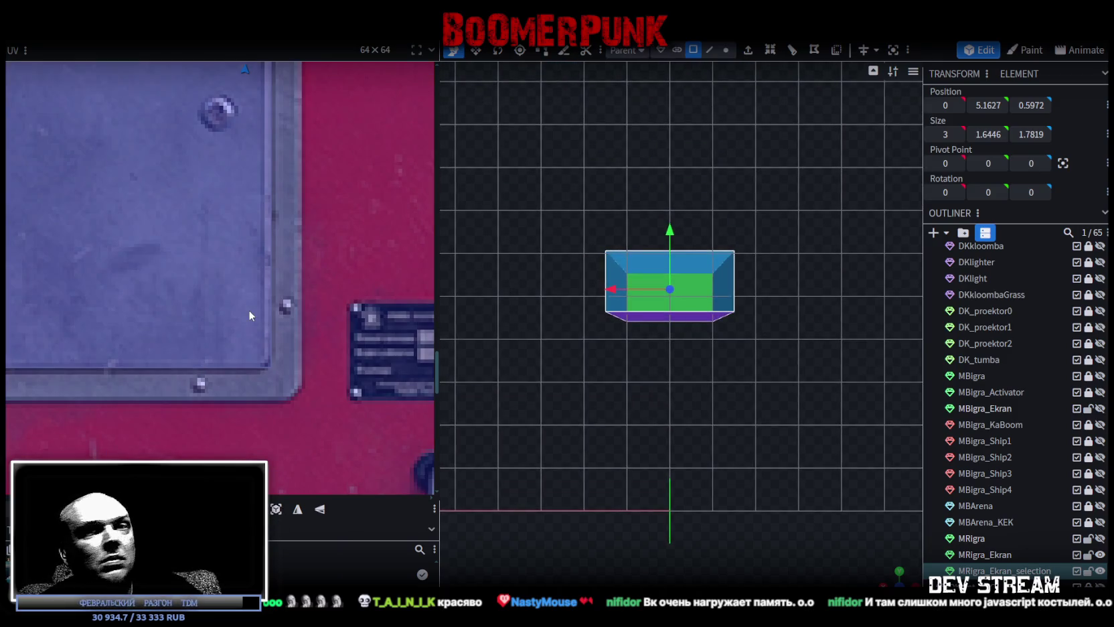
{"action": "scroll", "coordinate": [248, 309], "scroll_direction": "down", "scroll_amount": 3}
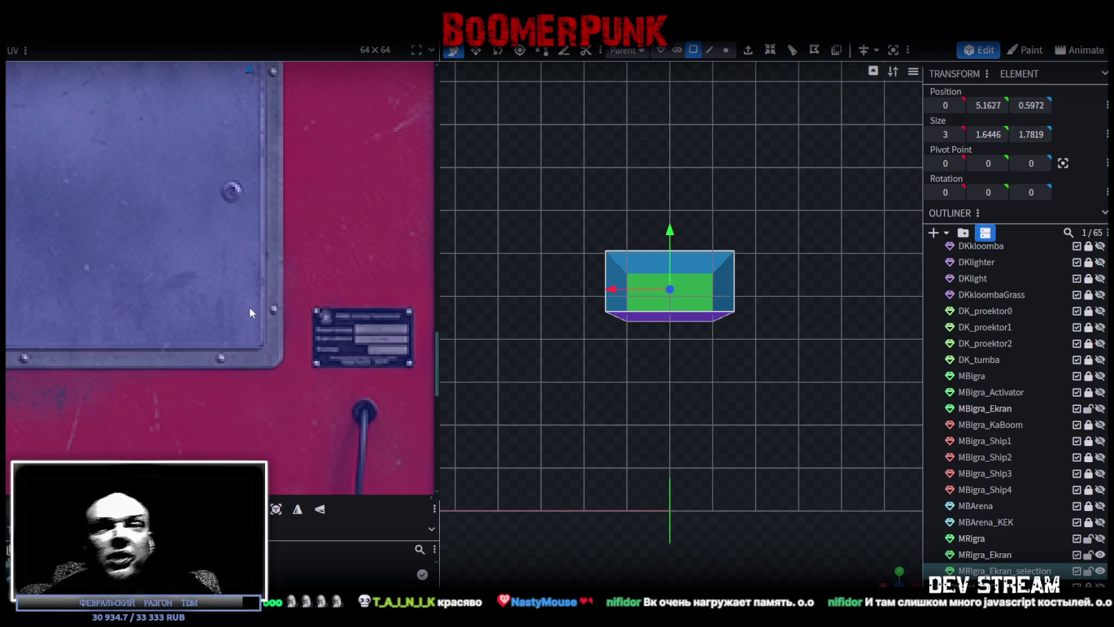
Bring the ОБГОН cabinet texture into the UV editor and move the screen's UV area.
{"action": "scroll", "coordinate": [228, 182], "scroll_direction": "down", "scroll_amount": 3}
{"action": "scroll", "coordinate": [252, 328], "scroll_direction": "down", "scroll_amount": 2}
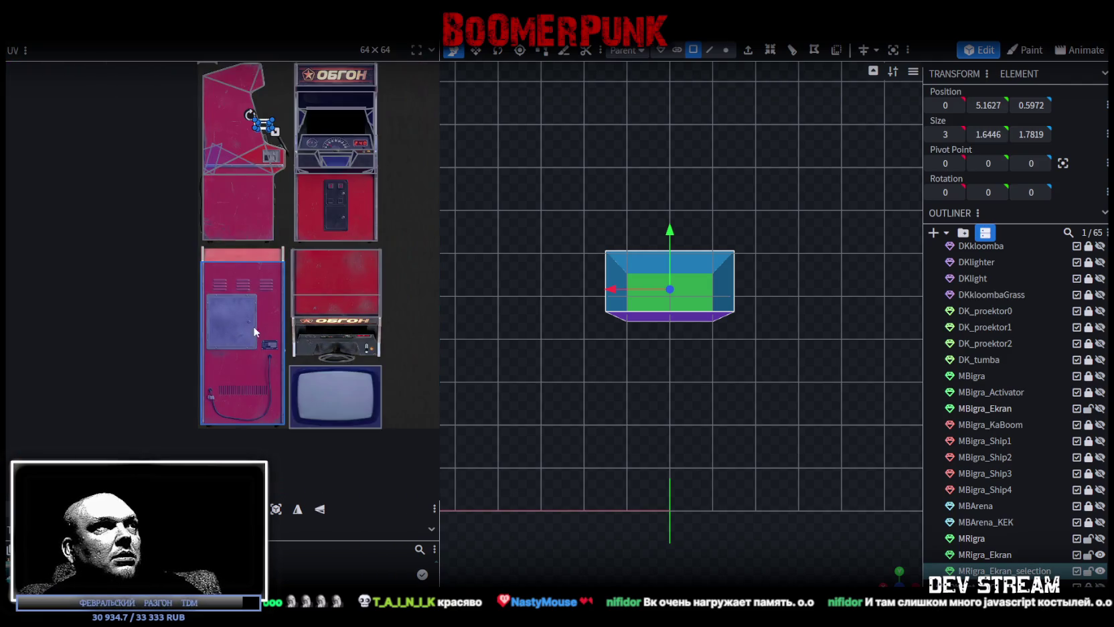
{"action": "scroll", "coordinate": [231, 237], "scroll_direction": "up", "scroll_amount": 1}
{"action": "scroll", "coordinate": [223, 321], "scroll_direction": "up", "scroll_amount": 1}
{"action": "scroll", "coordinate": [164, 401], "scroll_direction": "up", "scroll_amount": 2}
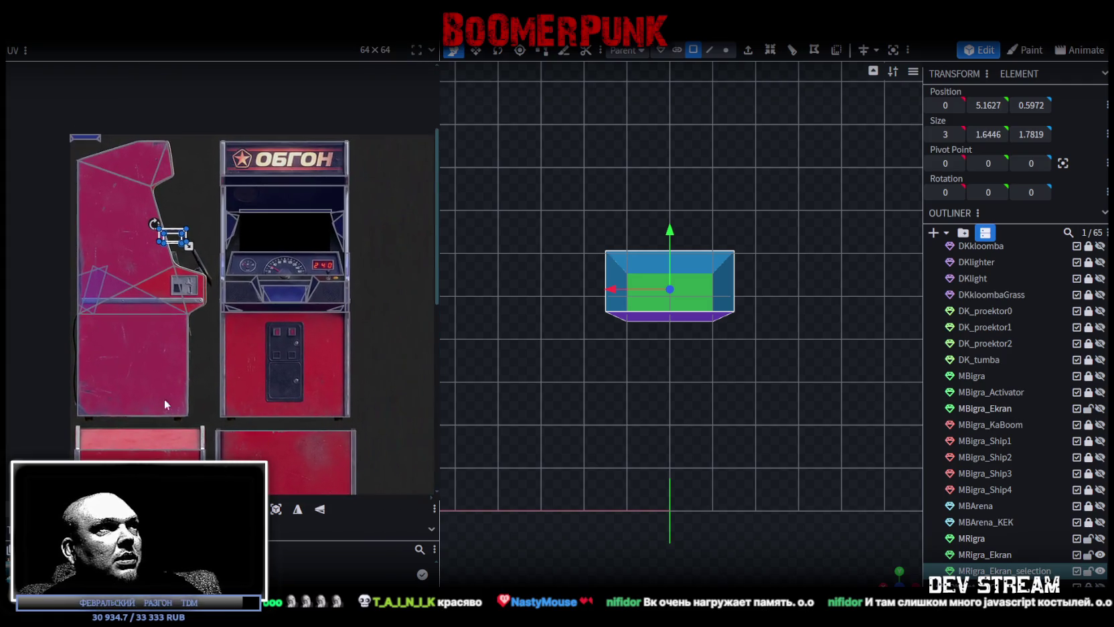
{"action": "scroll", "coordinate": [164, 248], "scroll_direction": "up", "scroll_amount": 2}
{"action": "middle_click_drag", "start_coordinate": [184, 260], "coordinate": [107, 315]}
{"action": "left_click_drag", "start_coordinate": [116, 265], "coordinate": [292, 201]}
Enlarge the screen box's UV region and select the box's bottom plane.
{"action": "scroll", "coordinate": [294, 201], "scroll_direction": "up", "scroll_amount": 2}
{"action": "middle_click_drag", "start_coordinate": [369, 211], "coordinate": [220, 197]}
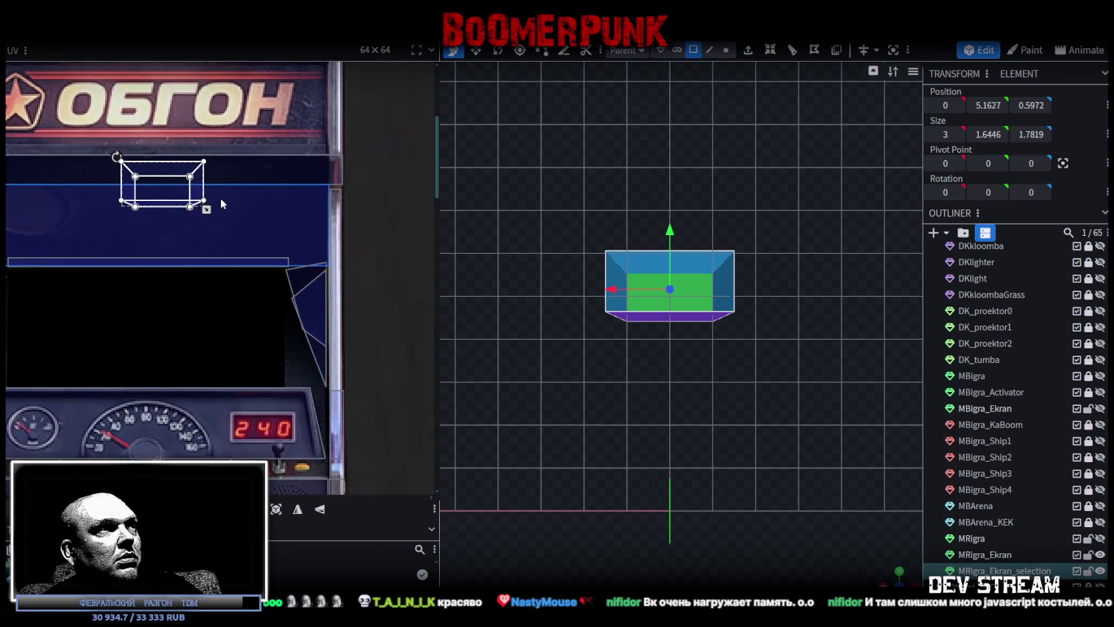
{"action": "scroll", "coordinate": [276, 241], "scroll_direction": "up", "scroll_amount": 1}
{"action": "left_click_drag", "start_coordinate": [277, 241], "coordinate": [317, 220]}
{"action": "mouse_move", "coordinate": [885, 577]}
{"action": "left_mouse_down"}
{"action": "mouse_move", "coordinate": [823, 405]}
{"action": "mouse_move", "coordinate": [786, 363]}
{"action": "mouse_move", "coordinate": [809, 349]}
{"action": "left_mouse_up"}
{"action": "left_click", "coordinate": [660, 292]}
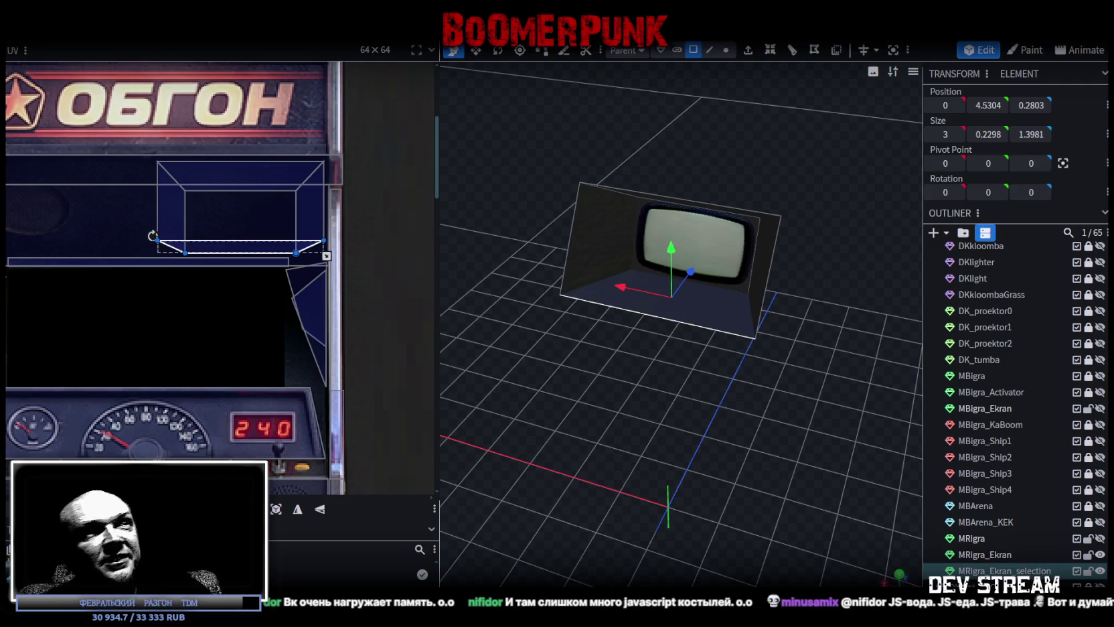
View MRigra_Ekran face-on with the whole texture sheet shown in the UV editor.
{"action": "left_click", "coordinate": [746, 248]}
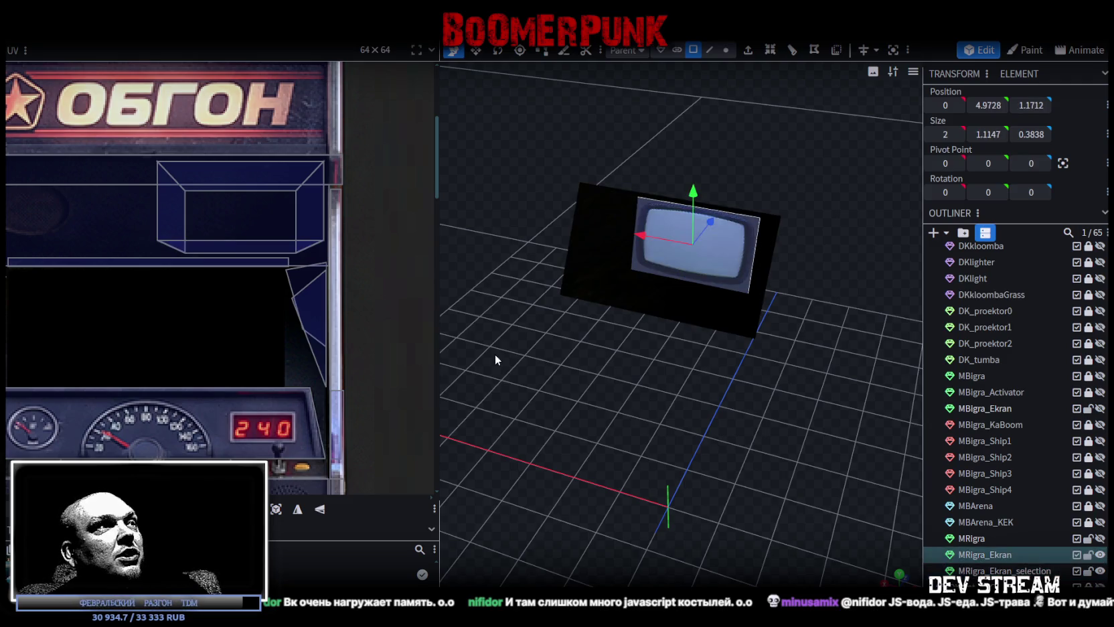
{"action": "key", "text": "KP_1"}
{"action": "scroll", "coordinate": [122, 253], "scroll_direction": "down", "scroll_amount": 3}
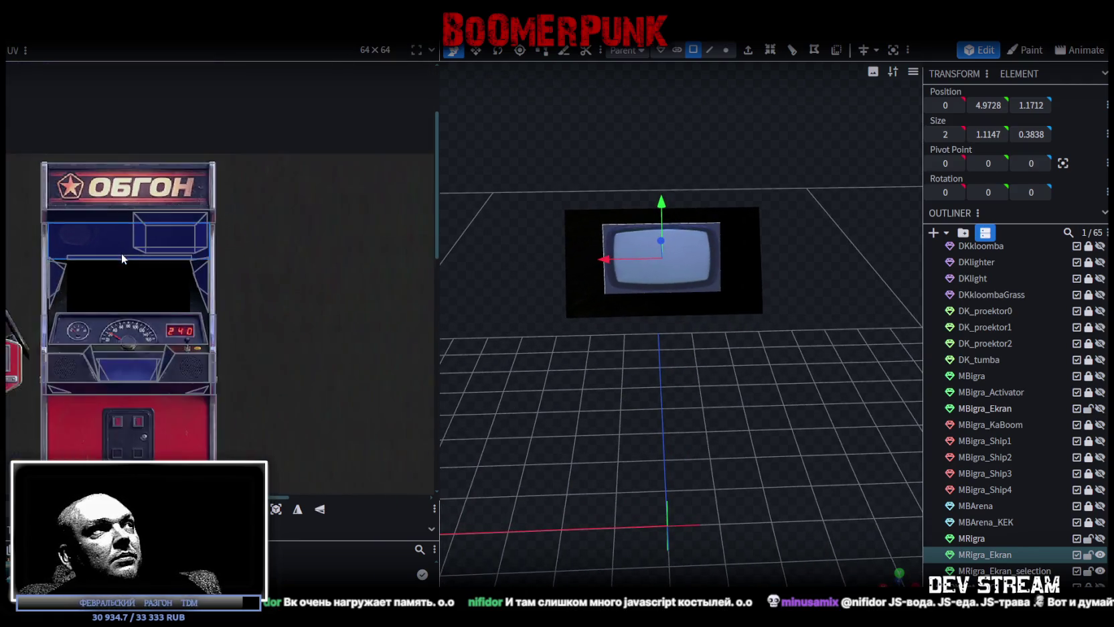
{"action": "scroll", "coordinate": [123, 253], "scroll_direction": "down", "scroll_amount": 3}
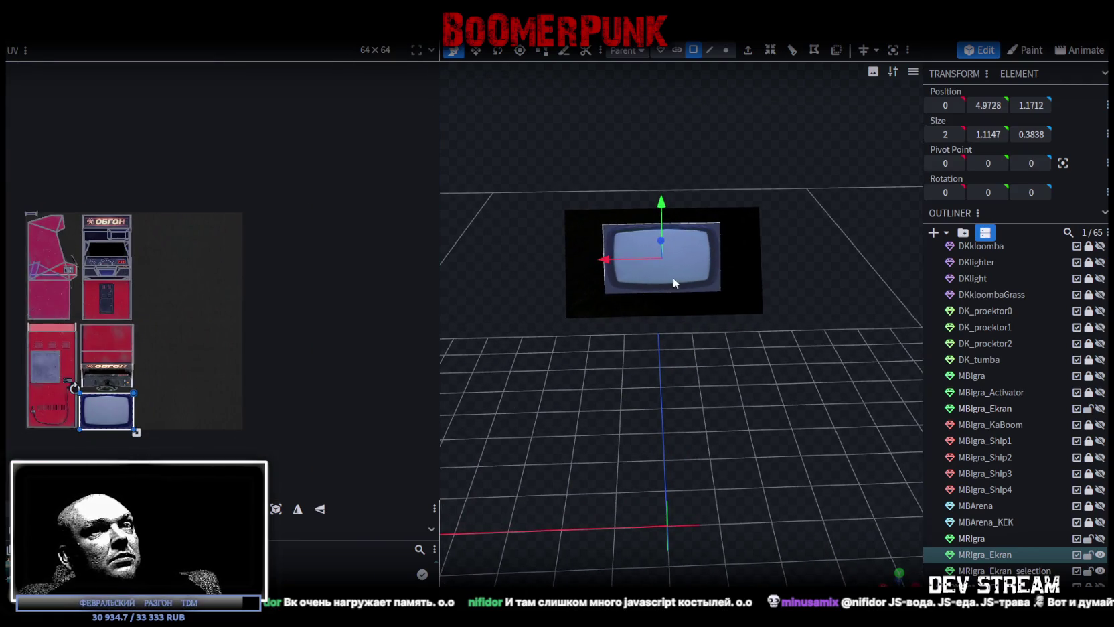
{"action": "left_click", "coordinate": [971, 537]}
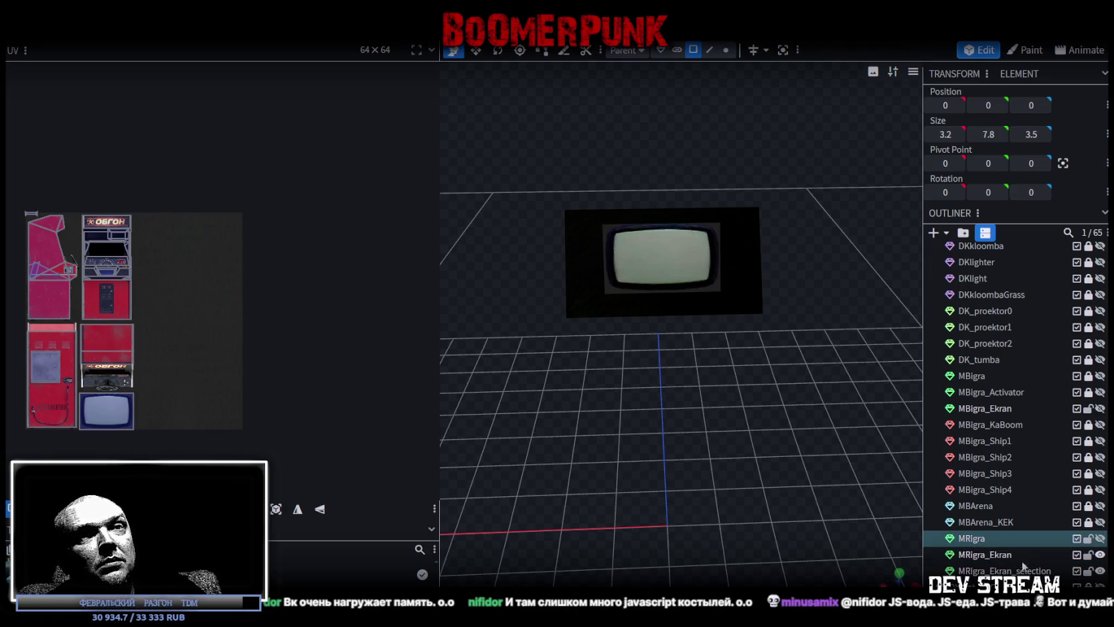
Merge MRigra_Ekran_selection into the MRigra cabinet mesh.
{"action": "left_click", "coordinate": [983, 571], "text": "ctrl"}
{"action": "right_click", "coordinate": [857, 570]}
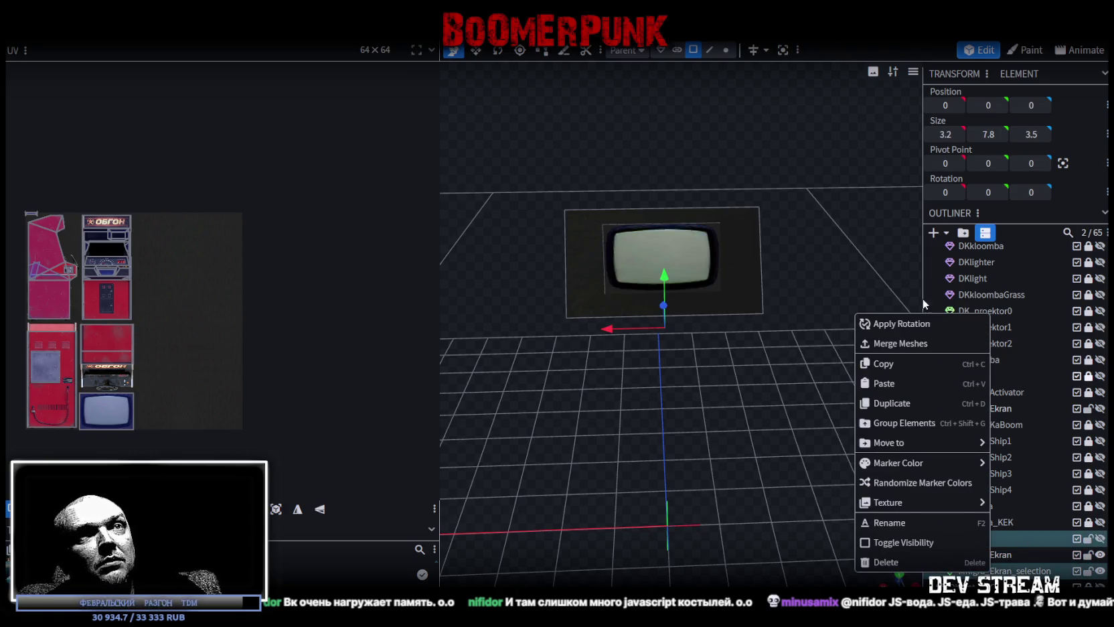
{"action": "left_click", "coordinate": [903, 346]}
{"action": "left_click", "coordinate": [725, 49]}
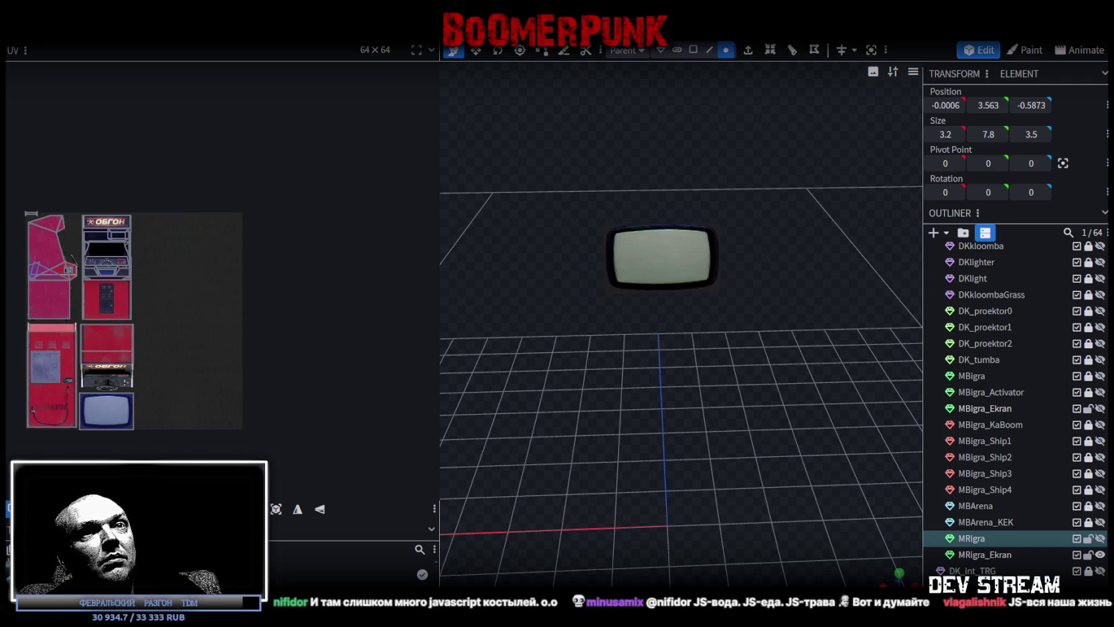
Weld the four duplicate vertices by moving them onto existing ones and accepting Merge Vertices.
{"action": "left_click", "coordinate": [1100, 538]}
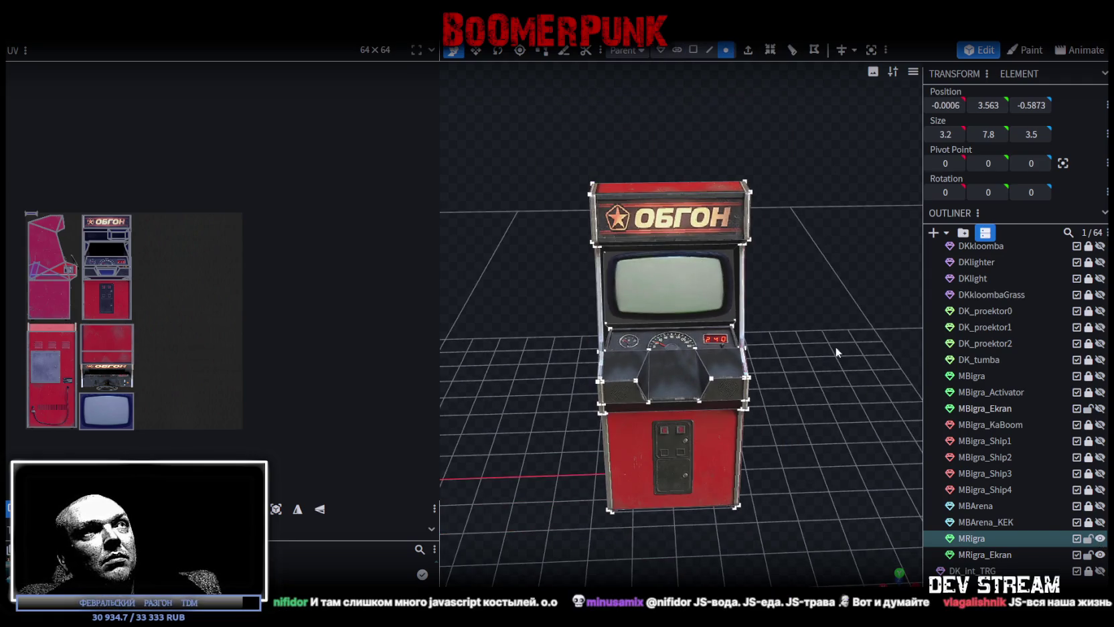
{"action": "key", "text": "z"}
{"action": "mouse_move", "coordinate": [782, 340]}
{"action": "left_mouse_down"}
{"action": "mouse_move", "coordinate": [765, 336]}
{"action": "mouse_move", "coordinate": [787, 356]}
{"action": "left_mouse_up"}
{"action": "key", "text": "z"}
{"action": "key", "text": "z"}
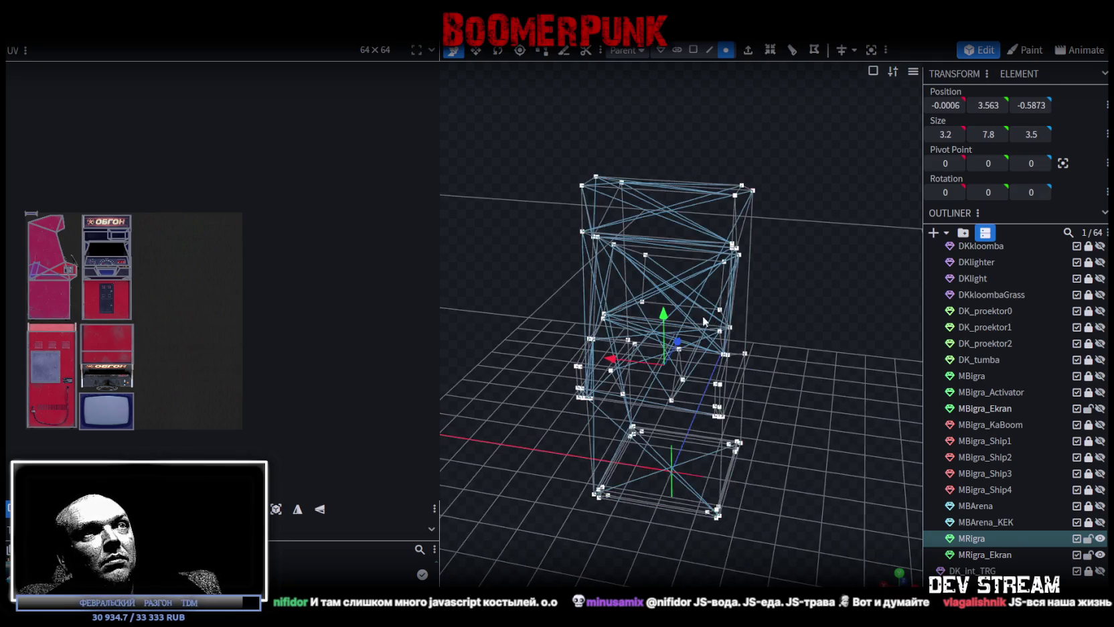
{"action": "key", "text": "z"}
{"action": "key", "text": "z"}
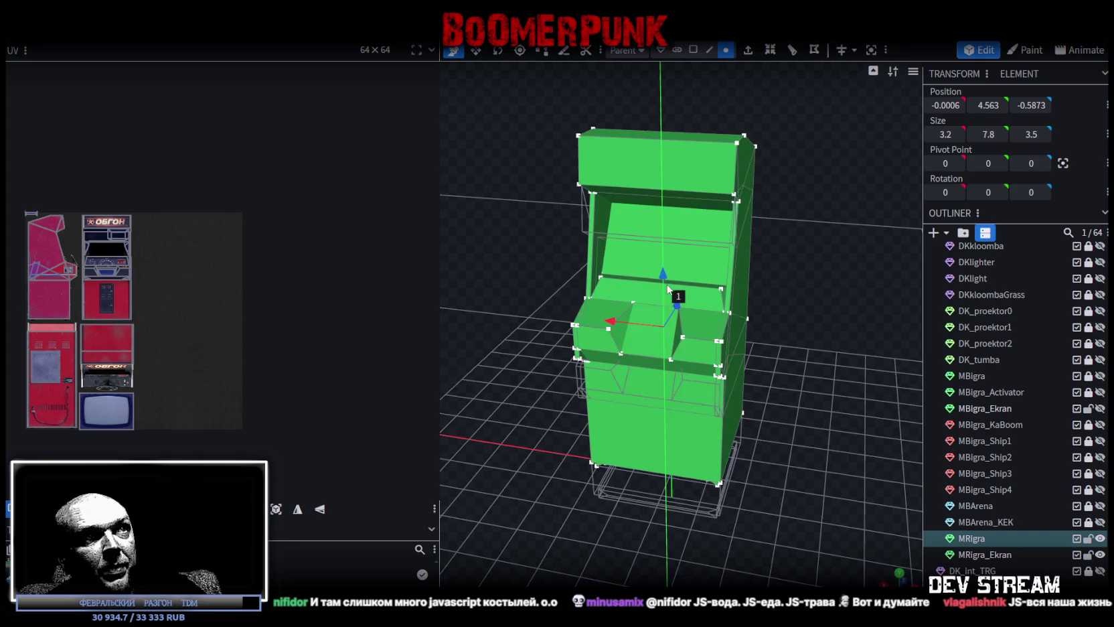
{"action": "left_click_drag", "start_coordinate": [667, 306], "coordinate": [667, 308]}
{"action": "left_click", "coordinate": [482, 140]}
Inspect the merged cabinet, then hide it to leave only the screen plane.
{"action": "mouse_move", "coordinate": [535, 195]}
{"action": "left_mouse_down"}
{"action": "mouse_move", "coordinate": [557, 429]}
{"action": "mouse_move", "coordinate": [826, 409]}
{"action": "left_mouse_up"}
{"action": "scroll", "coordinate": [783, 399], "scroll_direction": "up", "scroll_amount": 3}
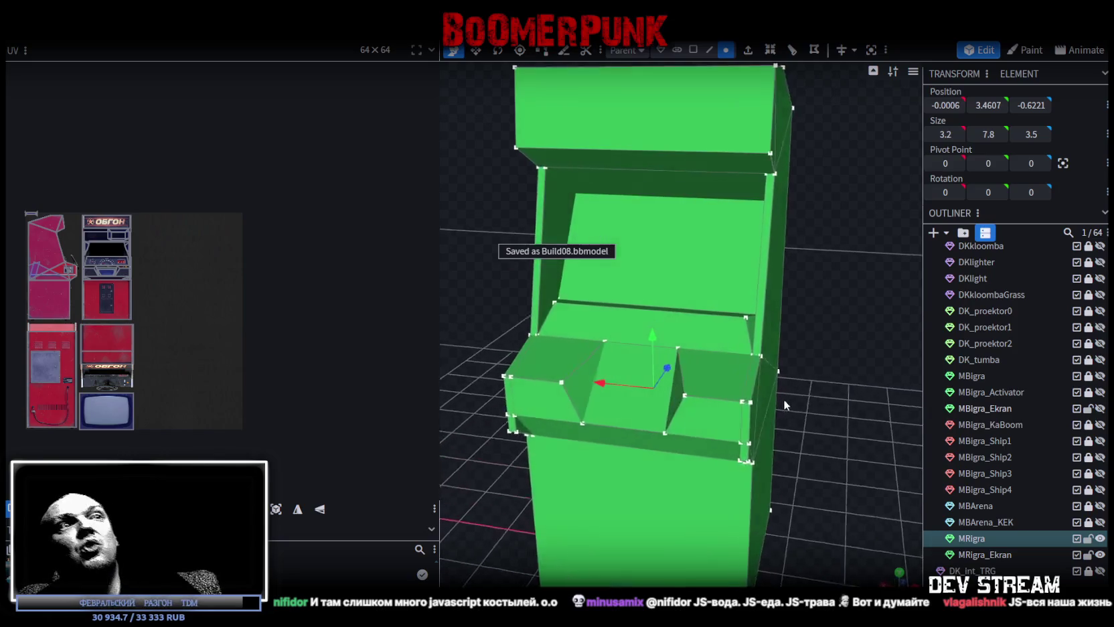
{"action": "scroll", "coordinate": [794, 402], "scroll_direction": "up", "scroll_amount": 2}
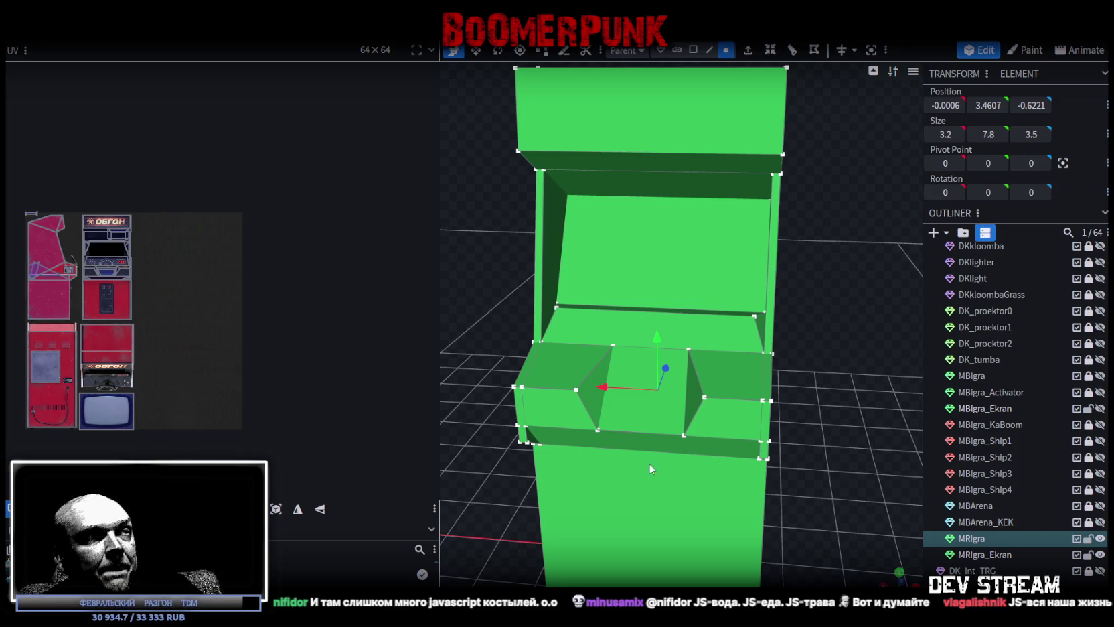
{"action": "scroll", "coordinate": [527, 438], "scroll_direction": "down", "scroll_amount": 3}
{"action": "scroll", "coordinate": [527, 438], "scroll_direction": "up", "scroll_amount": 3}
{"action": "mouse_move", "coordinate": [527, 438]}
{"action": "left_mouse_down"}
{"action": "mouse_move", "coordinate": [643, 424]}
{"action": "mouse_move", "coordinate": [597, 434]}
{"action": "left_mouse_up"}
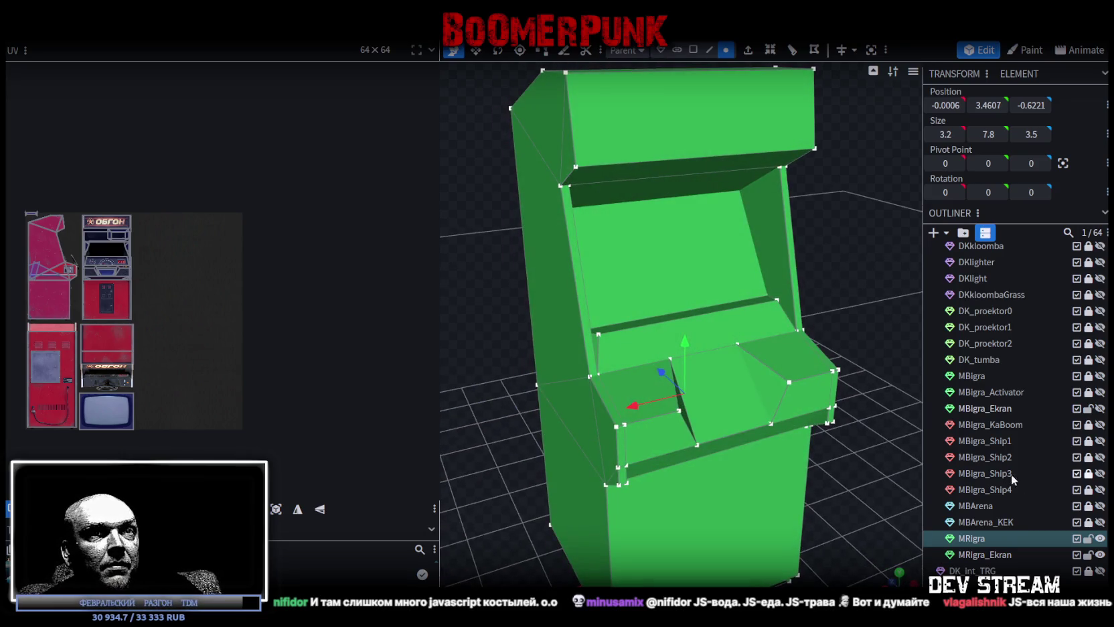
{"action": "left_click", "coordinate": [1099, 538]}
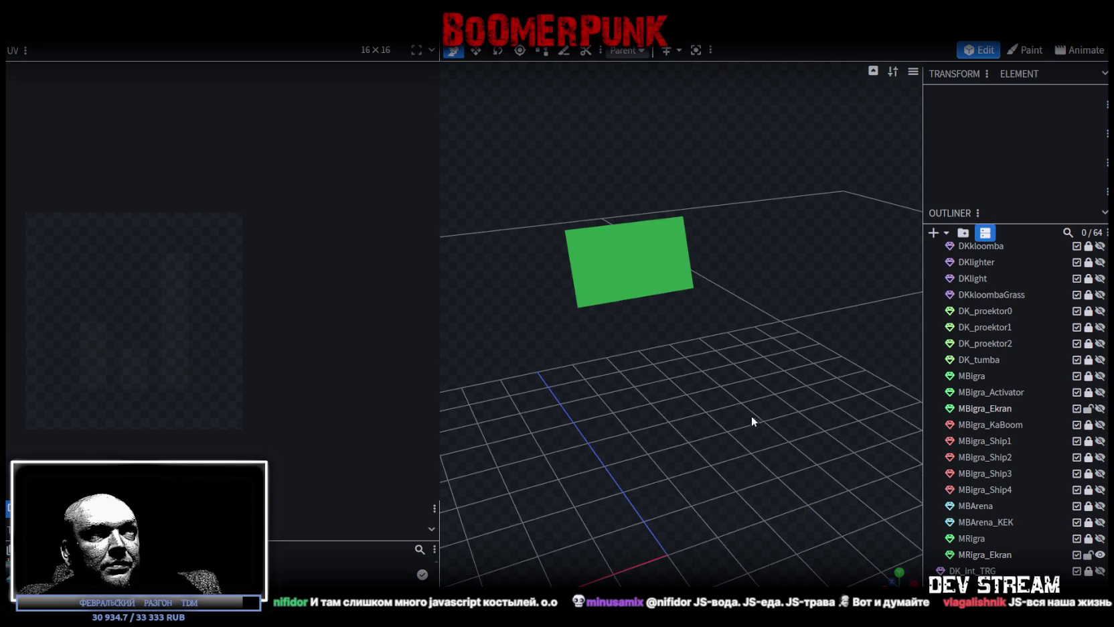
Select the green screen plane's face in face selection mode.
{"action": "left_click_drag", "start_coordinate": [757, 420], "coordinate": [669, 375]}
{"action": "left_click", "coordinate": [649, 262]}
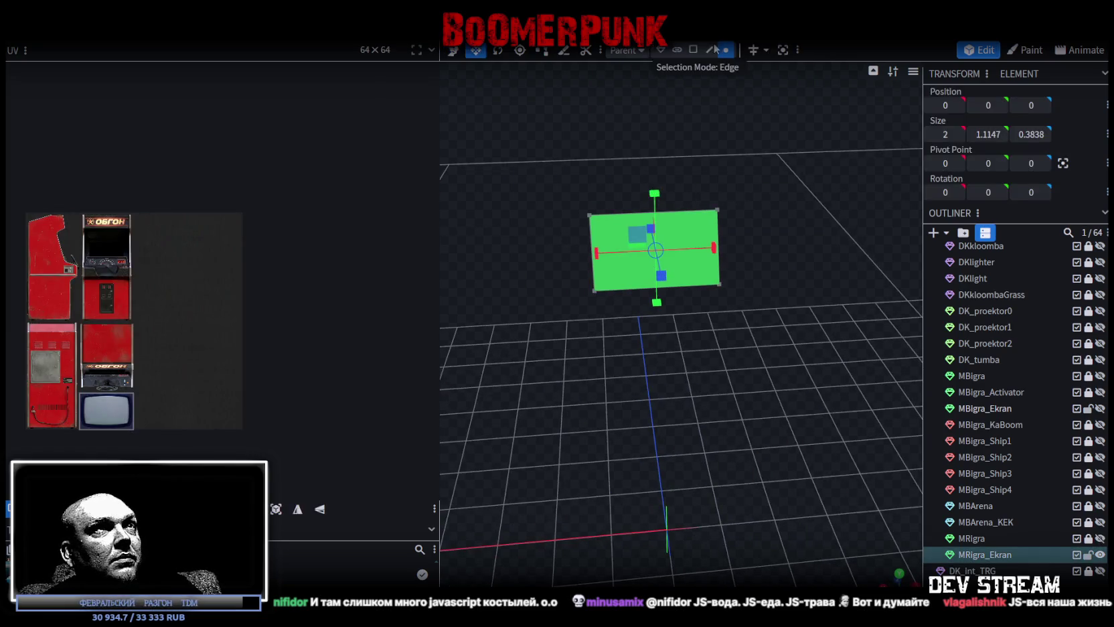
{"action": "left_click", "coordinate": [693, 49]}
{"action": "left_click", "coordinate": [674, 264]}
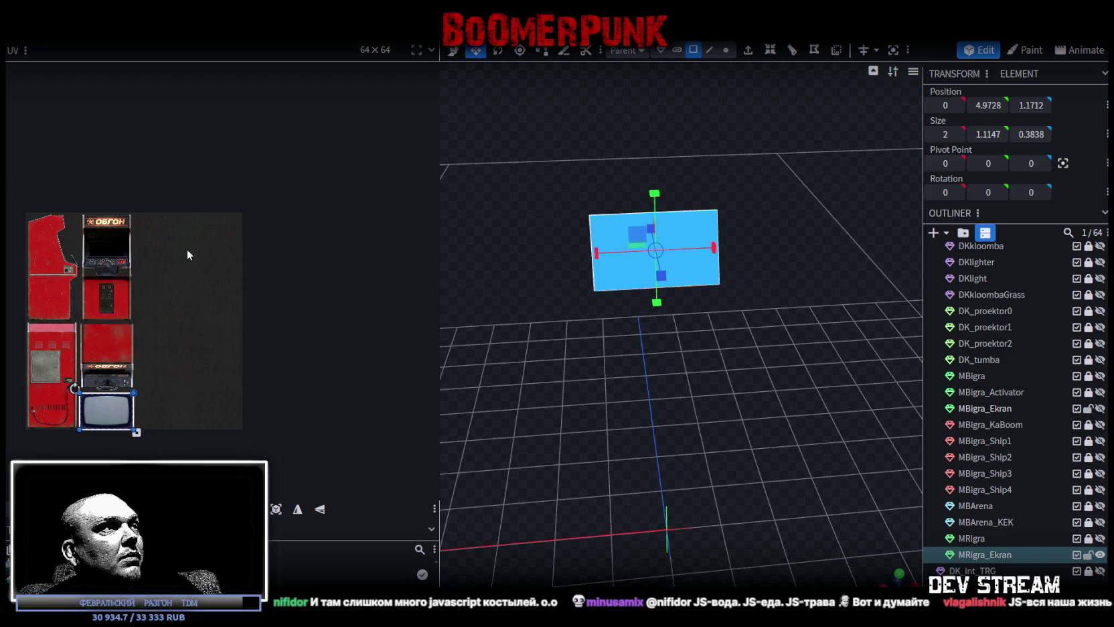
Stretch the screen plane's UV across the full 64 × 64 texture sheet.
{"action": "mouse_move", "coordinate": [112, 405]}
{"action": "left_mouse_down"}
{"action": "mouse_move", "coordinate": [178, 341]}
{"action": "mouse_move", "coordinate": [220, 352]}
{"action": "left_mouse_up"}
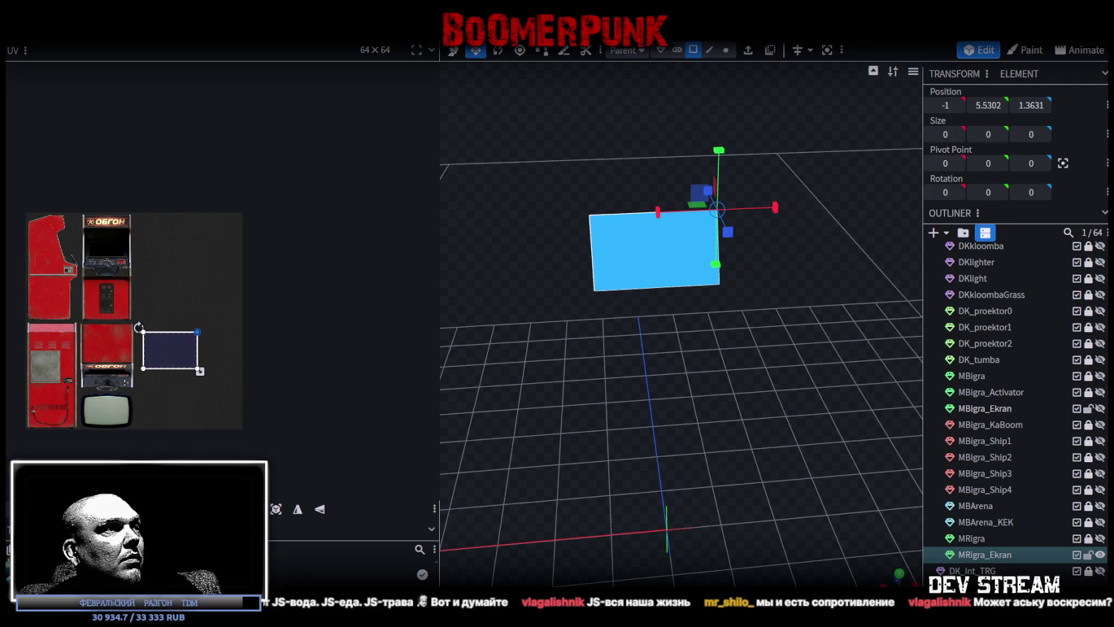
{"action": "left_click_drag", "start_coordinate": [200, 371], "coordinate": [200, 374]}
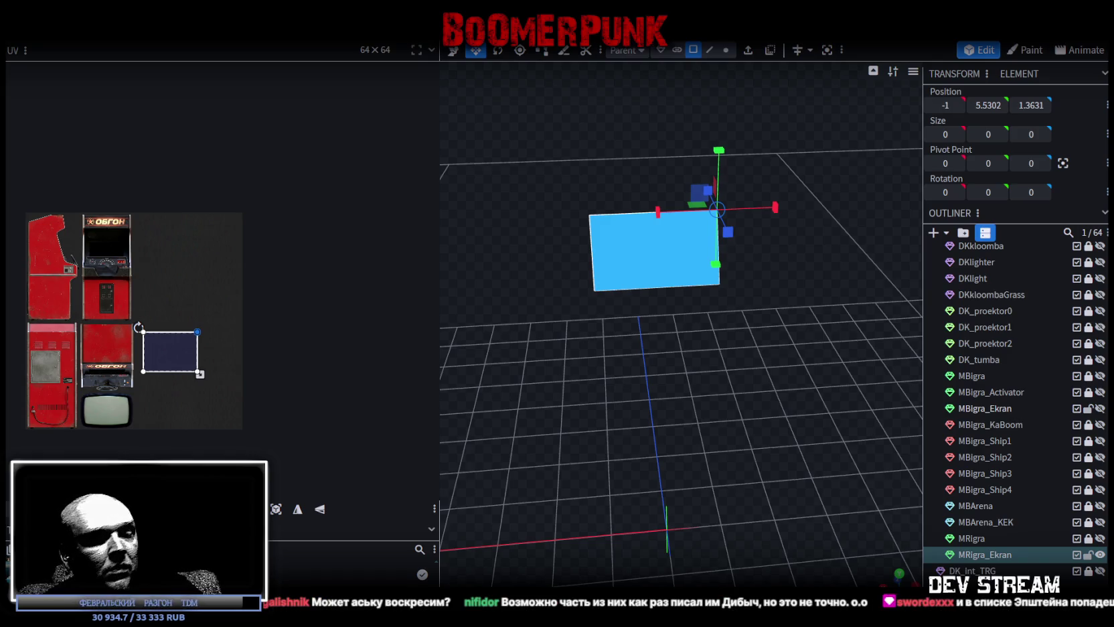
{"action": "left_click_drag", "start_coordinate": [199, 374], "coordinate": [363, 374]}
{"action": "left_click_drag", "start_coordinate": [181, 428], "coordinate": [159, 450]}
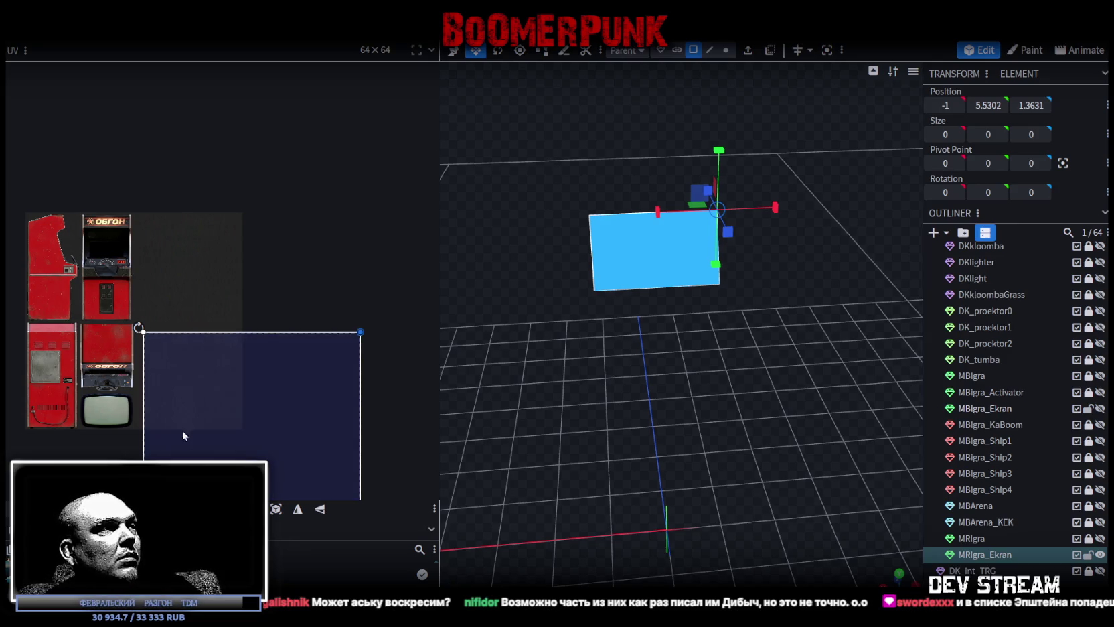
{"action": "left_click_drag", "start_coordinate": [360, 331], "coordinate": [360, 312]}
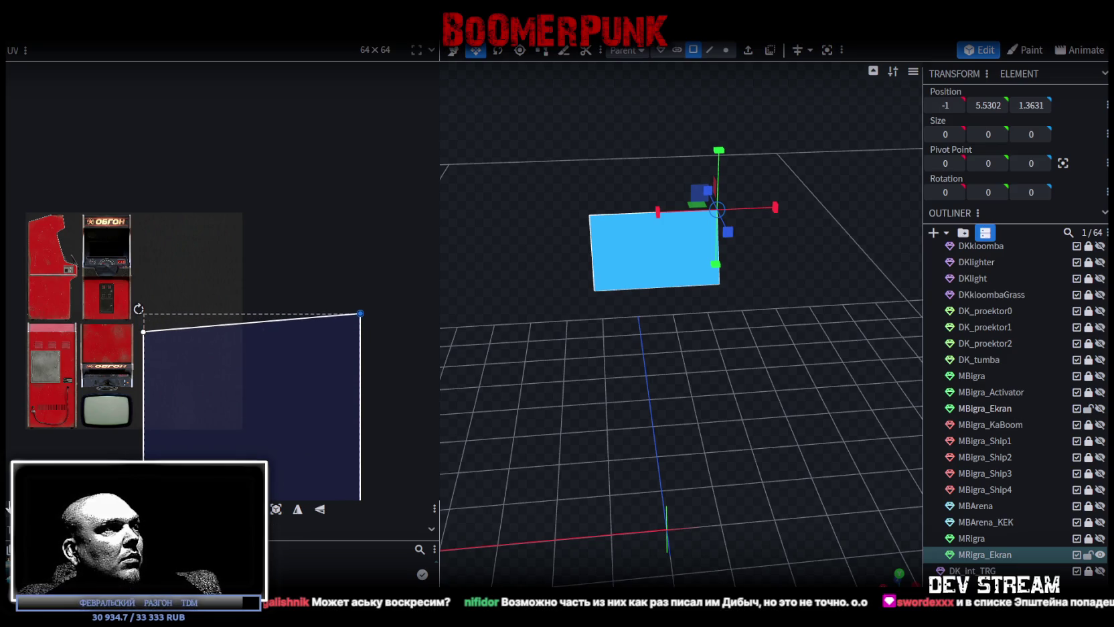
{"action": "key", "text": "ctrl+z"}
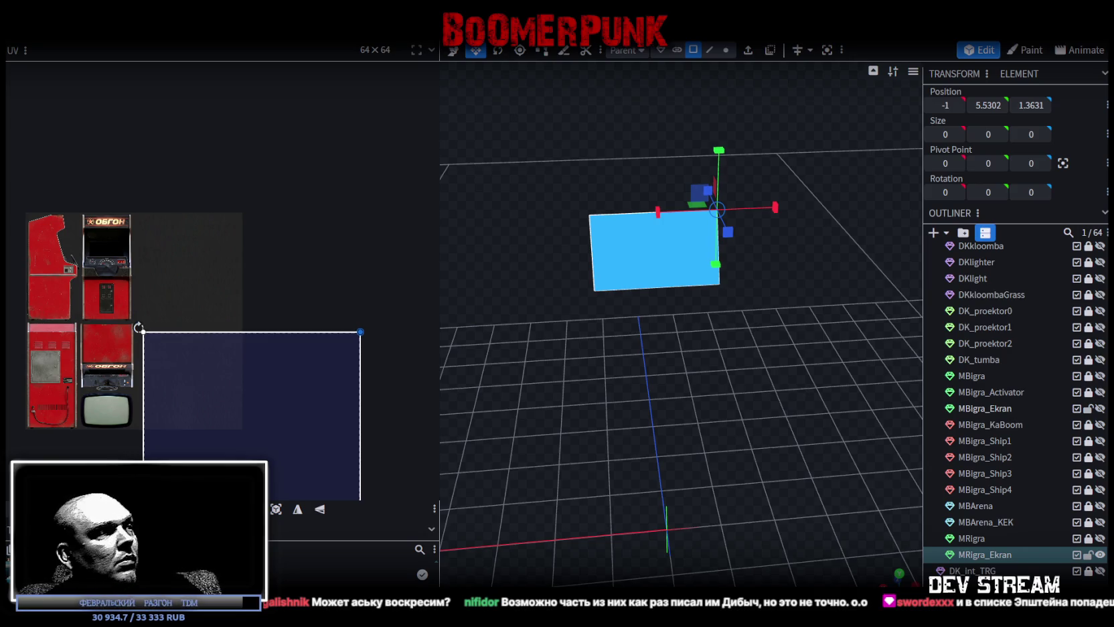
{"action": "left_click_drag", "start_coordinate": [360, 331], "coordinate": [361, 321]}
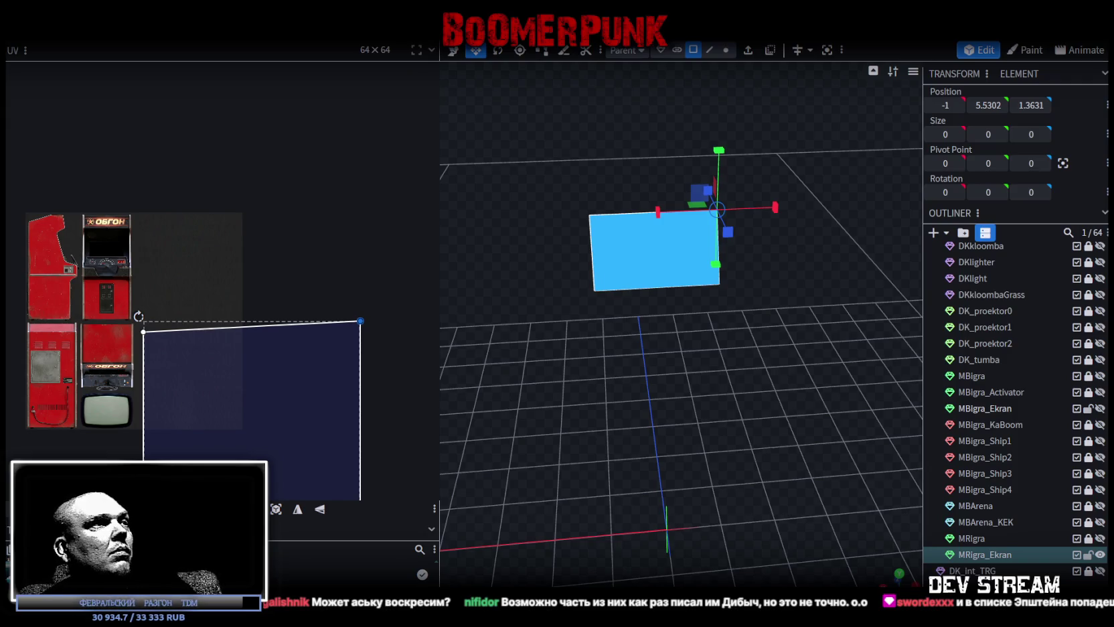
{"action": "key", "text": "ctrl+z"}
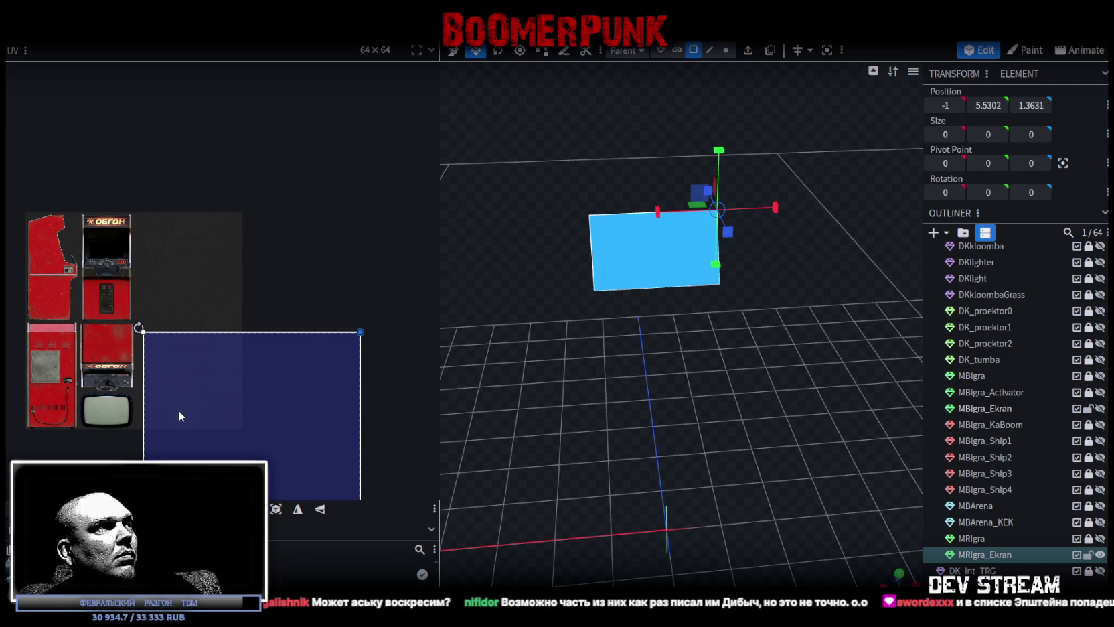
{"action": "key", "text": "ctrl+z"}
{"action": "key", "text": "ctrl+z"}
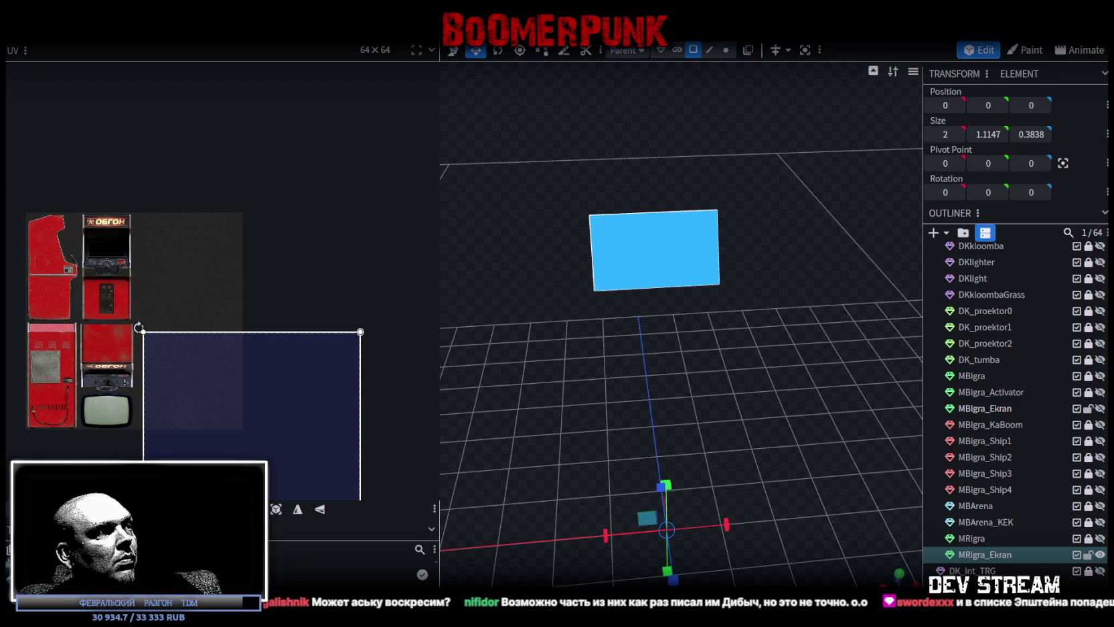
{"action": "key", "text": "ctrl+z"}
{"action": "key", "text": "ctrl+z"}
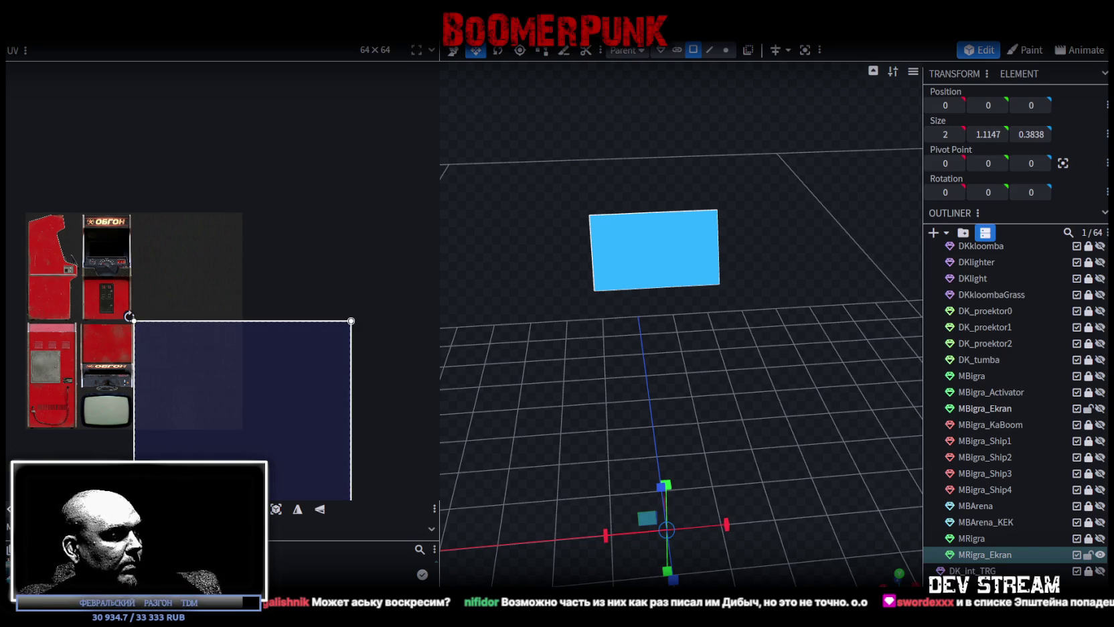
{"action": "key", "text": "ctrl+z"}
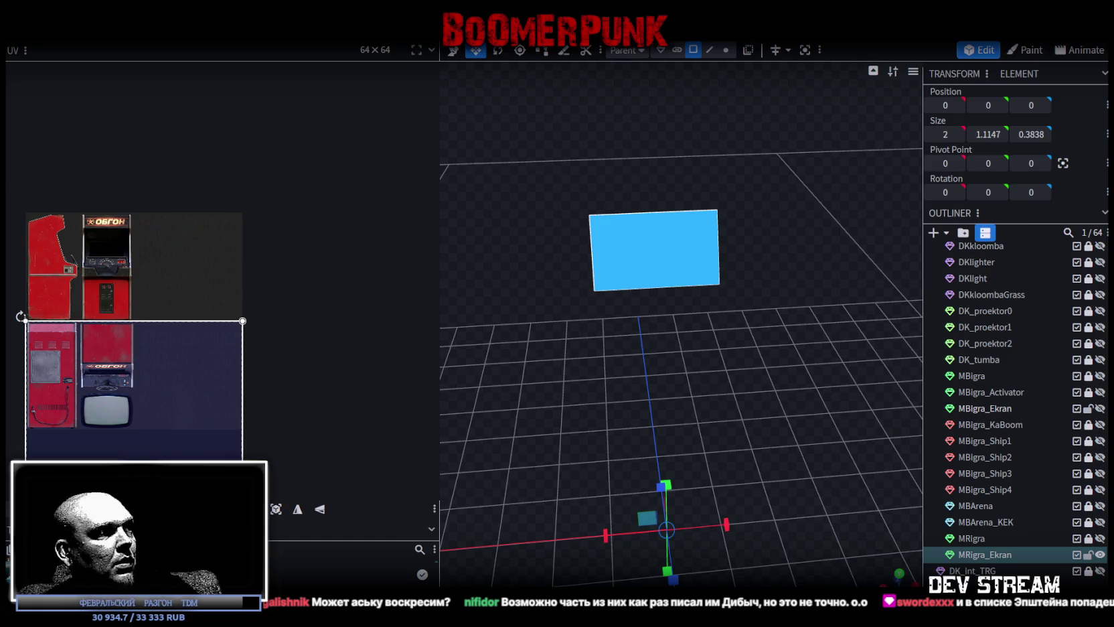
{"action": "key", "text": "ctrl+z"}
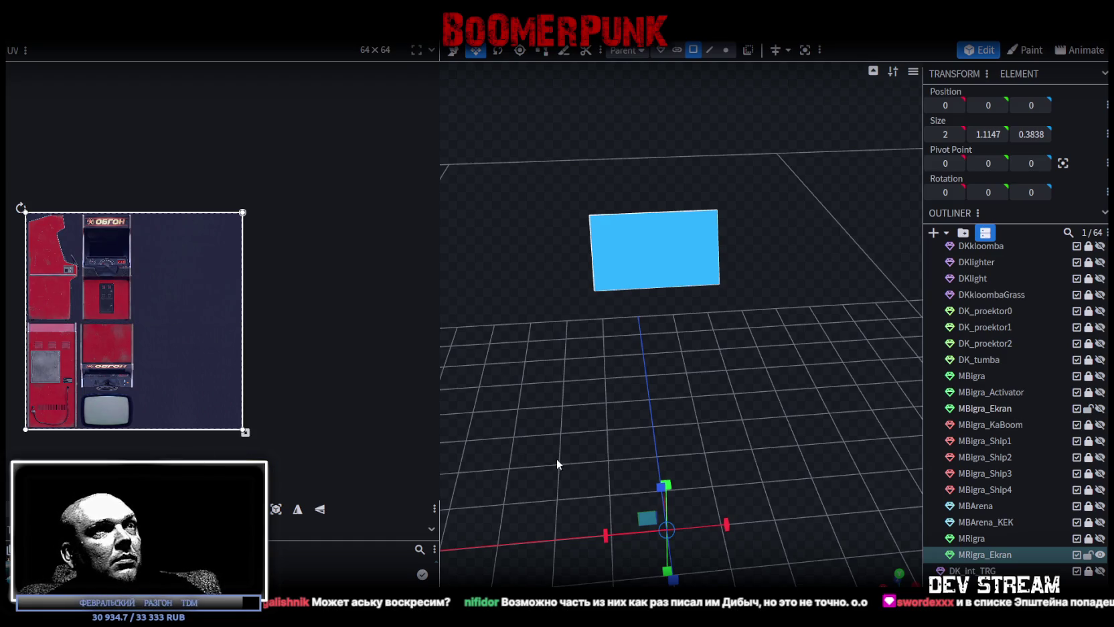
Save as Build08.bbmodel and show the MRigra cabinet again.
{"action": "scroll", "coordinate": [879, 542], "scroll_direction": "up", "scroll_amount": 2}
{"action": "left_click_drag", "start_coordinate": [771, 522], "coordinate": [689, 484]}
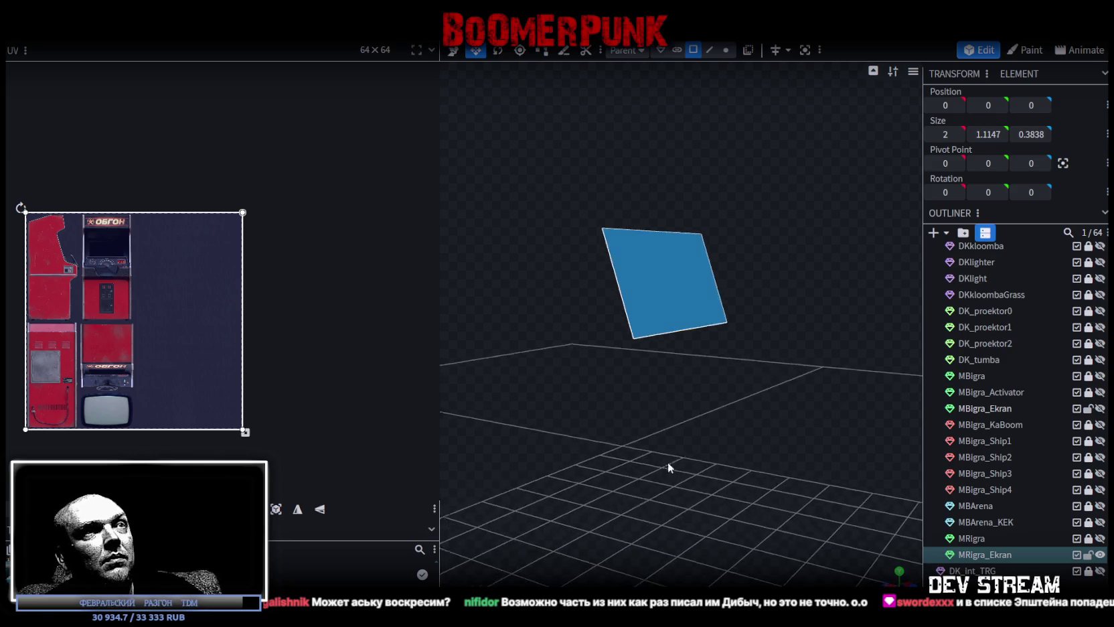
{"action": "key", "text": "ctrl+s"}
{"action": "left_click", "coordinate": [1100, 538]}
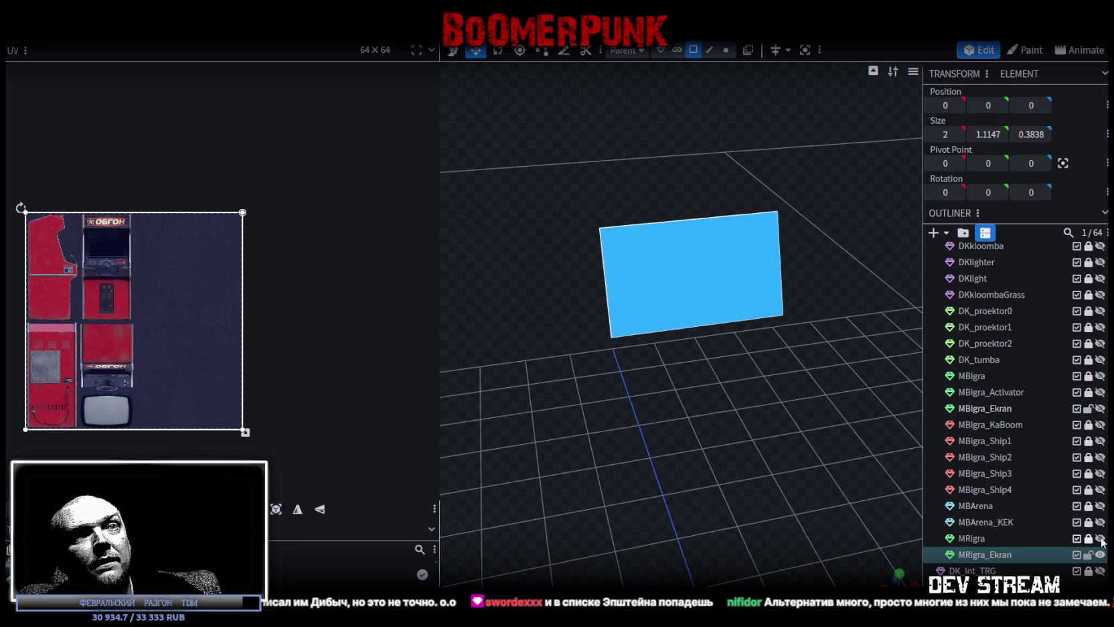
{"action": "mouse_move", "coordinate": [648, 472]}
{"action": "left_mouse_down"}
{"action": "mouse_move", "coordinate": [541, 420]}
{"action": "mouse_move", "coordinate": [557, 407]}
{"action": "mouse_move", "coordinate": [744, 391]}
{"action": "mouse_move", "coordinate": [613, 416]}
{"action": "mouse_move", "coordinate": [548, 385]}
{"action": "left_mouse_up"}
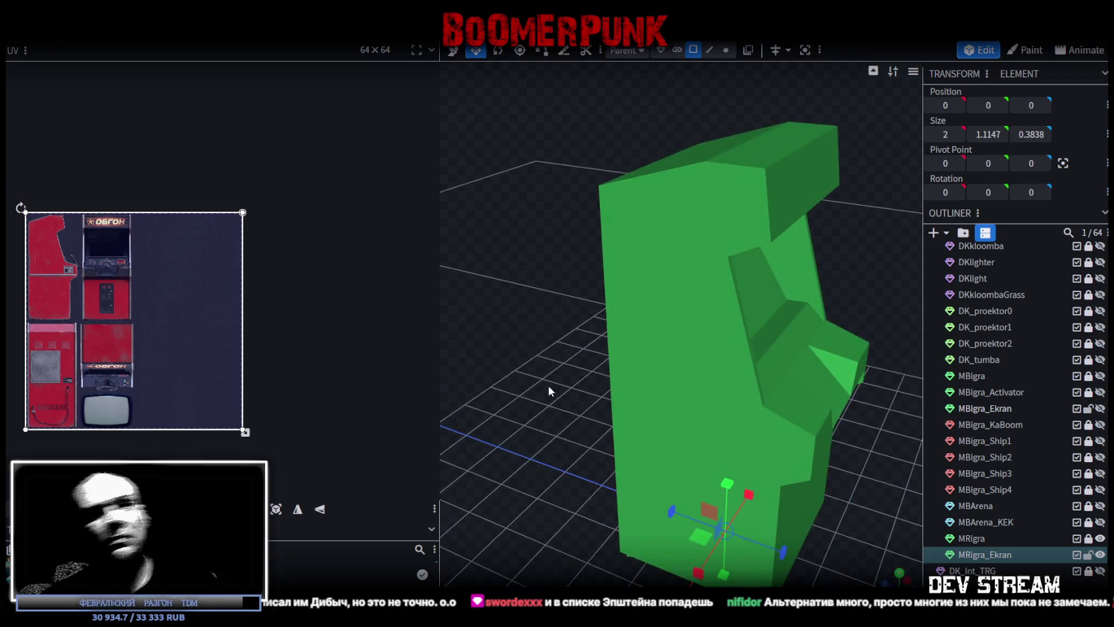
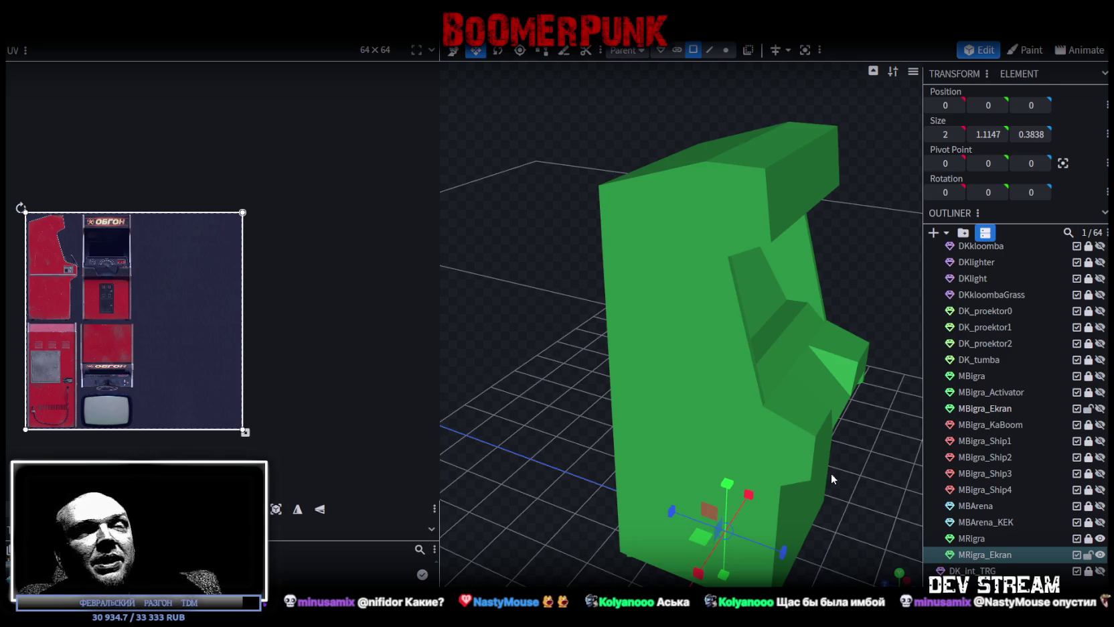
Orbit around the arcade cabinet and save the model as Build08.bbmodel.
{"action": "key", "text": "KP_1"}
{"action": "left_click_drag", "start_coordinate": [674, 432], "coordinate": [775, 431]}
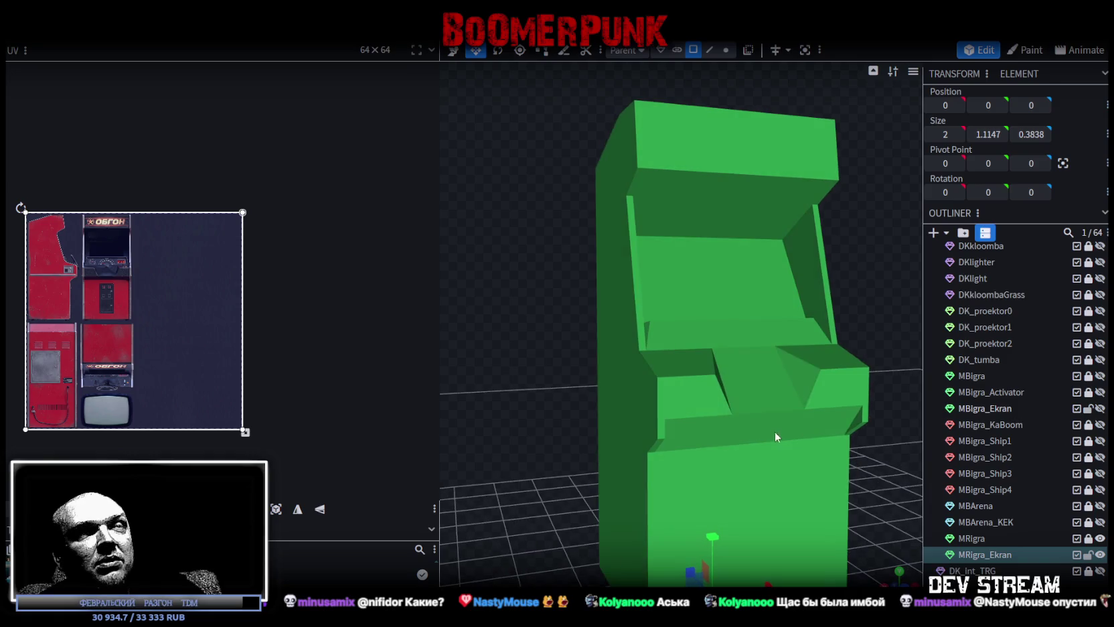
{"action": "key", "text": "ctrl+s"}
{"action": "mouse_move", "coordinate": [598, 346]}
{"action": "left_mouse_down"}
{"action": "mouse_move", "coordinate": [573, 387]}
{"action": "mouse_move", "coordinate": [528, 397]}
{"action": "mouse_move", "coordinate": [600, 369]}
{"action": "mouse_move", "coordinate": [621, 342]}
{"action": "mouse_move", "coordinate": [649, 207]}
{"action": "mouse_move", "coordinate": [566, 288]}
{"action": "mouse_move", "coordinate": [596, 305]}
{"action": "mouse_move", "coordinate": [598, 320]}
{"action": "left_mouse_up"}
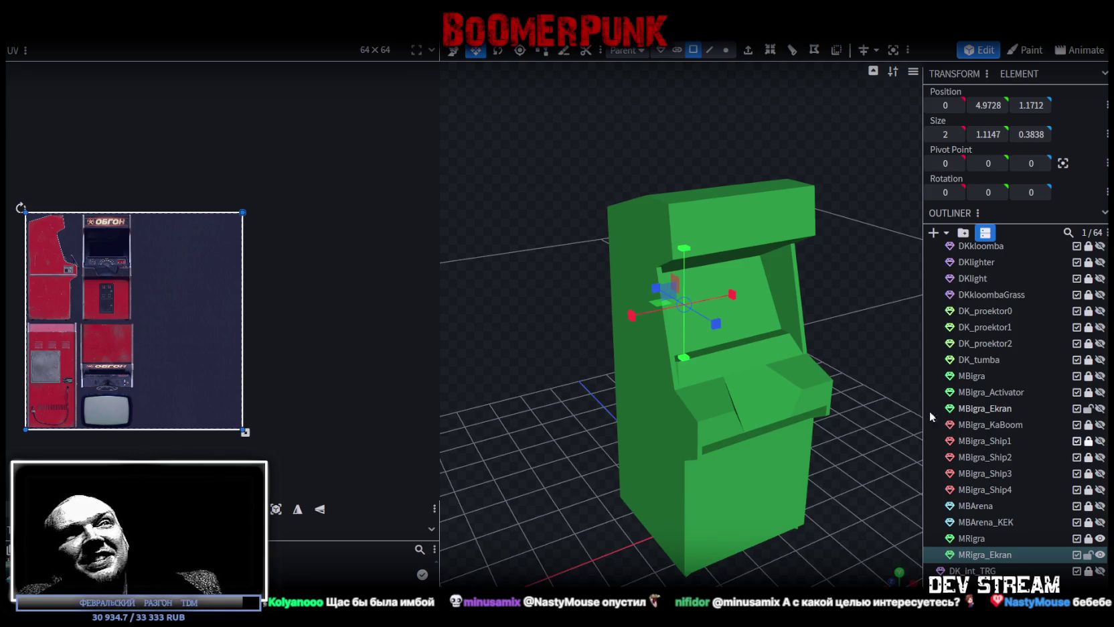
{"action": "key", "text": "KP_1"}
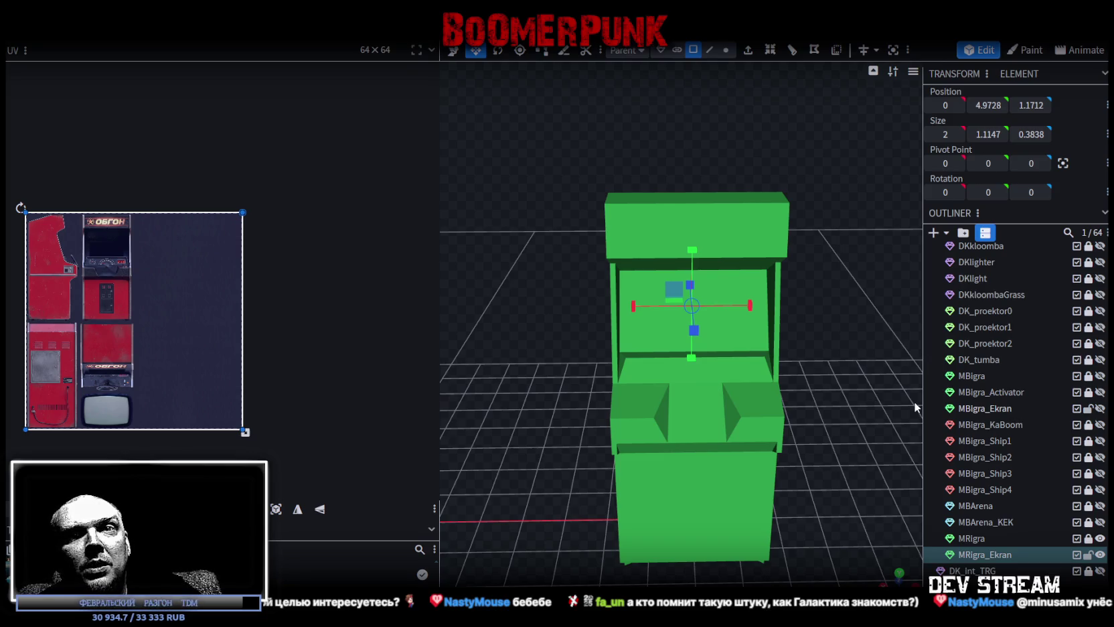
{"action": "mouse_move", "coordinate": [821, 450]}
{"action": "left_mouse_down"}
{"action": "mouse_move", "coordinate": [754, 372]}
{"action": "mouse_move", "coordinate": [885, 424]}
{"action": "mouse_move", "coordinate": [745, 415]}
{"action": "mouse_move", "coordinate": [542, 452]}
{"action": "mouse_move", "coordinate": [703, 455]}
{"action": "left_mouse_up"}
{"action": "key", "text": "ctrl+s"}
Cycle display modes with Z until the cabinet shows its red ОБГОН texture.
{"action": "key", "text": "z"}
{"action": "key", "text": "z"}
{"action": "key", "text": "z"}
{"action": "key", "text": "z"}
{"action": "key", "text": "z"}
{"action": "scroll", "coordinate": [703, 455], "scroll_direction": "up", "scroll_amount": 3}
{"action": "key", "text": "z"}
{"action": "key", "text": "z"}
{"action": "key", "text": "z"}
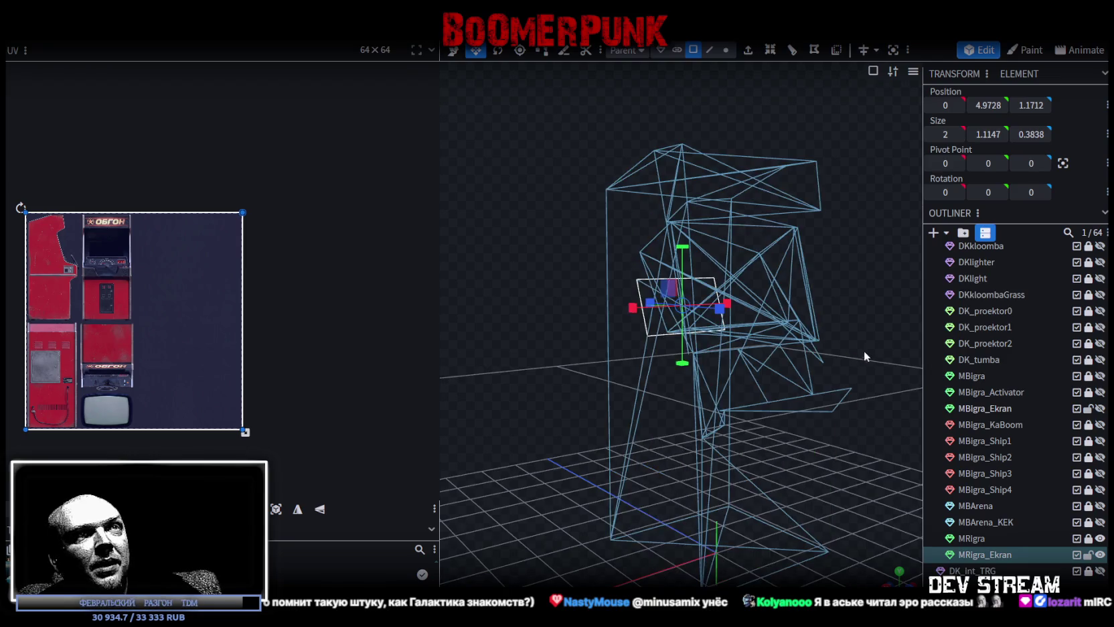
{"action": "key", "text": "z"}
{"action": "key", "text": "z"}
{"action": "mouse_move", "coordinate": [870, 341]}
{"action": "left_mouse_down"}
{"action": "mouse_move", "coordinate": [755, 350]}
{"action": "mouse_move", "coordinate": [736, 515]}
{"action": "left_mouse_up"}
{"action": "key", "text": "z"}
{"action": "mouse_move", "coordinate": [791, 464]}
{"action": "left_mouse_down"}
{"action": "mouse_move", "coordinate": [770, 428]}
{"action": "mouse_move", "coordinate": [763, 370]}
{"action": "mouse_move", "coordinate": [814, 514]}
{"action": "left_mouse_up"}
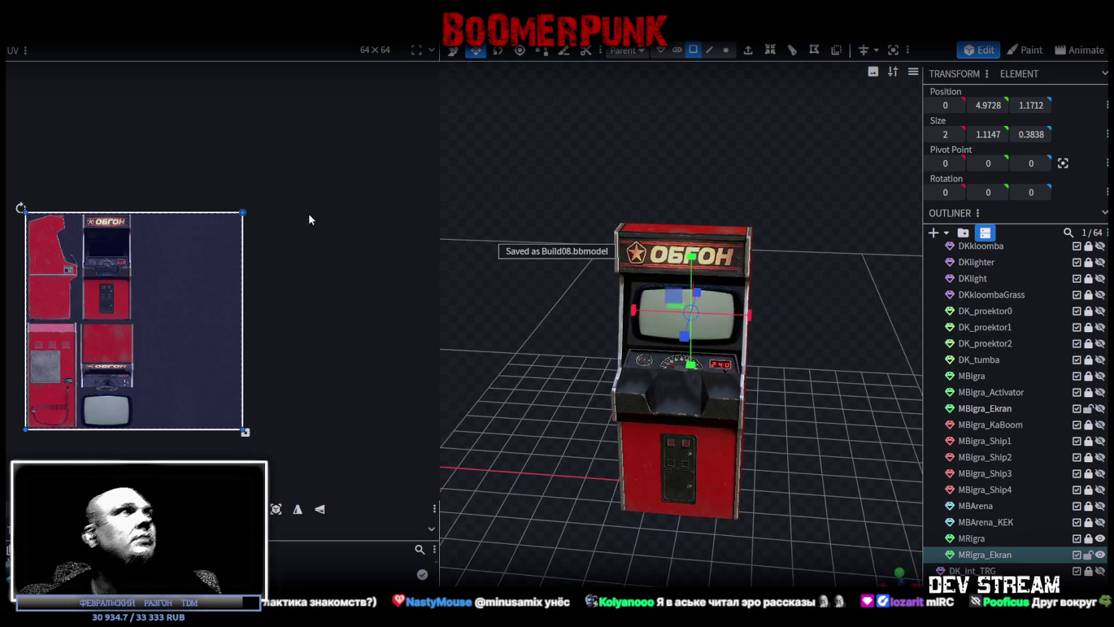
{"action": "left_click", "coordinate": [100, 31]}
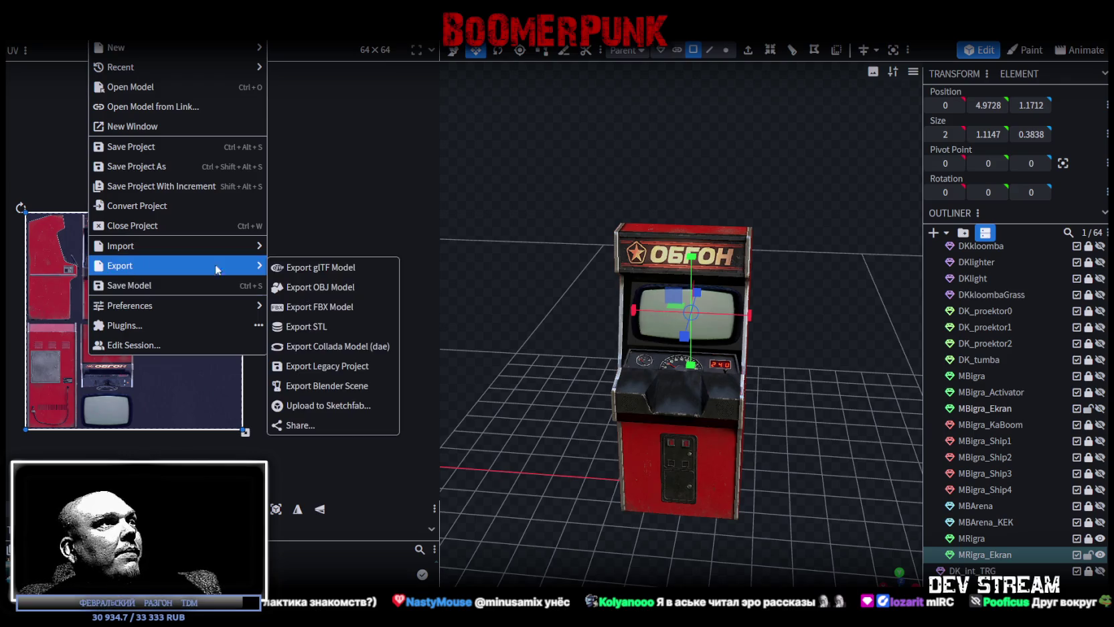
Export the textured cabinet as FBX, replacing Build08.fbx, and switch to the Unity editor.
{"action": "left_click", "coordinate": [314, 306]}
{"action": "left_click", "coordinate": [591, 186]}
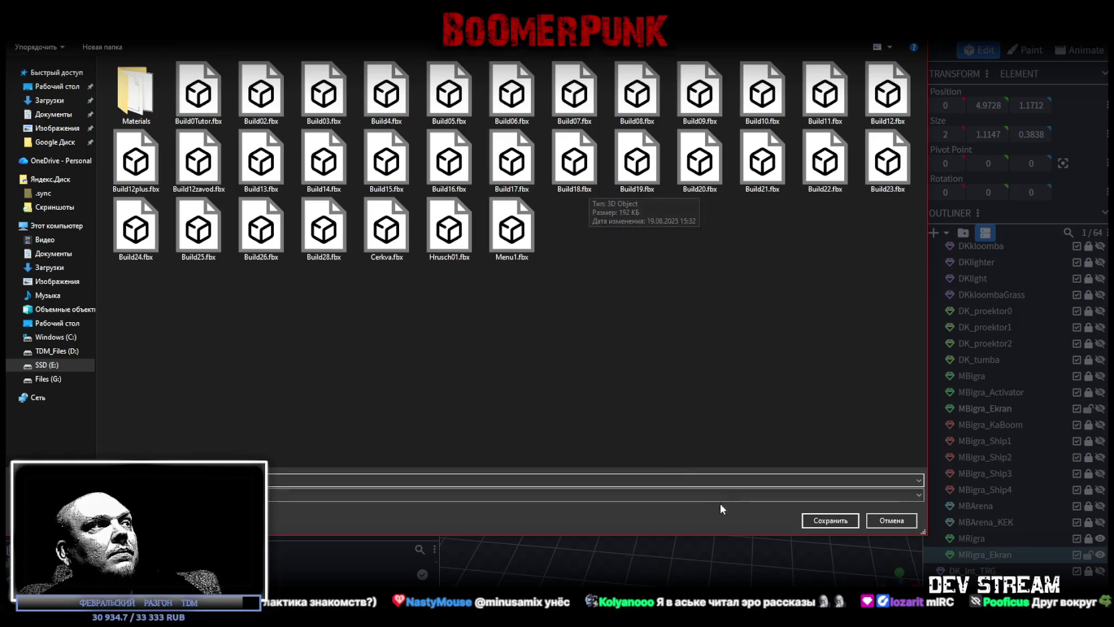
{"action": "left_click", "coordinate": [815, 522]}
{"action": "left_click", "coordinate": [587, 319]}
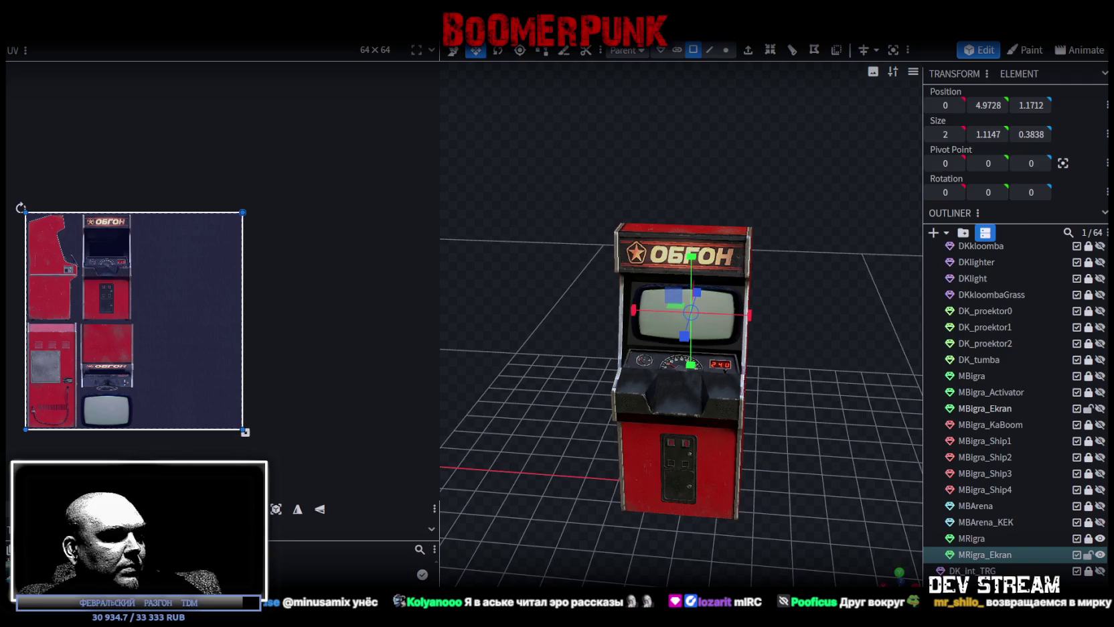
{"action": "key", "text": "alt+Tab"}
{"action": "mouse_move", "coordinate": [643, 255]}
{"action": "right_mouse_down"}
{"action": "mouse_move", "coordinate": [664, 246]}
{"action": "mouse_move", "coordinate": [567, 236]}
{"action": "mouse_move", "coordinate": [486, 257]}
{"action": "mouse_move", "coordinate": [596, 188]}
{"action": "right_mouse_up"}
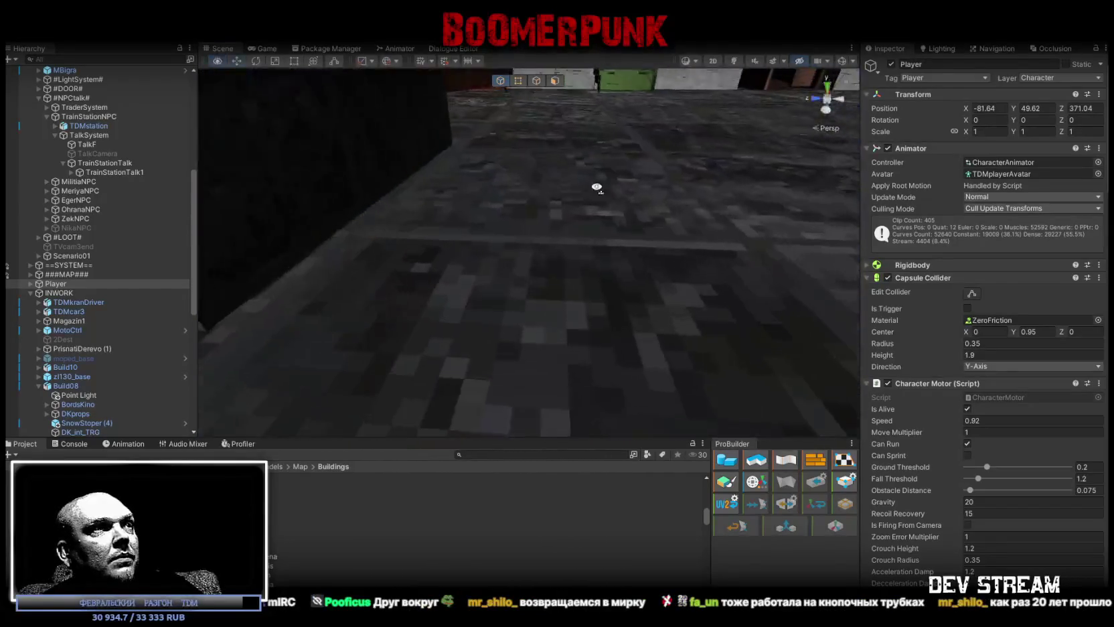
Select MRigra and MRigra_Ekran in the Build08 arcade model and duplicate them.
{"action": "right_click_drag", "start_coordinate": [596, 187], "coordinate": [661, 192]}
{"action": "left_click", "coordinate": [585, 225]}
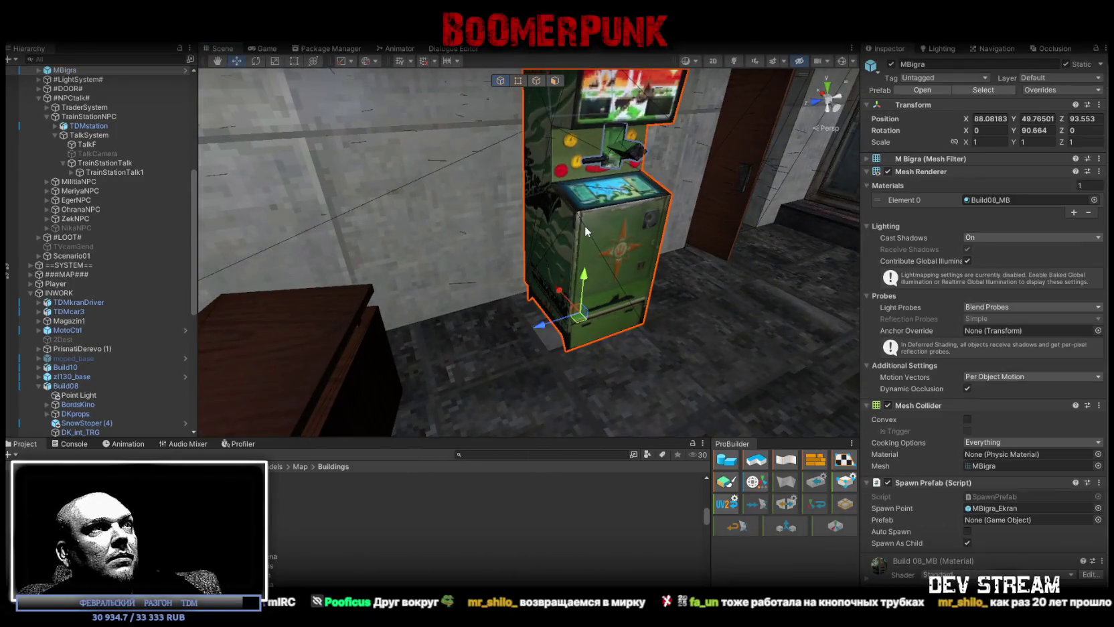
{"action": "mouse_move", "coordinate": [571, 224]}
{"action": "right_mouse_down"}
{"action": "mouse_move", "coordinate": [417, 151]}
{"action": "mouse_move", "coordinate": [551, 231]}
{"action": "right_mouse_up"}
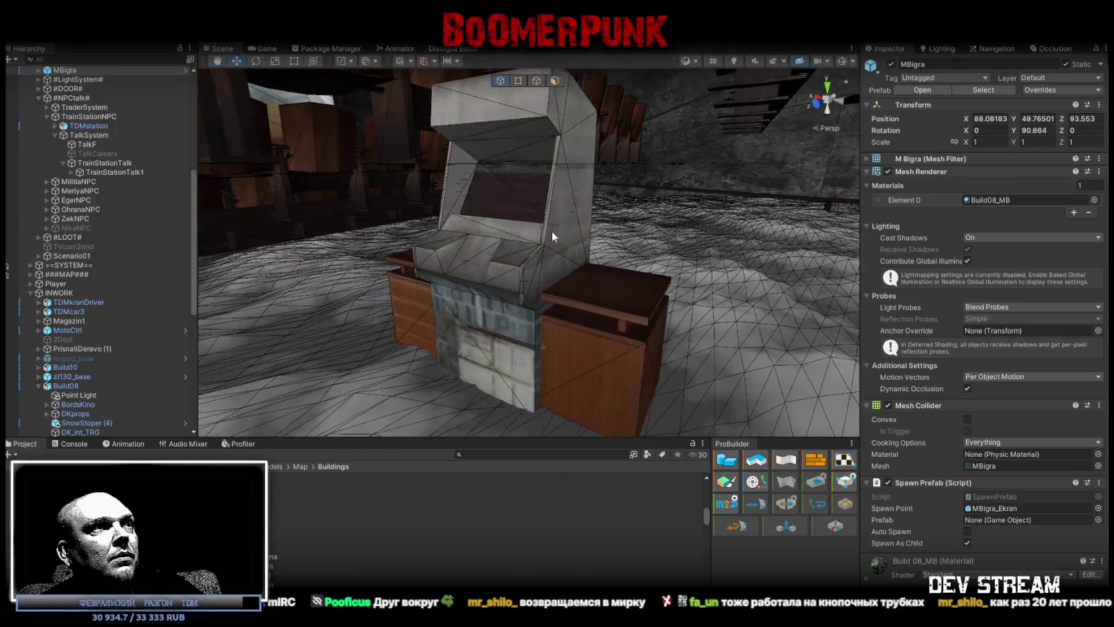
{"action": "left_click", "coordinate": [550, 229]}
{"action": "left_click", "coordinate": [549, 224]}
{"action": "scroll", "coordinate": [162, 367], "scroll_direction": "down", "scroll_amount": 3}
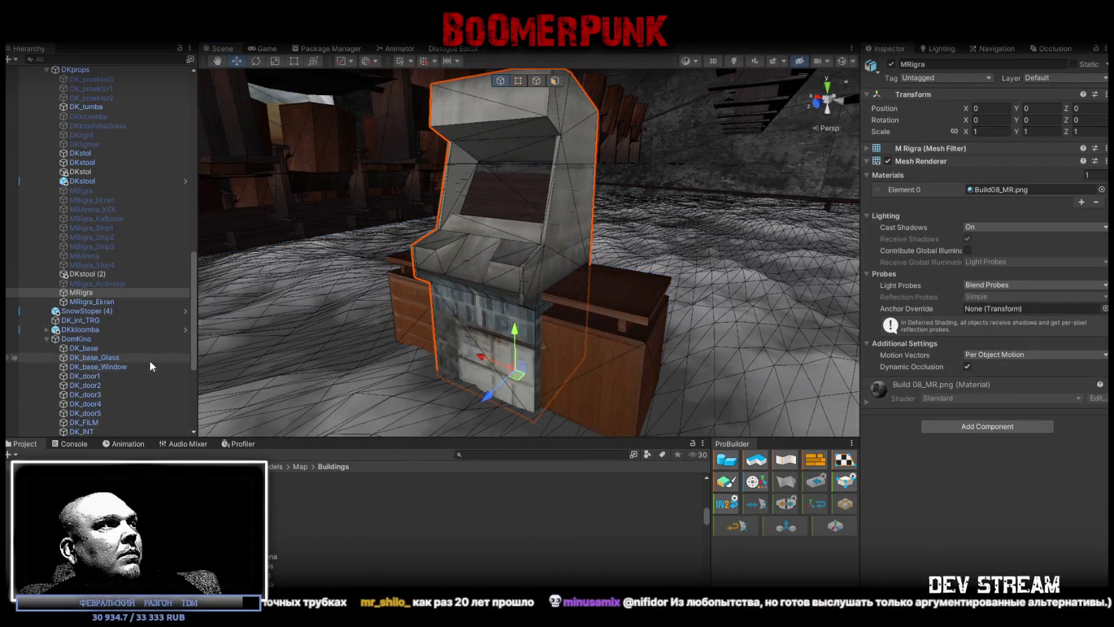
{"action": "left_click", "coordinate": [88, 300], "text": "shift"}
{"action": "key", "text": "ctrl+d"}
Deactivate the original MRigra and MRigra_Ekran objects.
{"action": "left_click", "coordinate": [96, 292]}
{"action": "left_click", "coordinate": [87, 302], "text": "shift"}
{"action": "key", "text": "alt+shift+a"}
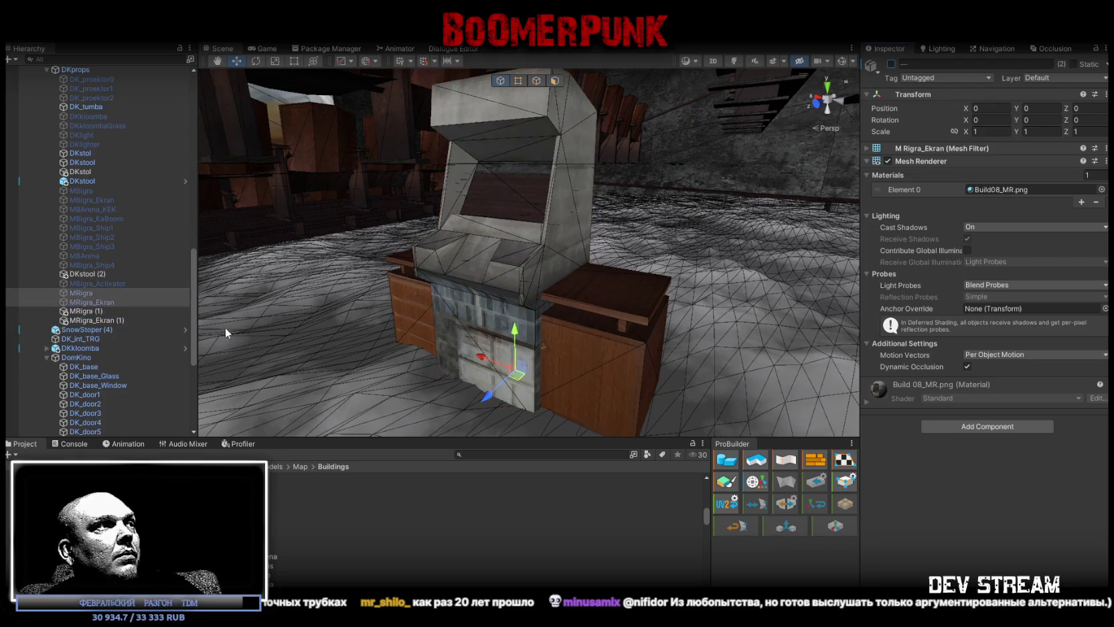
Rename the copies to MRigra_Ekran and MRigra, and nest MRigra_Ekran under MRigra.
{"action": "left_click", "coordinate": [92, 321]}
{"action": "left_click", "coordinate": [115, 318]}
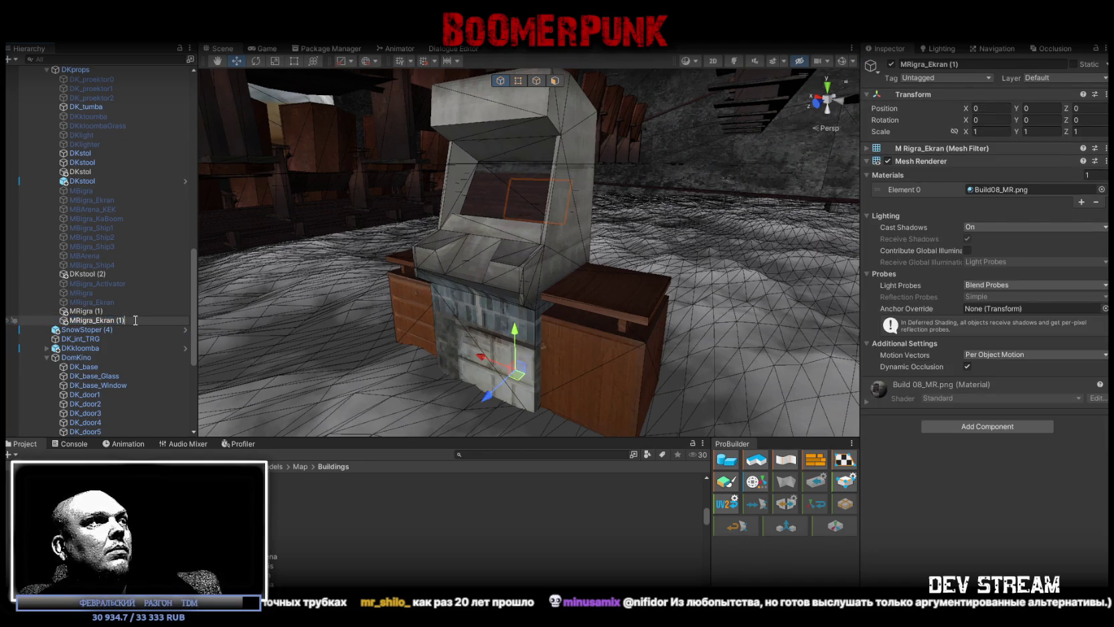
{"action": "key", "text": "Return"}
{"action": "left_click", "coordinate": [114, 311]}
{"action": "left_click", "coordinate": [113, 311]}
{"action": "key", "text": "Return"}
{"action": "left_click_drag", "start_coordinate": [92, 320], "coordinate": [84, 312]}
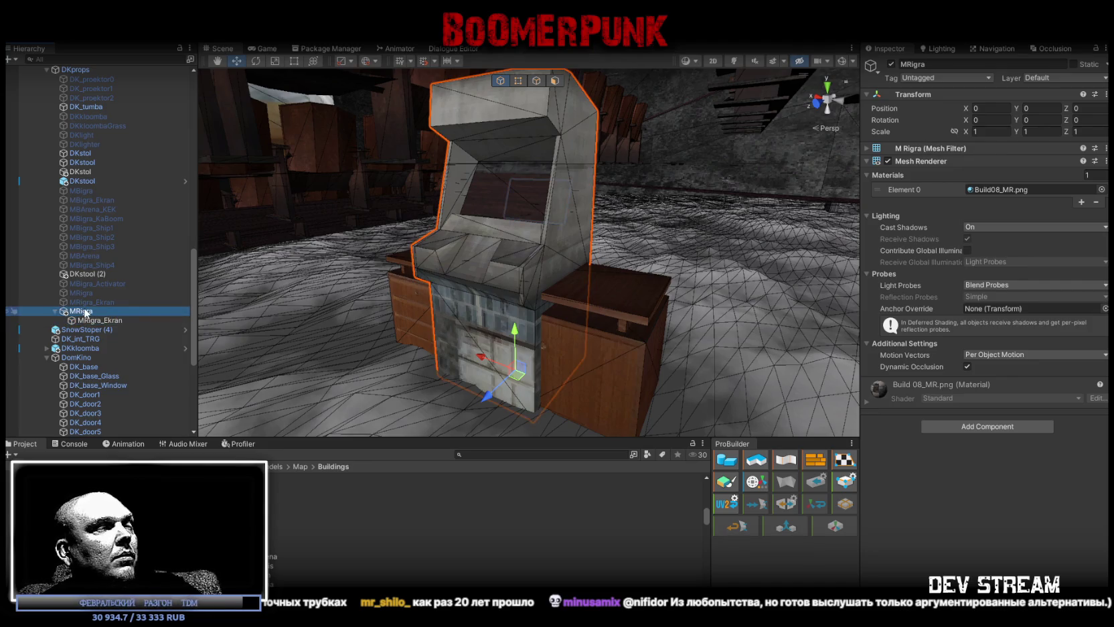
{"action": "left_click", "coordinate": [89, 319], "text": "shift"}
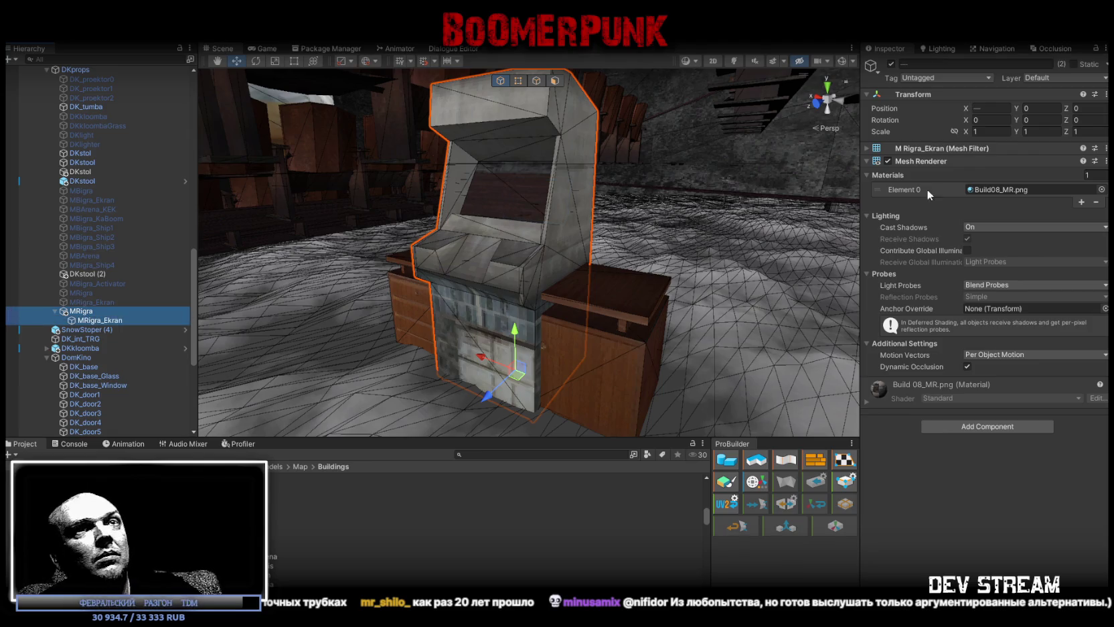
{"action": "left_click", "coordinate": [83, 311]}
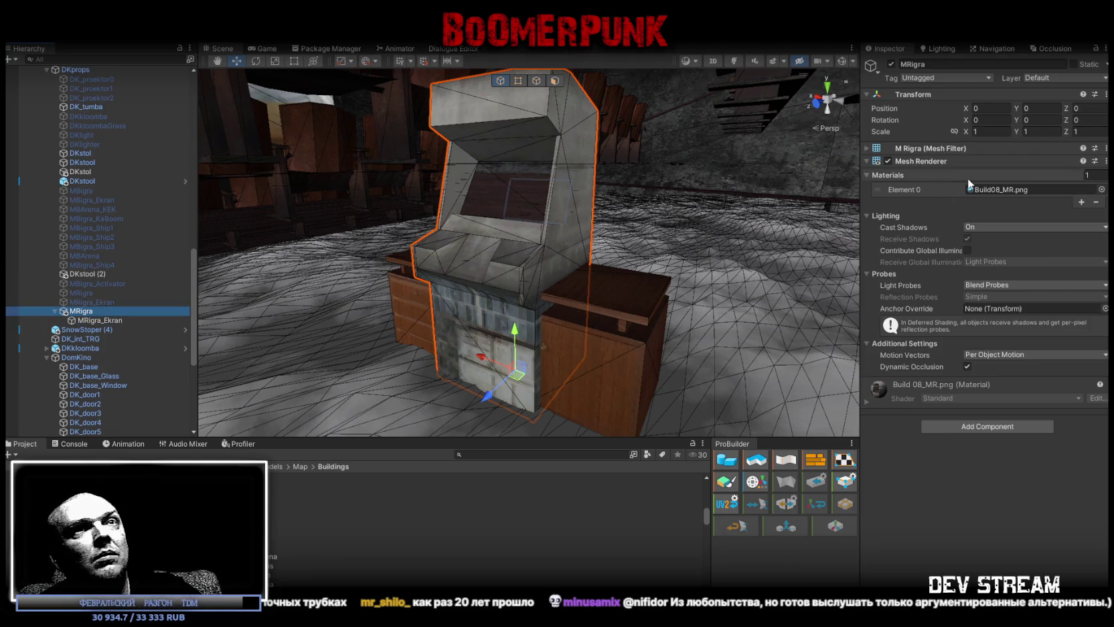
Assign the Build08_MR.png material to MRigra's mesh renderer.
{"action": "left_click", "coordinate": [1101, 190]}
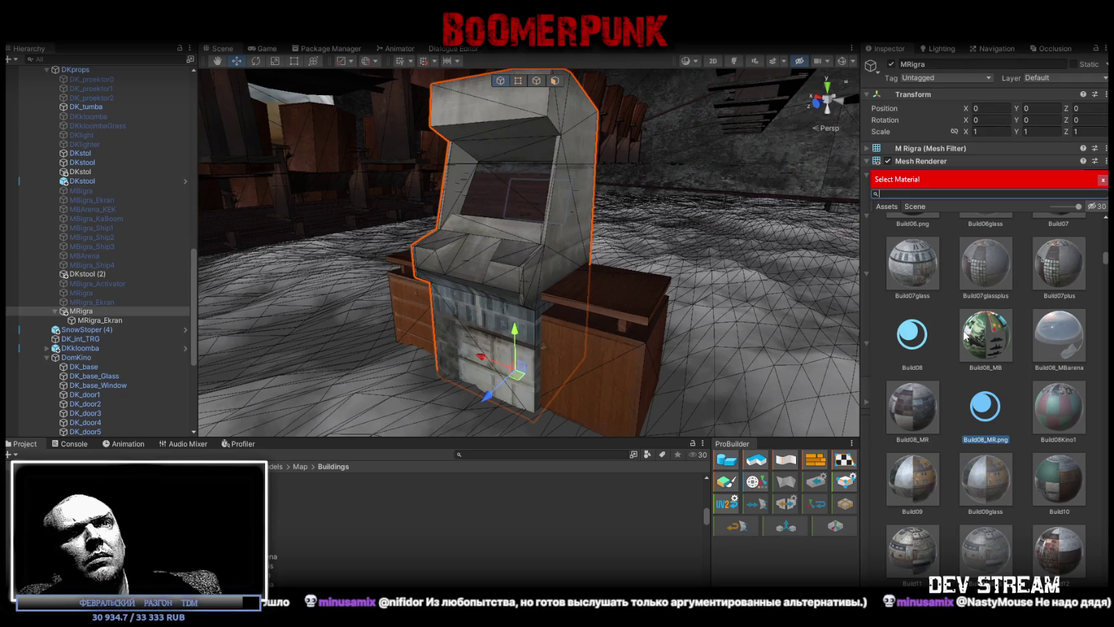
{"action": "double_click", "coordinate": [984, 408]}
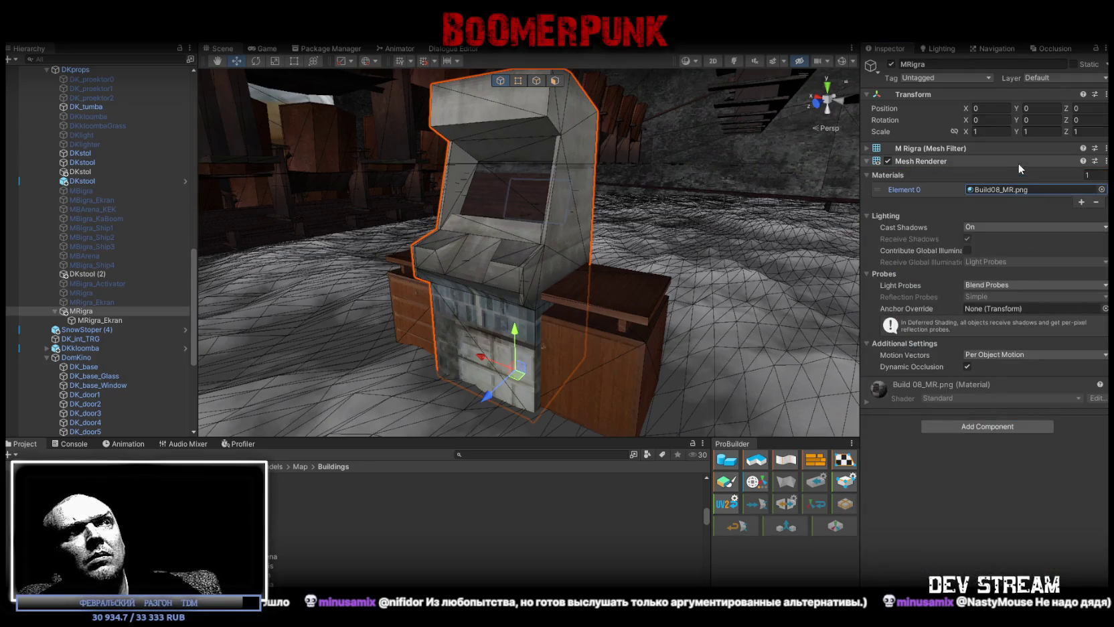
{"action": "left_click", "coordinate": [1003, 189]}
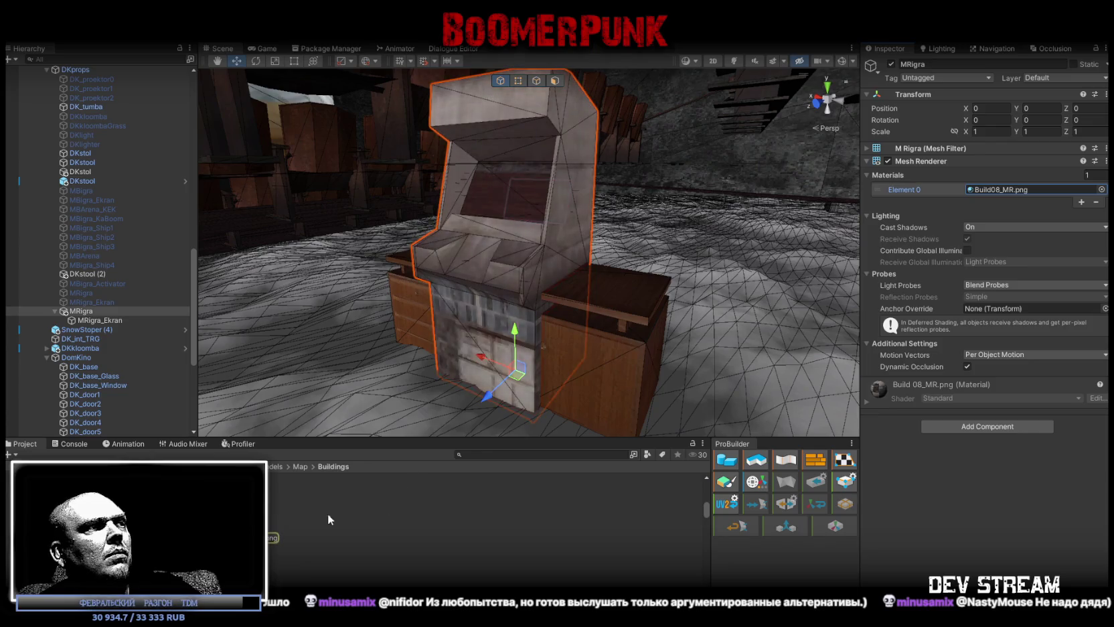
{"action": "scroll", "coordinate": [107, 307], "scroll_direction": "up", "scroll_amount": 3}
{"action": "scroll", "coordinate": [107, 308], "scroll_direction": "up", "scroll_amount": 2}
{"action": "left_click", "coordinate": [62, 146]}
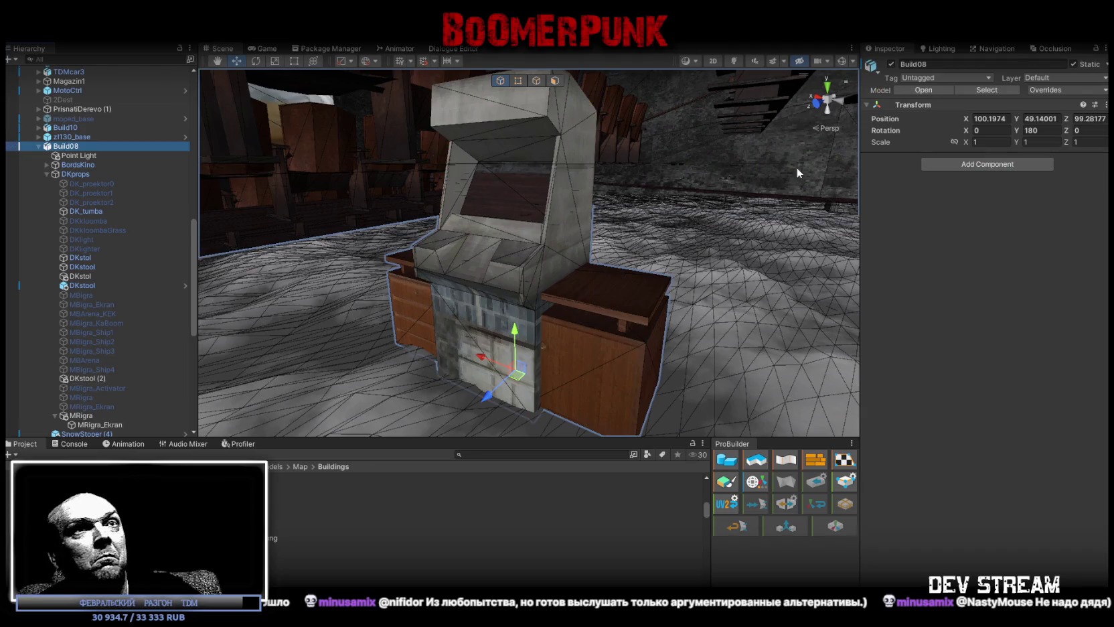
Remap the Build08 model's Build08_MR material onto the Build08_MR.png slot and apply.
{"action": "left_click", "coordinate": [282, 493]}
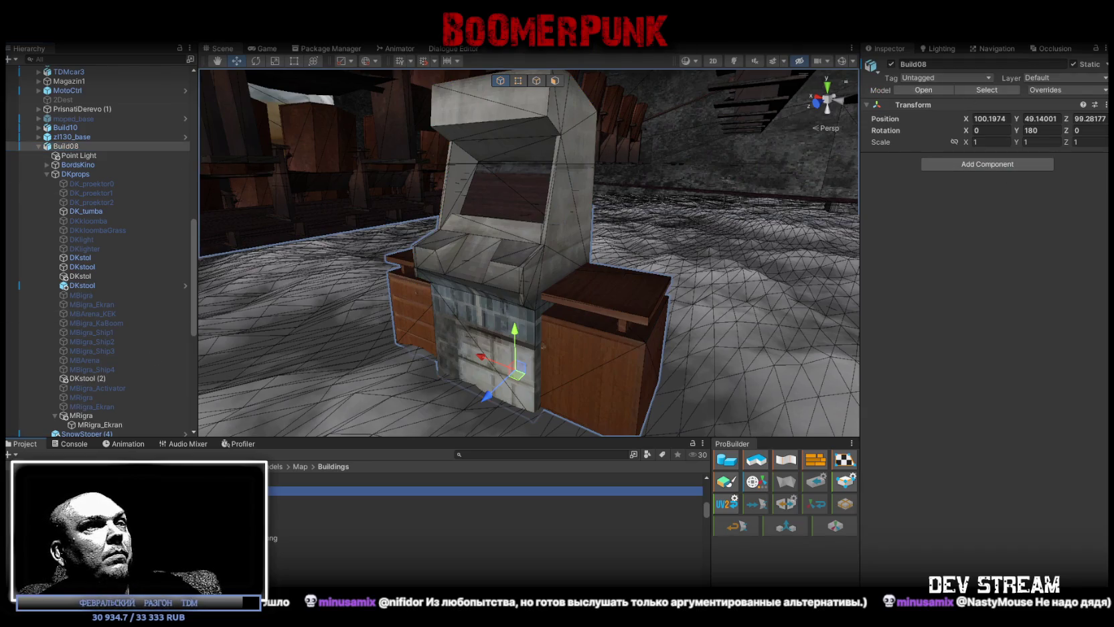
{"action": "left_click", "coordinate": [1030, 91]}
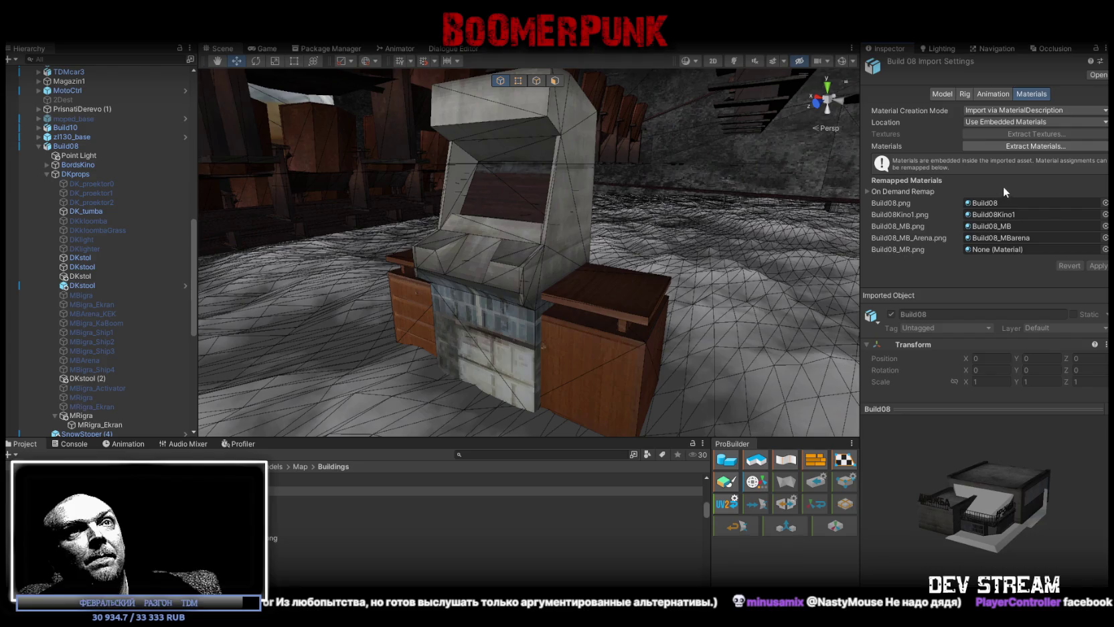
{"action": "left_click", "coordinate": [1000, 227]}
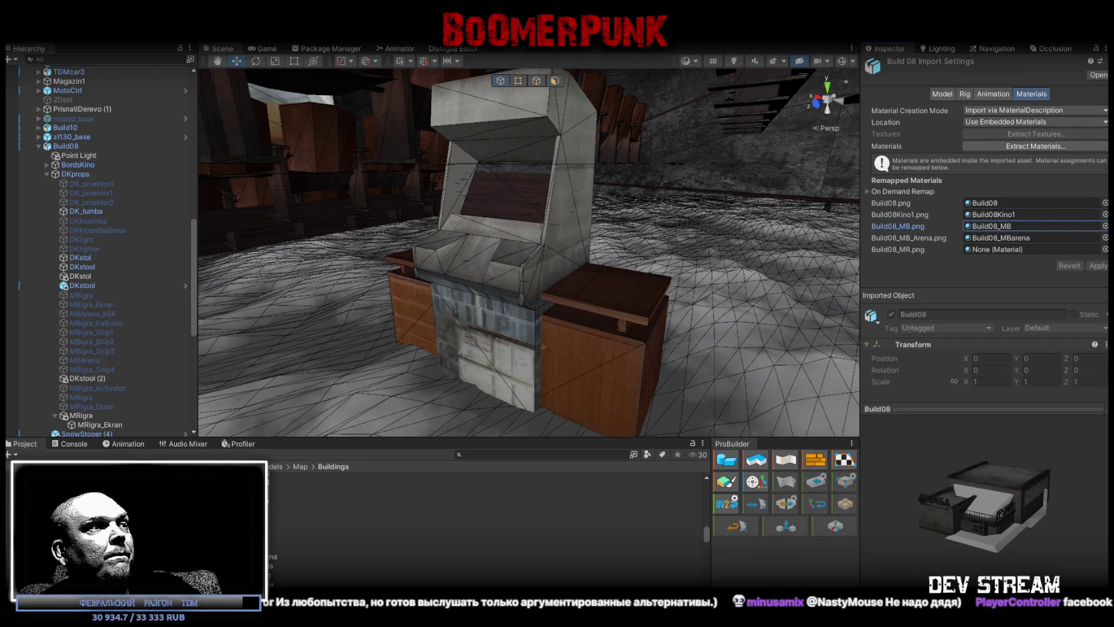
{"action": "left_click_drag", "start_coordinate": [281, 586], "coordinate": [1000, 249]}
{"action": "left_click", "coordinate": [1095, 266]}
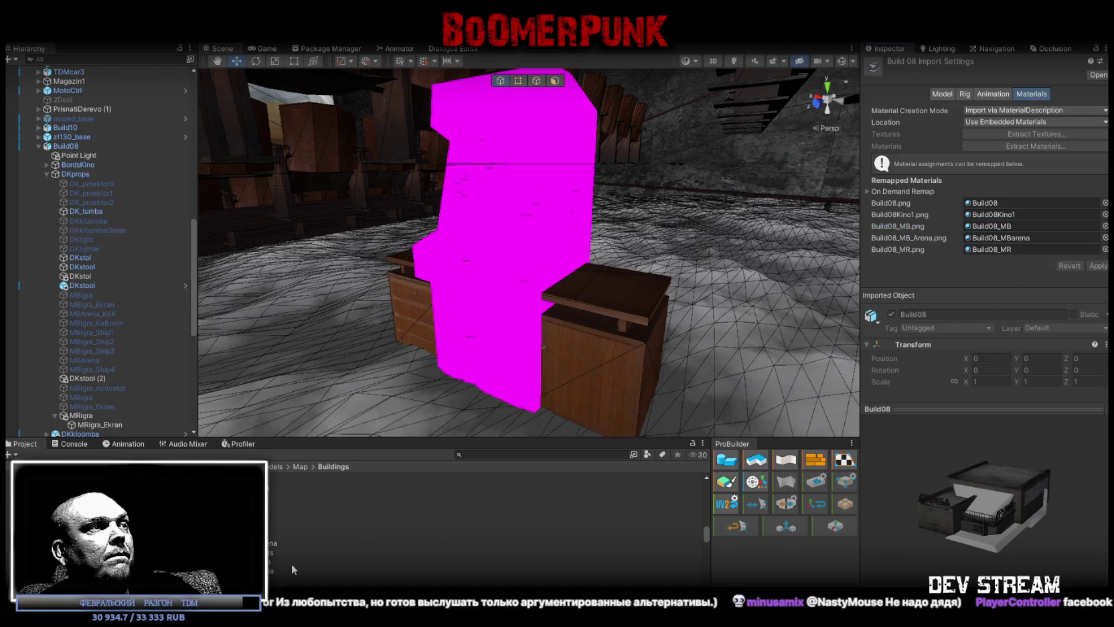
Compare the Build08_MR, Build08_MB and Build08 texture import settings, ending on Build08_MR.
{"action": "scroll", "coordinate": [292, 563], "scroll_direction": "down", "scroll_amount": 1}
{"action": "left_click", "coordinate": [271, 545]}
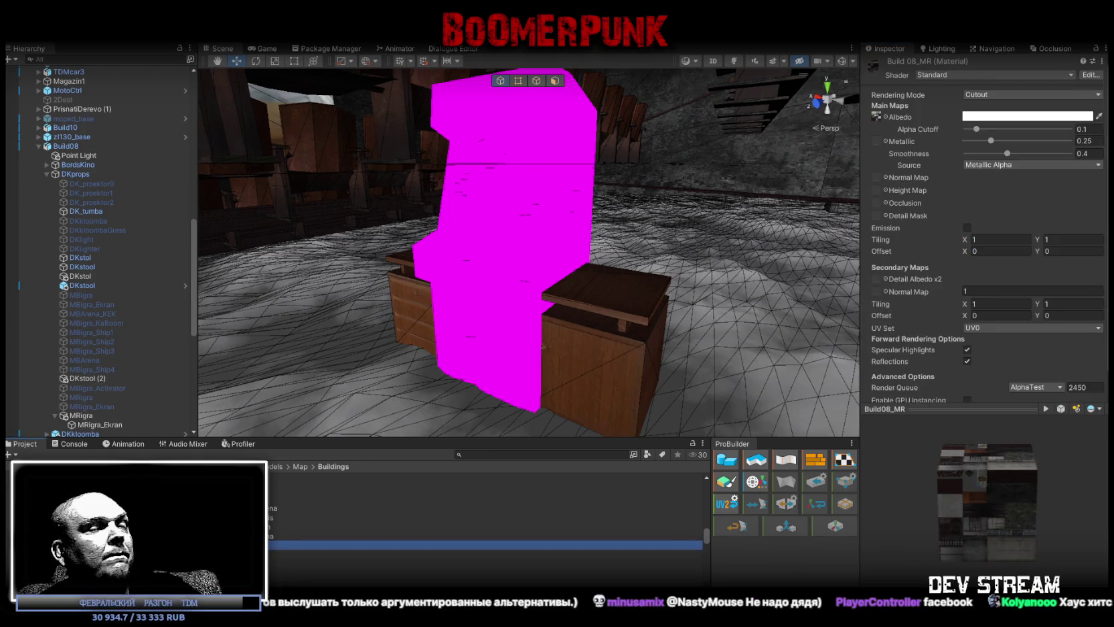
{"action": "left_click", "coordinate": [281, 553]}
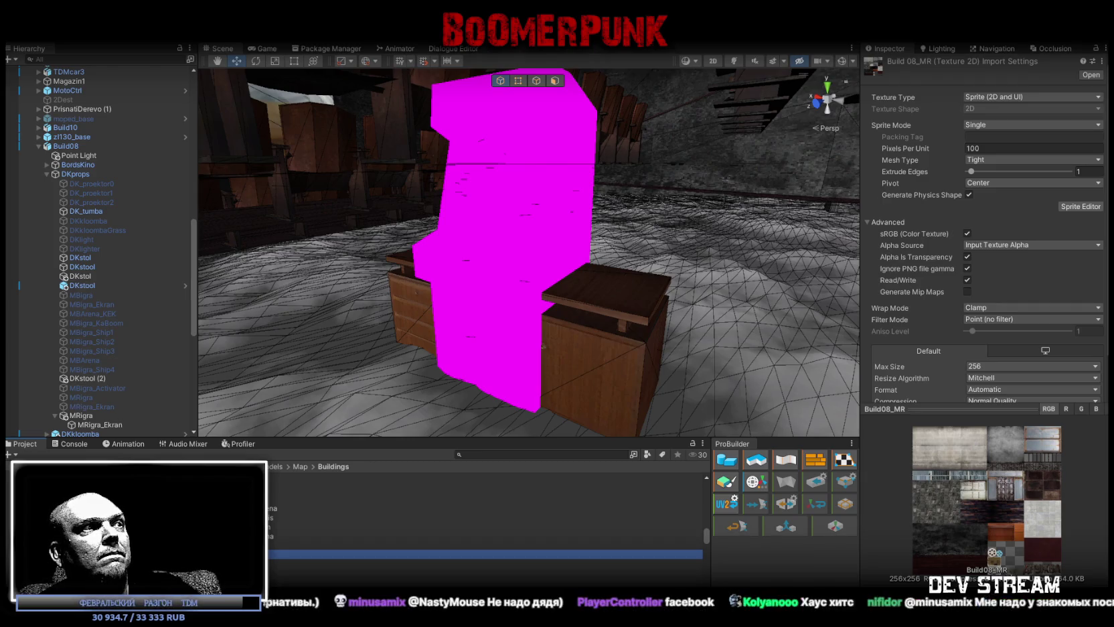
{"action": "left_click", "coordinate": [281, 497]}
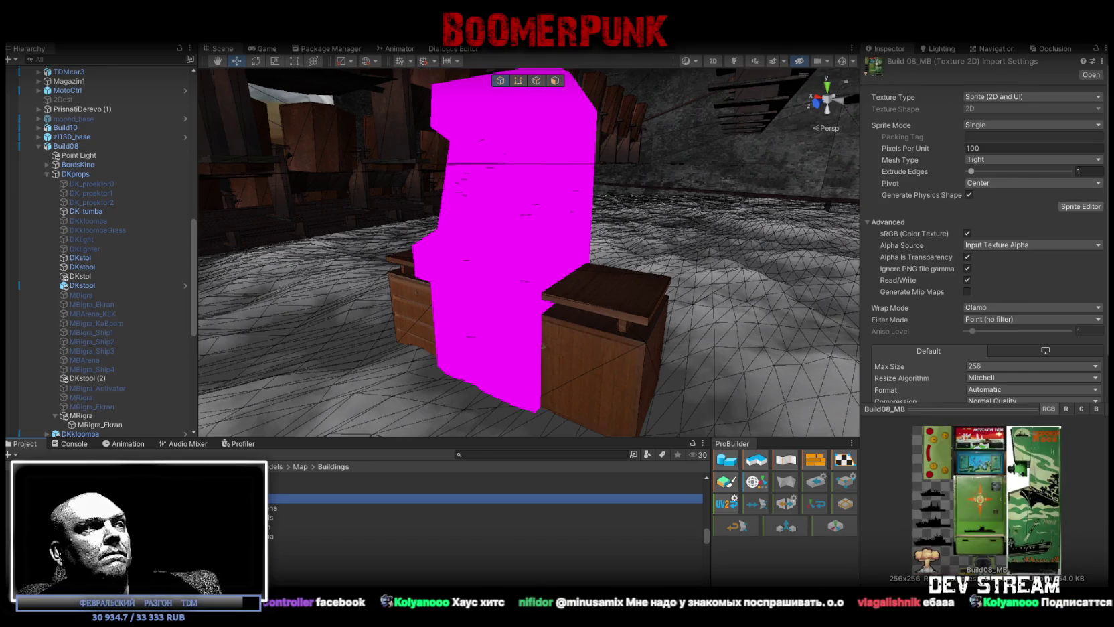
{"action": "scroll", "coordinate": [482, 522], "scroll_direction": "up", "scroll_amount": 2}
{"action": "left_click", "coordinate": [281, 505]}
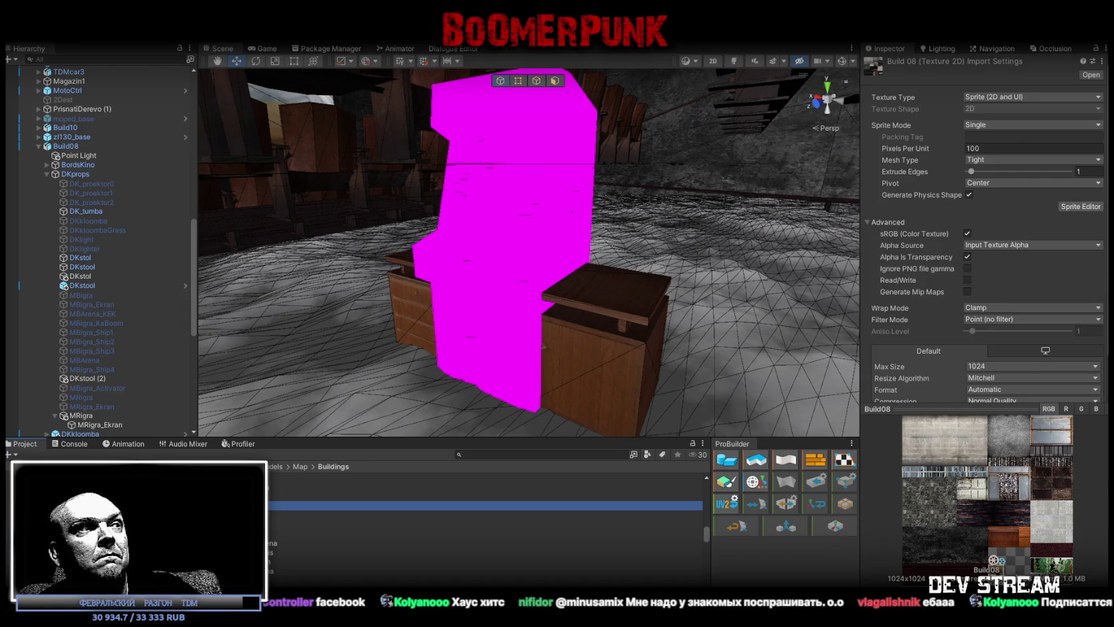
{"action": "left_click", "coordinate": [281, 514]}
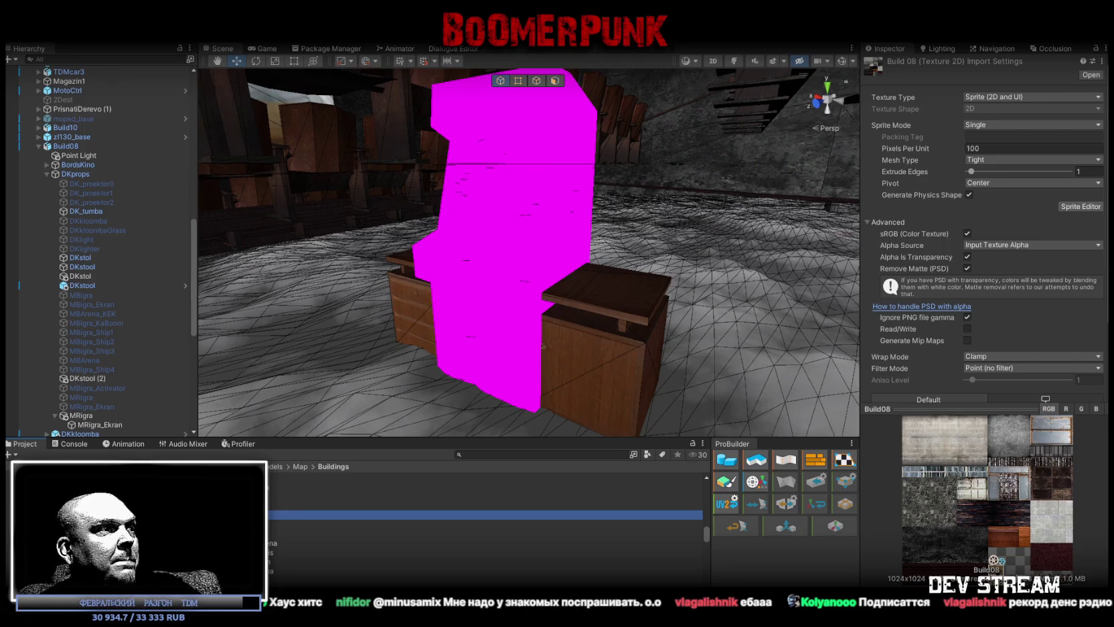
{"action": "left_click", "coordinate": [401, 532]}
{"action": "scroll", "coordinate": [485, 515], "scroll_direction": "down", "scroll_amount": 2}
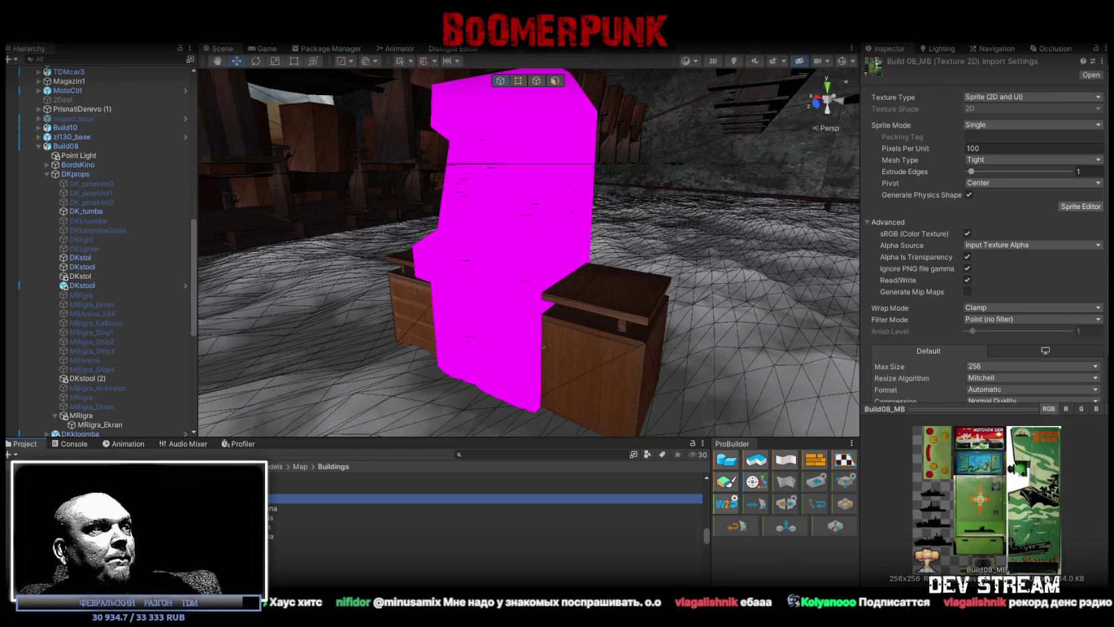
{"action": "left_click", "coordinate": [401, 554]}
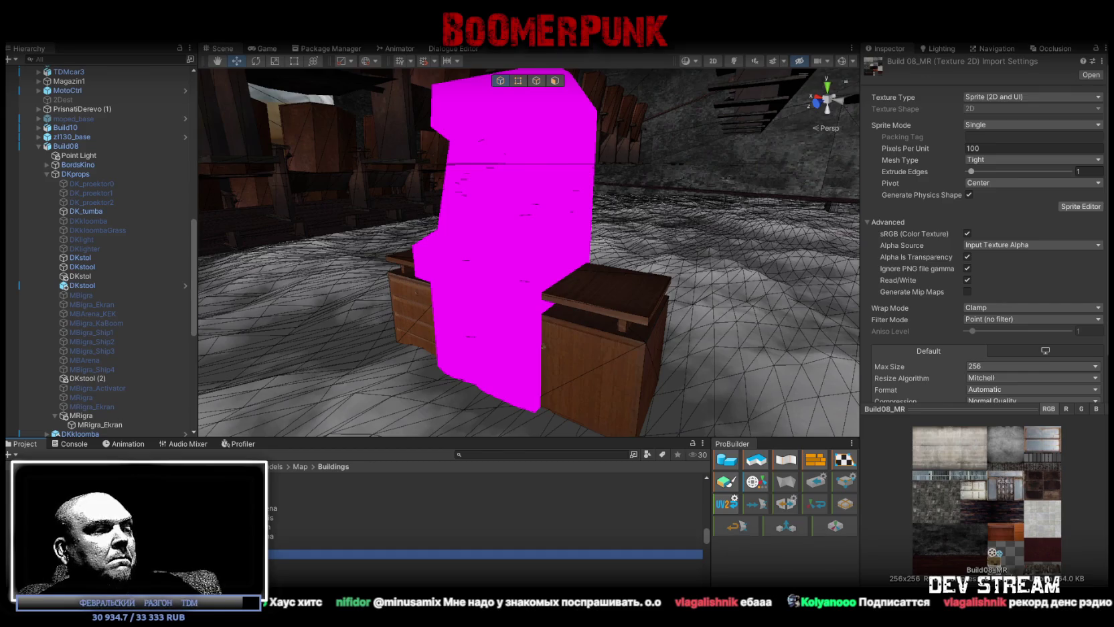
{"action": "key", "text": "alt+Tab"}
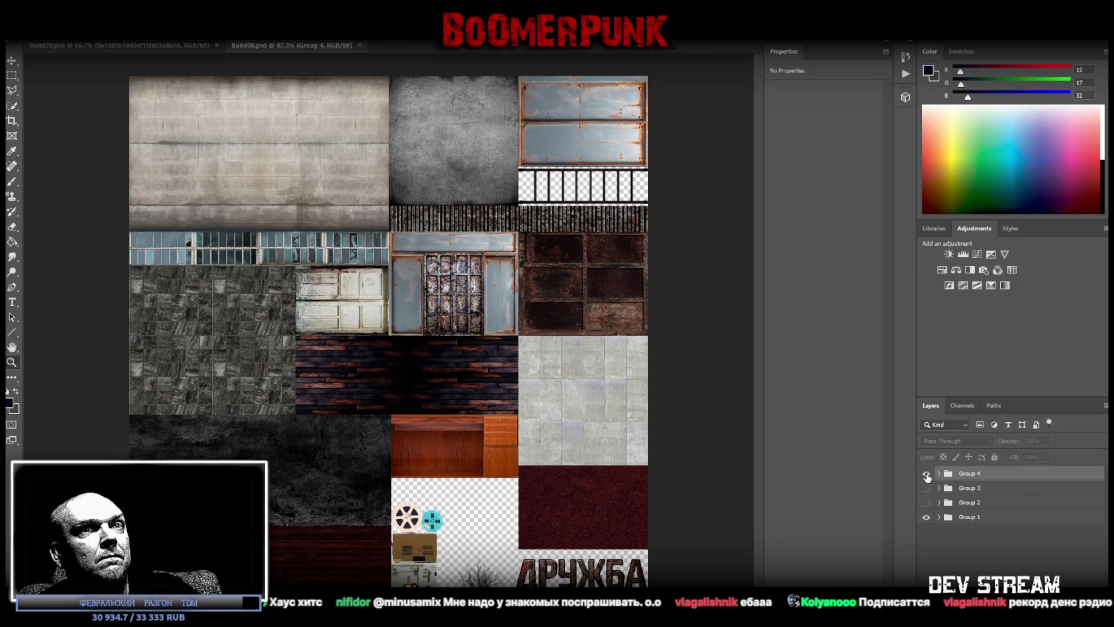
Show Group 4, save the artwork as PNG over Build08_MR.png, then hide Group 4.
{"action": "left_click", "coordinate": [927, 474]}
{"action": "left_click", "coordinate": [15, 30]}
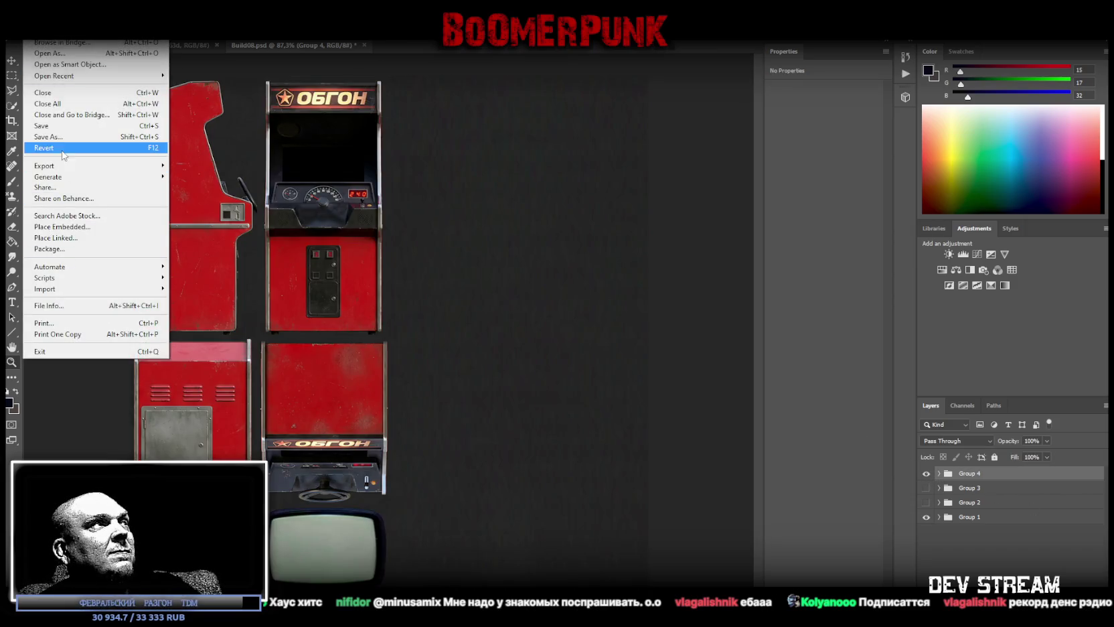
{"action": "left_click", "coordinate": [100, 151]}
{"action": "left_click", "coordinate": [194, 378]}
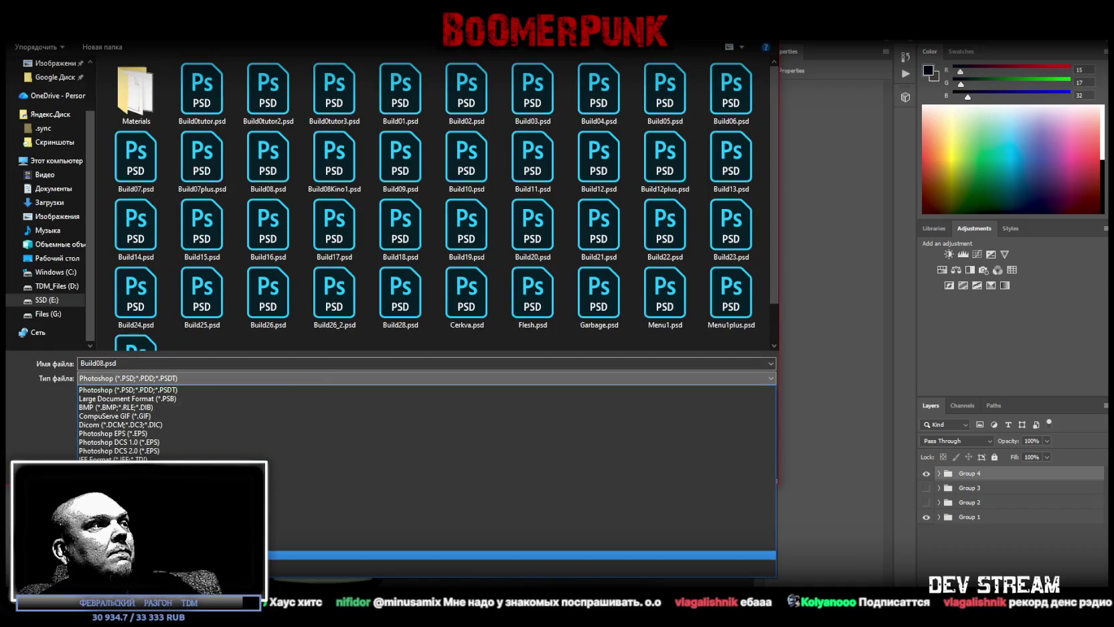
{"action": "left_click", "coordinate": [201, 538]}
{"action": "mouse_move", "coordinate": [333, 242]}
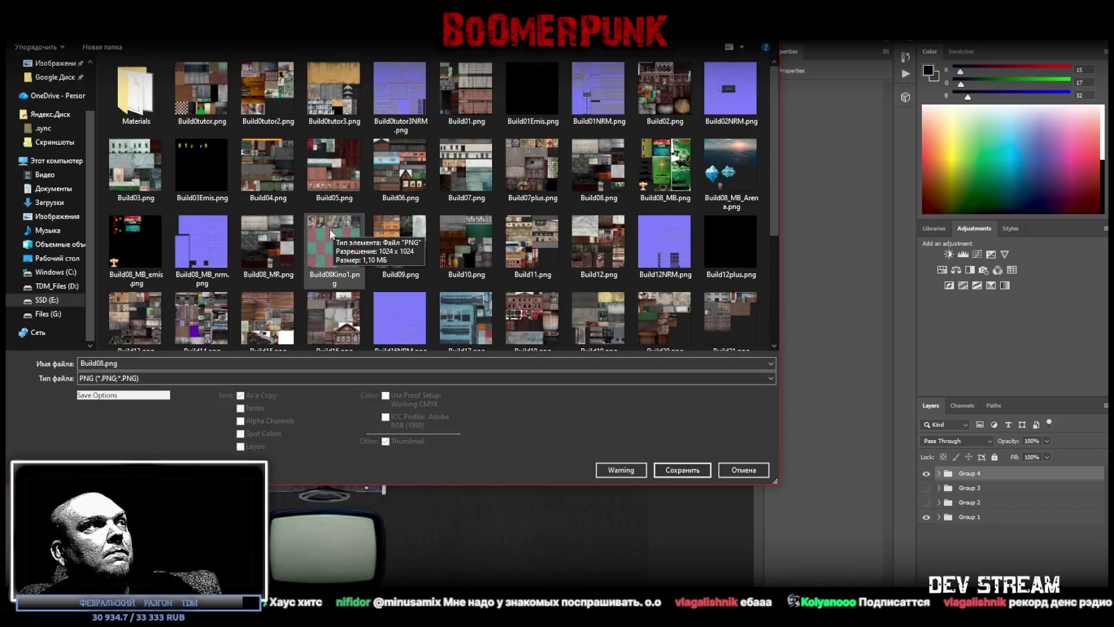
{"action": "left_click", "coordinate": [682, 469]}
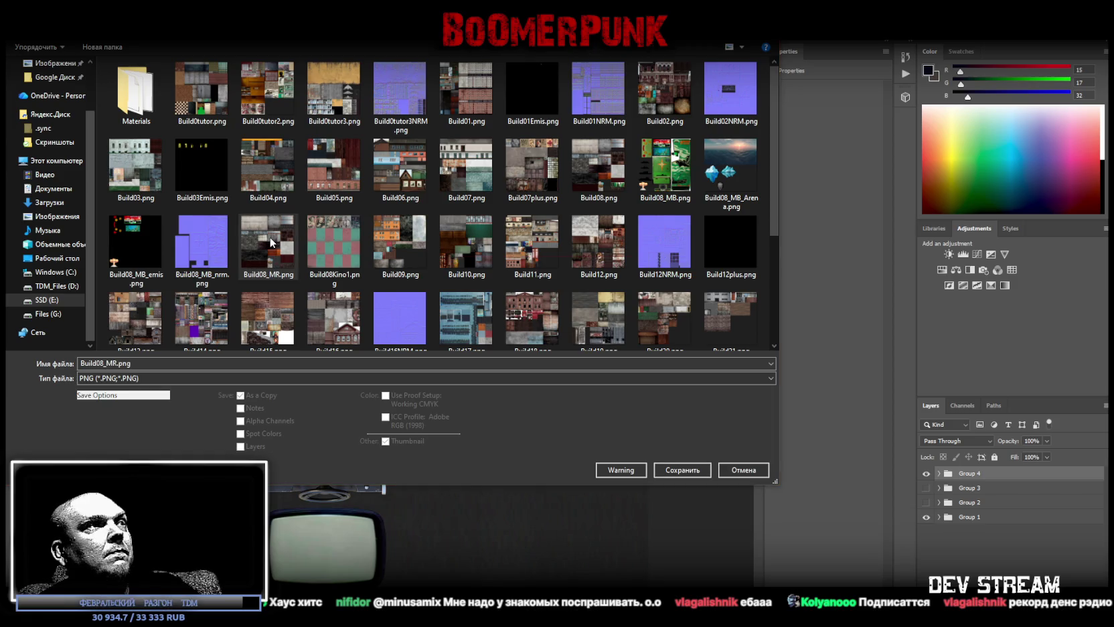
{"action": "left_click", "coordinate": [586, 324]}
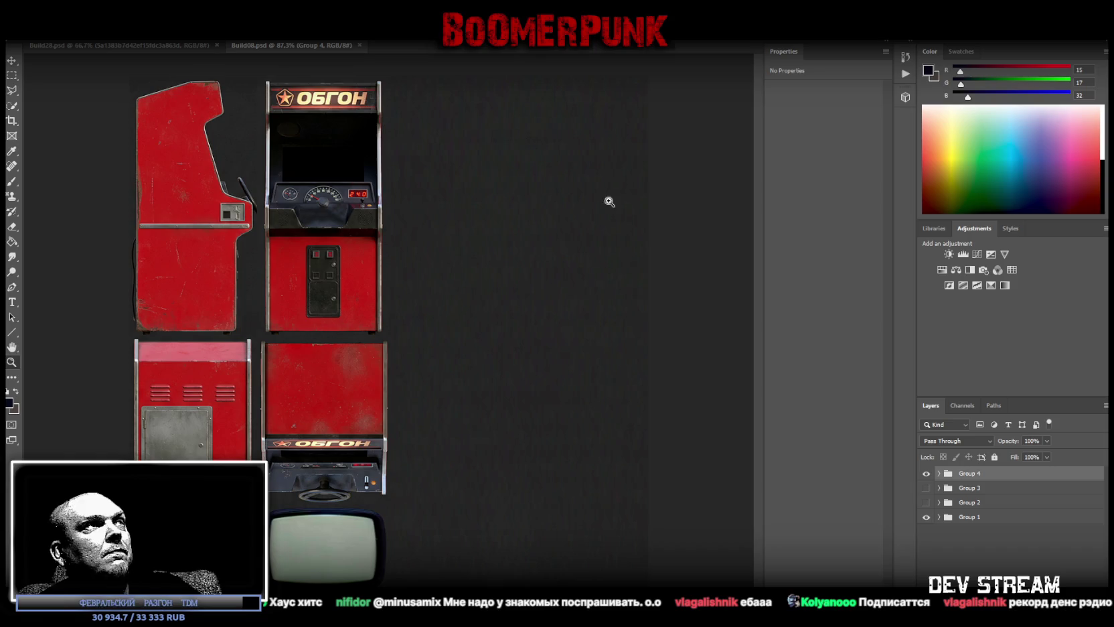
{"action": "left_click", "coordinate": [929, 475]}
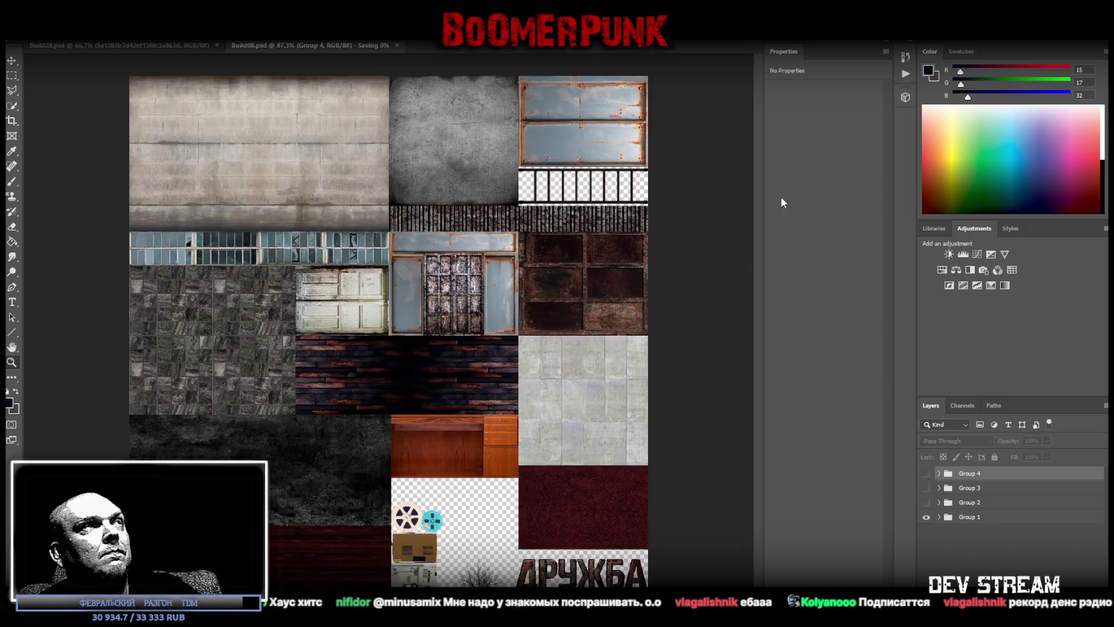
{"action": "key", "text": "alt+Tab"}
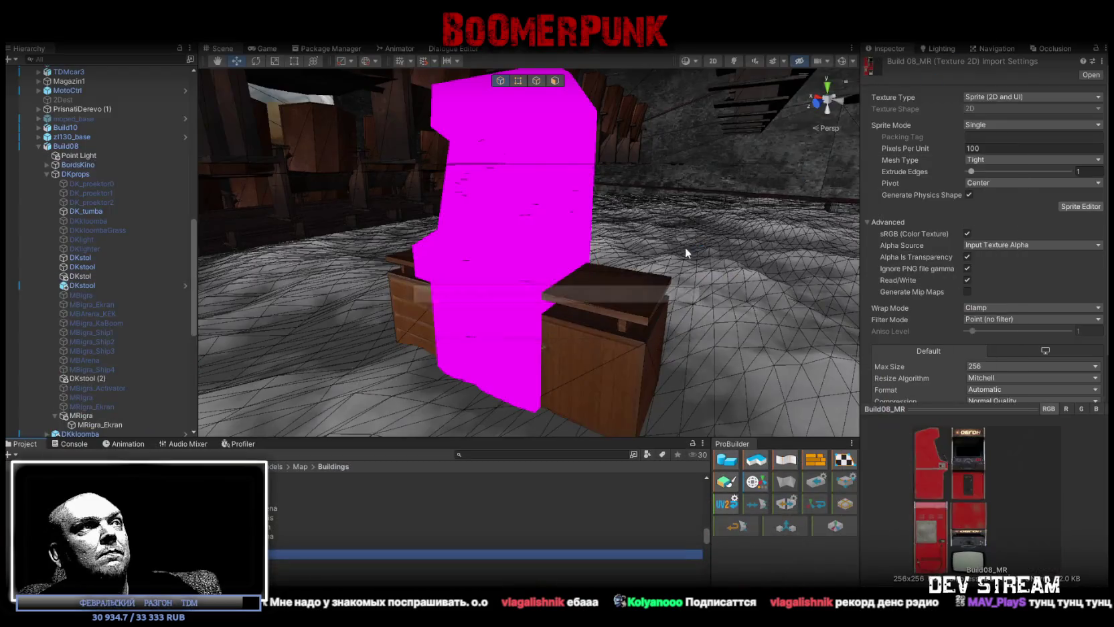
Check the red-textured cabinet, then drag MRigra out of Build08 to directly under INWORK.
{"action": "left_click", "coordinate": [484, 254]}
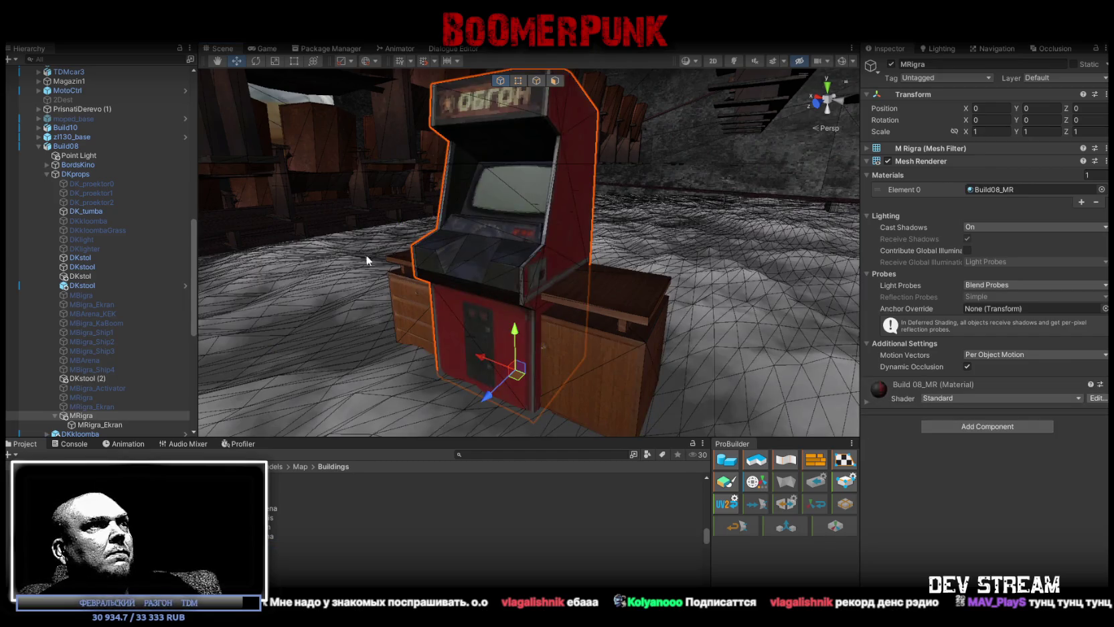
{"action": "mouse_move", "coordinate": [403, 292]}
{"action": "right_mouse_down"}
{"action": "mouse_move", "coordinate": [544, 245]}
{"action": "mouse_move", "coordinate": [546, 266]}
{"action": "right_mouse_up"}
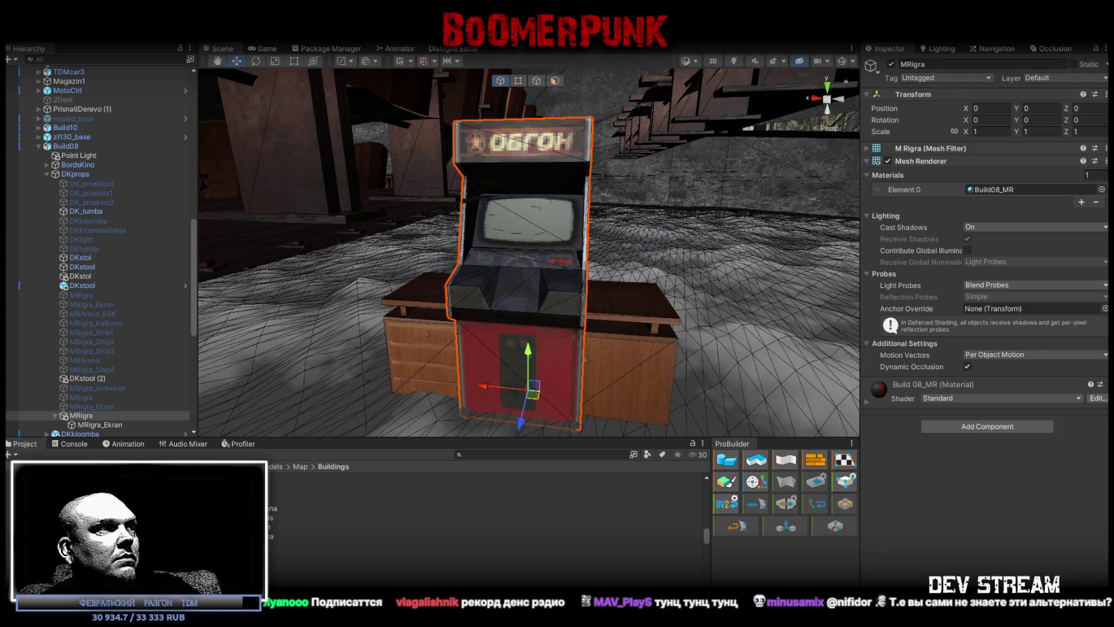
{"action": "left_click", "coordinate": [290, 553]}
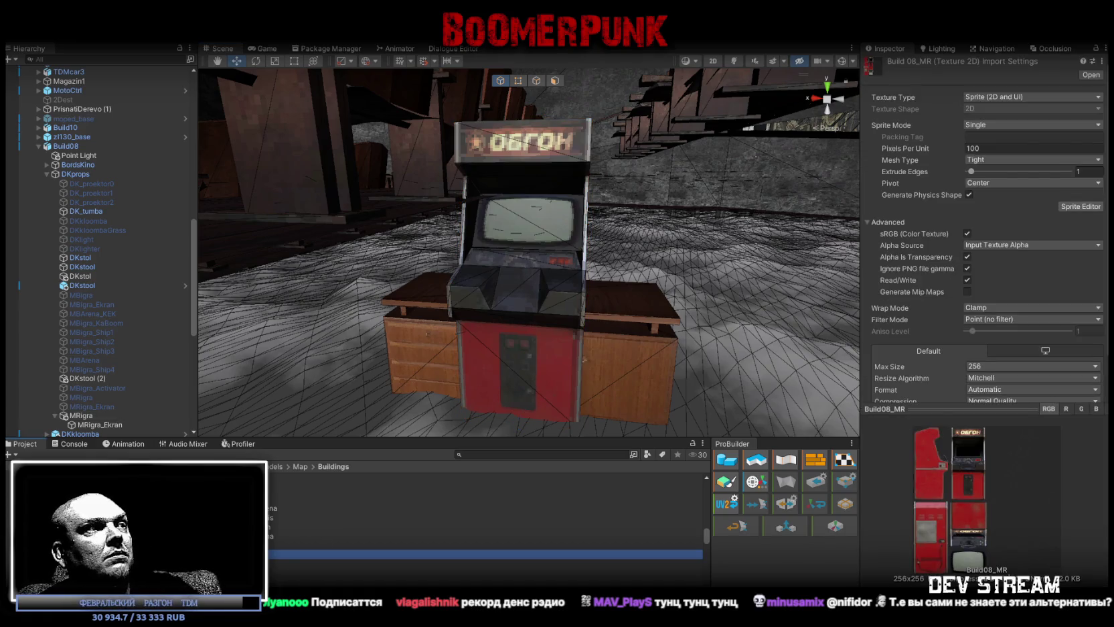
{"action": "mouse_move", "coordinate": [605, 259]}
{"action": "right_mouse_down"}
{"action": "mouse_move", "coordinate": [747, 204]}
{"action": "mouse_move", "coordinate": [591, 270]}
{"action": "right_mouse_up"}
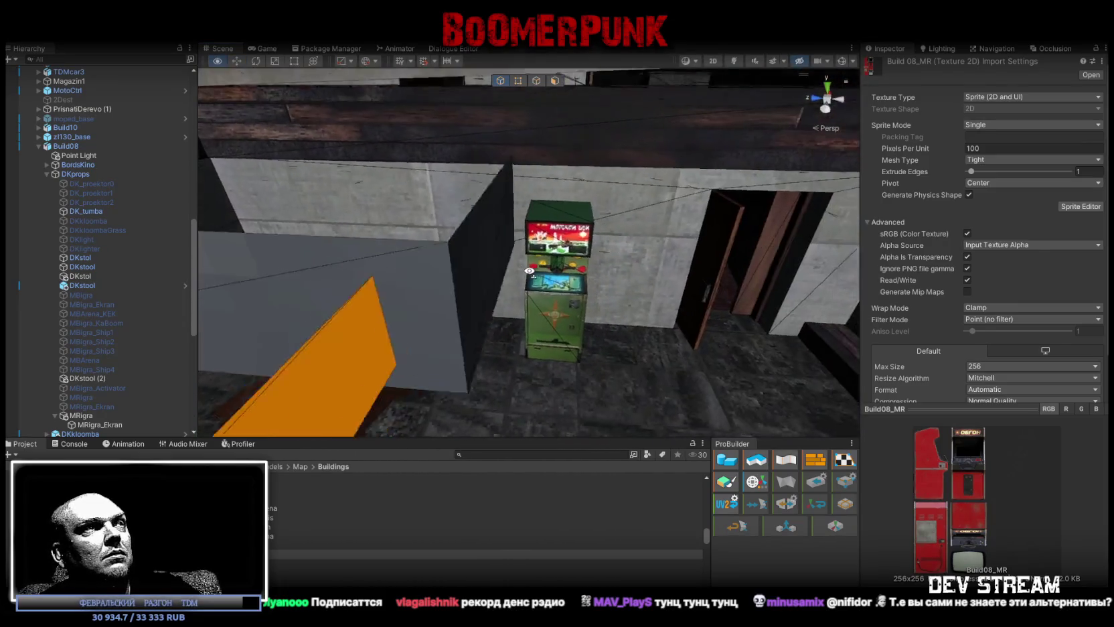
{"action": "right_click_drag", "start_coordinate": [591, 271], "coordinate": [389, 318]}
{"action": "mouse_move", "coordinate": [85, 415]}
{"action": "left_mouse_down"}
{"action": "mouse_move", "coordinate": [86, 156]}
{"action": "mouse_move", "coordinate": [56, 146]}
{"action": "left_mouse_up"}
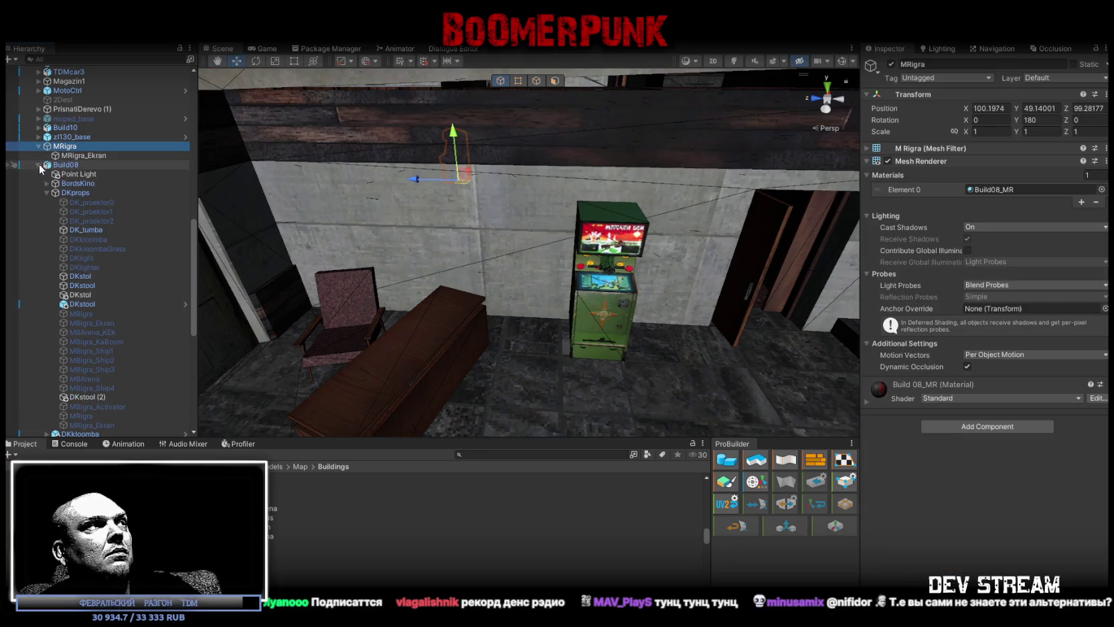
{"action": "left_click", "coordinate": [38, 164]}
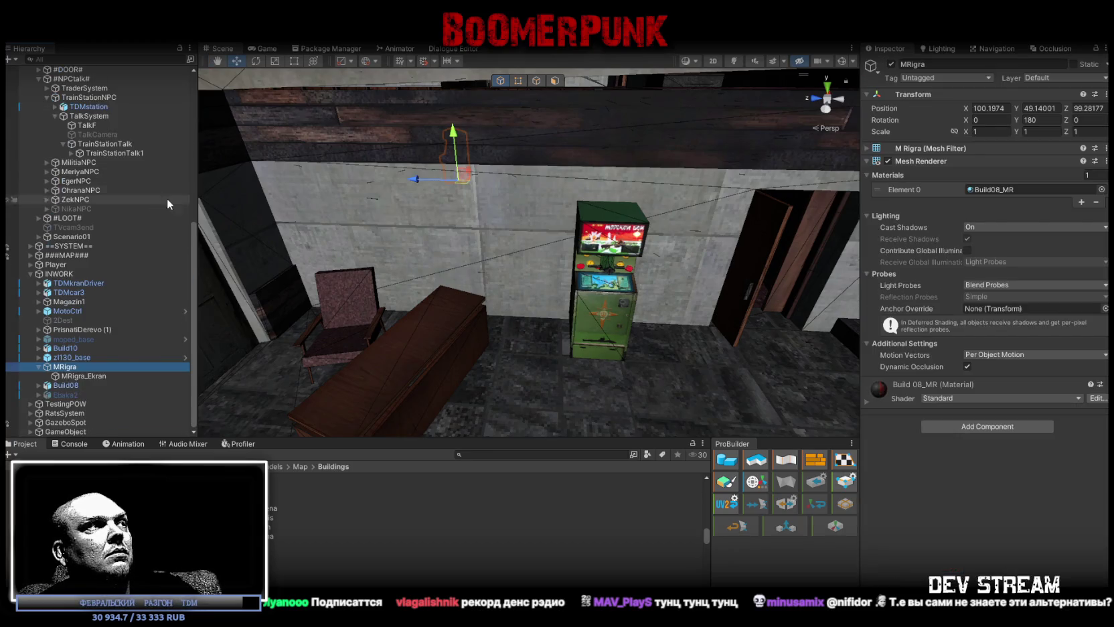
Collapse the #NPCtalk# and Build08 branches and place MRigra right below MBigra in the hierarchy.
{"action": "left_click", "coordinate": [600, 322]}
{"action": "left_click", "coordinate": [605, 314]}
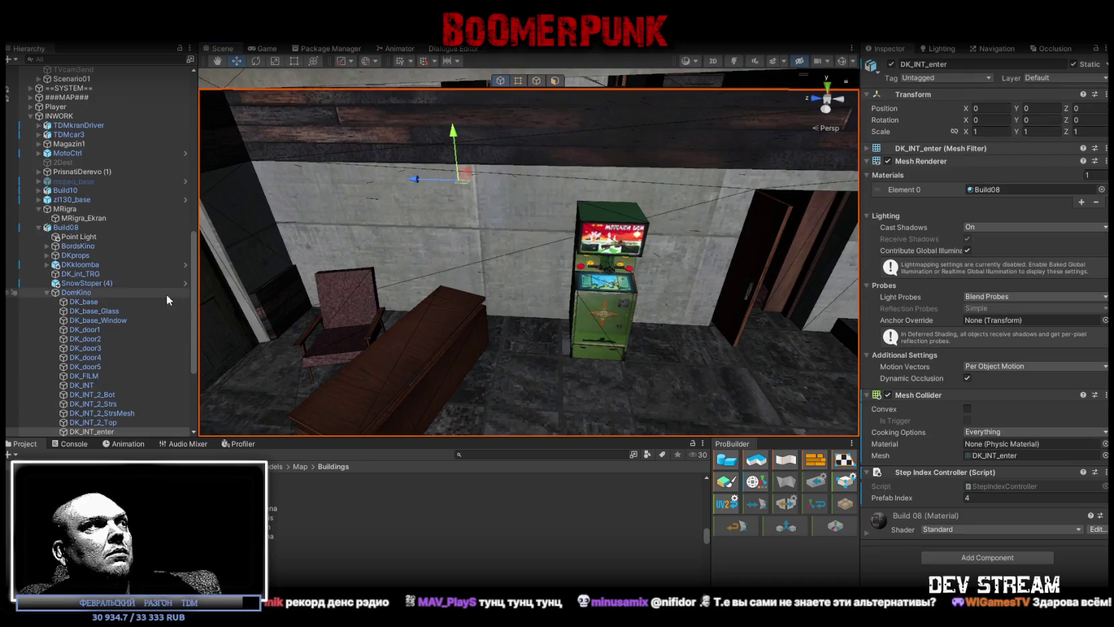
{"action": "scroll", "coordinate": [69, 288], "scroll_direction": "down", "scroll_amount": 2}
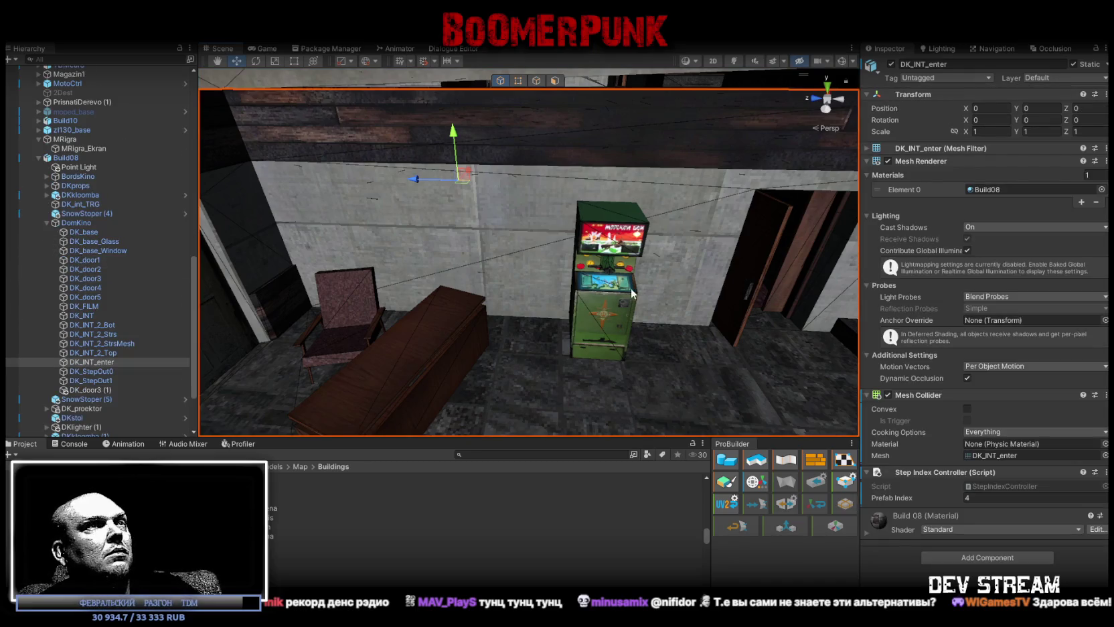
{"action": "left_click", "coordinate": [611, 303]}
{"action": "scroll", "coordinate": [167, 329], "scroll_direction": "up", "scroll_amount": 3}
{"action": "scroll", "coordinate": [170, 328], "scroll_direction": "up", "scroll_amount": 3}
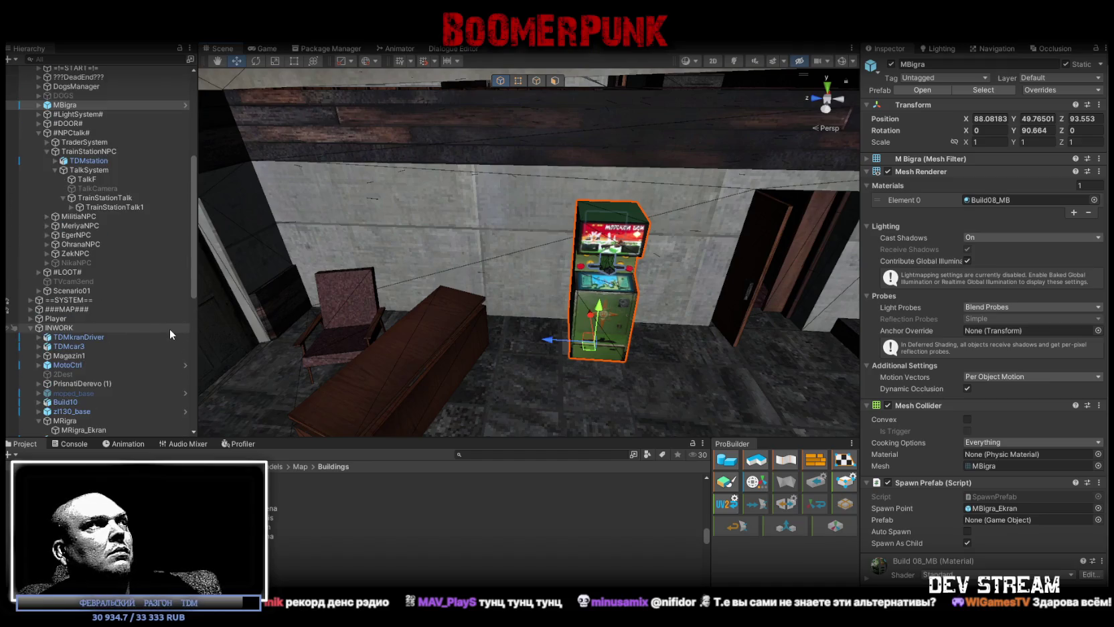
{"action": "scroll", "coordinate": [91, 275], "scroll_direction": "up", "scroll_amount": 2}
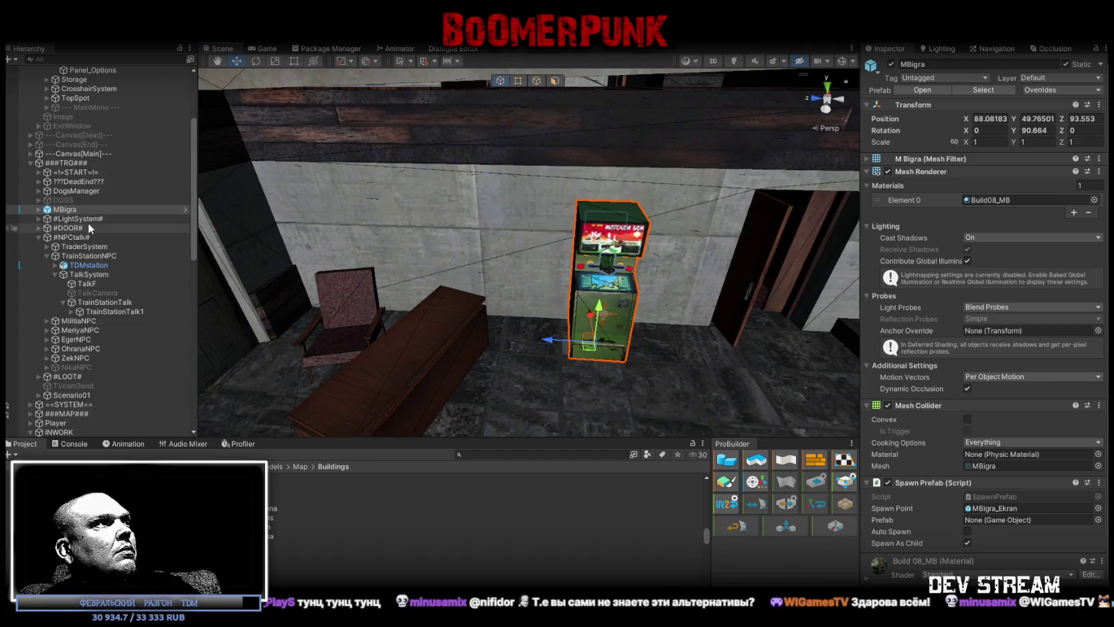
{"action": "left_click", "coordinate": [38, 237]}
{"action": "scroll", "coordinate": [79, 277], "scroll_direction": "down", "scroll_amount": 3}
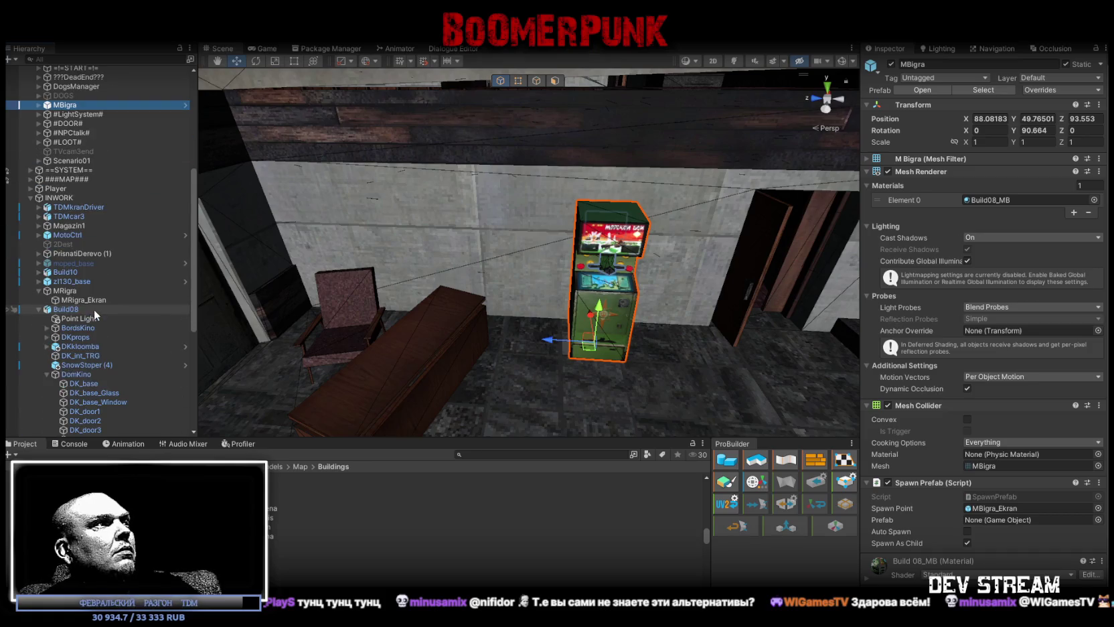
{"action": "left_click", "coordinate": [39, 309]}
{"action": "scroll", "coordinate": [54, 322], "scroll_direction": "up", "scroll_amount": 2}
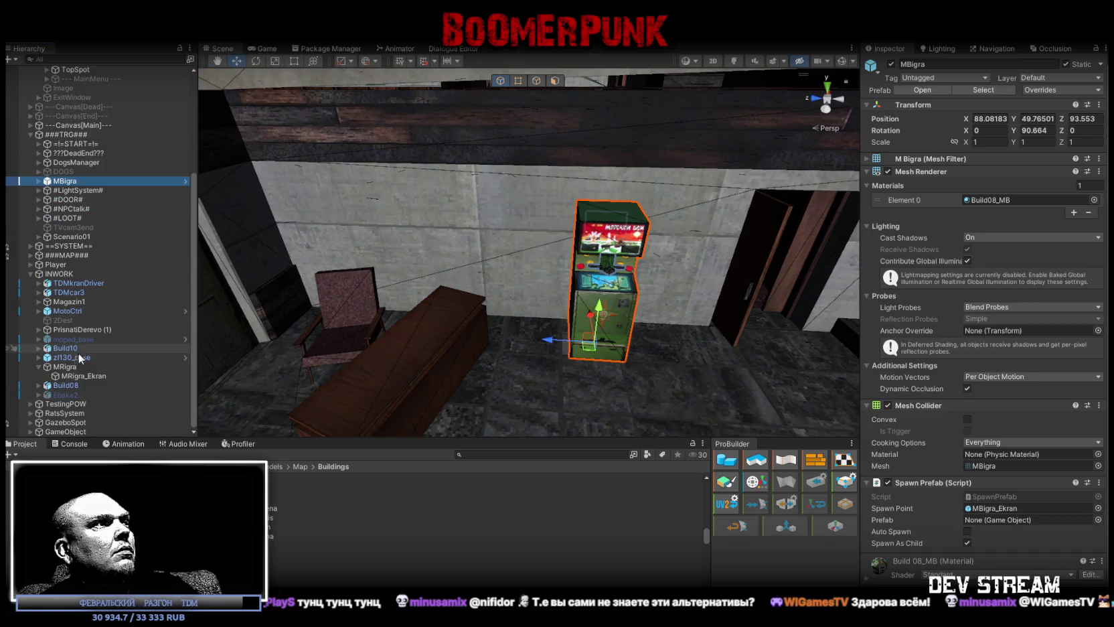
{"action": "left_click", "coordinate": [67, 366]}
{"action": "left_click_drag", "start_coordinate": [75, 317], "coordinate": [65, 187]}
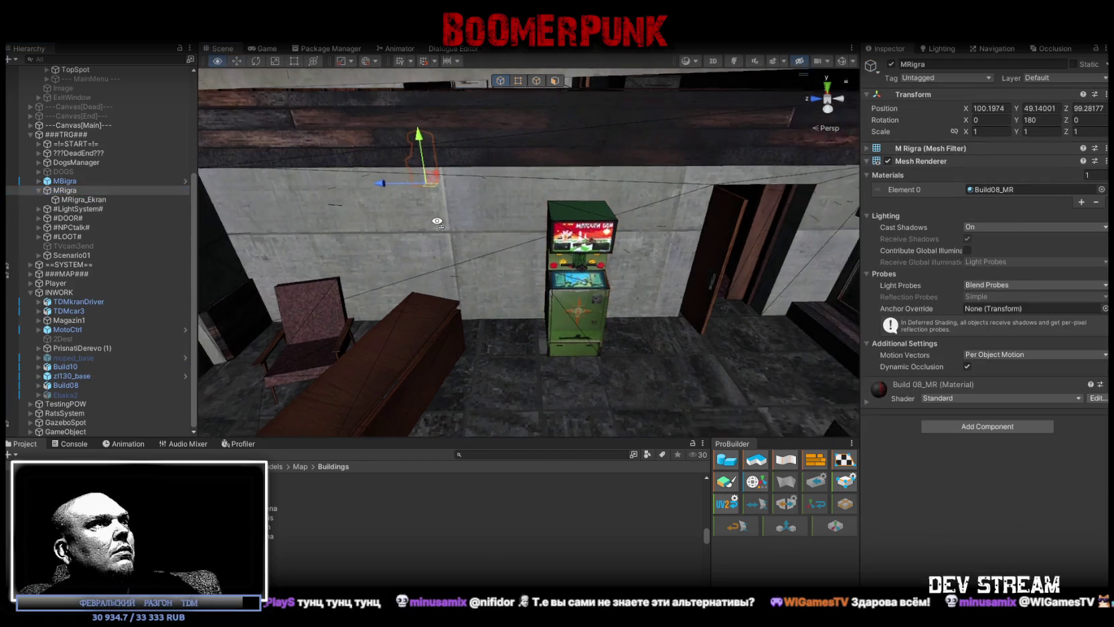
Move the red cabinet beside the green MBigra machine and rotate it to 90° on Y.
{"action": "mouse_move", "coordinate": [445, 180]}
{"action": "left_mouse_down"}
{"action": "mouse_move", "coordinate": [537, 353]}
{"action": "mouse_move", "coordinate": [579, 308]}
{"action": "left_mouse_up"}
{"action": "key", "text": "f"}
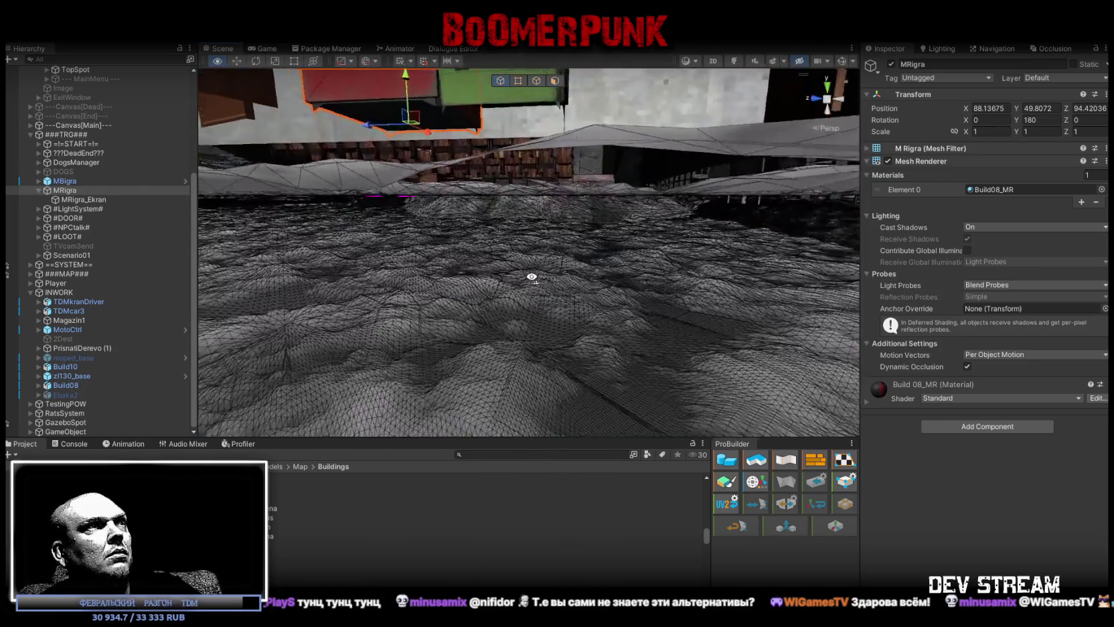
{"action": "mouse_move", "coordinate": [579, 307]}
{"action": "left_mouse_down", "text": "alt"}
{"action": "mouse_move", "coordinate": [540, 282]}
{"action": "mouse_move", "coordinate": [507, 218]}
{"action": "mouse_move", "coordinate": [513, 235]}
{"action": "left_mouse_up", "text": "alt"}
{"action": "scroll", "coordinate": [513, 236], "scroll_direction": "down", "scroll_amount": 5}
{"action": "left_click_drag", "start_coordinate": [605, 305], "coordinate": [562, 326], "text": "alt"}
{"action": "key", "text": "e"}
{"action": "left_click_drag", "start_coordinate": [426, 289], "coordinate": [578, 293]}
{"action": "key", "text": "w"}
{"action": "mouse_move", "coordinate": [425, 275]}
{"action": "left_mouse_down"}
{"action": "mouse_move", "coordinate": [572, 276]}
{"action": "mouse_move", "coordinate": [549, 152]}
{"action": "mouse_move", "coordinate": [562, 207]}
{"action": "left_mouse_up"}
{"action": "scroll", "coordinate": [571, 274], "scroll_direction": "up", "scroll_amount": 5}
{"action": "scroll", "coordinate": [549, 152], "scroll_direction": "down", "scroll_amount": 5}
{"action": "mouse_move", "coordinate": [533, 204]}
{"action": "right_mouse_down"}
{"action": "mouse_move", "coordinate": [570, 223]}
{"action": "mouse_move", "coordinate": [331, 546]}
{"action": "right_mouse_up"}
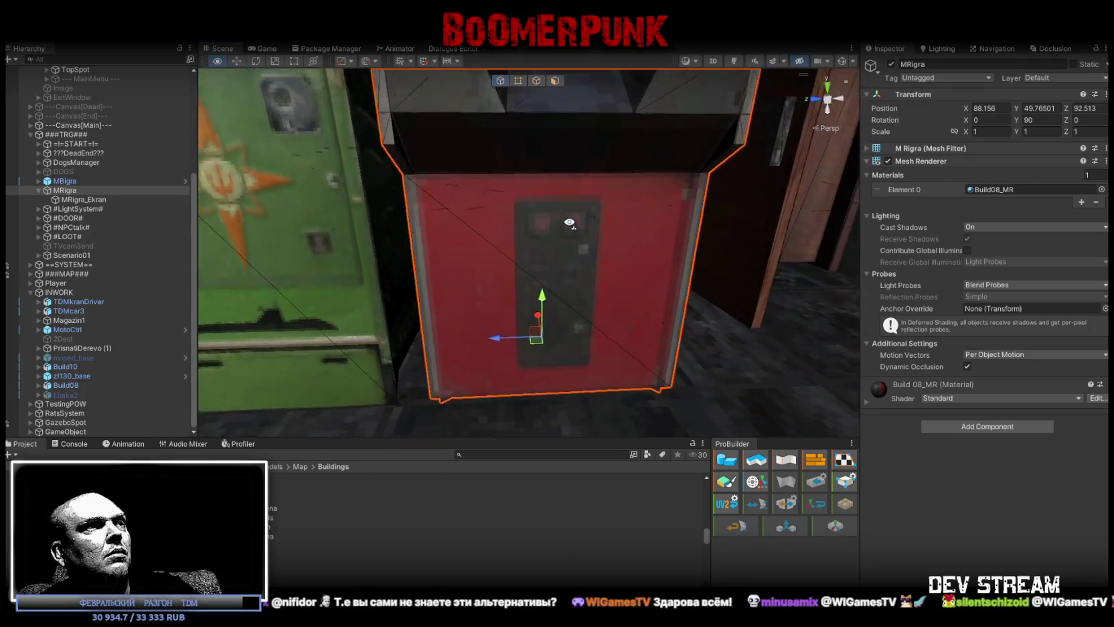
{"action": "left_click", "coordinate": [331, 553]}
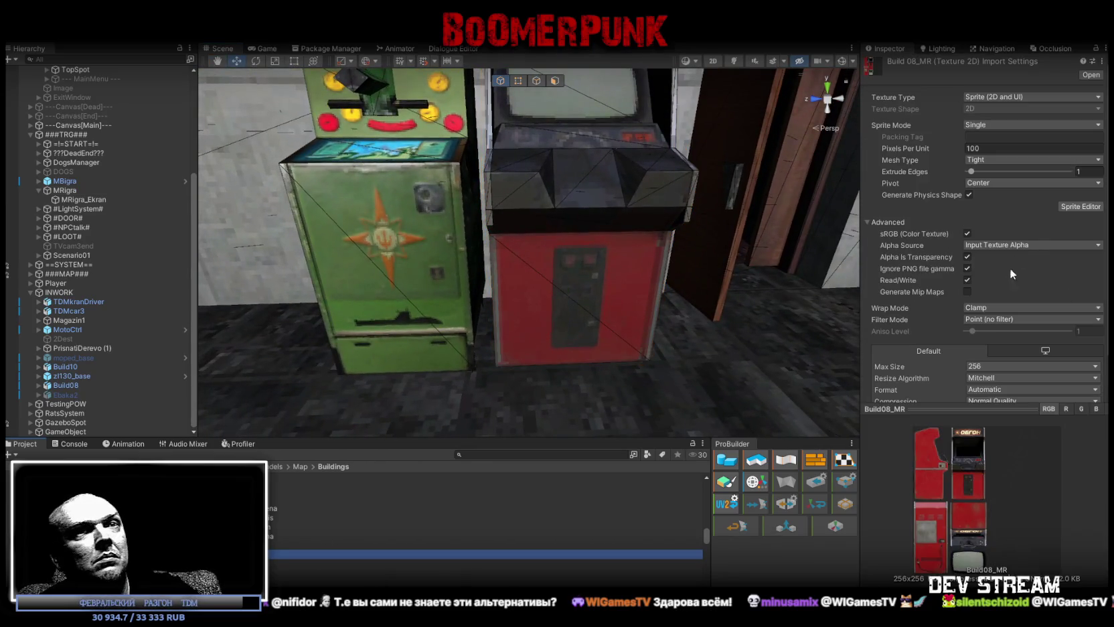
Change the Build08_MR texture's Max Size from 256 to 512 and apply it.
{"action": "left_click", "coordinate": [989, 366]}
{"action": "left_click", "coordinate": [998, 427]}
{"action": "scroll", "coordinate": [1031, 375], "scroll_direction": "down", "scroll_amount": 1}
{"action": "left_click", "coordinate": [1091, 391]}
{"action": "mouse_move", "coordinate": [647, 331]}
{"action": "right_mouse_down"}
{"action": "mouse_move", "coordinate": [623, 342]}
{"action": "mouse_move", "coordinate": [647, 312]}
{"action": "mouse_move", "coordinate": [625, 242]}
{"action": "mouse_move", "coordinate": [650, 261]}
{"action": "mouse_move", "coordinate": [620, 298]}
{"action": "mouse_move", "coordinate": [565, 290]}
{"action": "mouse_move", "coordinate": [693, 289]}
{"action": "mouse_move", "coordinate": [511, 274]}
{"action": "mouse_move", "coordinate": [394, 306]}
{"action": "mouse_move", "coordinate": [574, 217]}
{"action": "right_mouse_up"}
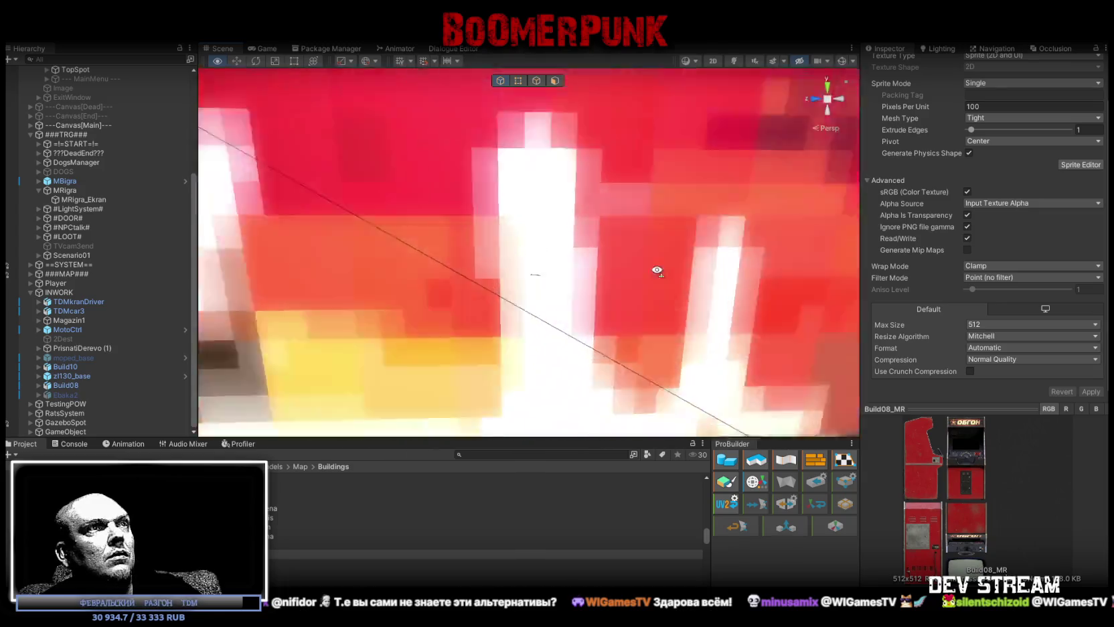
{"action": "right_click_drag", "start_coordinate": [575, 217], "coordinate": [658, 291]}
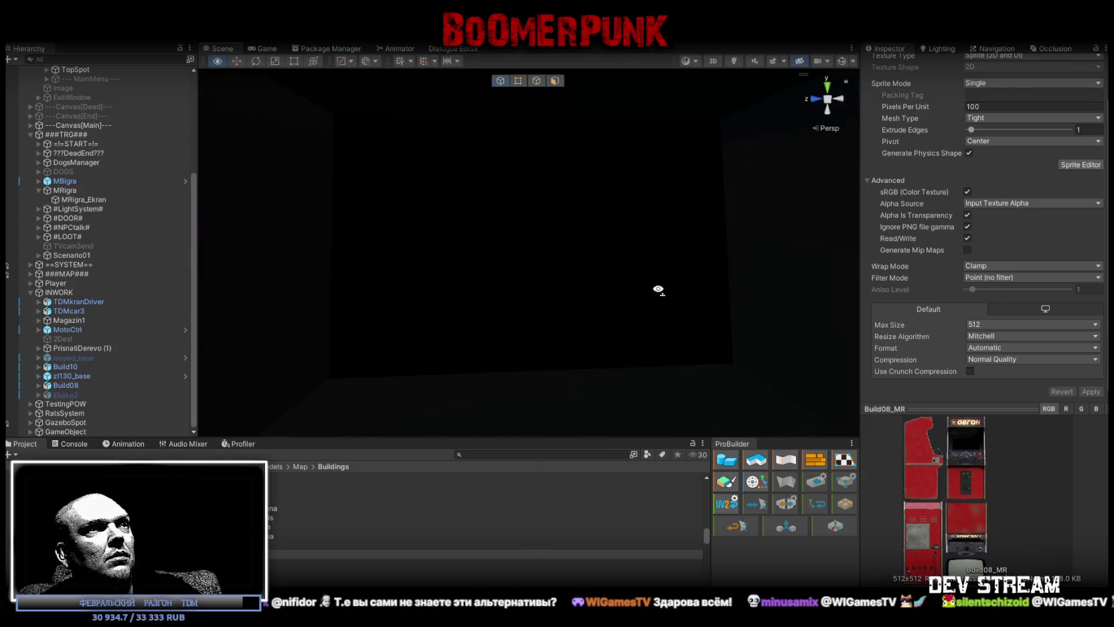
Apply MBigra_Ekran's M Bekran Man screen material to the ОБГОН cabinet's magenta screen.
{"action": "left_click", "coordinate": [565, 263]}
{"action": "left_click", "coordinate": [533, 255]}
{"action": "right_click_drag", "start_coordinate": [533, 255], "coordinate": [1013, 232]}
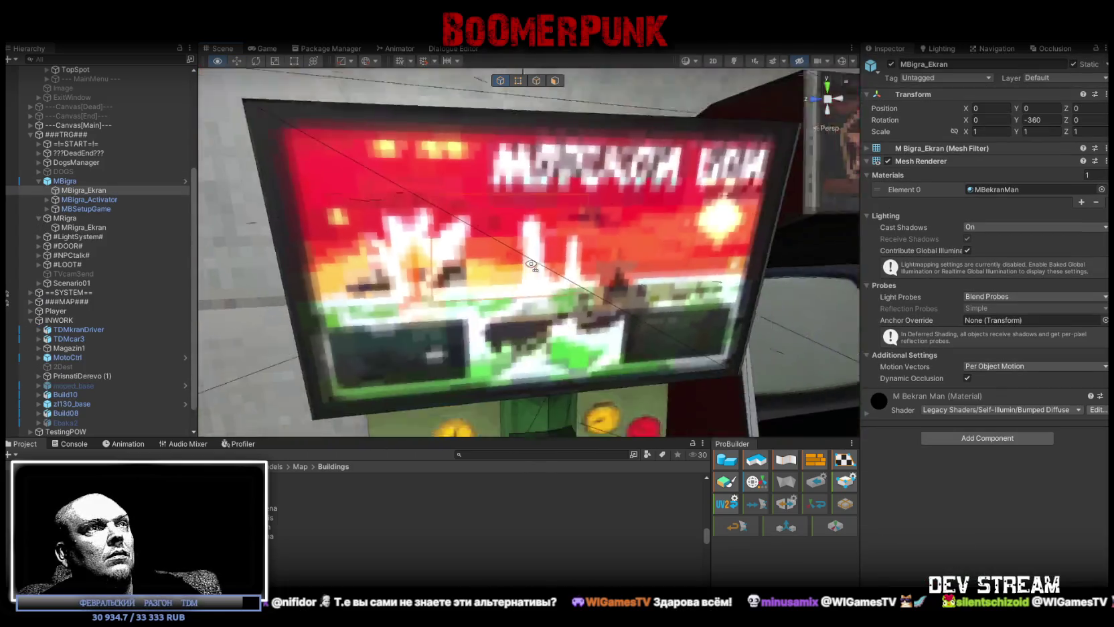
{"action": "left_click", "coordinate": [987, 190]}
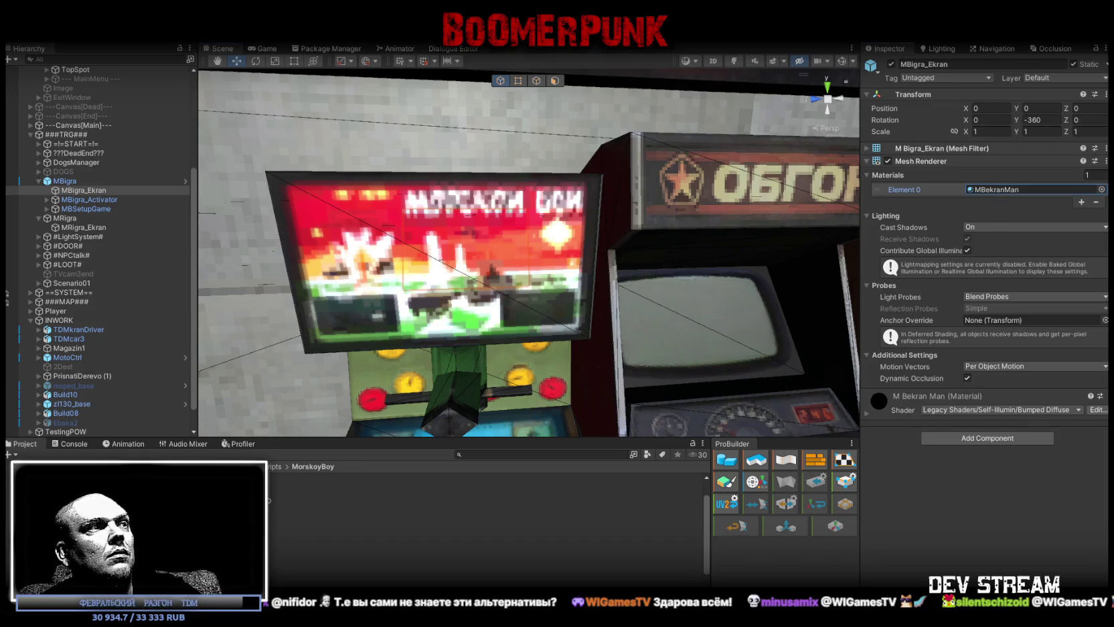
{"action": "double_click", "coordinate": [1001, 190]}
{"action": "mouse_move", "coordinate": [375, 338]}
{"action": "right_mouse_down"}
{"action": "mouse_move", "coordinate": [468, 342]}
{"action": "mouse_move", "coordinate": [494, 366]}
{"action": "mouse_move", "coordinate": [474, 423]}
{"action": "mouse_move", "coordinate": [346, 478]}
{"action": "right_mouse_up"}
{"action": "left_click_drag", "start_coordinate": [346, 478], "coordinate": [487, 277]}
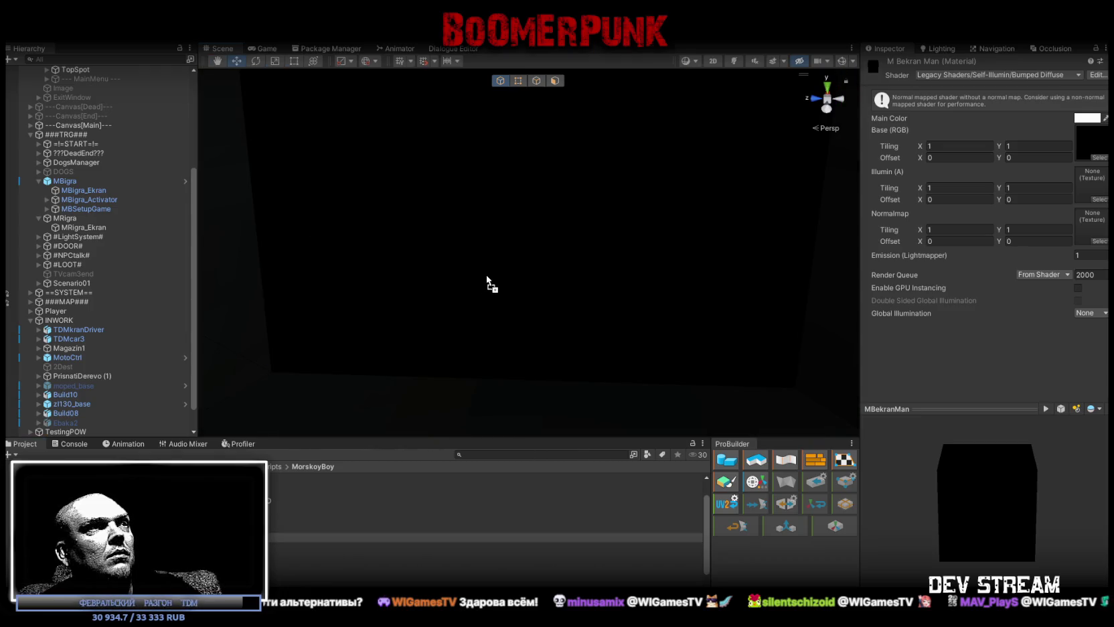
Select the red MRigra cabinet with both cabinets framed in view.
{"action": "mouse_move", "coordinate": [514, 289]}
{"action": "right_mouse_down"}
{"action": "mouse_move", "coordinate": [555, 278]}
{"action": "mouse_move", "coordinate": [505, 319]}
{"action": "right_mouse_up"}
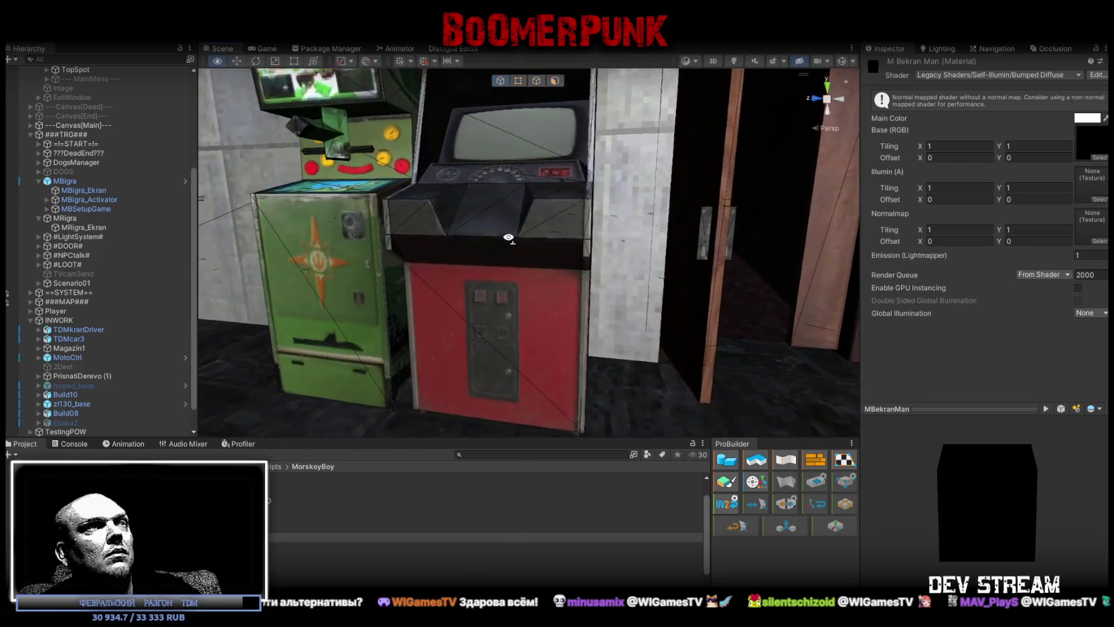
{"action": "left_click", "coordinate": [504, 320]}
{"action": "left_click", "coordinate": [362, 284]}
{"action": "left_click", "coordinate": [527, 324]}
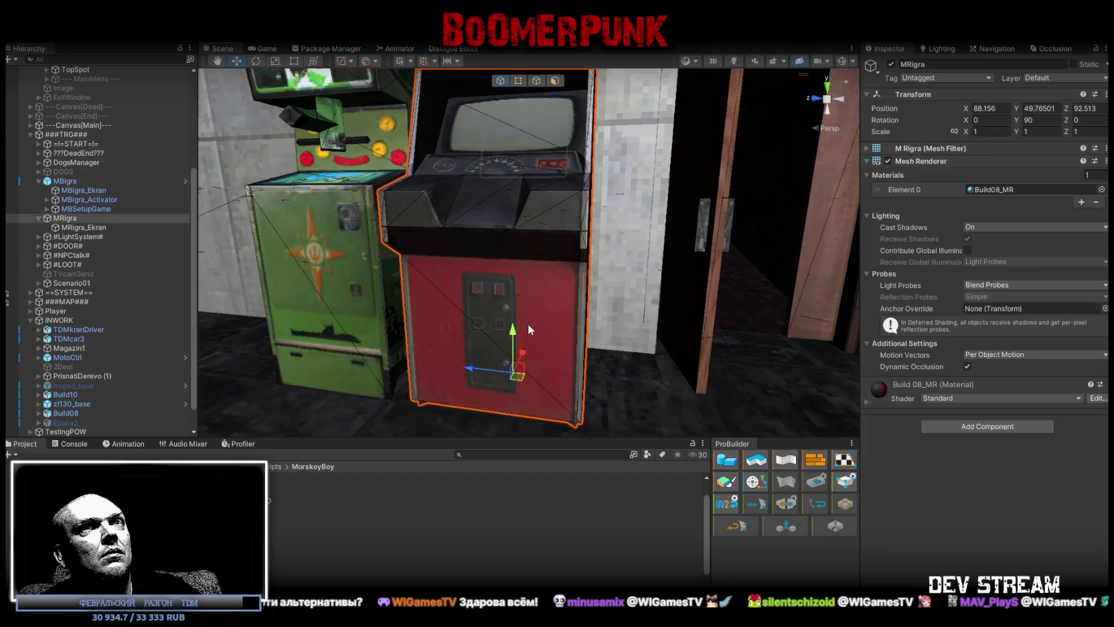
{"action": "right_click_drag", "start_coordinate": [528, 324], "coordinate": [507, 332]}
{"action": "scroll", "coordinate": [141, 322], "scroll_direction": "up", "scroll_amount": 5}
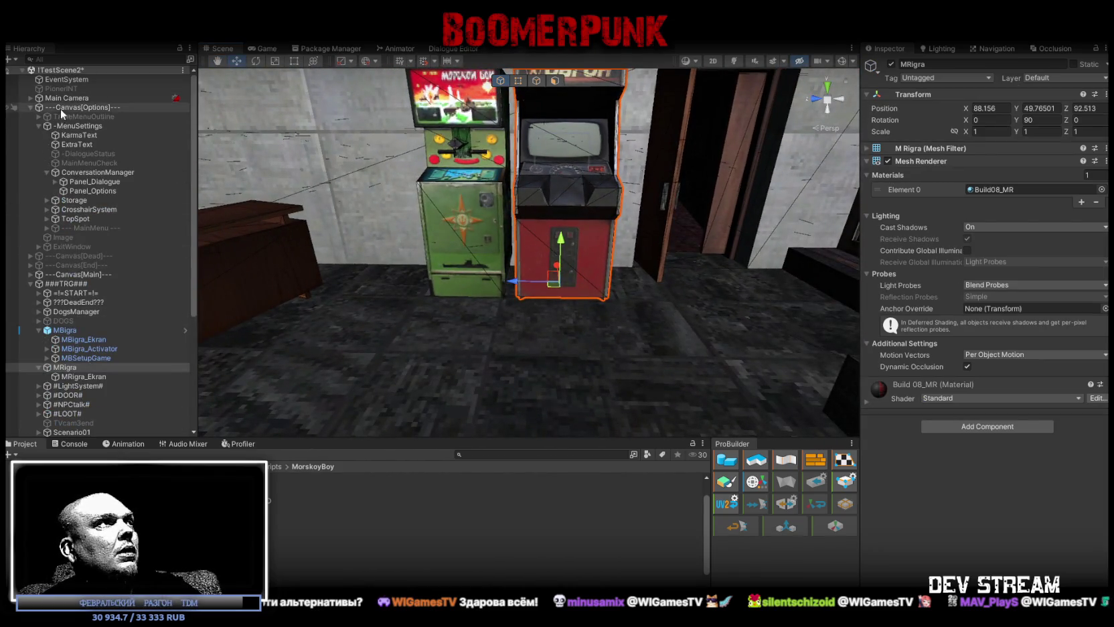
Collapse Canvas[Options], frame the Player to check its position, then fly back to the arcades.
{"action": "left_click", "coordinate": [29, 107]}
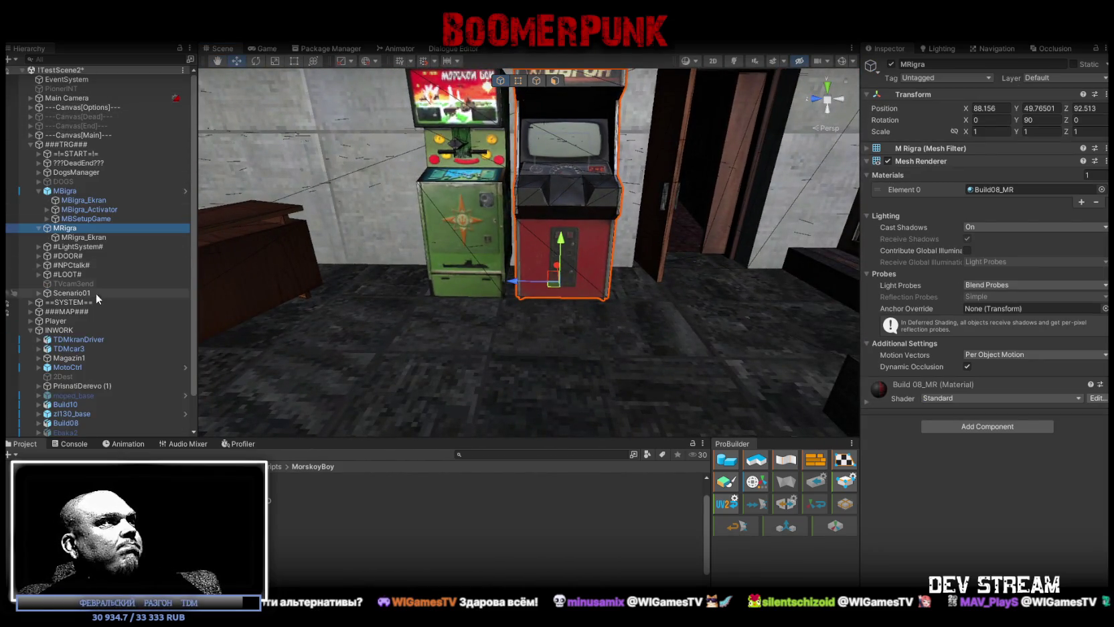
{"action": "double_click", "coordinate": [54, 321]}
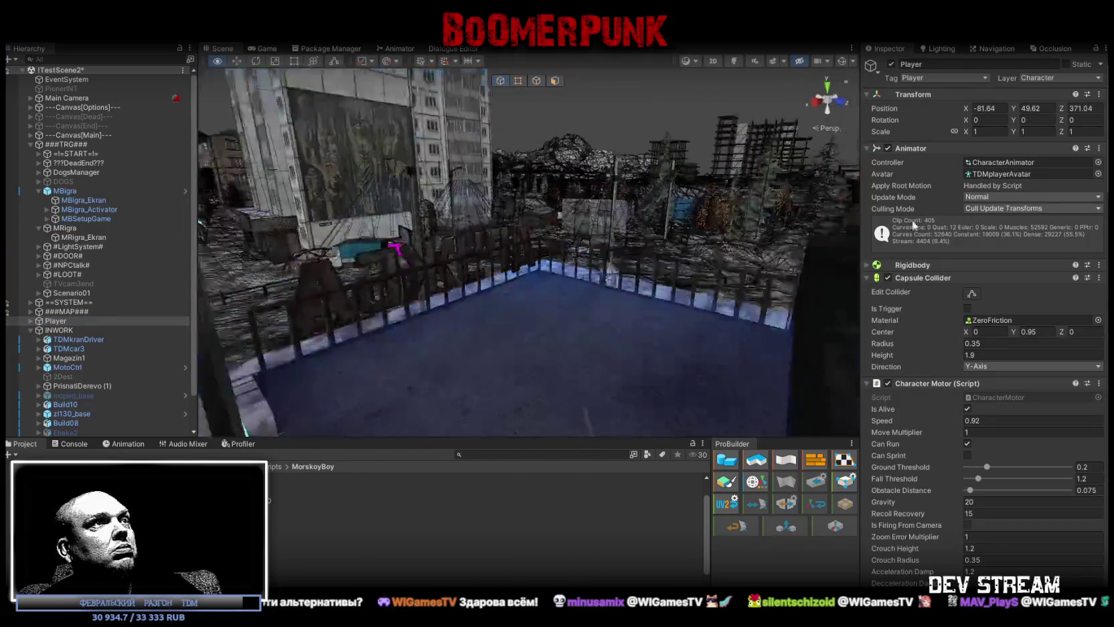
{"action": "left_click_drag", "start_coordinate": [386, 237], "coordinate": [567, 220], "text": "alt"}
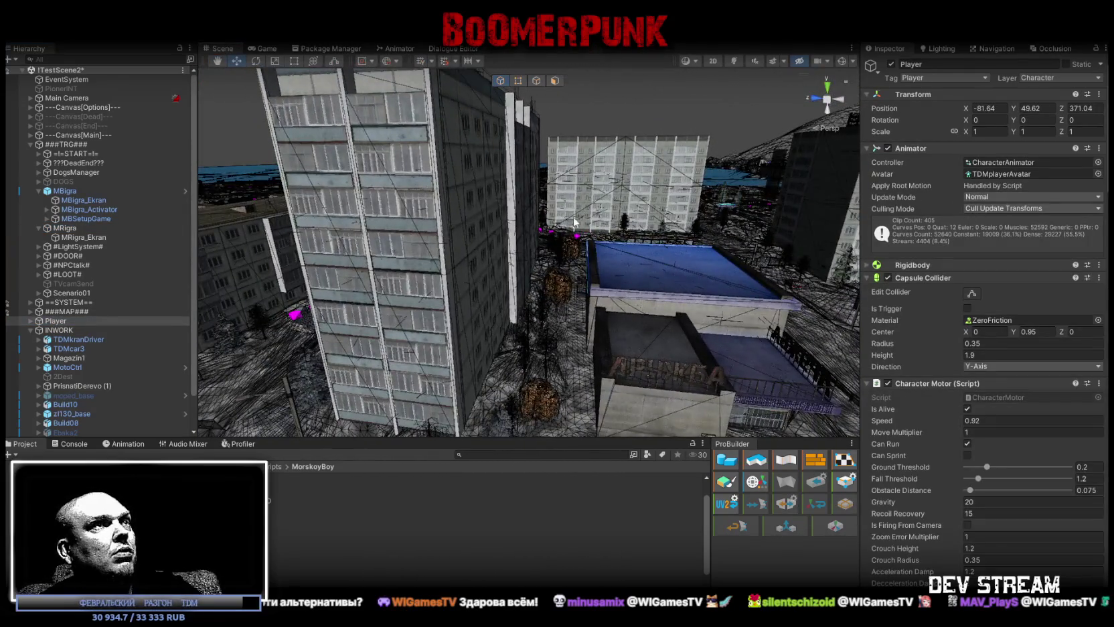
{"action": "mouse_move", "coordinate": [639, 231]}
{"action": "left_mouse_down", "text": "alt"}
{"action": "mouse_move", "coordinate": [531, 289]}
{"action": "mouse_move", "coordinate": [314, 129]}
{"action": "left_mouse_up", "text": "alt"}
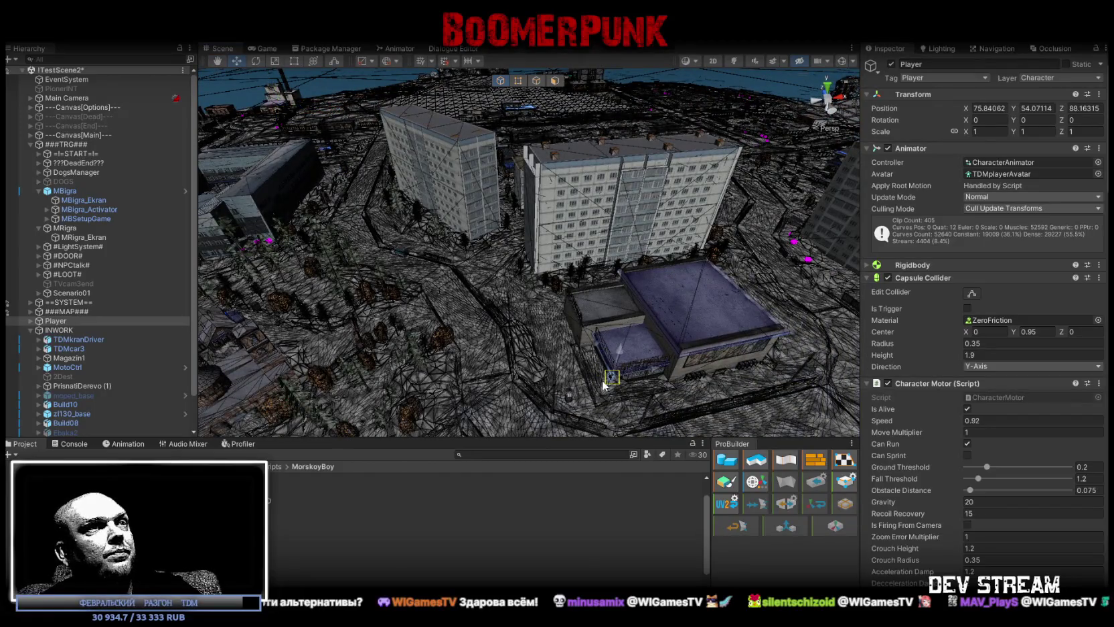
{"action": "key", "text": "f"}
{"action": "mouse_move", "coordinate": [620, 385]}
{"action": "left_mouse_down", "text": "alt"}
{"action": "mouse_move", "coordinate": [615, 345]}
{"action": "mouse_move", "coordinate": [548, 204]}
{"action": "mouse_move", "coordinate": [543, 340]}
{"action": "left_mouse_up", "text": "alt"}
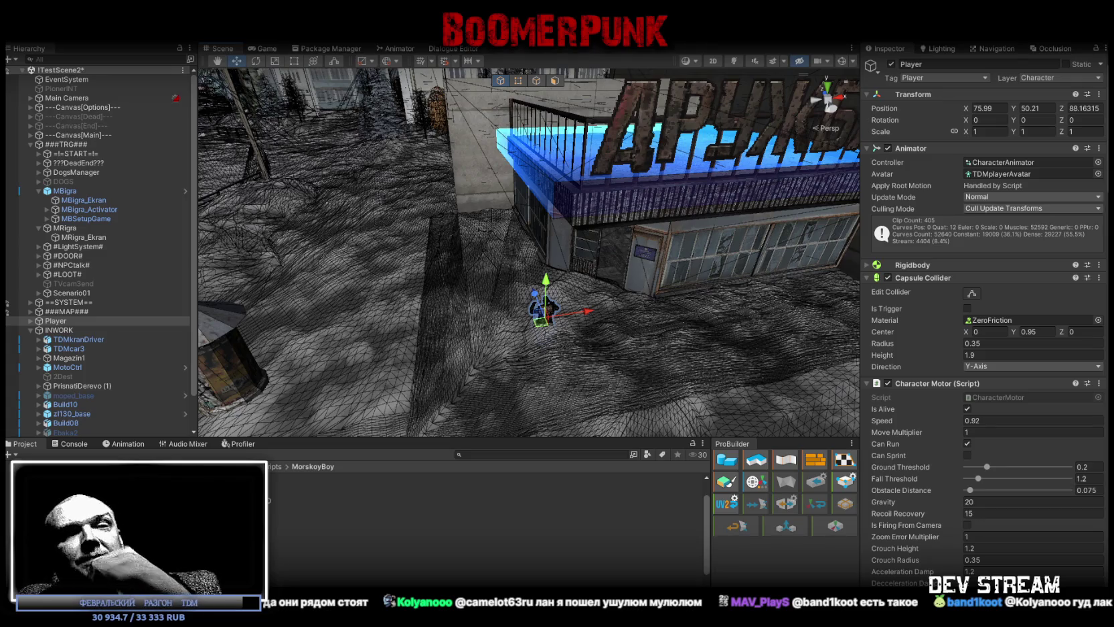
{"action": "mouse_move", "coordinate": [532, 255]}
{"action": "right_mouse_down"}
{"action": "mouse_move", "coordinate": [802, 197]}
{"action": "mouse_move", "coordinate": [794, 155]}
{"action": "mouse_move", "coordinate": [619, 253]}
{"action": "right_mouse_up"}
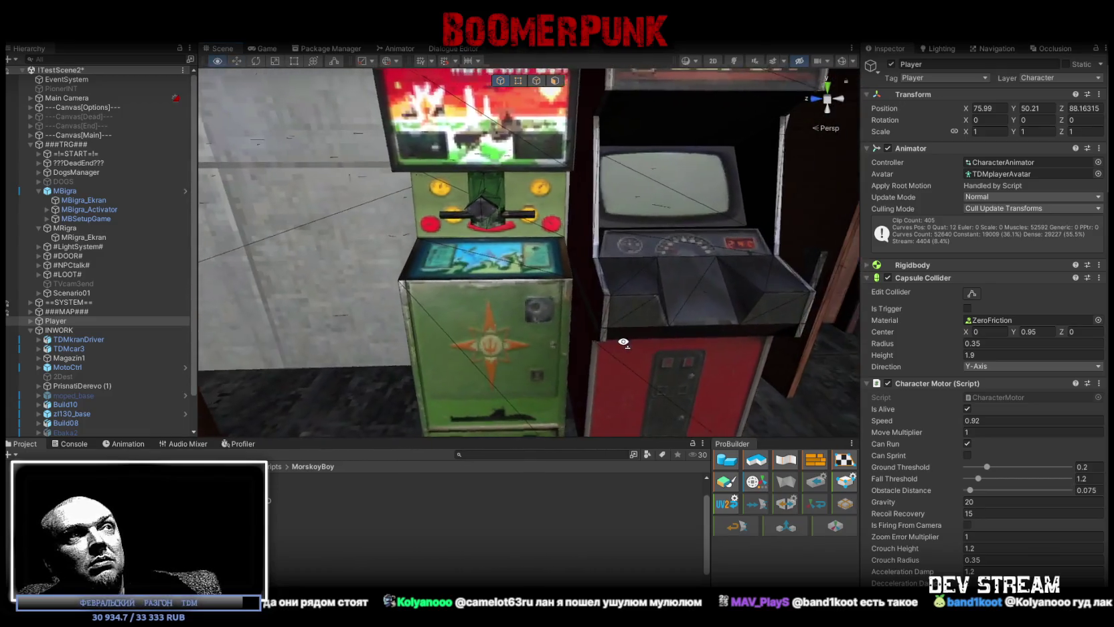
Set the MBigra cabinet's Build08_MB texture Max Size to 512 and apply it.
{"action": "right_click_drag", "start_coordinate": [618, 253], "coordinate": [274, 493]}
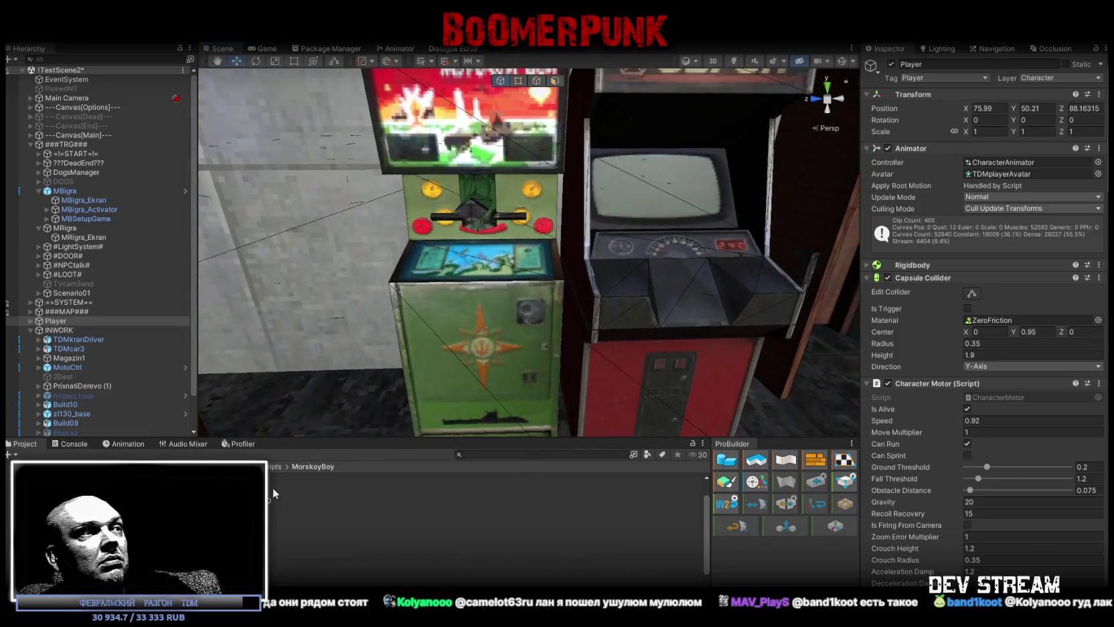
{"action": "left_click", "coordinate": [486, 334]}
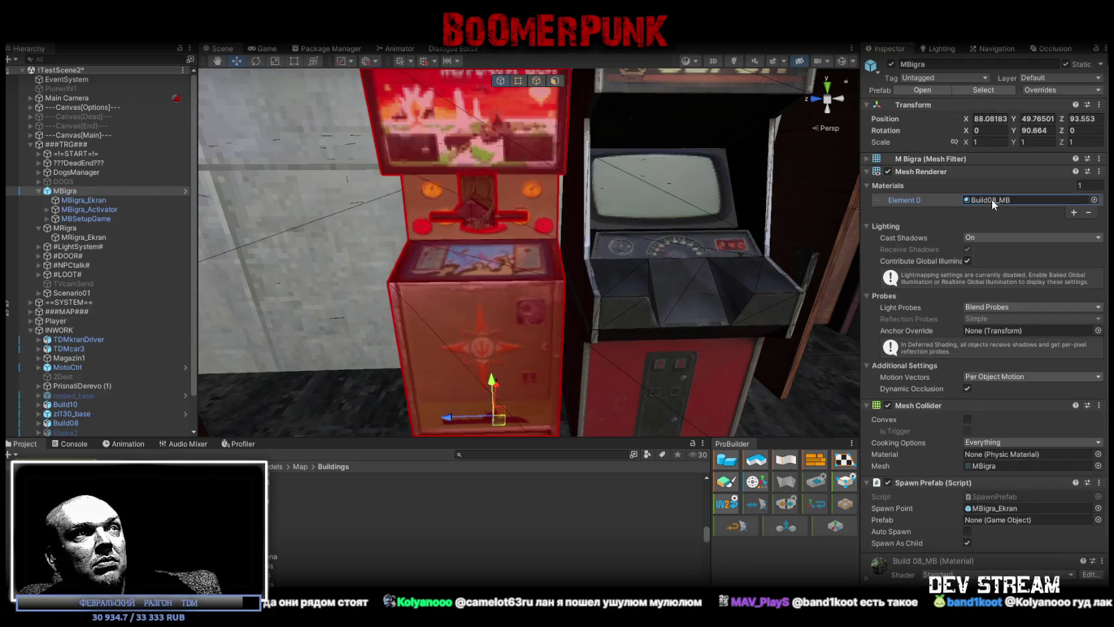
{"action": "left_click", "coordinate": [482, 546]}
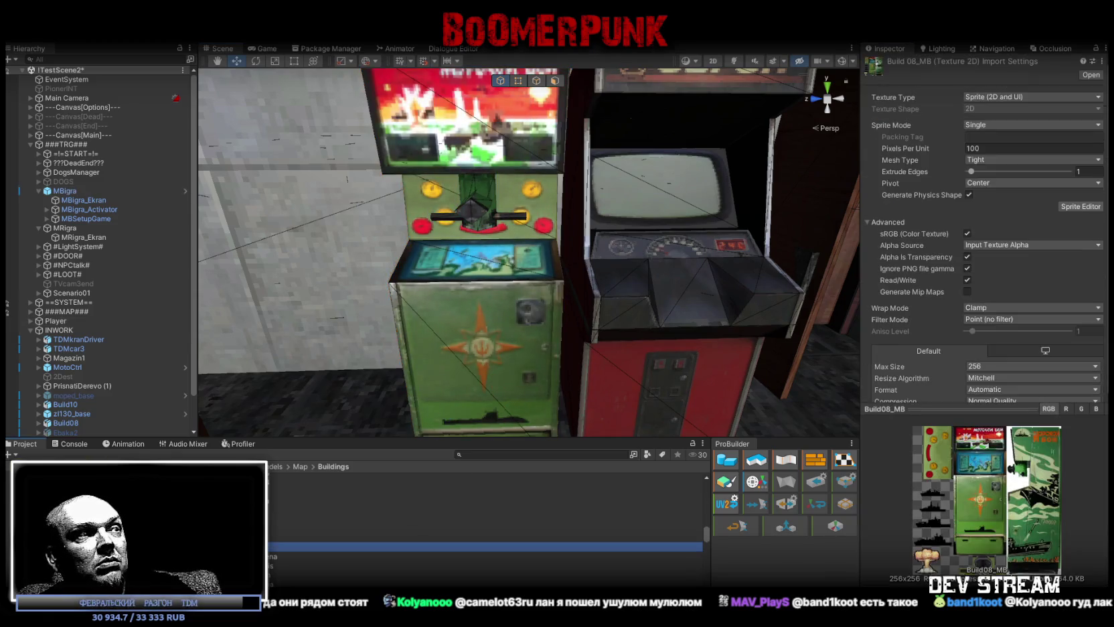
{"action": "left_click", "coordinate": [1002, 367]}
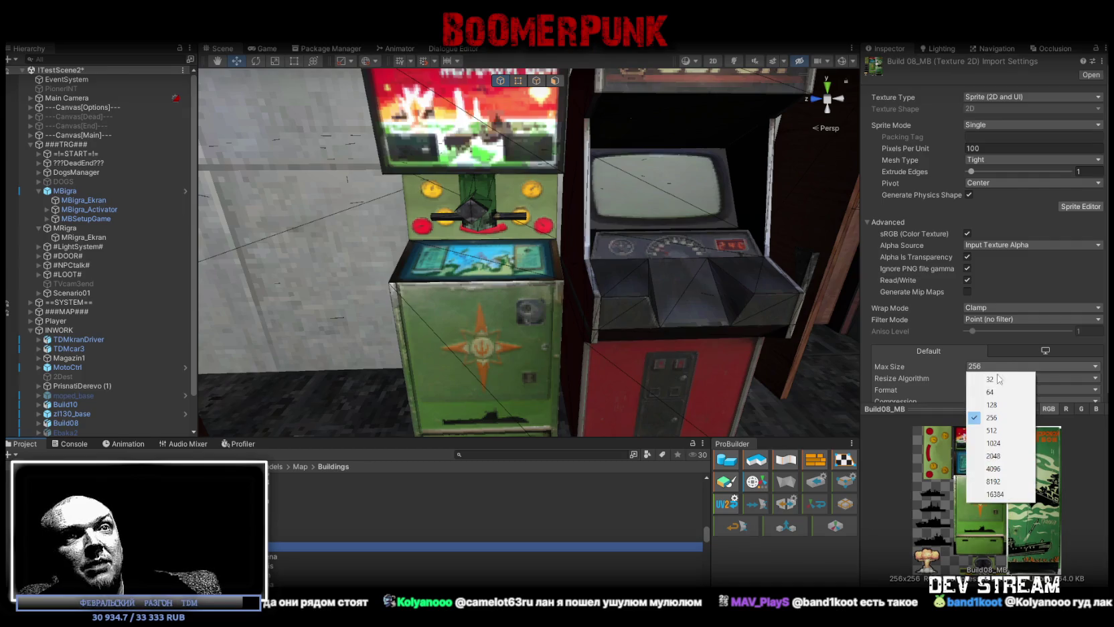
{"action": "left_click", "coordinate": [997, 432]}
{"action": "scroll", "coordinate": [1078, 376], "scroll_direction": "down", "scroll_amount": 2}
{"action": "left_click", "coordinate": [1086, 391]}
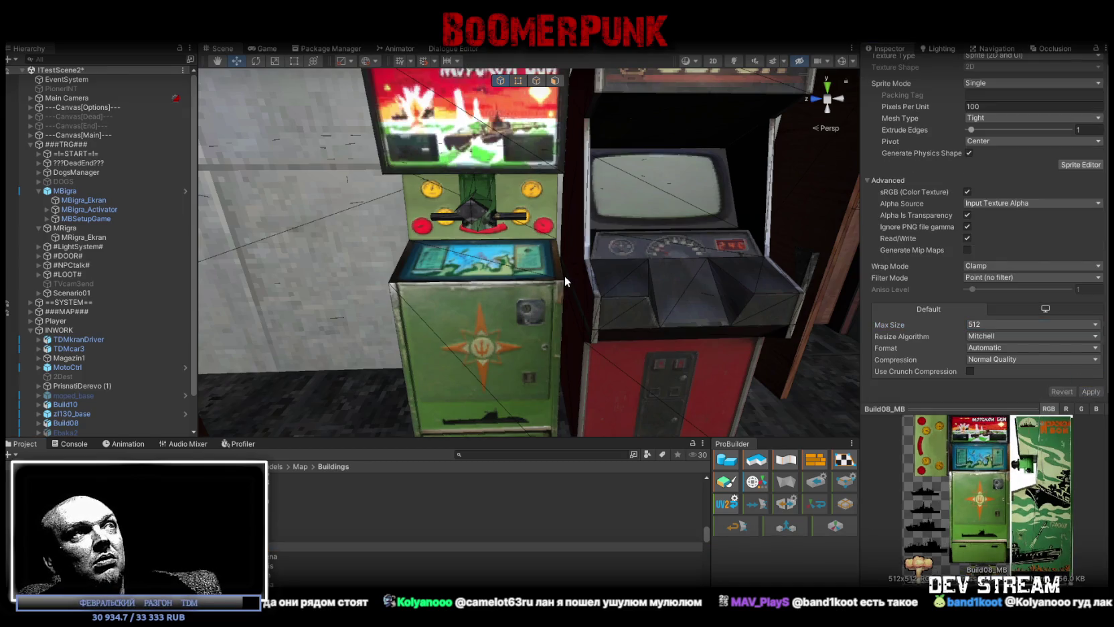
Inspect the cabinet artwork, then apply Max Size 256 to Build08_MB for comparison.
{"action": "left_click_drag", "start_coordinate": [563, 275], "coordinate": [579, 229], "text": "alt"}
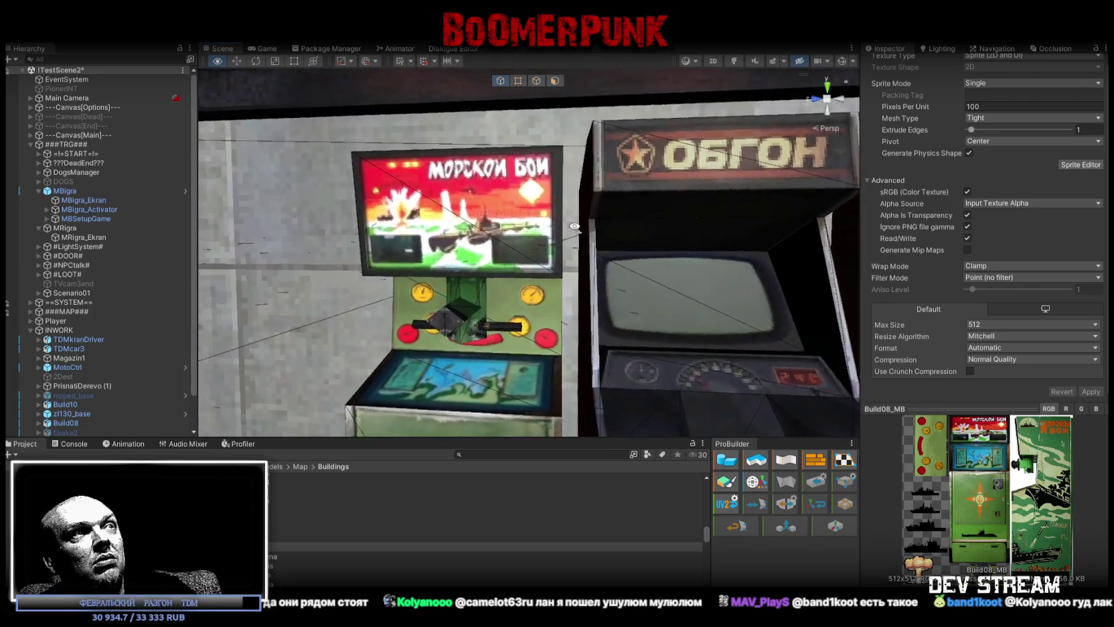
{"action": "scroll", "coordinate": [589, 201], "scroll_direction": "up", "scroll_amount": 6, "text": "alt"}
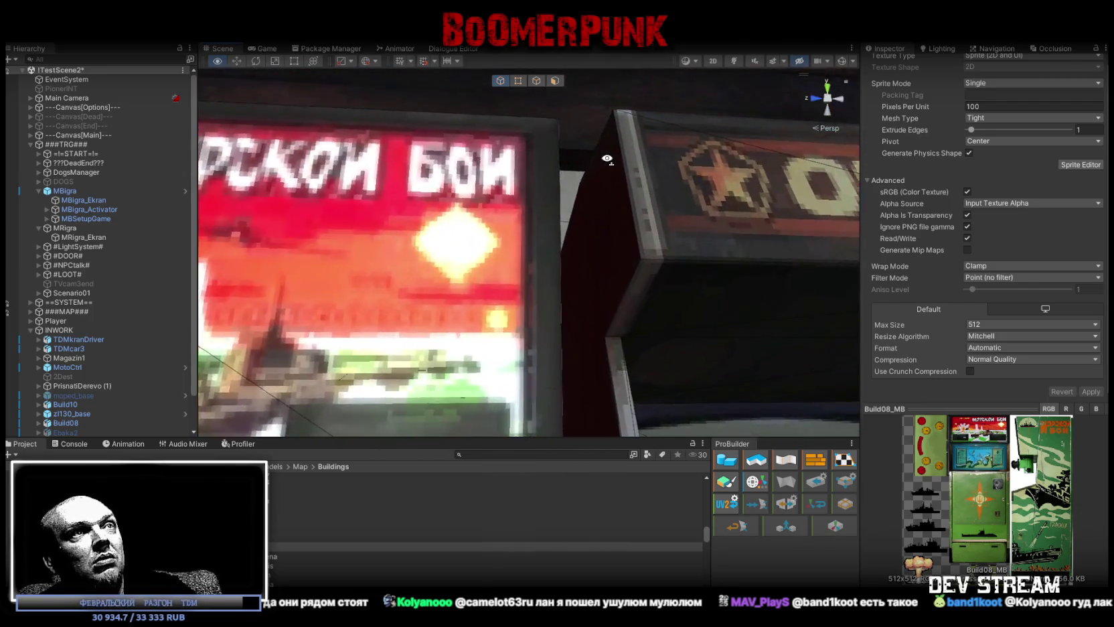
{"action": "mouse_move", "coordinate": [607, 158]}
{"action": "left_mouse_down", "text": "alt"}
{"action": "mouse_move", "coordinate": [594, 185]}
{"action": "mouse_move", "coordinate": [603, 290]}
{"action": "left_mouse_up", "text": "alt"}
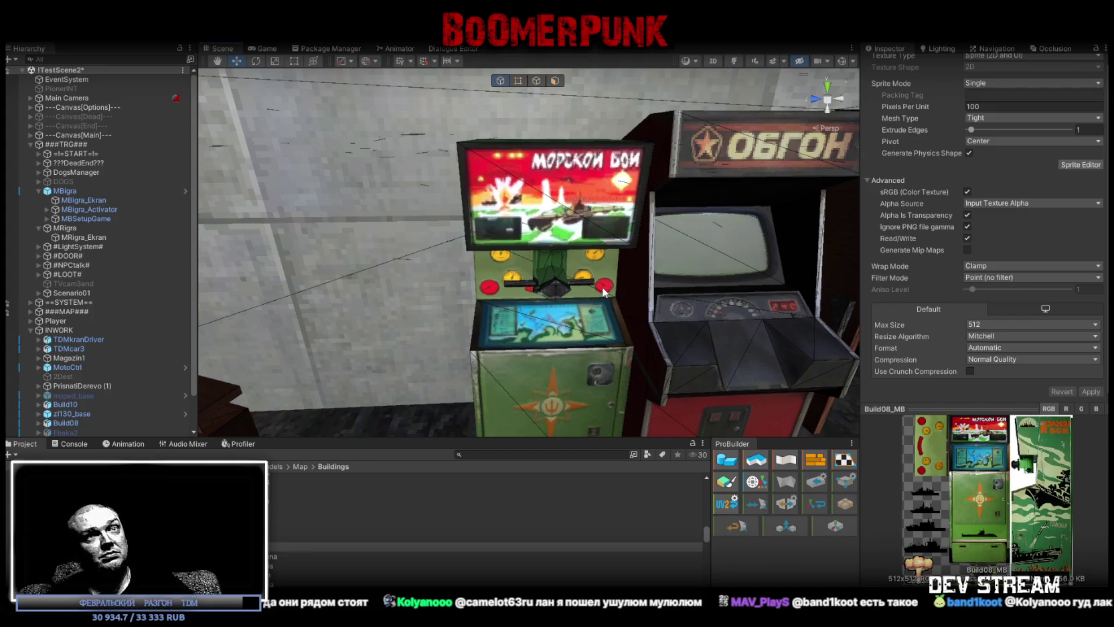
{"action": "left_click", "coordinate": [1002, 324]}
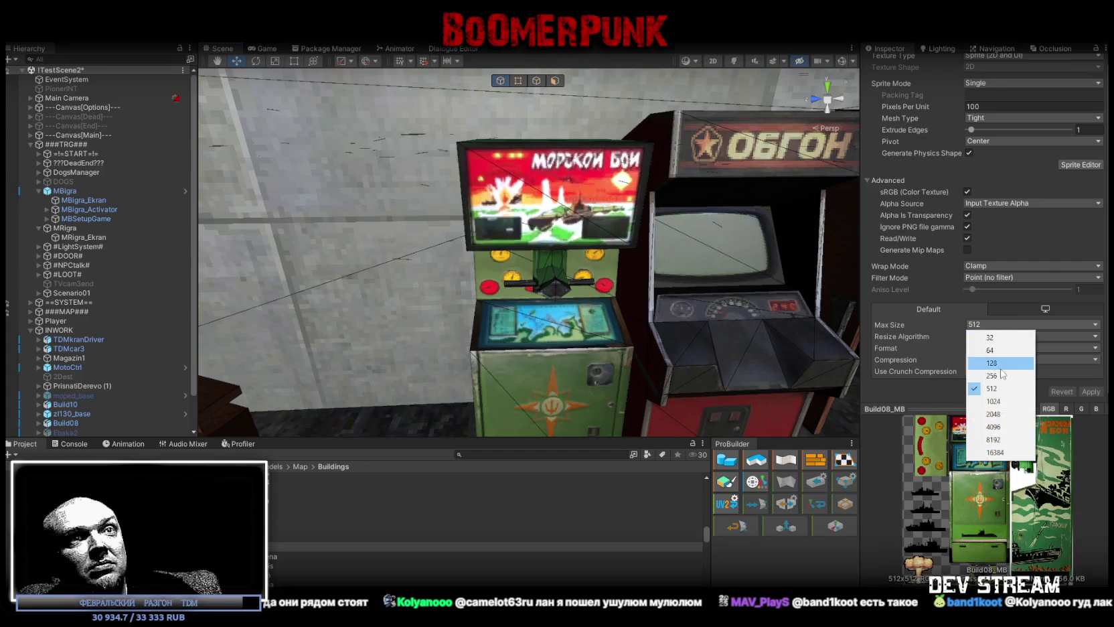
{"action": "left_click", "coordinate": [1001, 372]}
{"action": "left_click", "coordinate": [1091, 391]}
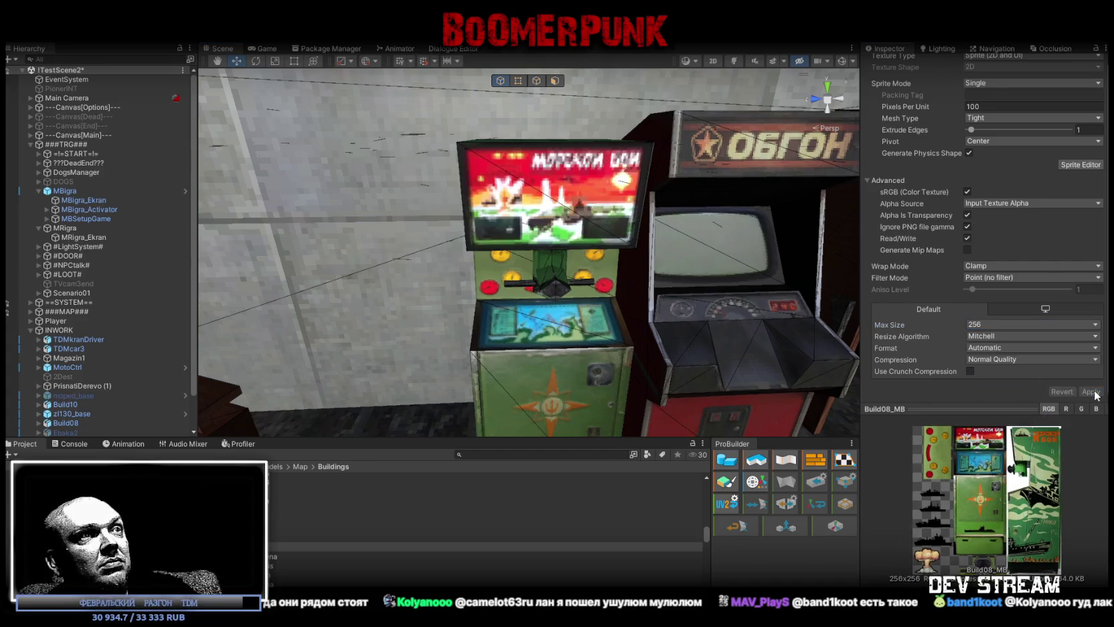
Compare both cabinets up close, then reapply Max Size 512 to Build08_MB.
{"action": "mouse_move", "coordinate": [696, 232]}
{"action": "right_mouse_down"}
{"action": "mouse_move", "coordinate": [625, 184]}
{"action": "mouse_move", "coordinate": [737, 260]}
{"action": "right_mouse_up"}
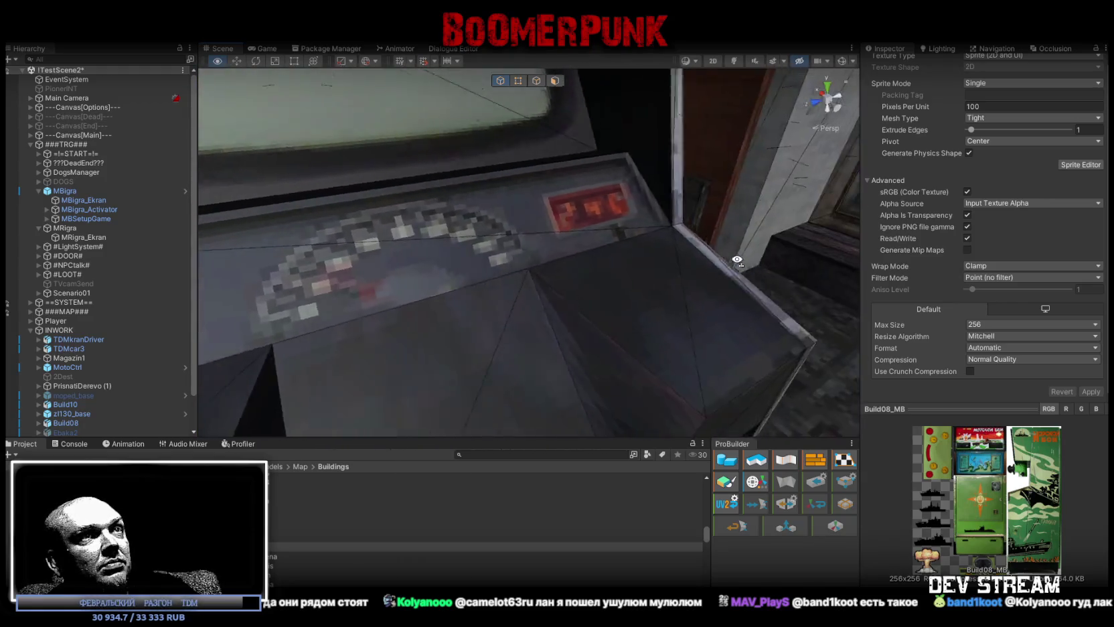
{"action": "right_click_drag", "start_coordinate": [737, 261], "coordinate": [637, 252]}
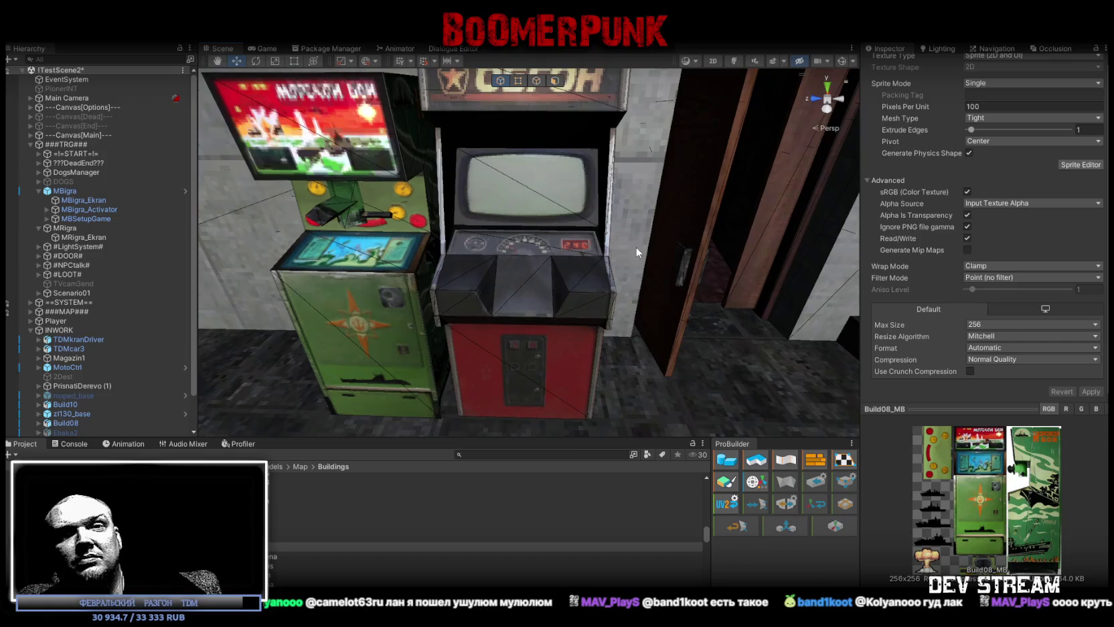
{"action": "mouse_move", "coordinate": [517, 248]}
{"action": "right_mouse_down"}
{"action": "mouse_move", "coordinate": [499, 242]}
{"action": "mouse_move", "coordinate": [494, 198]}
{"action": "mouse_move", "coordinate": [480, 241]}
{"action": "mouse_move", "coordinate": [645, 269]}
{"action": "right_mouse_up"}
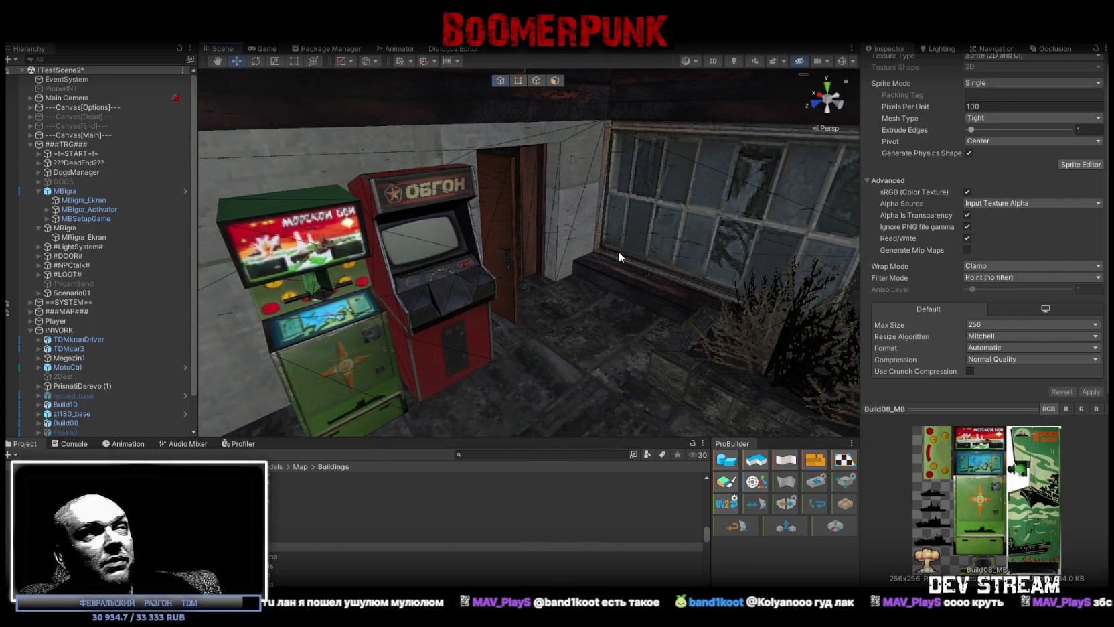
{"action": "right_click_drag", "start_coordinate": [609, 290], "coordinate": [599, 295]}
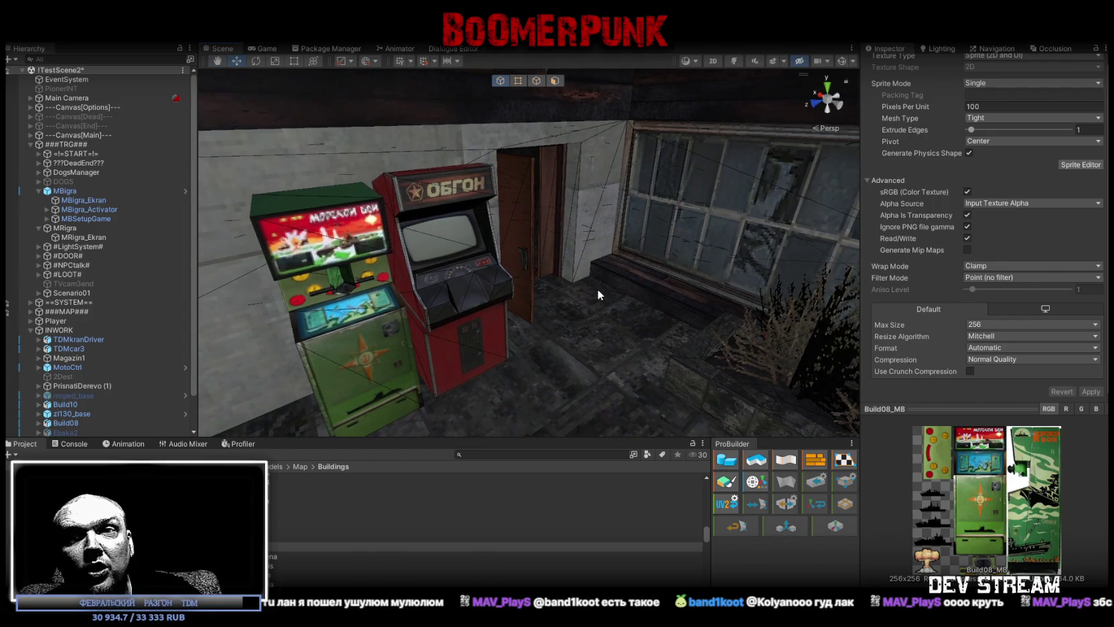
{"action": "mouse_move", "coordinate": [557, 257]}
{"action": "right_mouse_down"}
{"action": "mouse_move", "coordinate": [722, 280]}
{"action": "mouse_move", "coordinate": [588, 271]}
{"action": "right_mouse_up"}
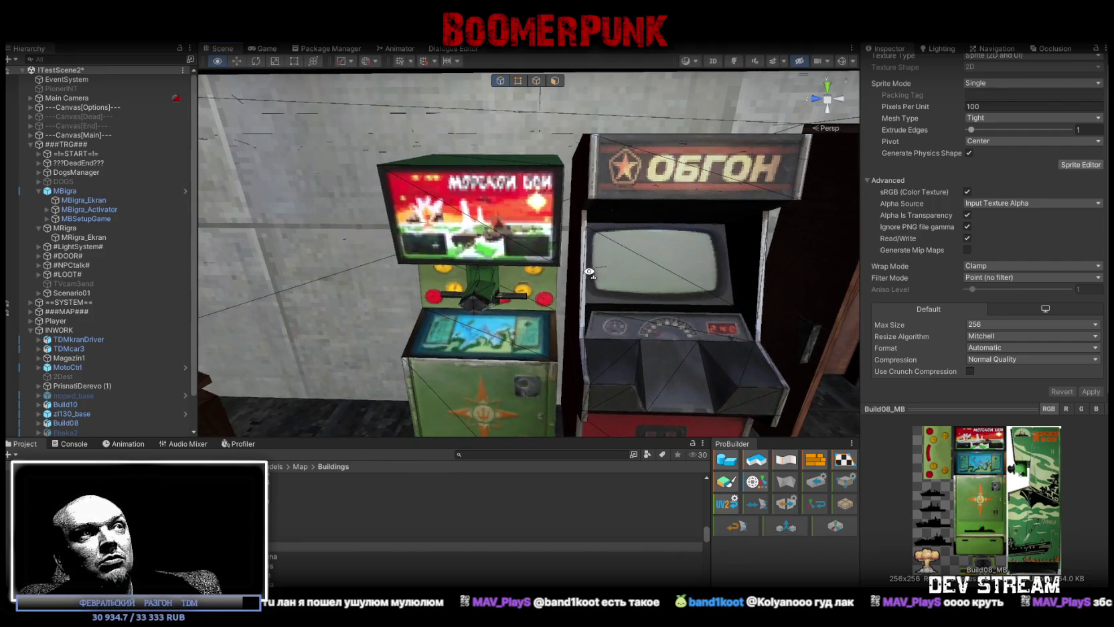
{"action": "right_click_drag", "start_coordinate": [589, 271], "coordinate": [593, 276]}
{"action": "left_click", "coordinate": [977, 324]}
{"action": "left_click", "coordinate": [1031, 388]}
{"action": "left_click", "coordinate": [1098, 392]}
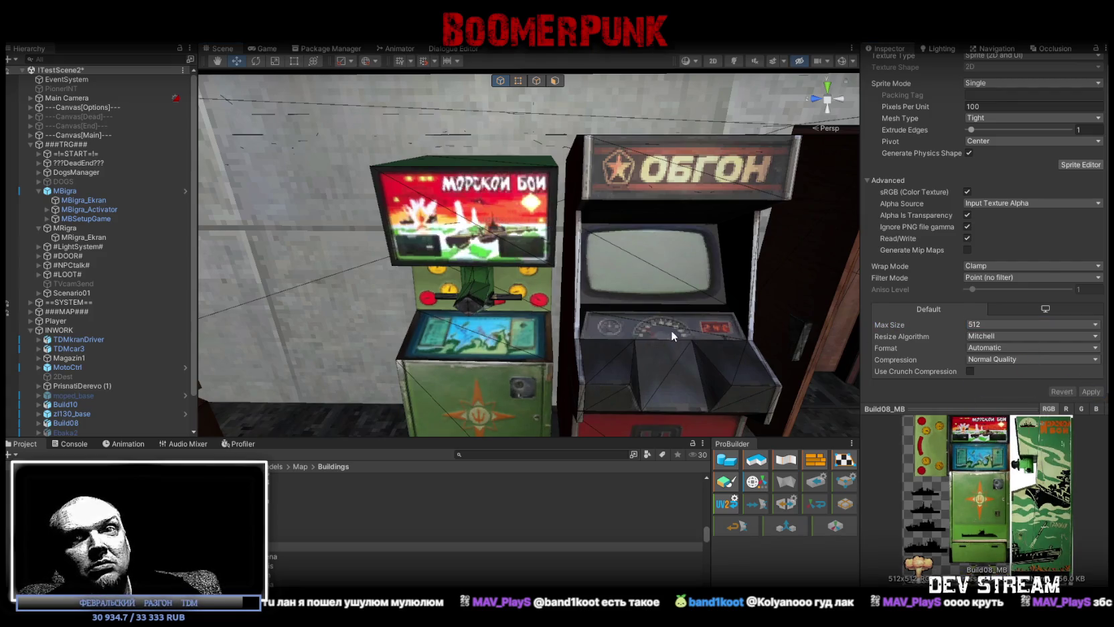
{"action": "right_click_drag", "start_coordinate": [675, 331], "coordinate": [586, 314]}
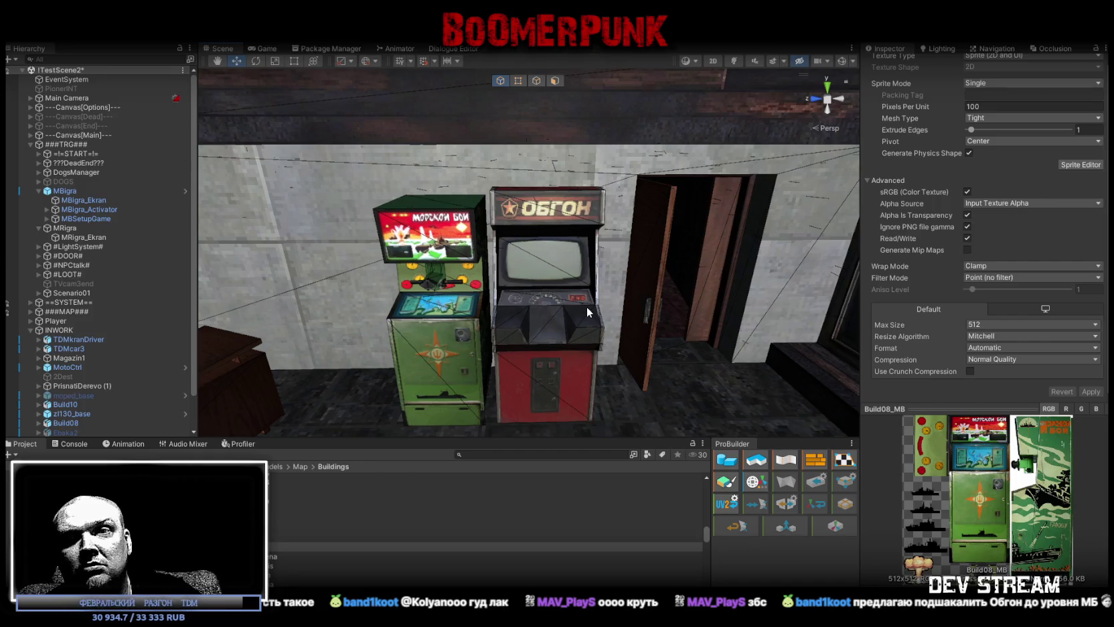
Set the Build08_MR texture's Max Size to 256 via the DK_INT_enter door.
{"action": "left_click", "coordinate": [691, 282]}
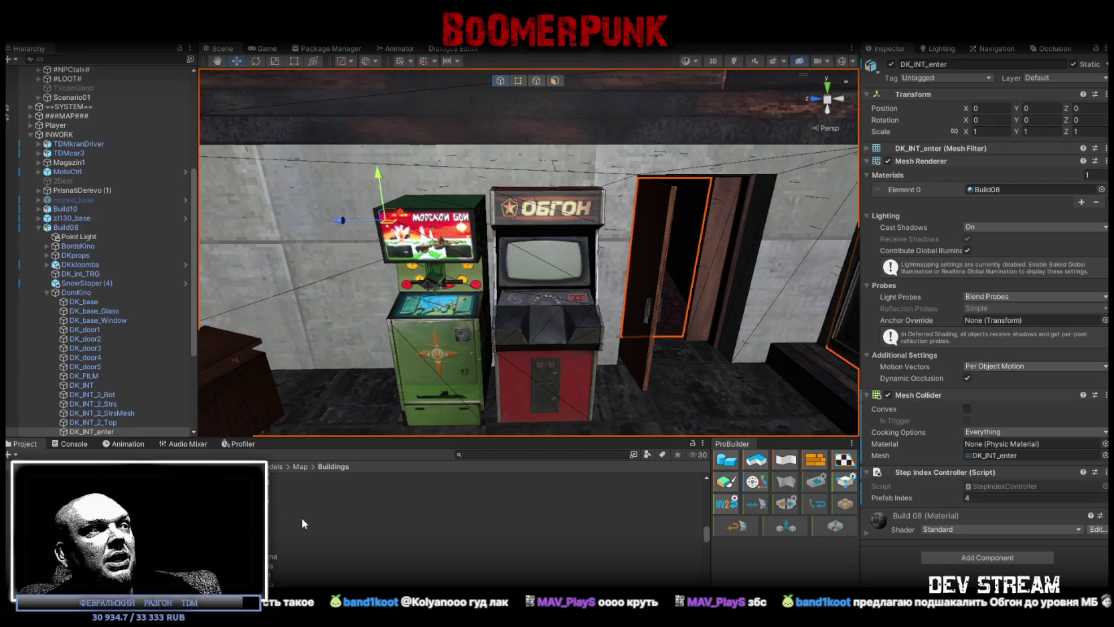
{"action": "left_click", "coordinate": [271, 569]}
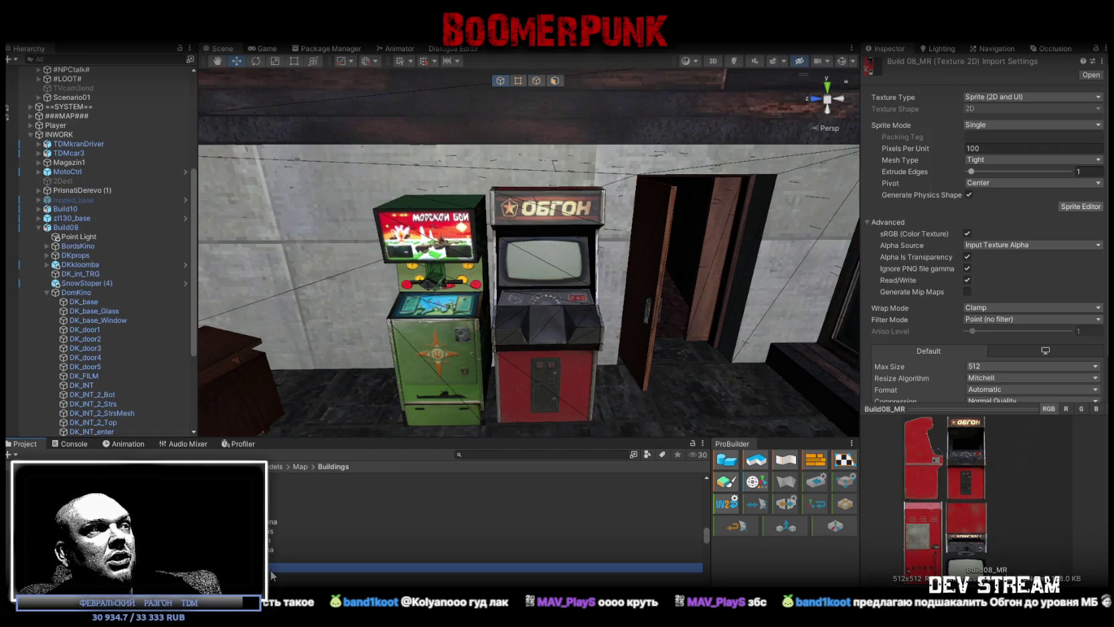
{"action": "left_click", "coordinate": [1004, 368]}
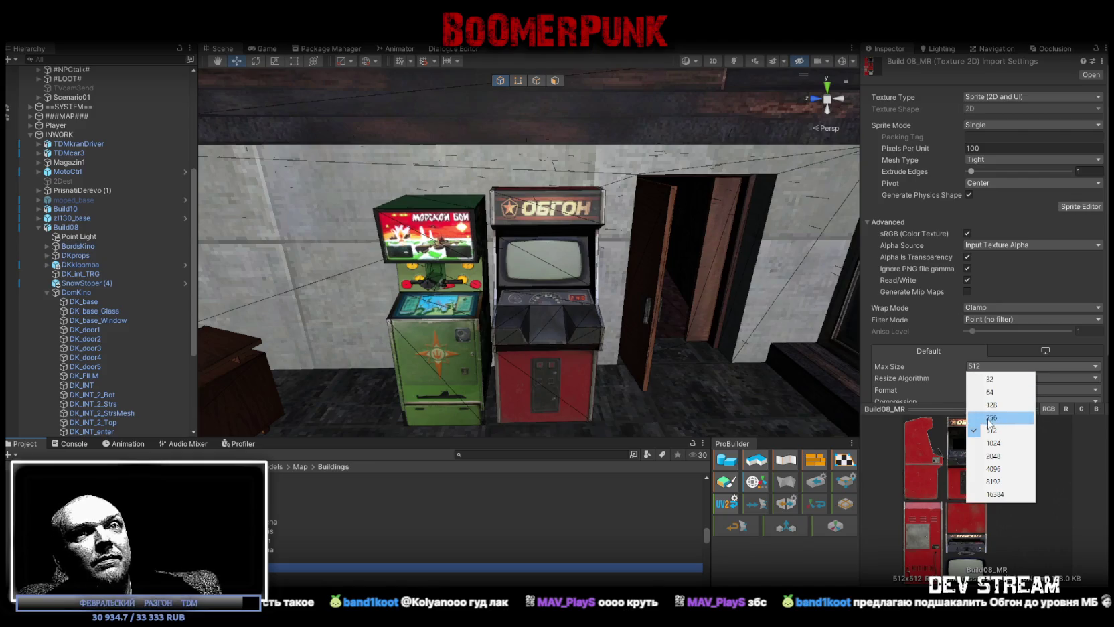
{"action": "left_click", "coordinate": [997, 412]}
{"action": "scroll", "coordinate": [1054, 379], "scroll_direction": "down", "scroll_amount": 2}
Apply Max Size 256 to Build08_MB, then maximize the game view.
{"action": "mouse_move", "coordinate": [661, 293]}
{"action": "right_mouse_down"}
{"action": "mouse_move", "coordinate": [609, 361]}
{"action": "mouse_move", "coordinate": [596, 333]}
{"action": "mouse_move", "coordinate": [404, 255]}
{"action": "mouse_move", "coordinate": [384, 261]}
{"action": "mouse_move", "coordinate": [523, 259]}
{"action": "mouse_move", "coordinate": [483, 224]}
{"action": "mouse_move", "coordinate": [502, 274]}
{"action": "mouse_move", "coordinate": [465, 238]}
{"action": "mouse_move", "coordinate": [496, 259]}
{"action": "mouse_move", "coordinate": [491, 308]}
{"action": "right_mouse_up"}
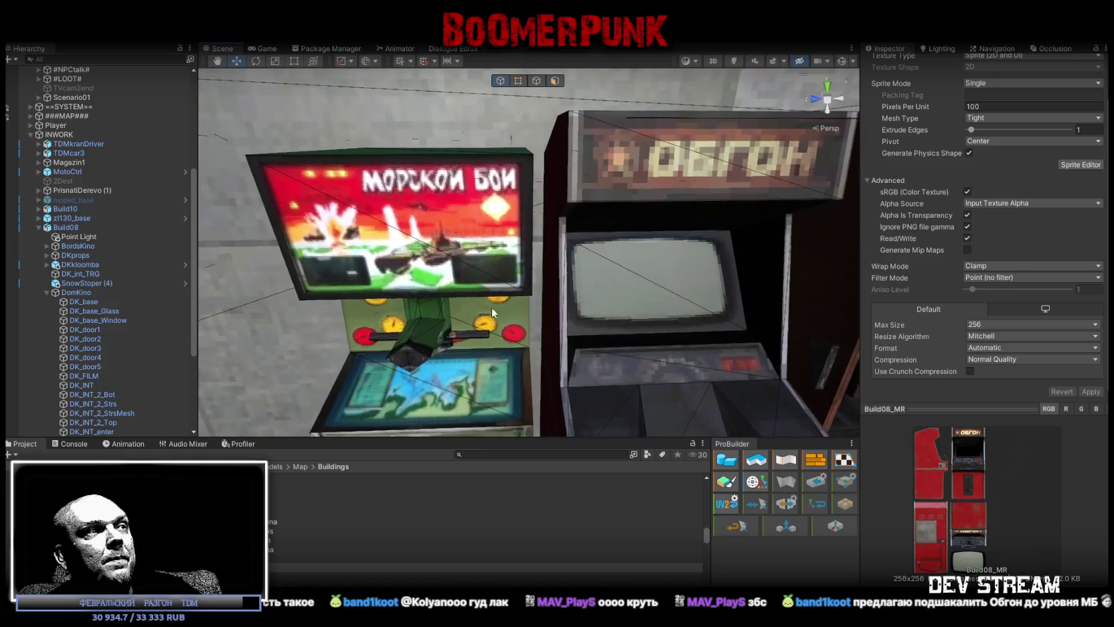
{"action": "left_click", "coordinate": [296, 510]}
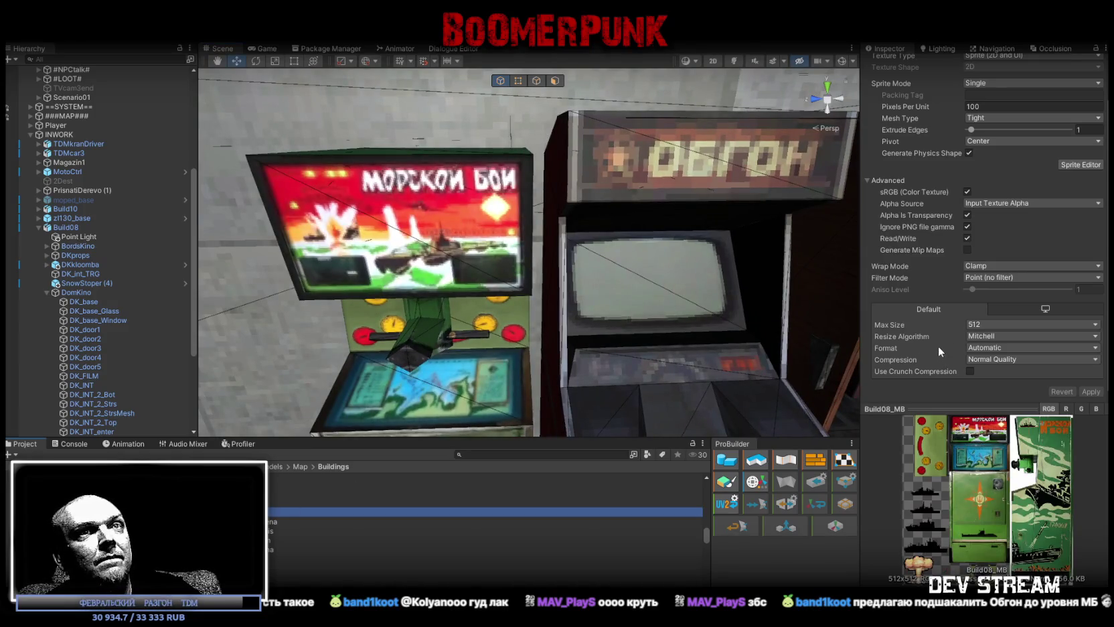
{"action": "left_click", "coordinate": [1031, 324]}
{"action": "left_click", "coordinate": [997, 376]}
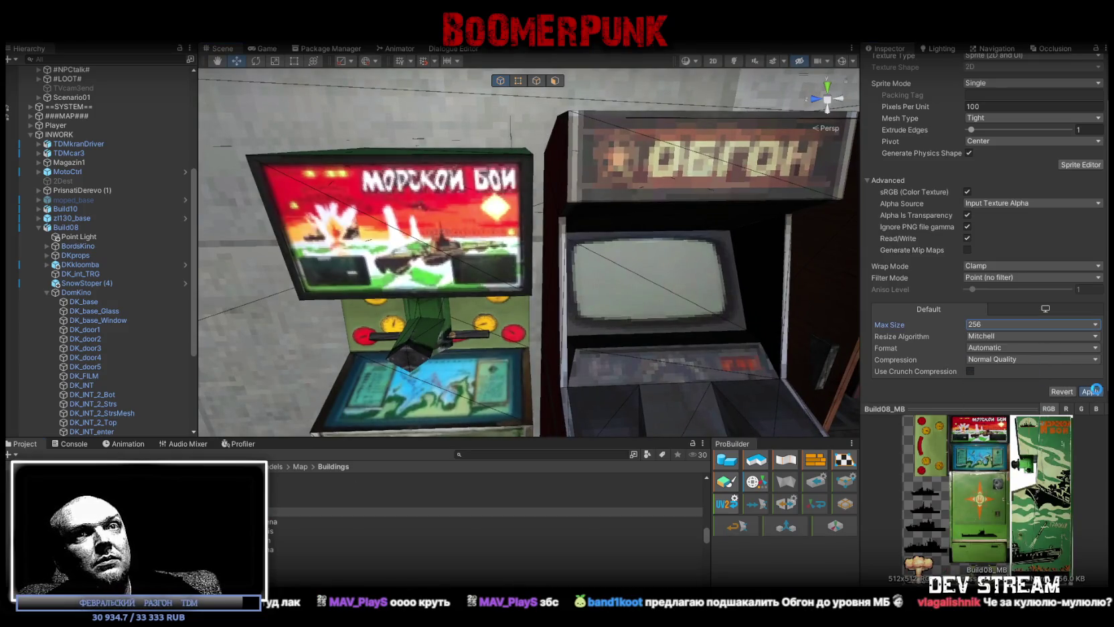
{"action": "left_click", "coordinate": [1093, 389]}
{"action": "right_click_drag", "start_coordinate": [576, 237], "coordinate": [597, 237]}
{"action": "right_click_drag", "start_coordinate": [544, 244], "coordinate": [550, 198]}
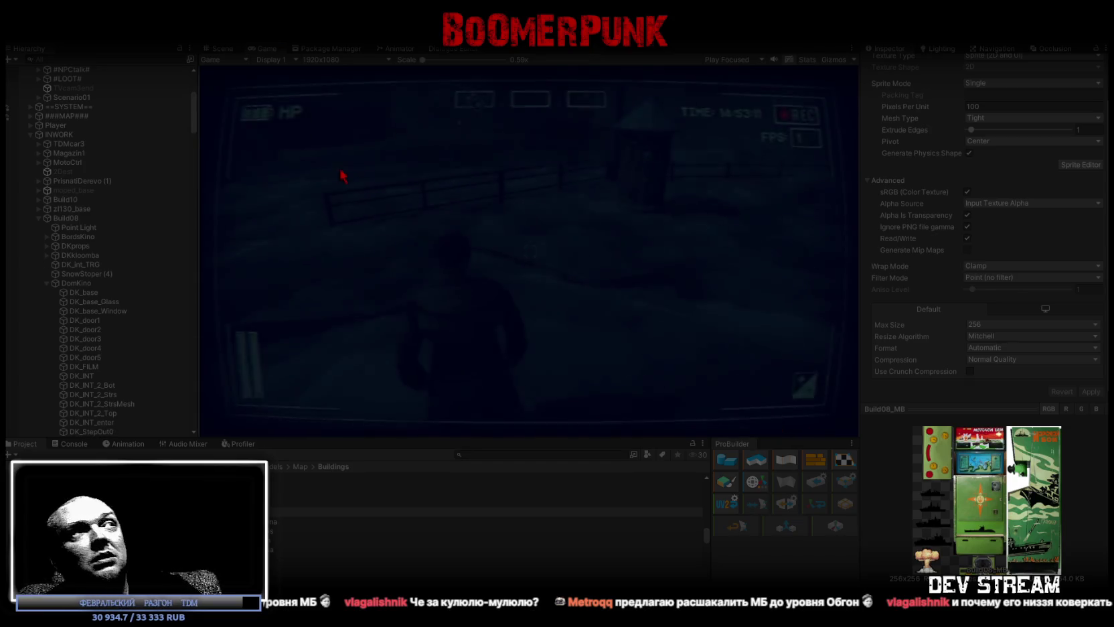
{"action": "double_click", "coordinate": [261, 48]}
Walk the character into the arcade room, moving between the left machine and ОБГОН cabinet.
{"action": "key", "text": "w"}
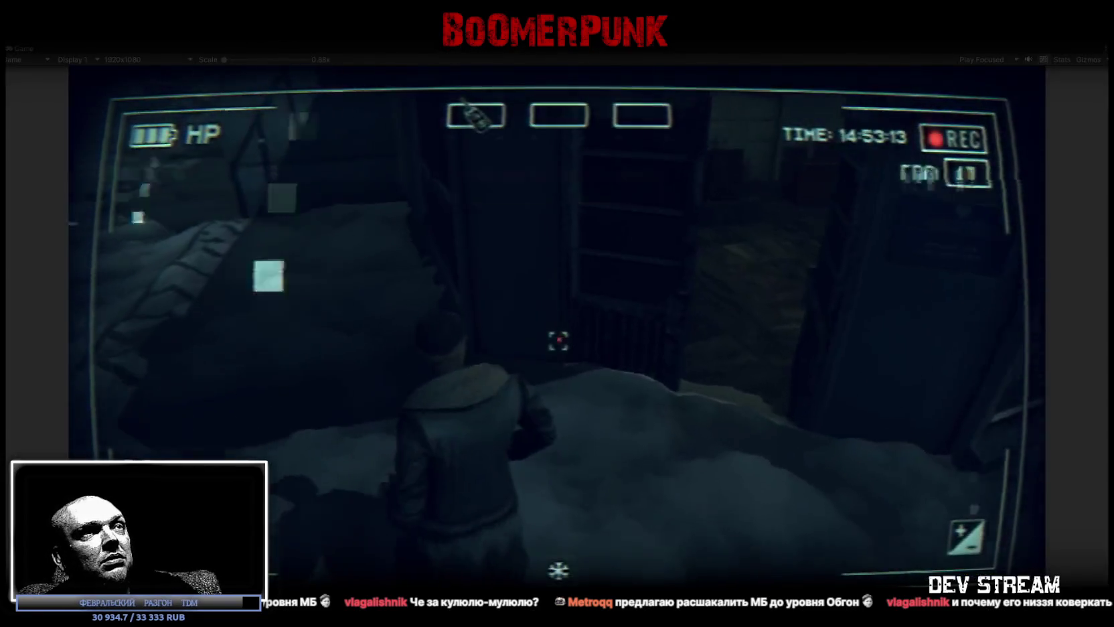
{"action": "key", "text": "w"}
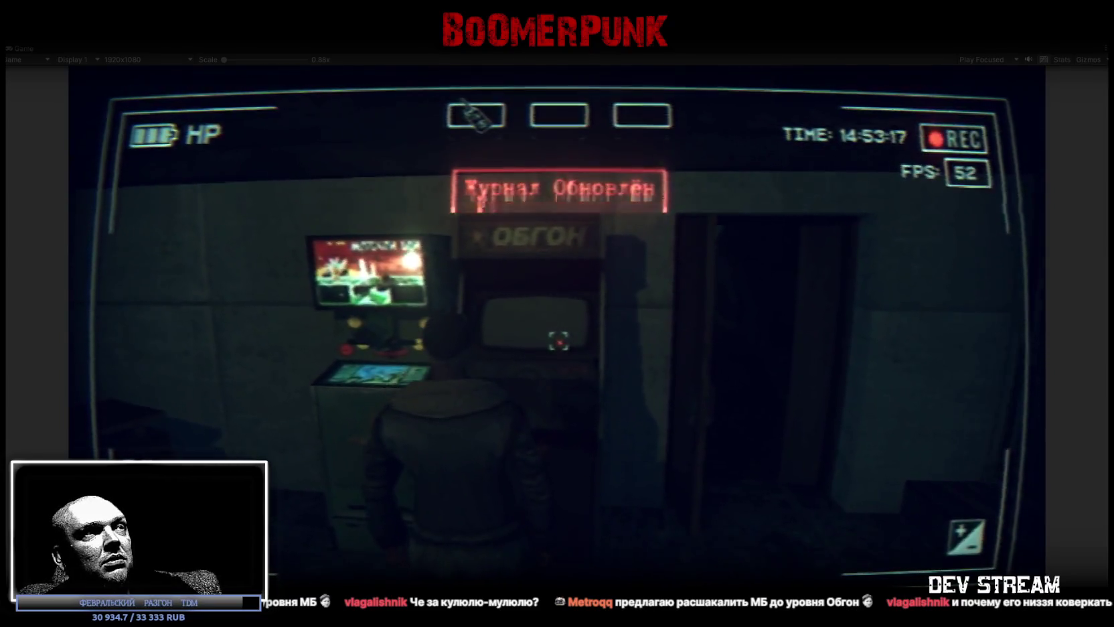
{"action": "key", "text": "a"}
{"action": "key", "text": "d"}
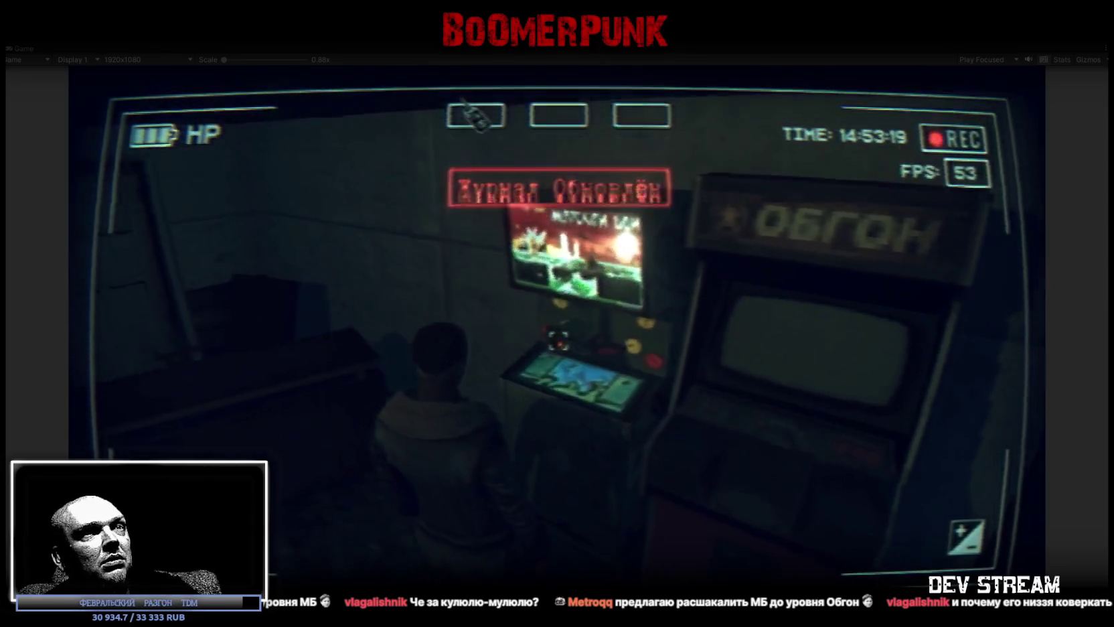
{"action": "key", "text": "a"}
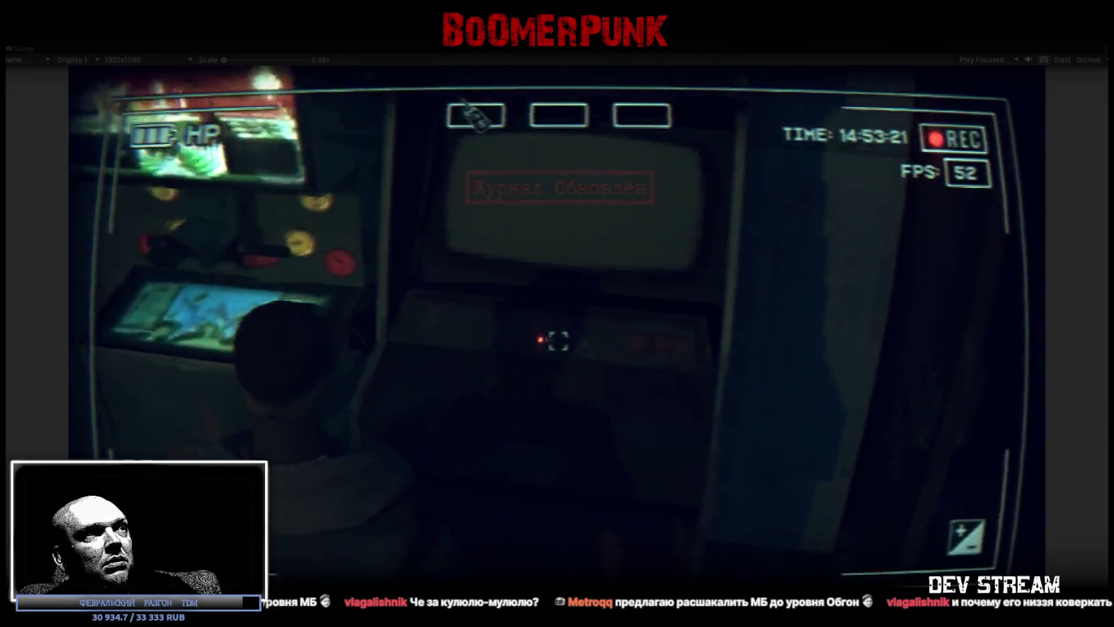
{"action": "key", "text": "d"}
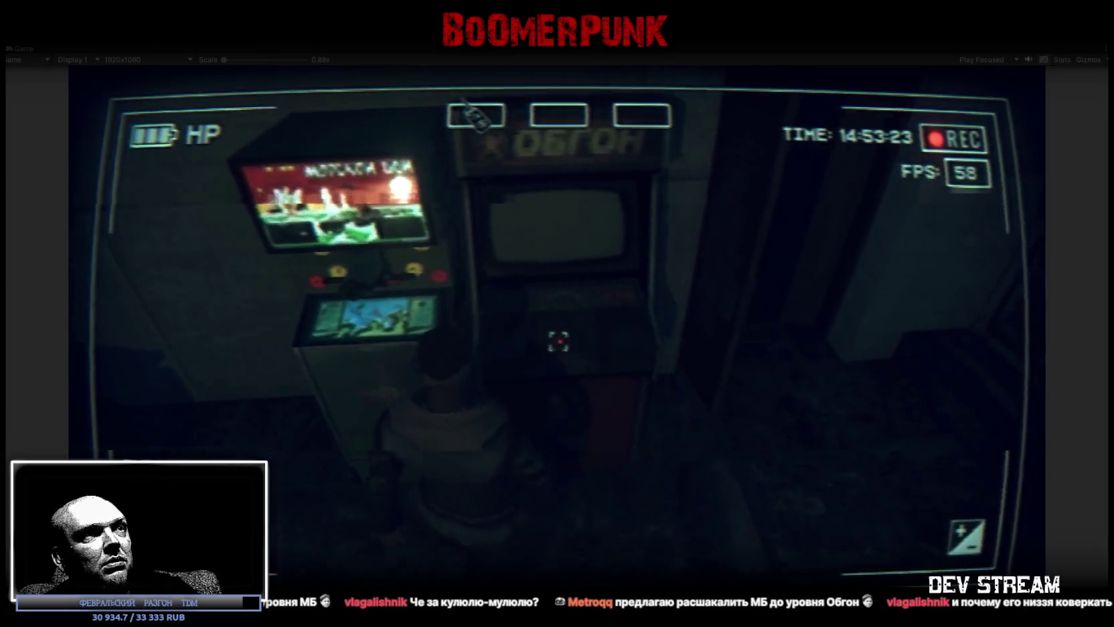
Approach the red cabinet and back off, open the phone menu, then stop play mode.
{"action": "key", "text": "s"}
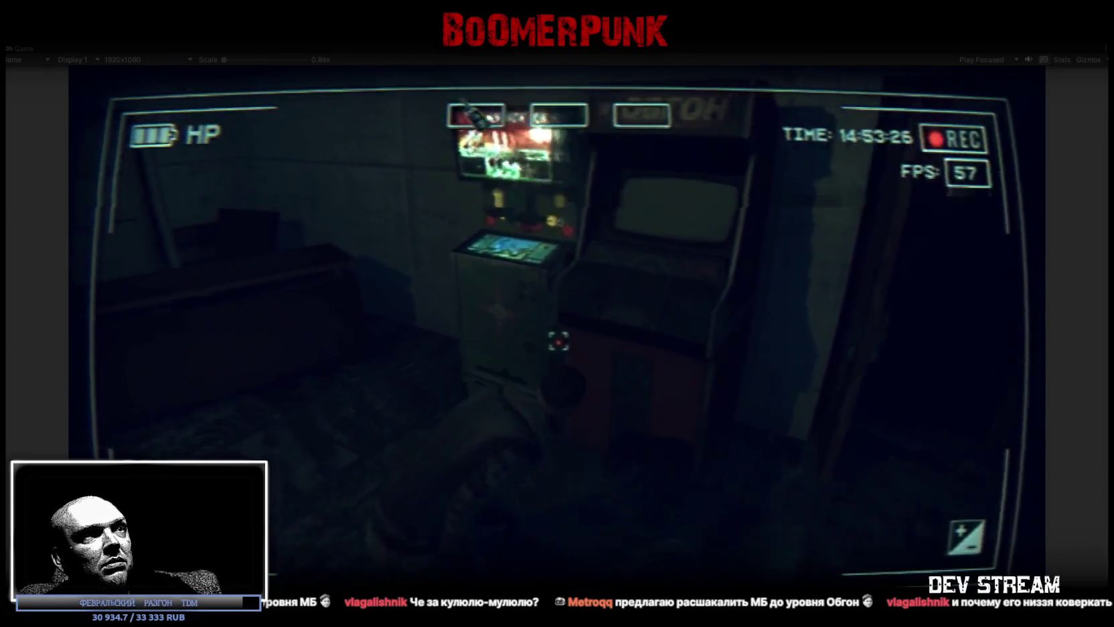
{"action": "key", "text": "w"}
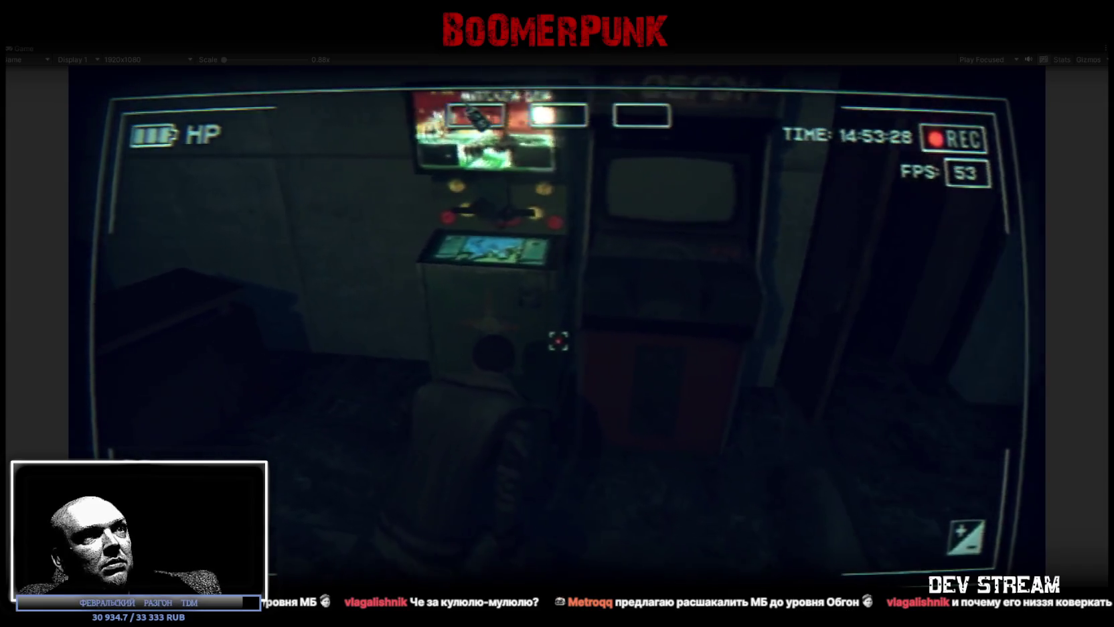
{"action": "key", "text": "w"}
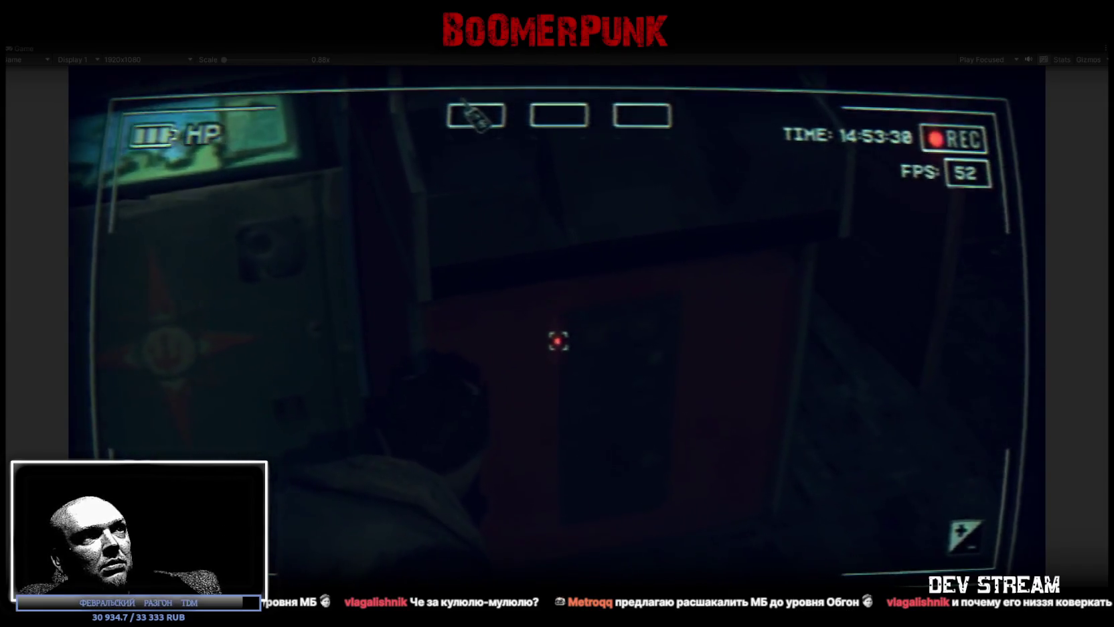
{"action": "key", "text": "s"}
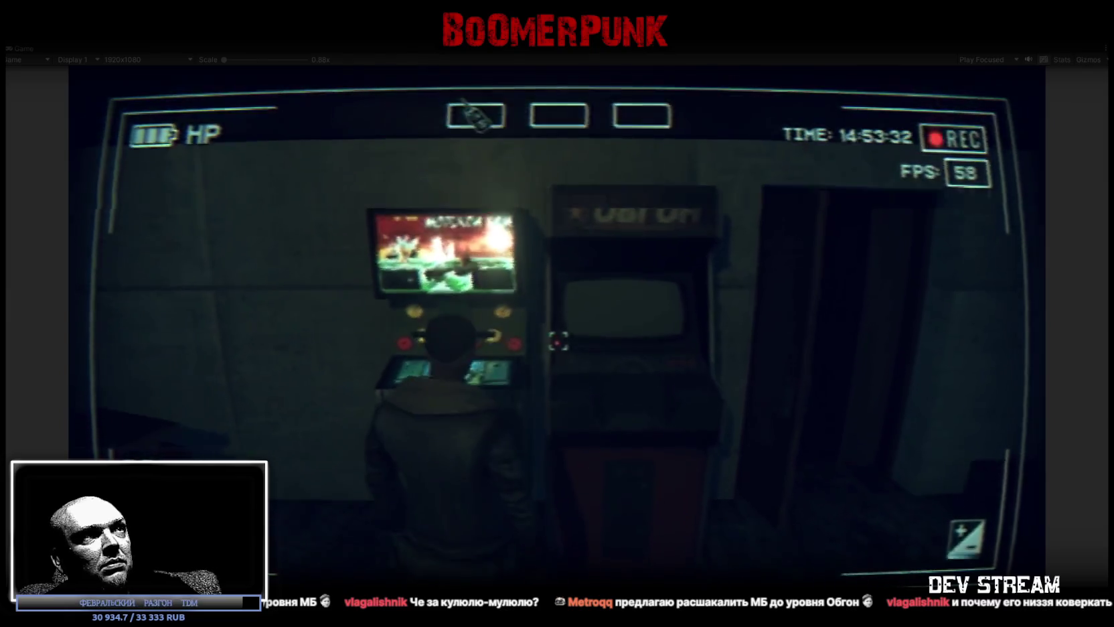
{"action": "key", "text": "d"}
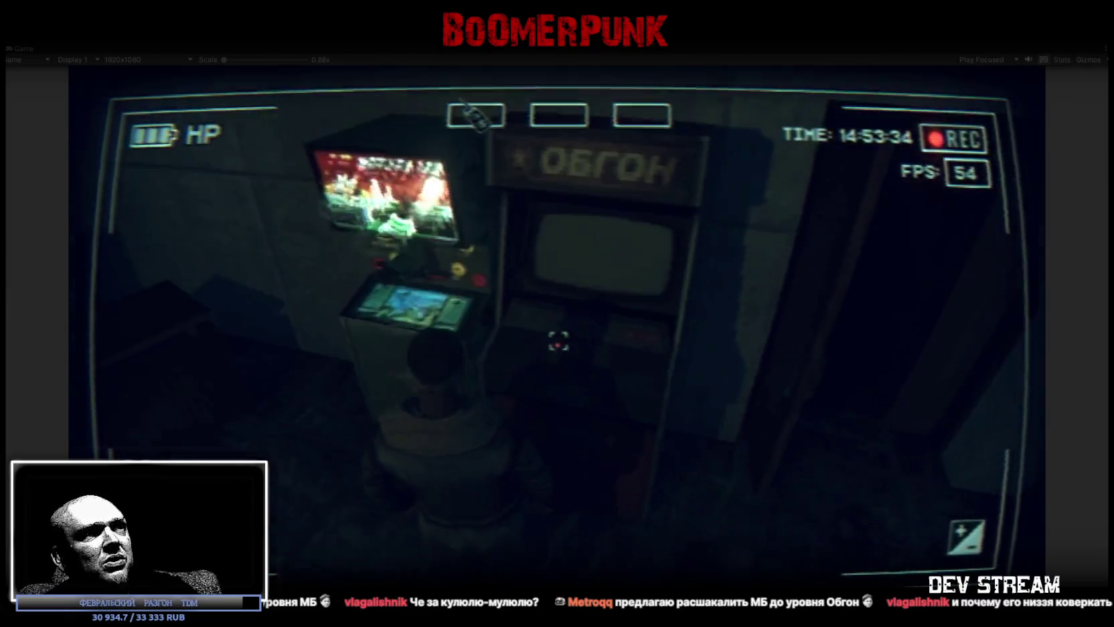
{"action": "key", "text": "Escape"}
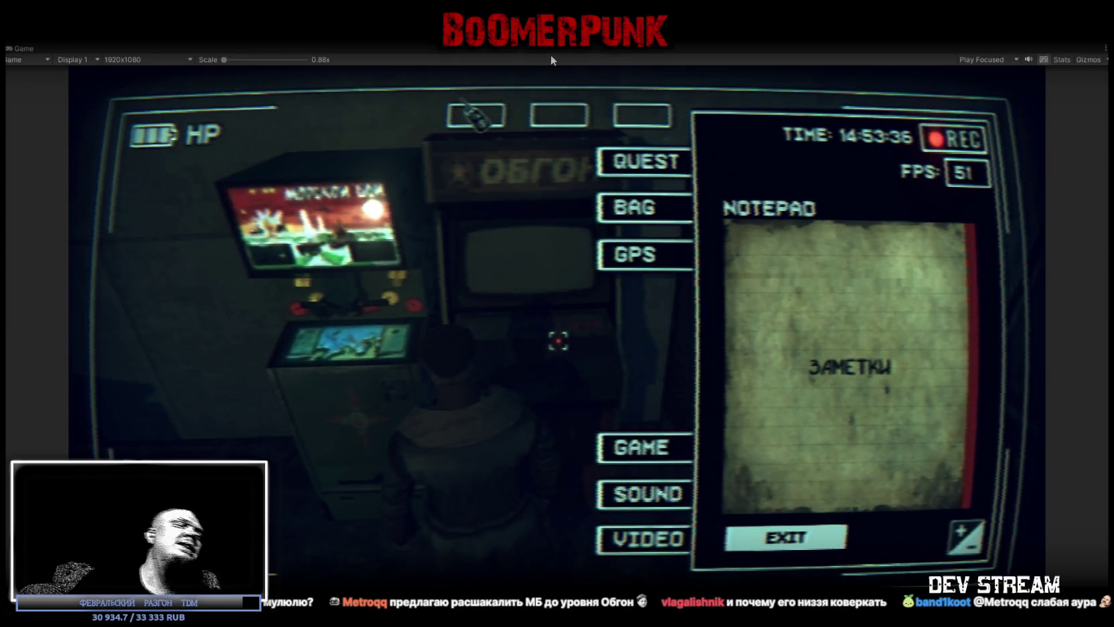
{"action": "key", "text": "ctrl+p"}
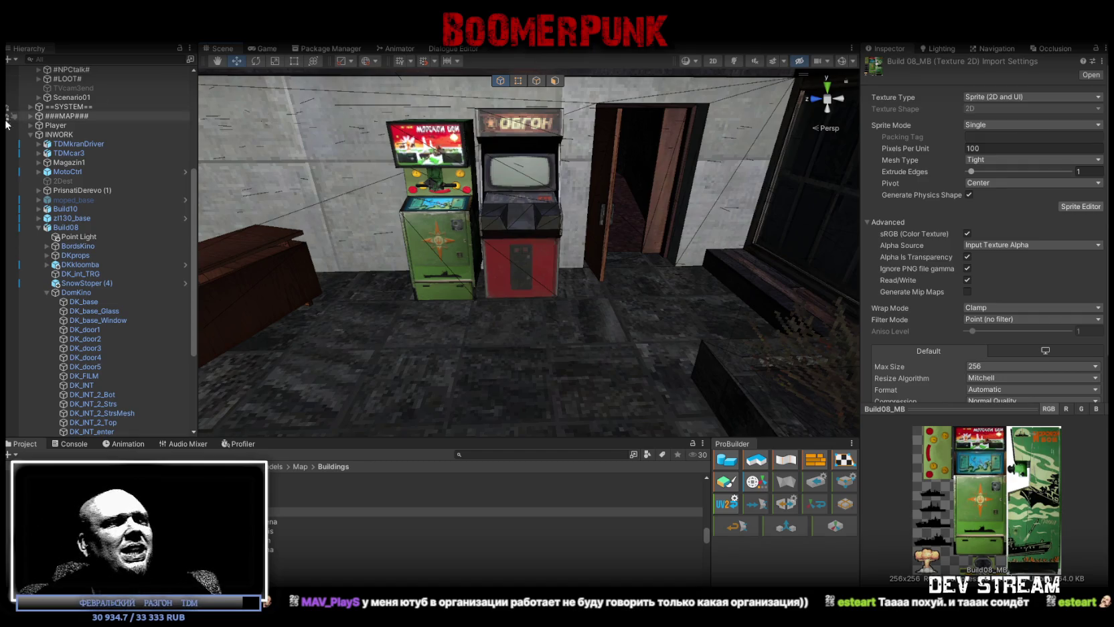
Bring the scene camera close to the two arcade cabinets, then switch to Photoshop.
{"action": "mouse_move", "coordinate": [518, 195]}
{"action": "right_mouse_down"}
{"action": "mouse_move", "coordinate": [507, 191]}
{"action": "mouse_move", "coordinate": [553, 525]}
{"action": "right_mouse_up"}
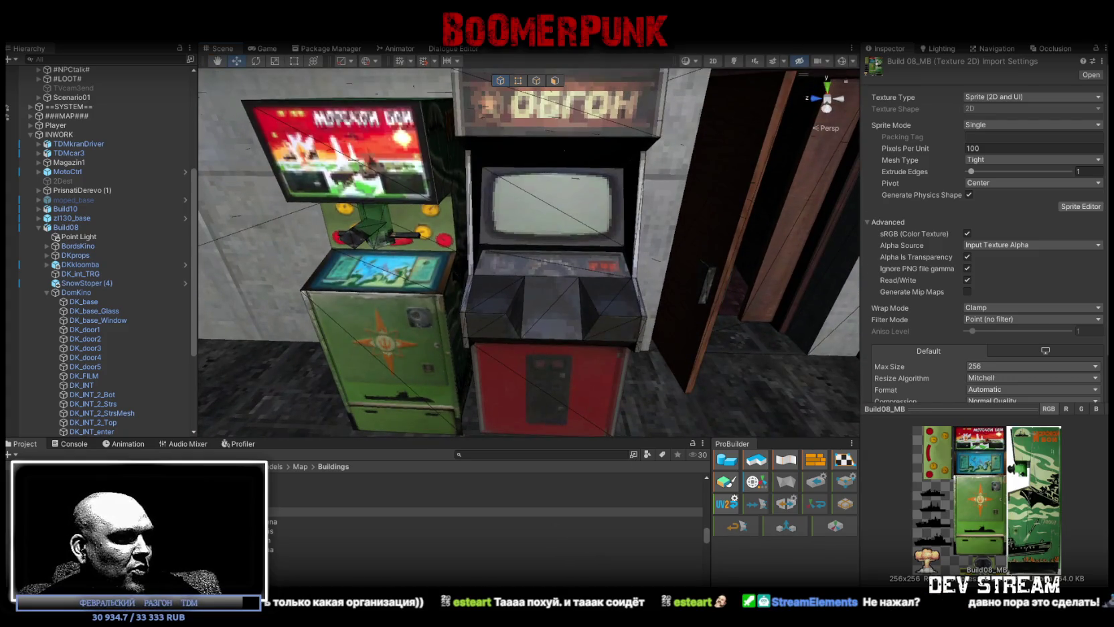
{"action": "key", "text": "alt+Tab"}
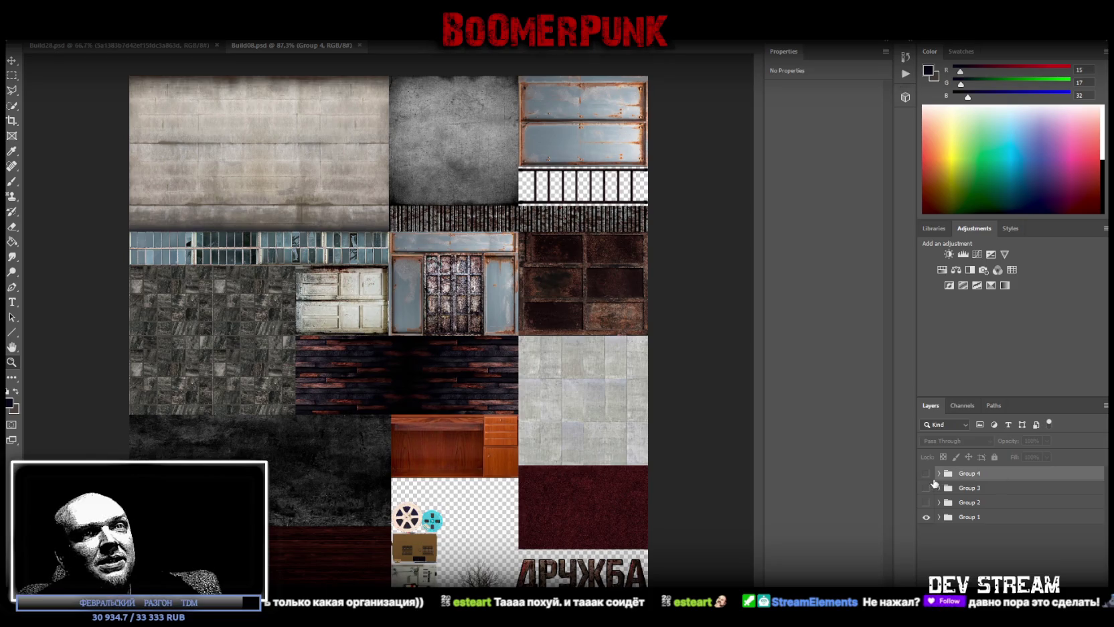
Show Group 4 and place a duplicate of Layer 125 at its top.
{"action": "left_click", "coordinate": [926, 472]}
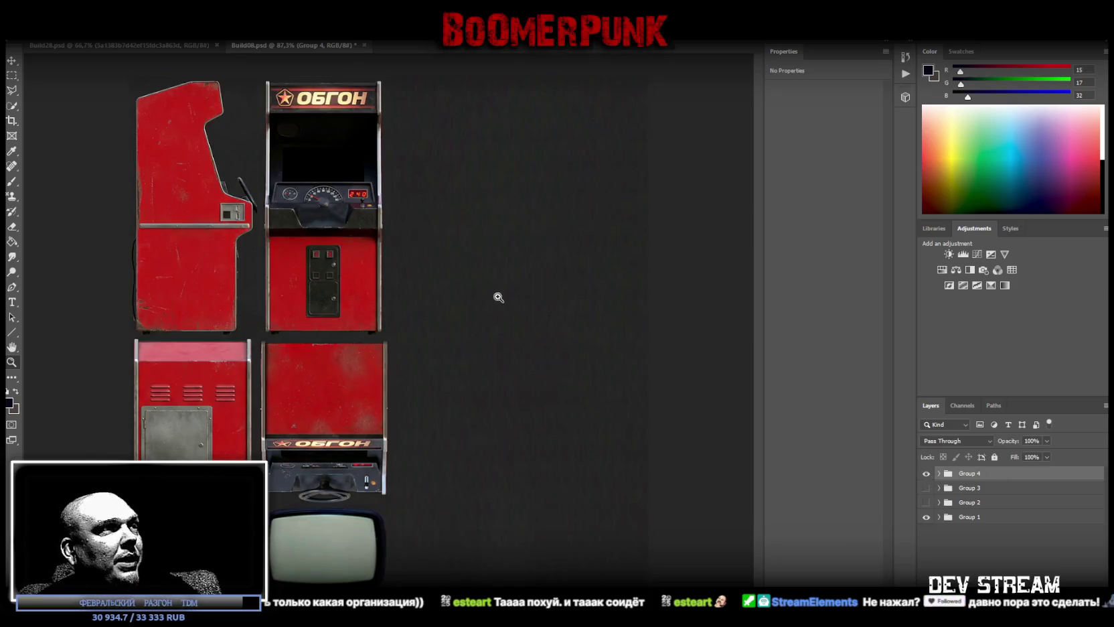
{"action": "left_click", "coordinate": [938, 472]}
{"action": "scroll", "coordinate": [986, 534], "scroll_direction": "down", "scroll_amount": 3}
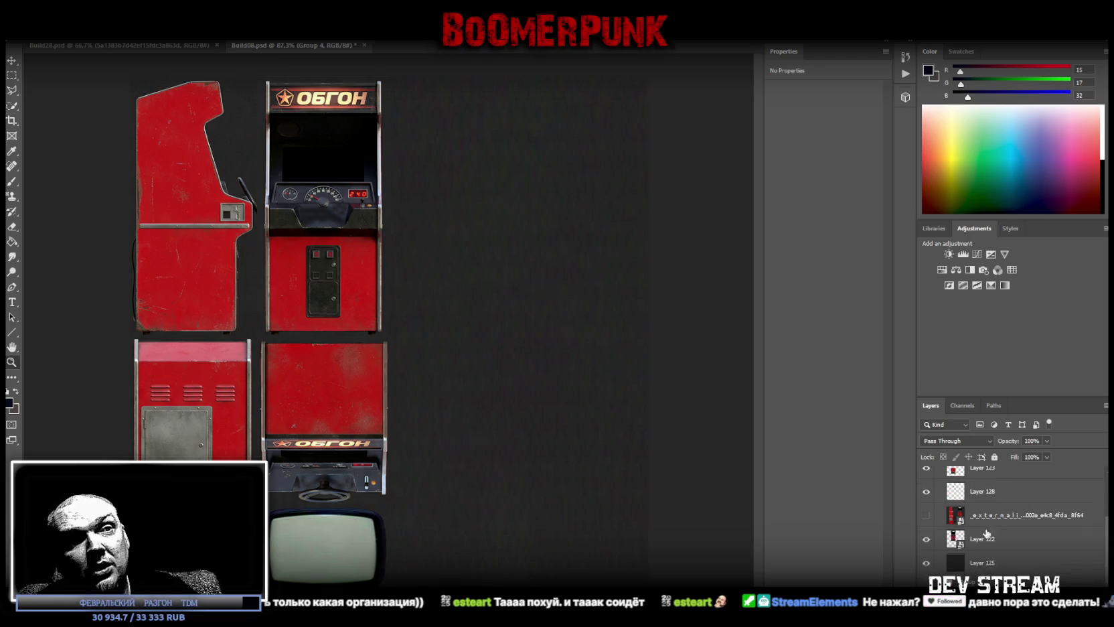
{"action": "right_click", "coordinate": [990, 567]}
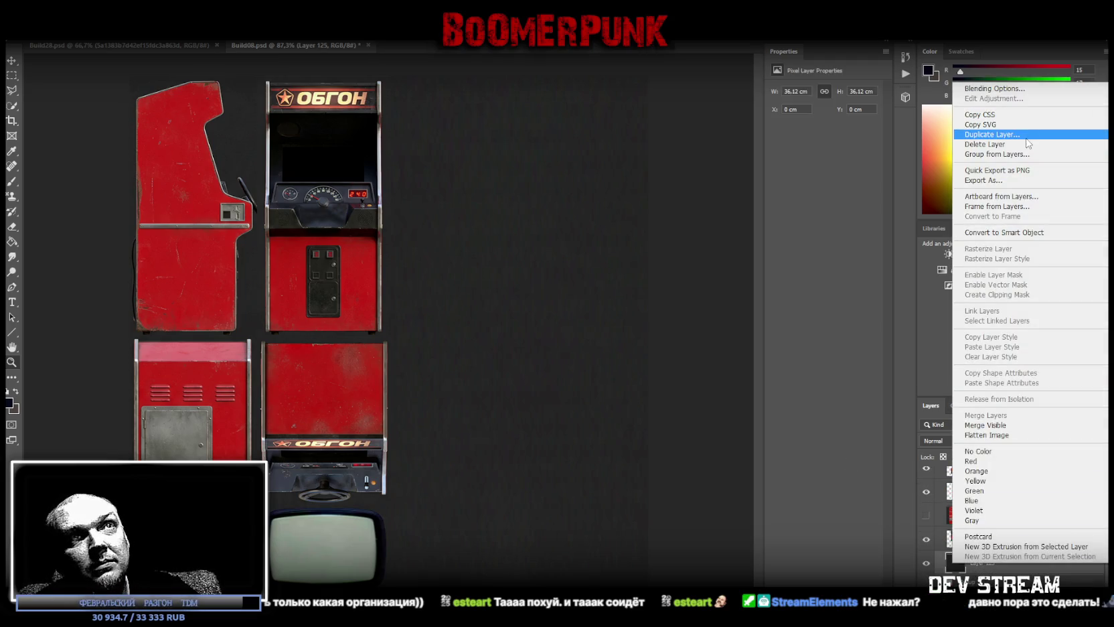
{"action": "key", "text": "Escape"}
{"action": "key", "text": "Return"}
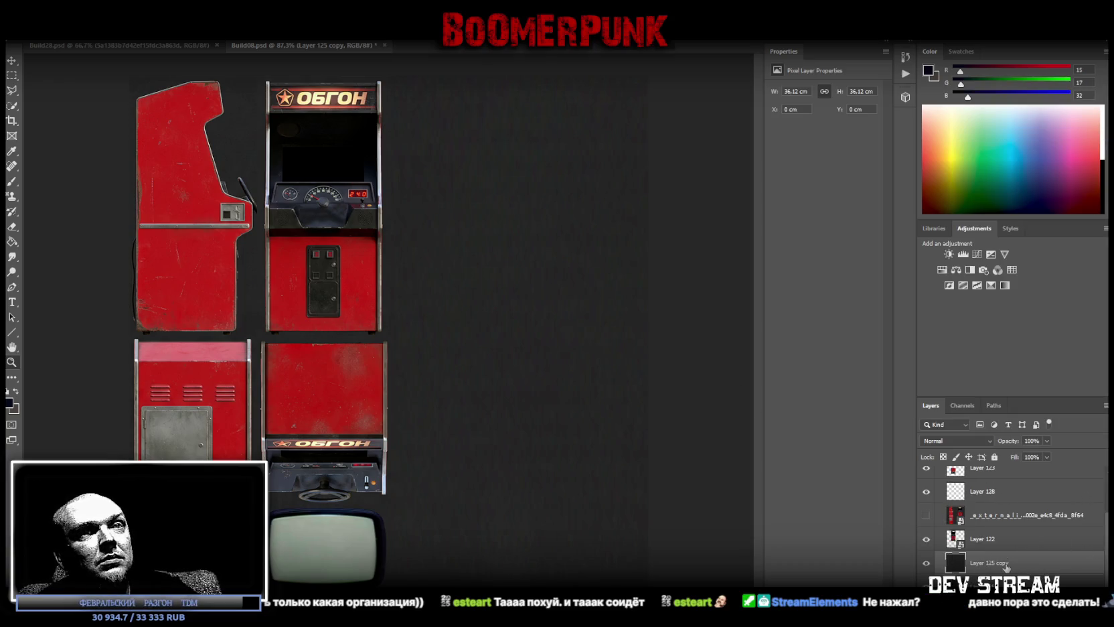
{"action": "left_click_drag", "start_coordinate": [1006, 567], "coordinate": [1014, 447]}
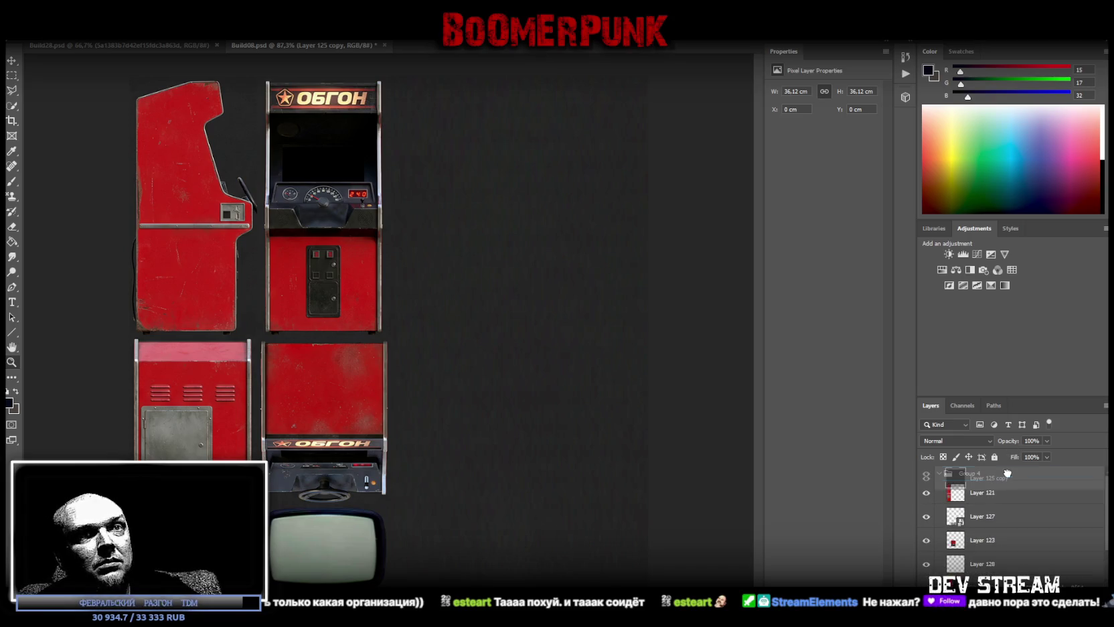
{"action": "left_click_drag", "start_coordinate": [1008, 471], "coordinate": [1009, 476]}
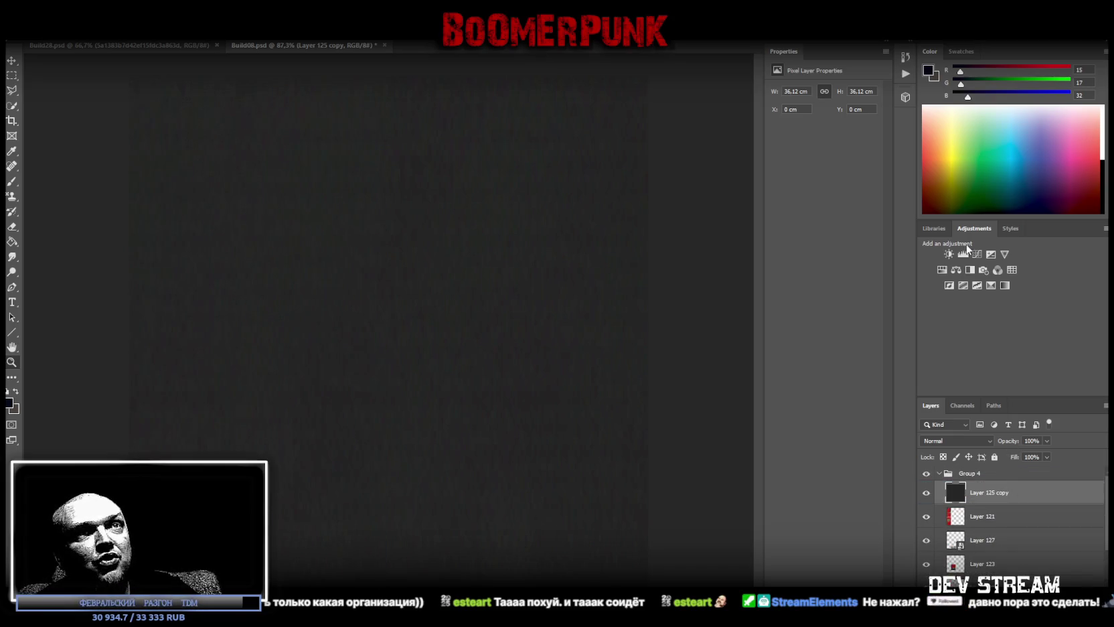
Merge a Hue/Saturation Lightness -100 adjustment into the copy, set Fill 64%, and zoom in.
{"action": "left_click", "coordinate": [942, 269]}
{"action": "left_click_drag", "start_coordinate": [794, 176], "coordinate": [772, 179]}
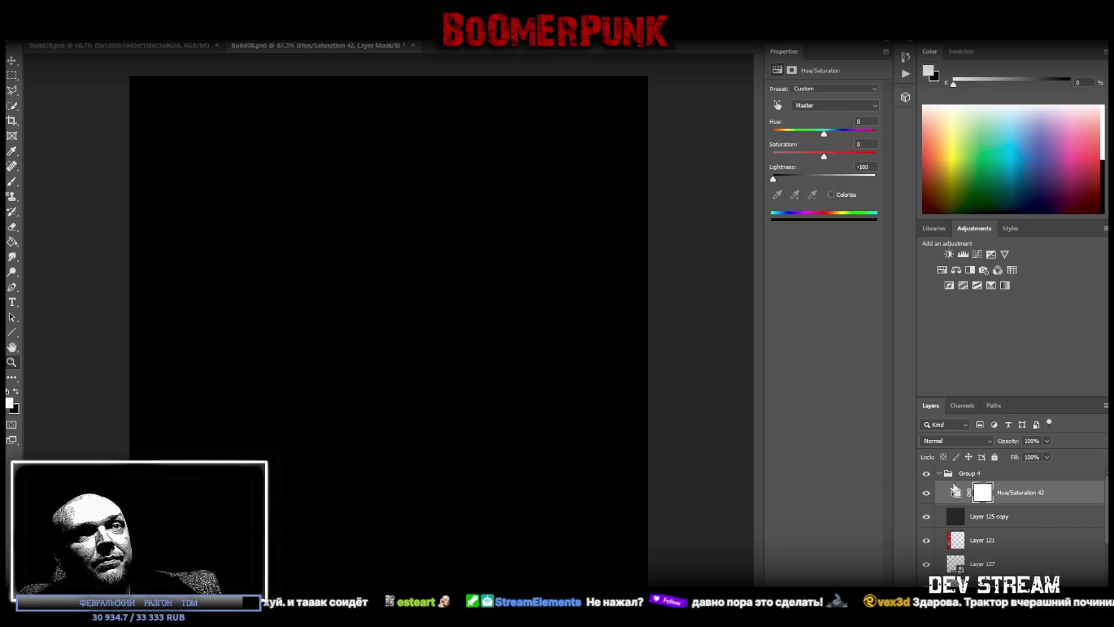
{"action": "left_click", "coordinate": [954, 516], "text": "shift"}
{"action": "right_click", "coordinate": [952, 516]}
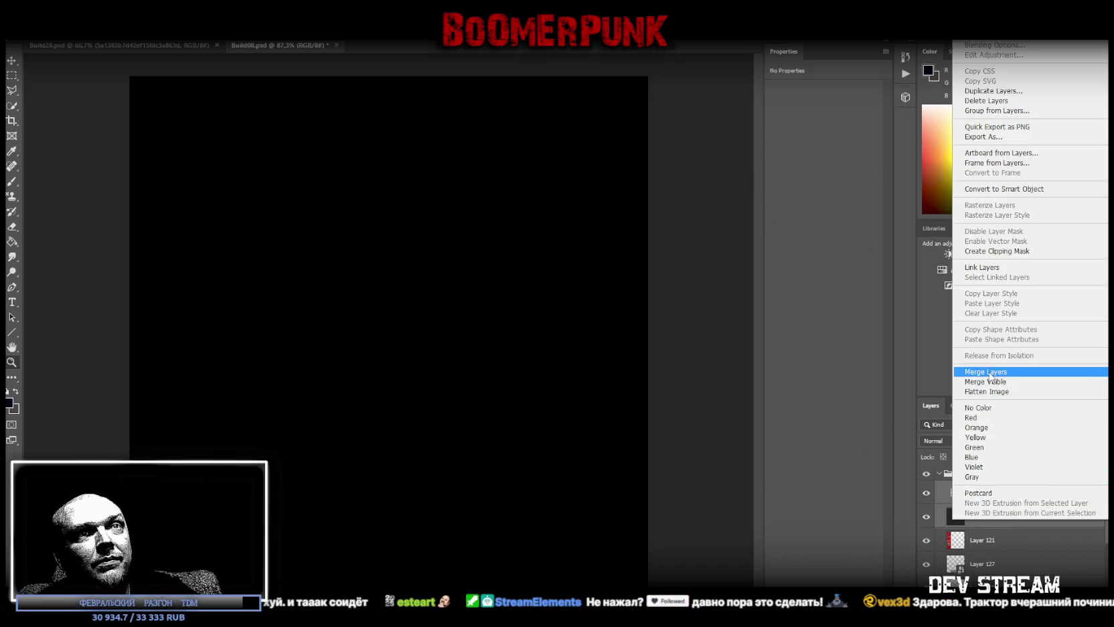
{"action": "left_click", "coordinate": [989, 372]}
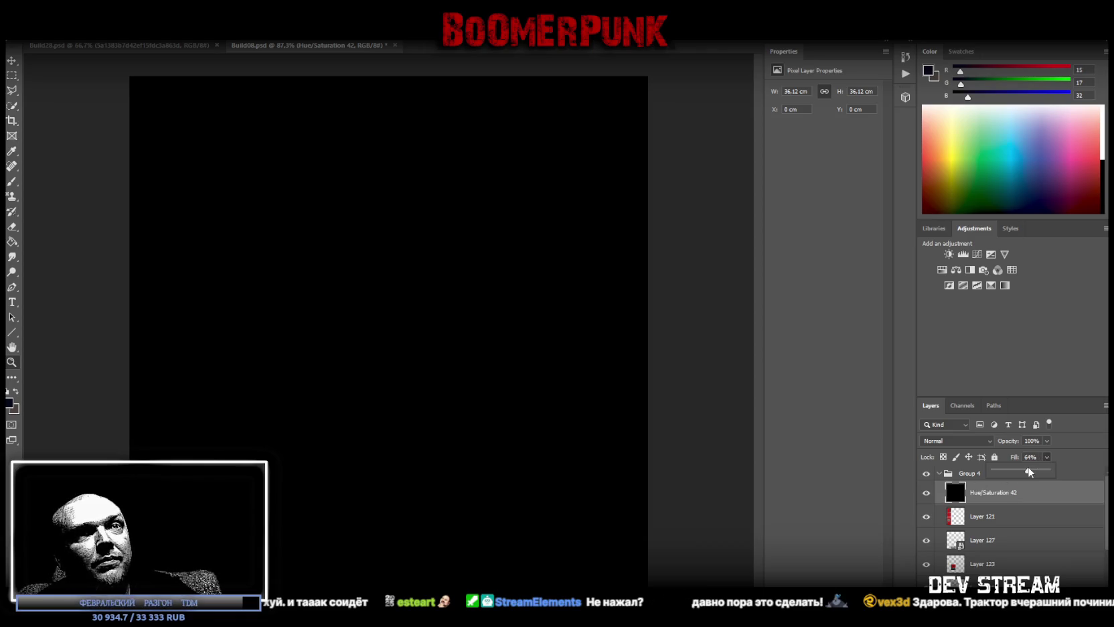
{"action": "left_click", "coordinate": [56, 328]}
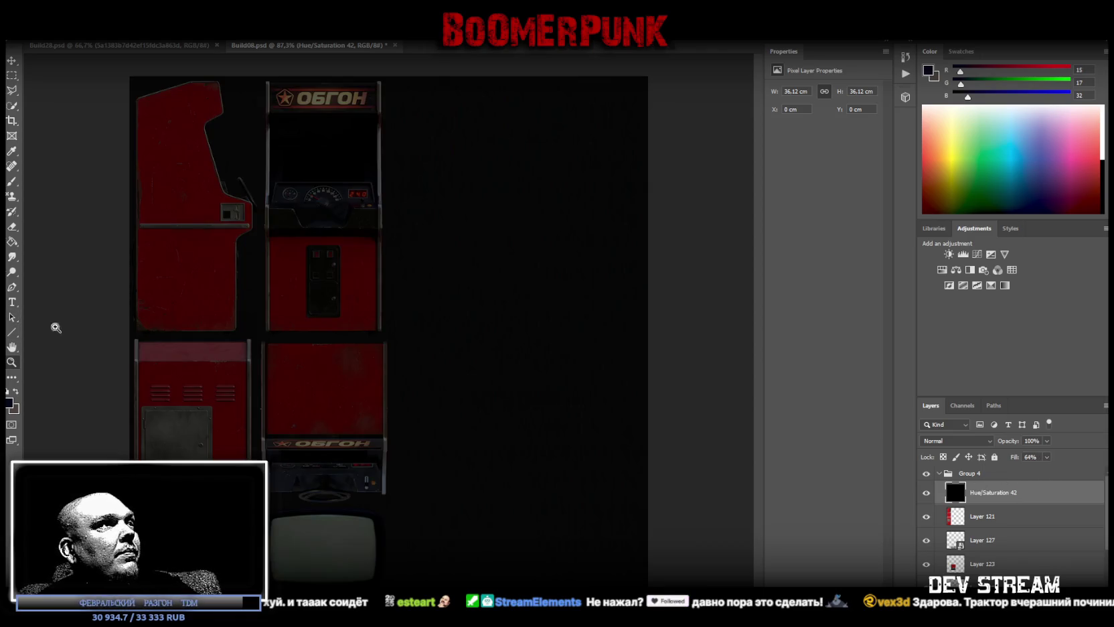
{"action": "mouse_move", "coordinate": [259, 117]}
{"action": "left_mouse_down"}
{"action": "mouse_move", "coordinate": [411, 147]}
{"action": "mouse_move", "coordinate": [509, 246]}
{"action": "mouse_move", "coordinate": [596, 202]}
{"action": "mouse_move", "coordinate": [552, 540]}
{"action": "left_mouse_up"}
{"action": "scroll", "coordinate": [400, 356], "scroll_direction": "right", "scroll_amount": 3}
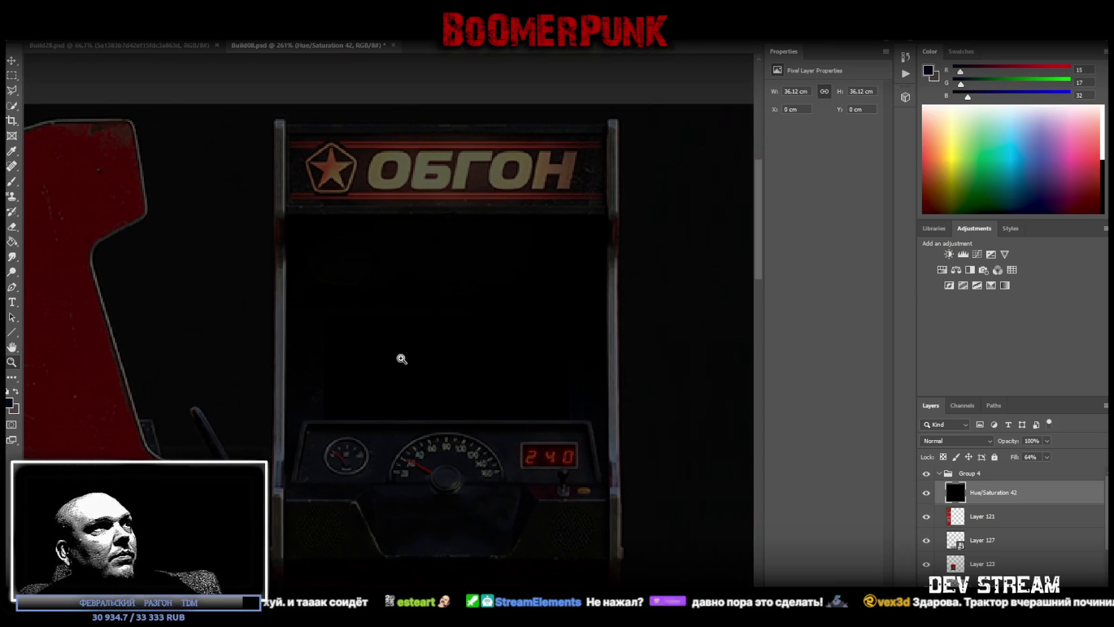
{"action": "left_click", "coordinate": [11, 74]}
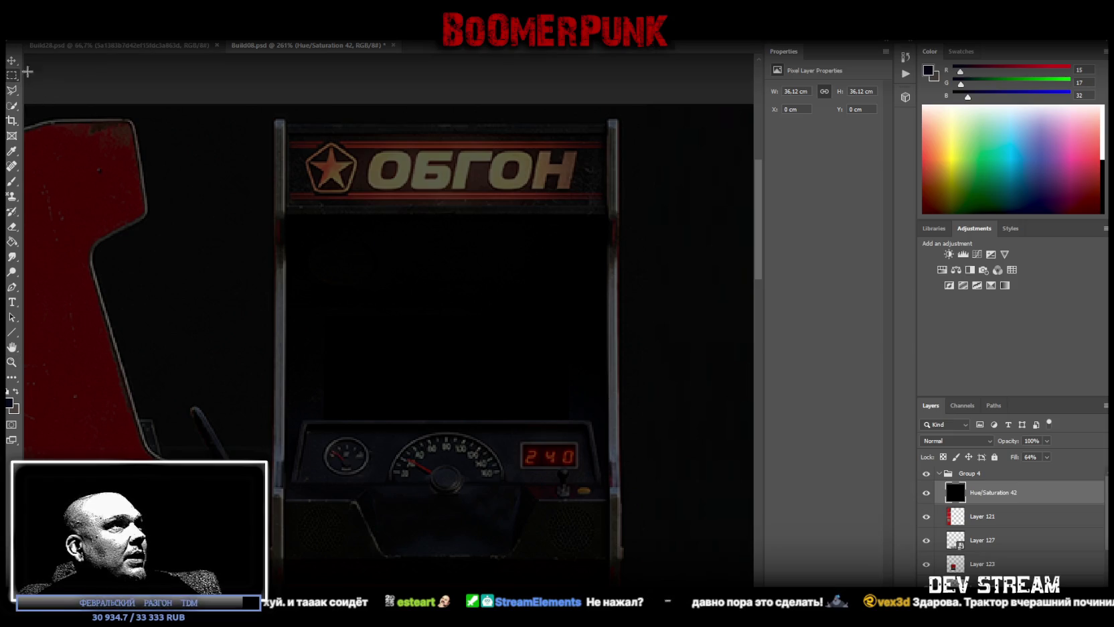
Select and fill the ОБГОН sign area, then marquee the red 240 readout.
{"action": "left_click_drag", "start_coordinate": [289, 134], "coordinate": [603, 204]}
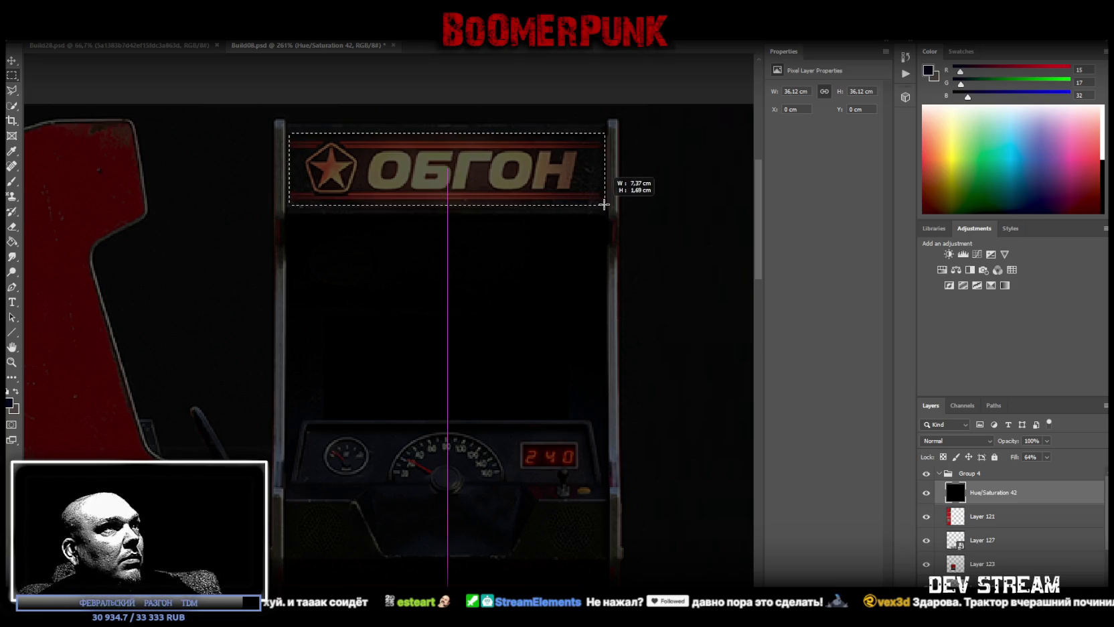
{"action": "left_click_drag", "start_coordinate": [602, 203], "coordinate": [603, 204]}
{"action": "key", "text": "alt+Delete"}
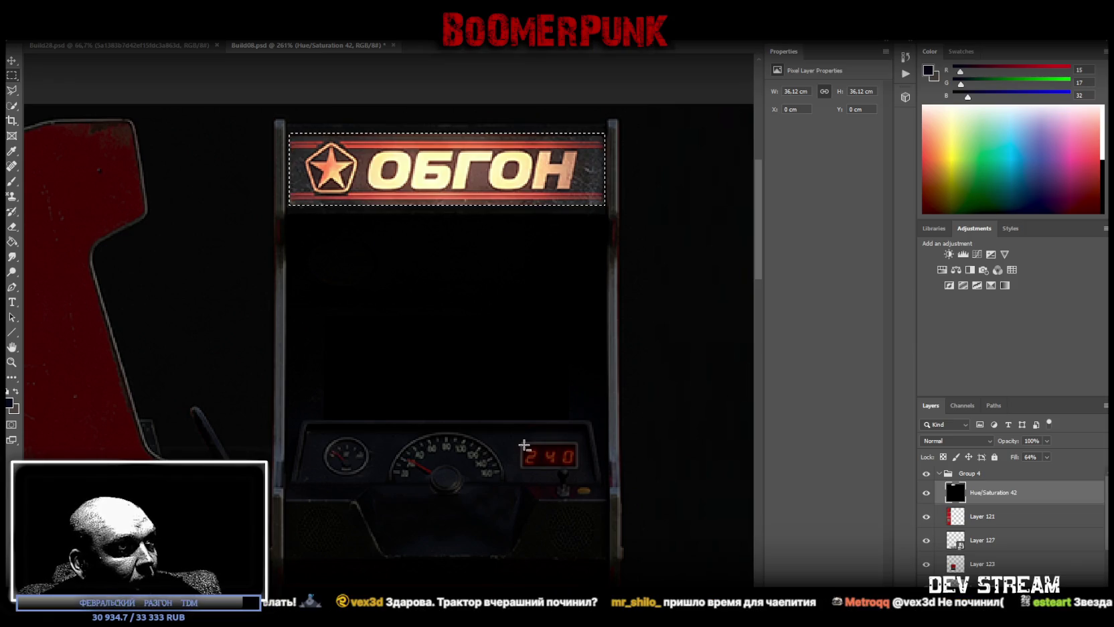
{"action": "left_click_drag", "start_coordinate": [523, 444], "coordinate": [575, 465]}
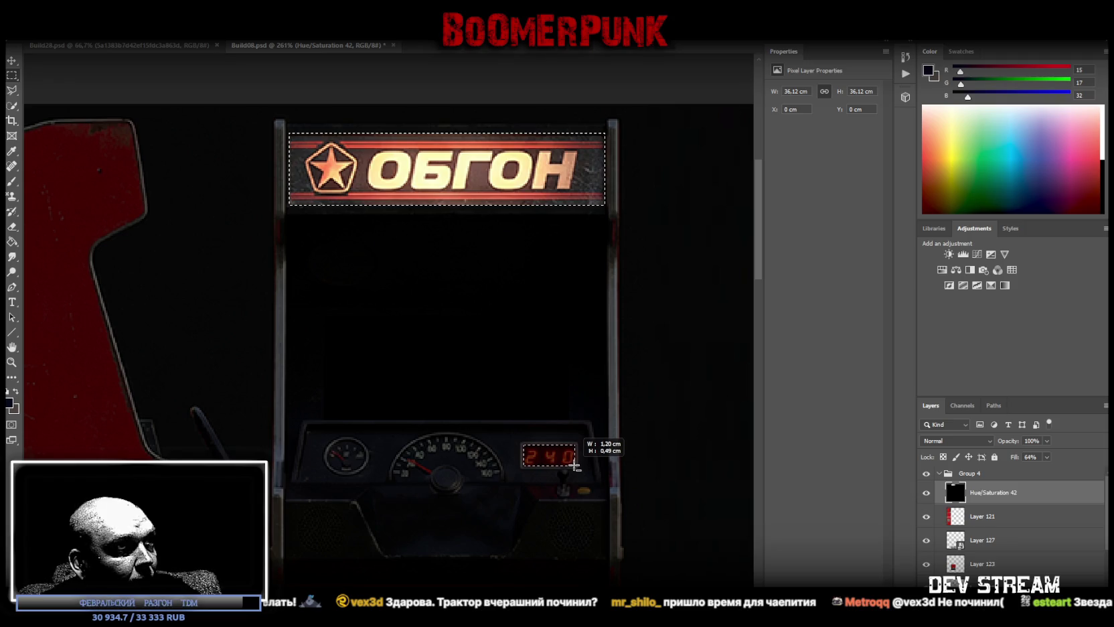
{"action": "left_click_drag", "start_coordinate": [575, 465], "coordinate": [575, 467]}
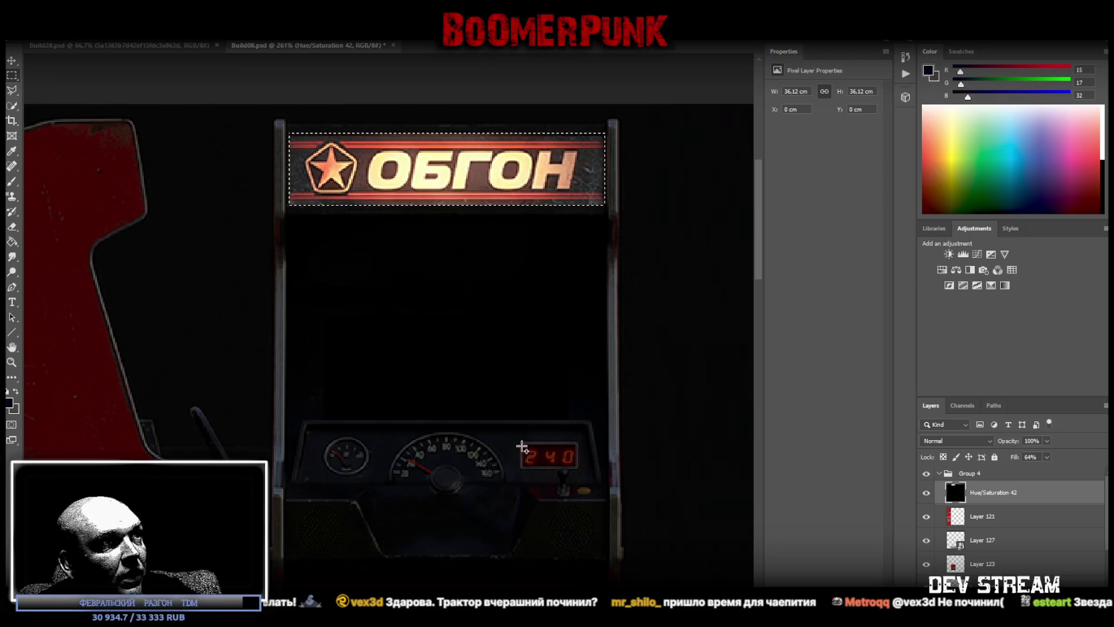
{"action": "left_click_drag", "start_coordinate": [524, 445], "coordinate": [574, 466]}
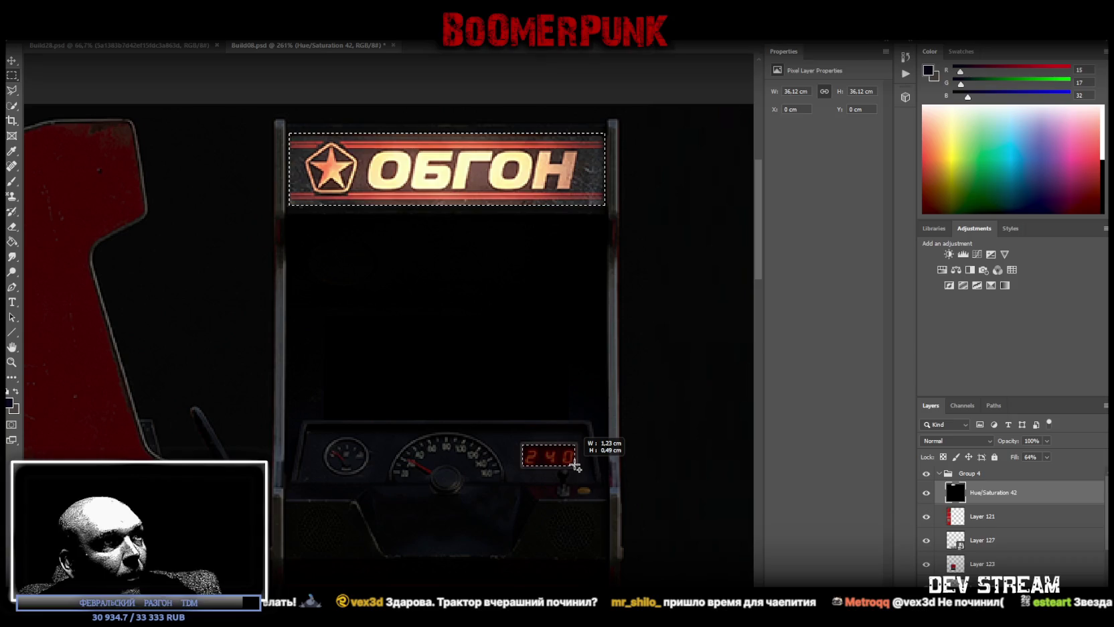
{"action": "left_click_drag", "start_coordinate": [574, 466], "coordinate": [576, 467]}
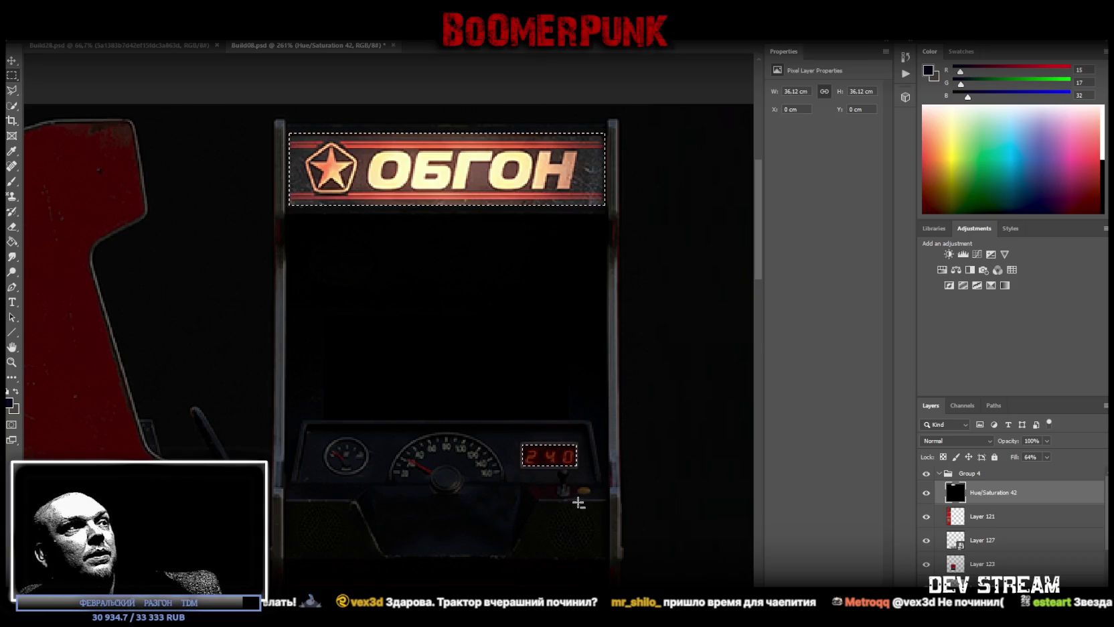
Add both red coin-slot lights to the selection and zoom out to the whole sheet.
{"action": "scroll", "coordinate": [542, 494], "scroll_direction": "down", "scroll_amount": 3}
{"action": "scroll", "coordinate": [541, 489], "scroll_direction": "down", "scroll_amount": 3}
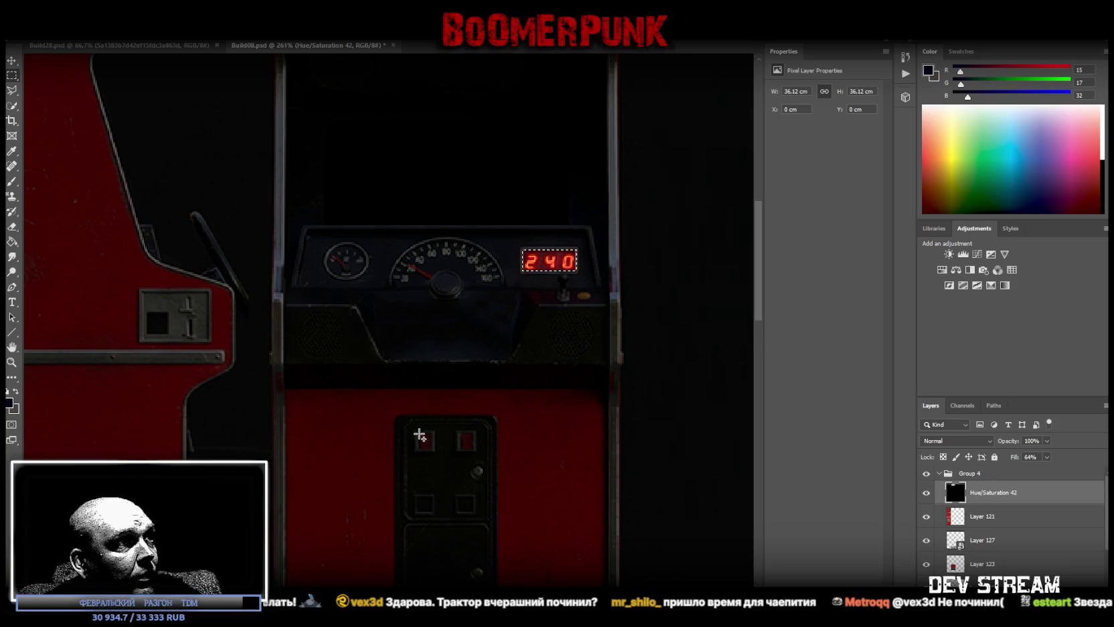
{"action": "left_click_drag", "start_coordinate": [418, 432], "coordinate": [473, 451]}
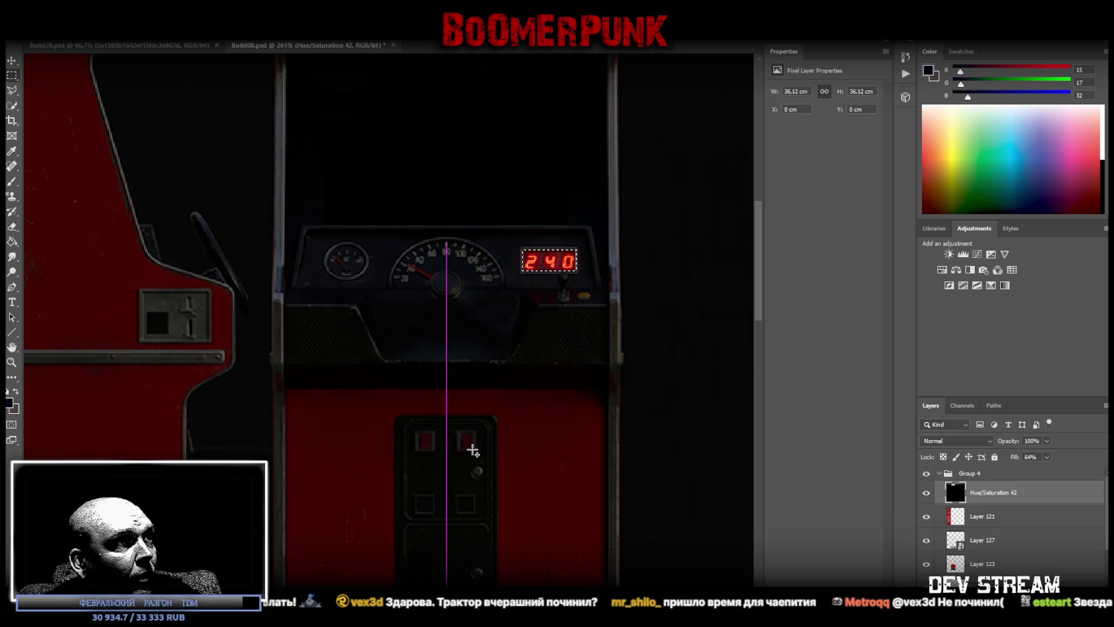
{"action": "mouse_move", "coordinate": [404, 420]}
{"action": "left_mouse_down", "text": "shift"}
{"action": "mouse_move", "coordinate": [498, 432]}
{"action": "mouse_move", "coordinate": [434, 445]}
{"action": "mouse_move", "coordinate": [459, 450]}
{"action": "left_mouse_up", "text": "shift"}
{"action": "key", "text": "Delete"}
{"action": "scroll", "coordinate": [438, 478], "scroll_direction": "down", "scroll_amount": 2}
{"action": "scroll", "coordinate": [437, 478], "scroll_direction": "down", "scroll_amount": 5}
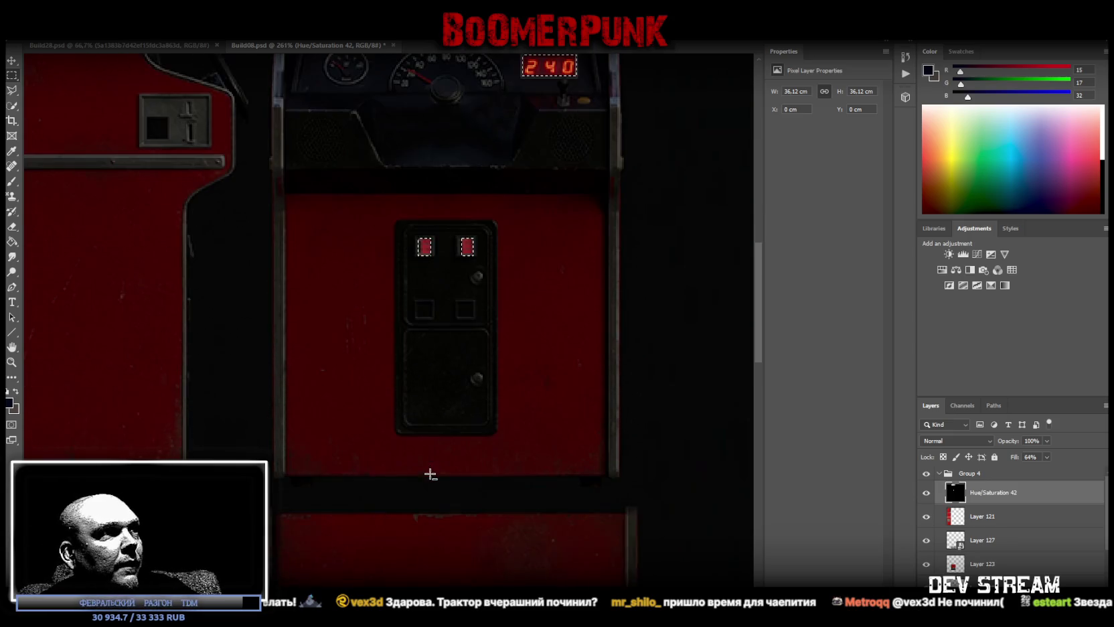
{"action": "scroll", "coordinate": [432, 472], "scroll_direction": "down", "scroll_amount": 2}
{"action": "left_click", "coordinate": [12, 362]}
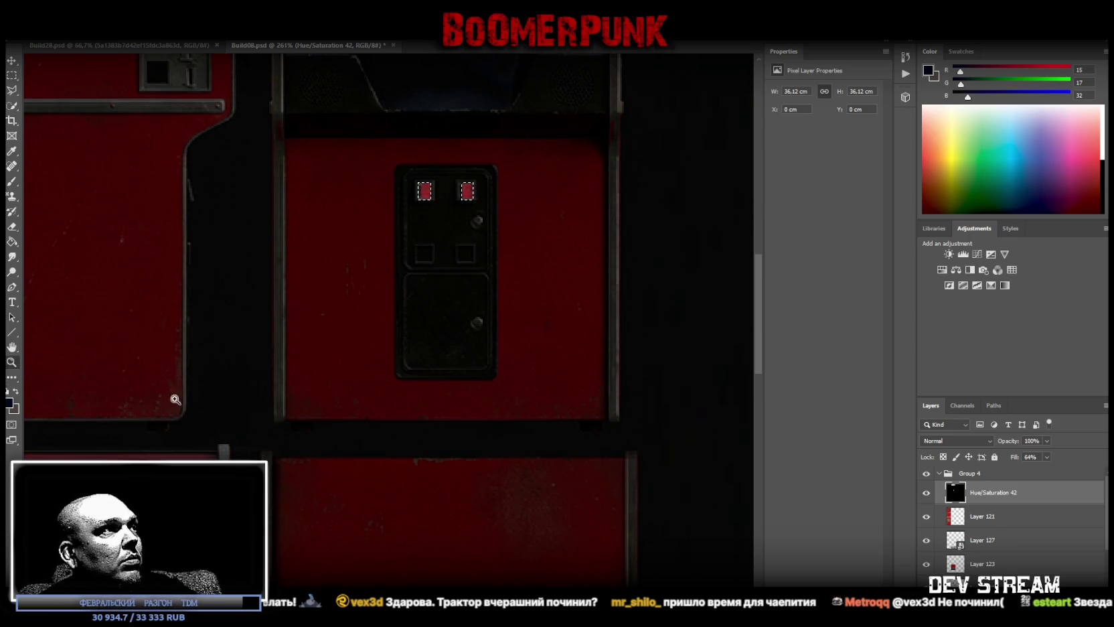
{"action": "scroll", "coordinate": [174, 398], "scroll_direction": "down", "scroll_amount": 5, "text": "alt"}
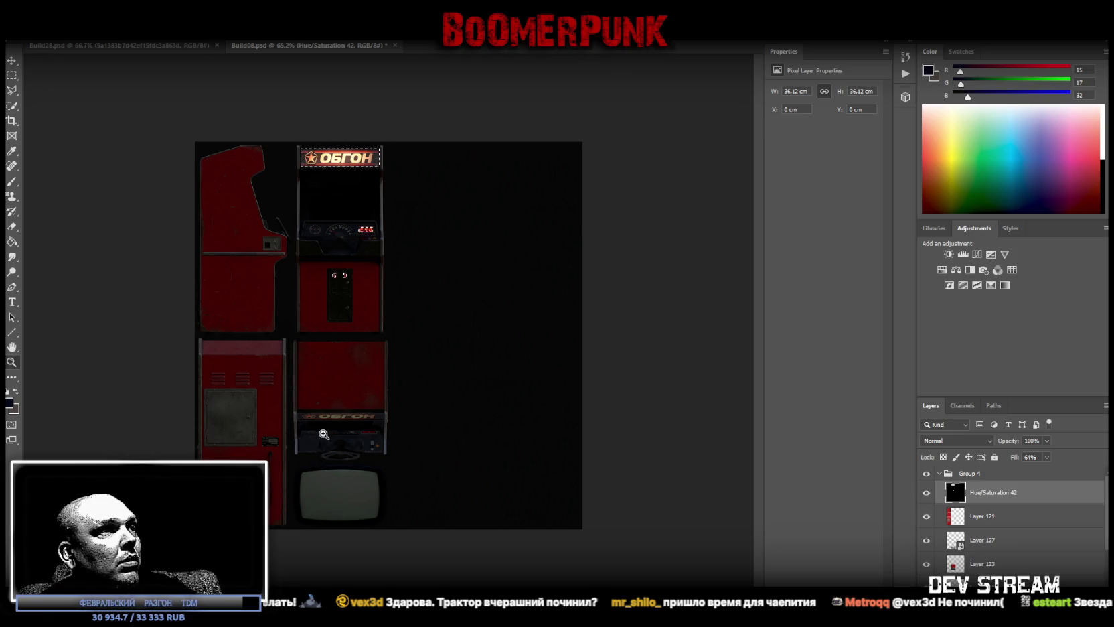
Outline the monitor screen with the Polygonal Lasso and fill it to reveal it through the overlay.
{"action": "scroll", "coordinate": [375, 467], "scroll_direction": "up", "scroll_amount": 3, "text": "alt"}
{"action": "scroll", "coordinate": [394, 468], "scroll_direction": "up", "scroll_amount": 1, "text": "alt"}
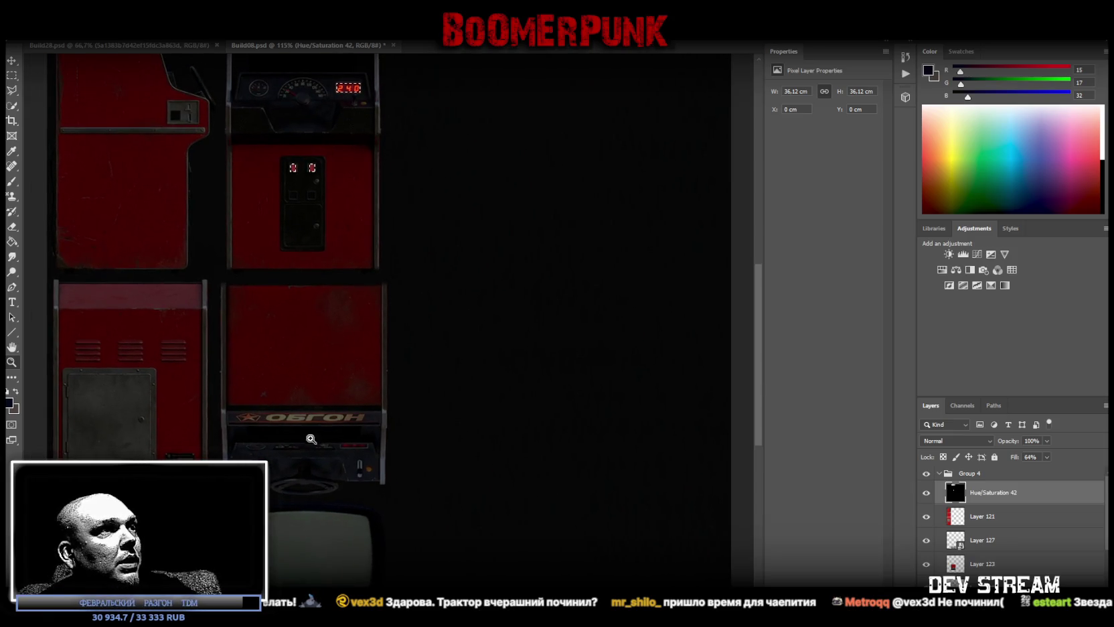
{"action": "scroll", "coordinate": [388, 482], "scroll_direction": "up", "scroll_amount": 1, "text": "alt"}
{"action": "scroll", "coordinate": [381, 502], "scroll_direction": "up", "scroll_amount": 1, "text": "alt"}
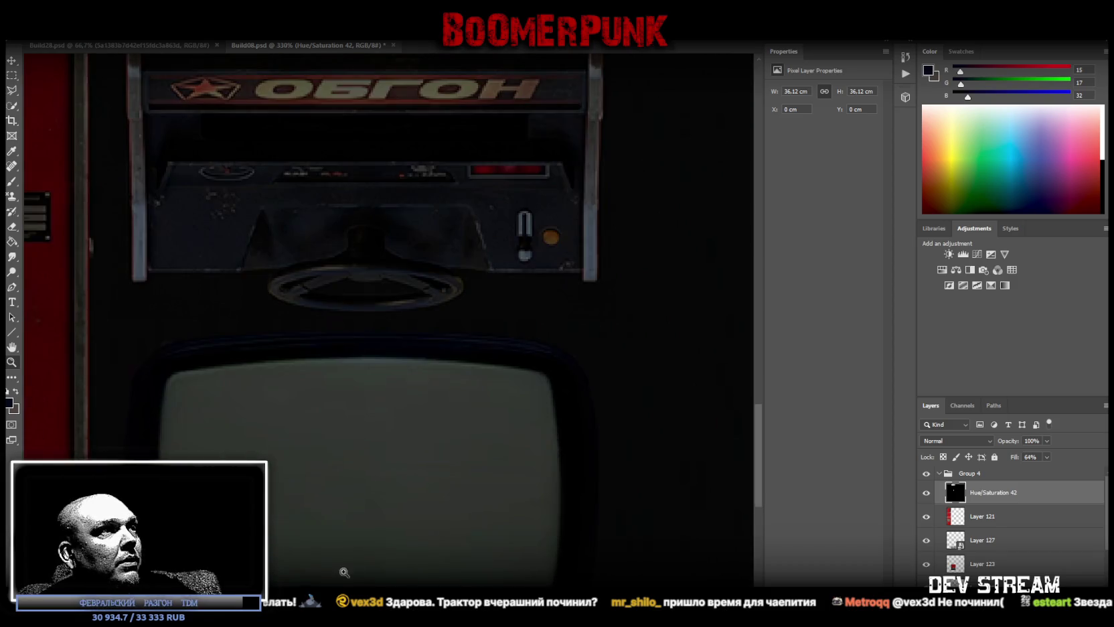
{"action": "scroll", "coordinate": [365, 525], "scroll_direction": "up", "scroll_amount": 1, "text": "alt"}
{"action": "scroll", "coordinate": [372, 496], "scroll_direction": "up", "scroll_amount": 1, "text": "alt"}
{"action": "scroll", "coordinate": [372, 495], "scroll_direction": "down", "scroll_amount": 1, "text": "alt"}
{"action": "left_click", "coordinate": [11, 92]}
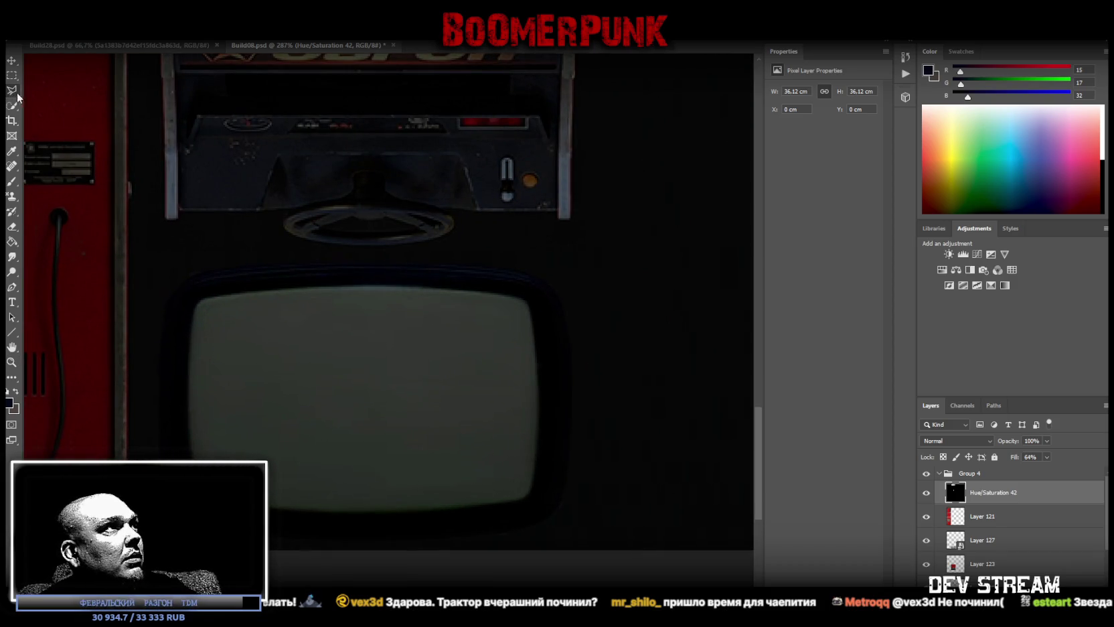
{"action": "left_click", "coordinate": [202, 300]}
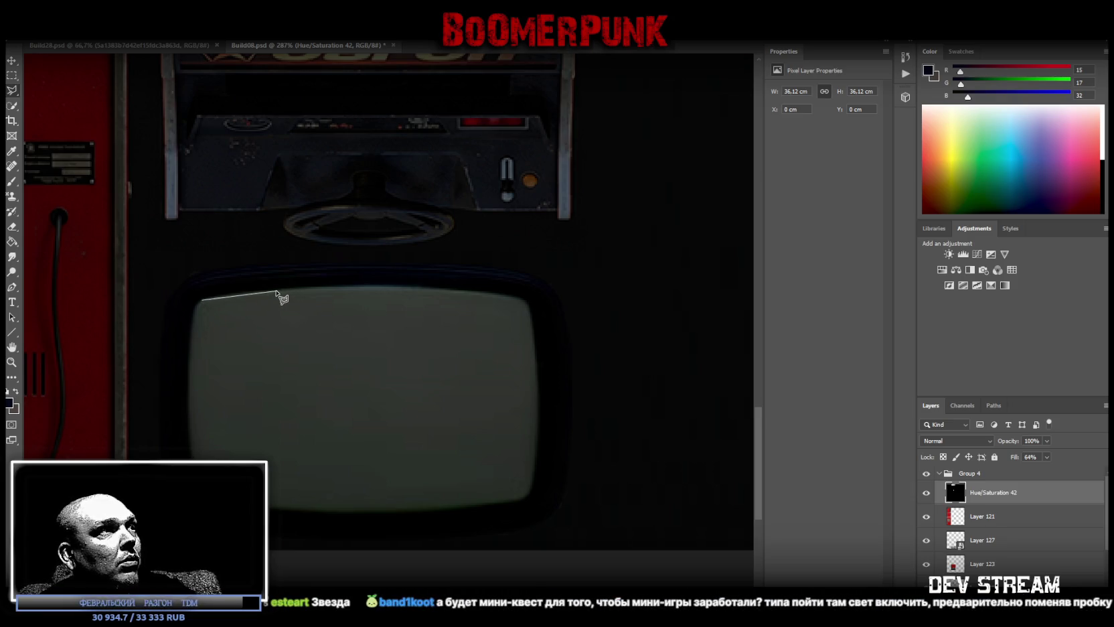
{"action": "left_click", "coordinate": [355, 286]}
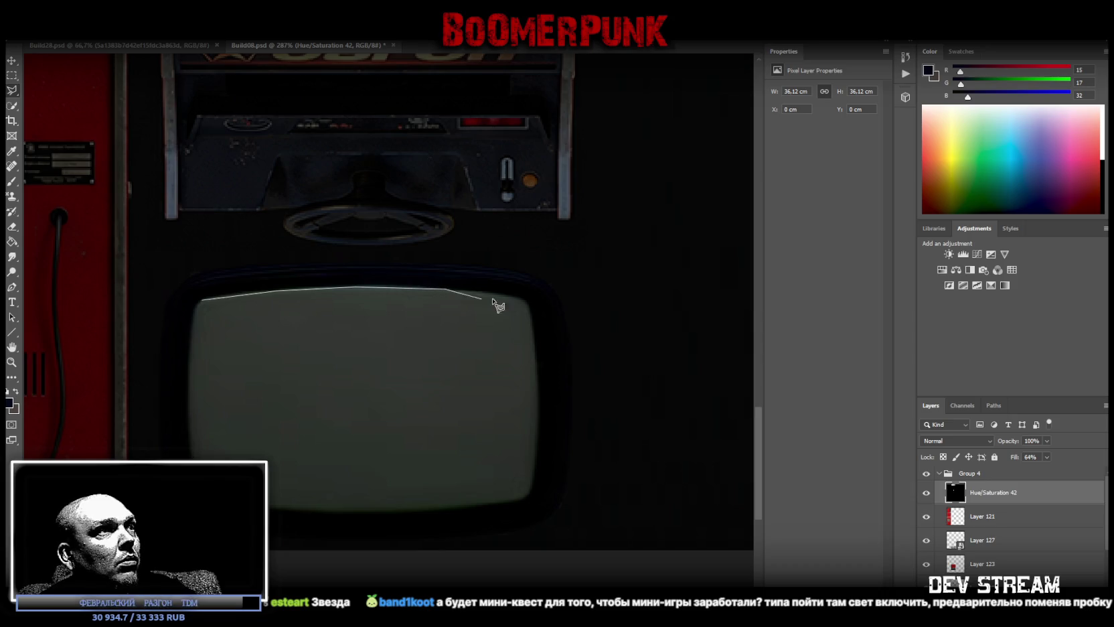
{"action": "left_click", "coordinate": [528, 304]}
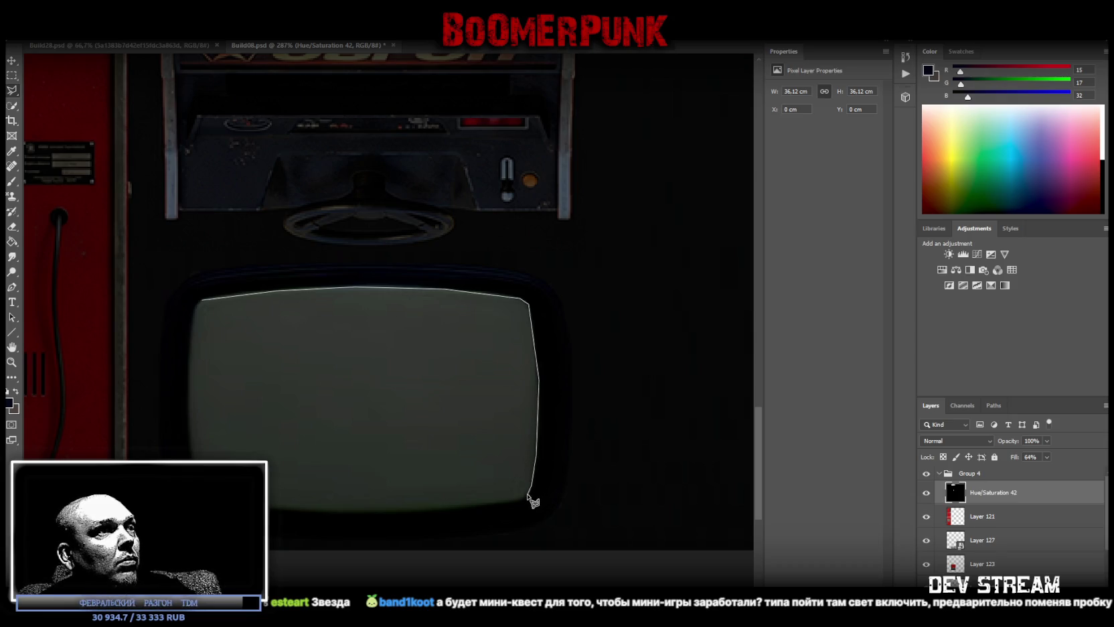
{"action": "left_click", "coordinate": [508, 502]}
{"action": "left_click", "coordinate": [430, 510]}
{"action": "left_click", "coordinate": [365, 513]}
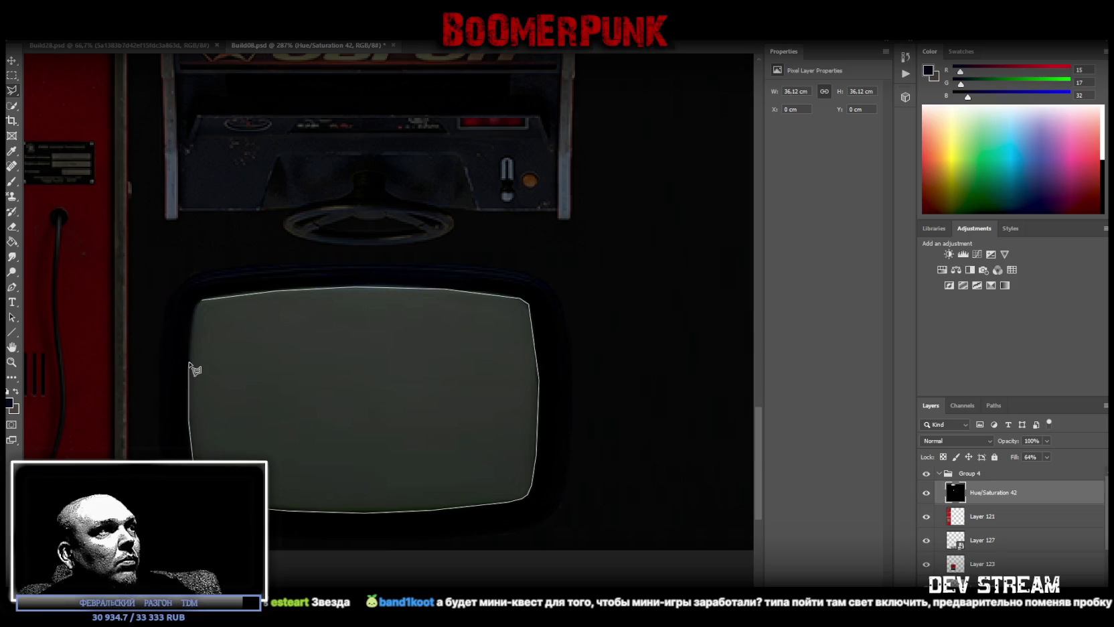
{"action": "left_click", "coordinate": [205, 302]}
{"action": "key", "text": "ctrl+BackSpace"}
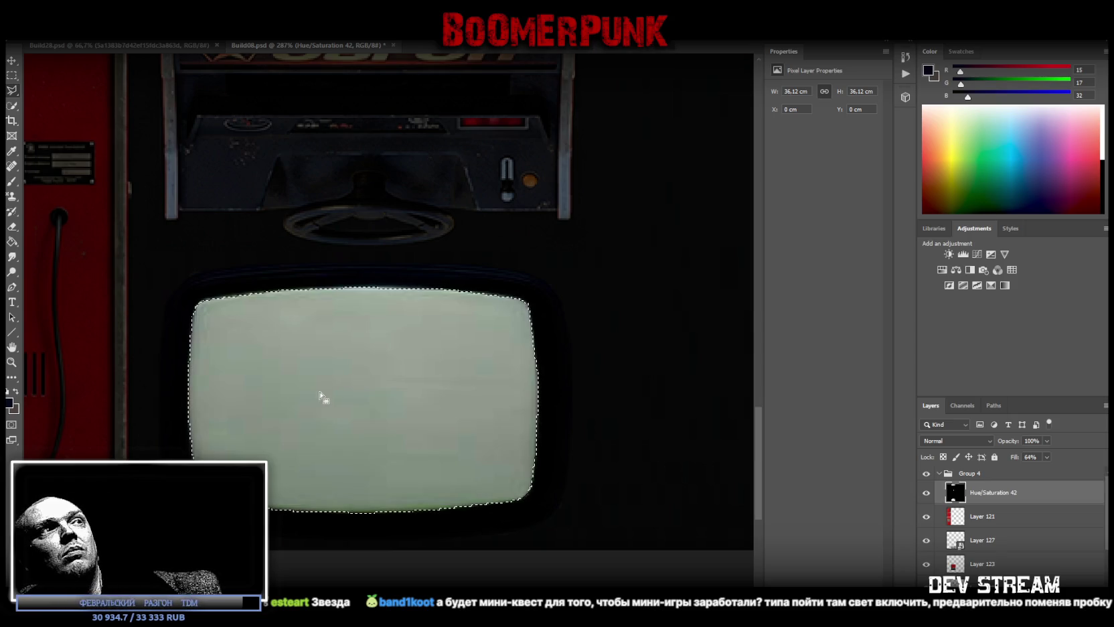
Deselect, raise the black overlay's fill to 100%, and start Save As.
{"action": "right_click", "coordinate": [13, 95]}
{"action": "left_click", "coordinate": [53, 90]}
{"action": "key", "text": "ctrl+d"}
{"action": "scroll", "coordinate": [220, 375], "scroll_direction": "up", "scroll_amount": 3}
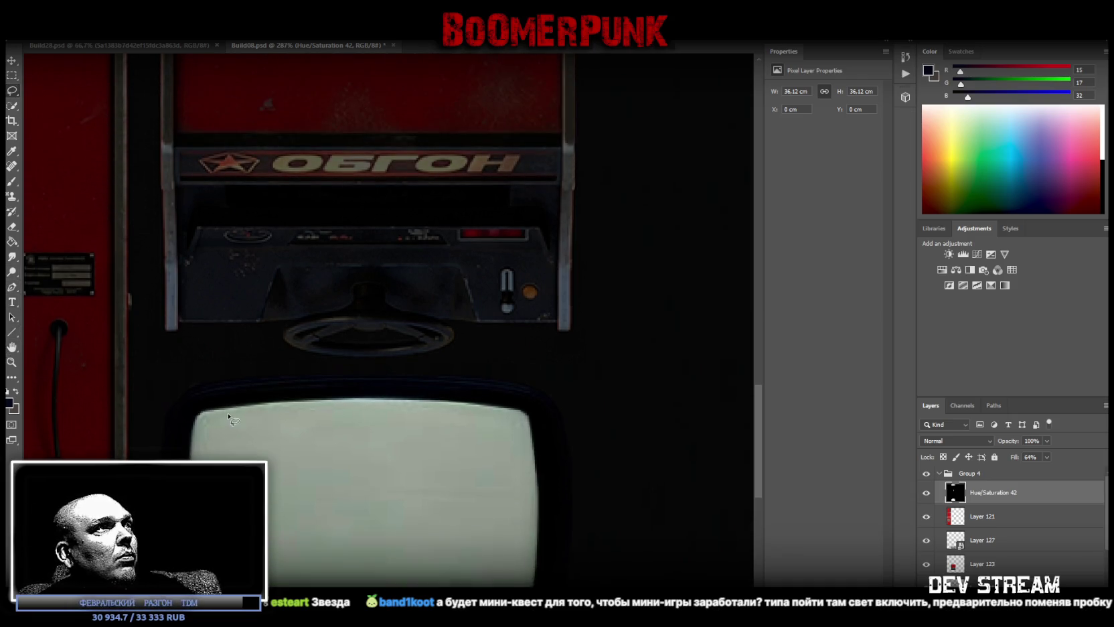
{"action": "scroll", "coordinate": [229, 416], "scroll_direction": "up", "scroll_amount": 1}
{"action": "left_click", "coordinate": [13, 362]}
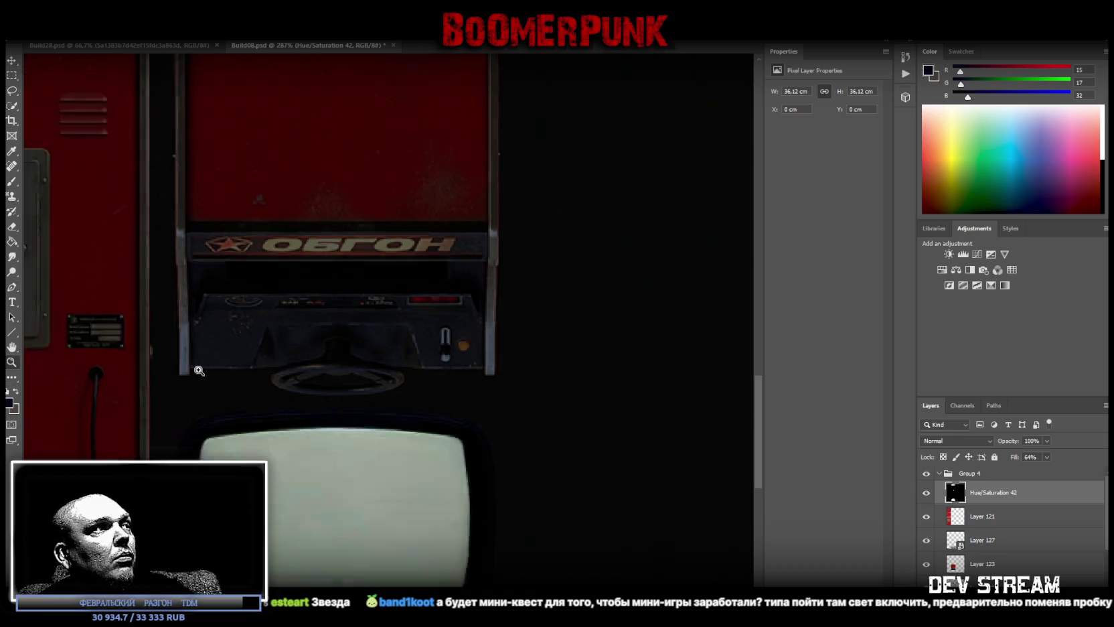
{"action": "scroll", "coordinate": [209, 368], "scroll_direction": "down", "scroll_amount": 5, "text": "alt"}
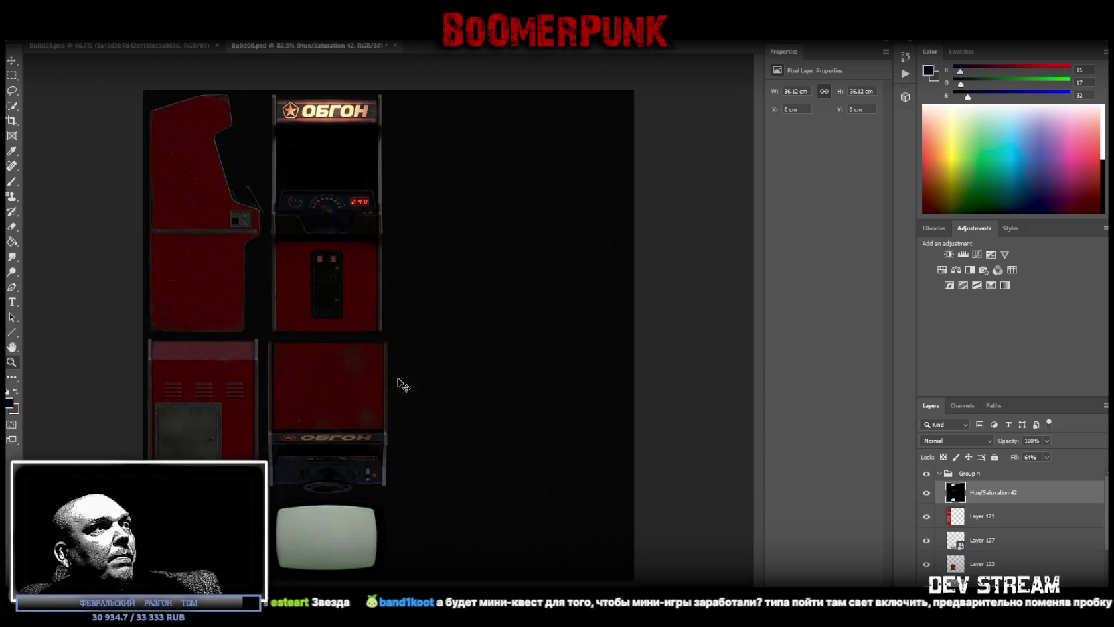
{"action": "left_click", "coordinate": [1047, 457]}
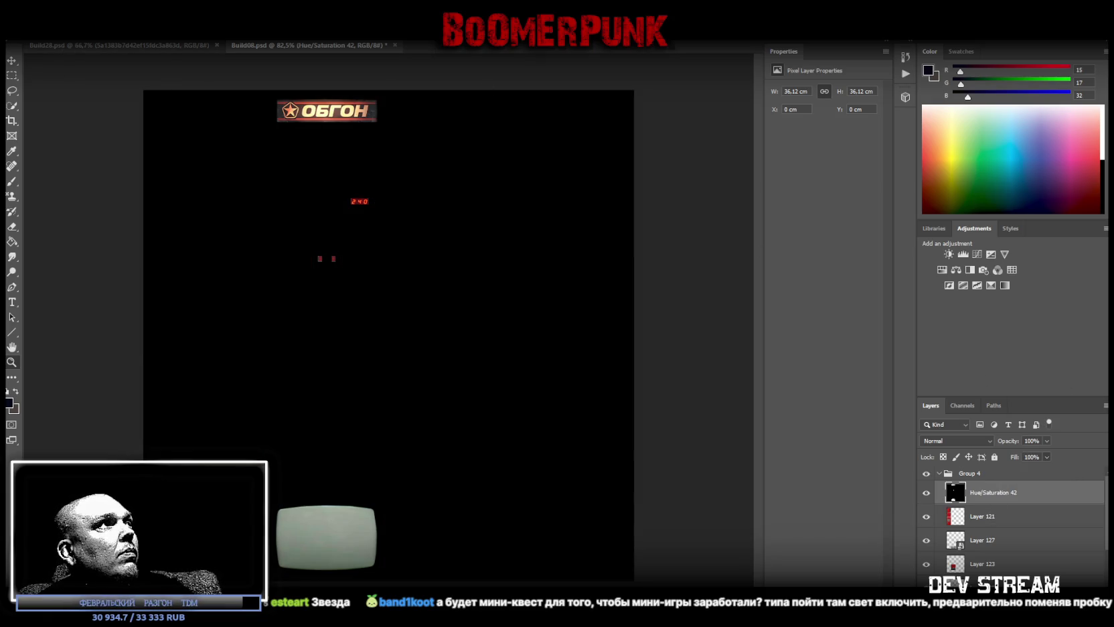
{"action": "left_click", "coordinate": [26, 32]}
{"action": "left_click", "coordinate": [54, 142]}
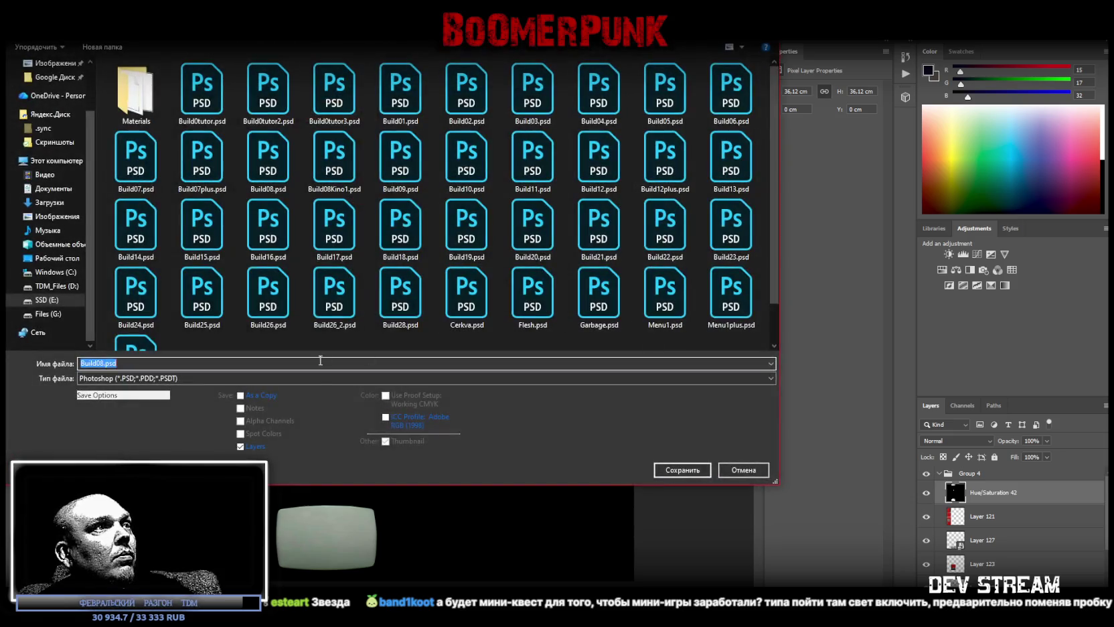
Save the glow mask as the PNG file Build08_MR_emis.png.
{"action": "left_click", "coordinate": [290, 379]}
{"action": "left_click", "coordinate": [290, 538]}
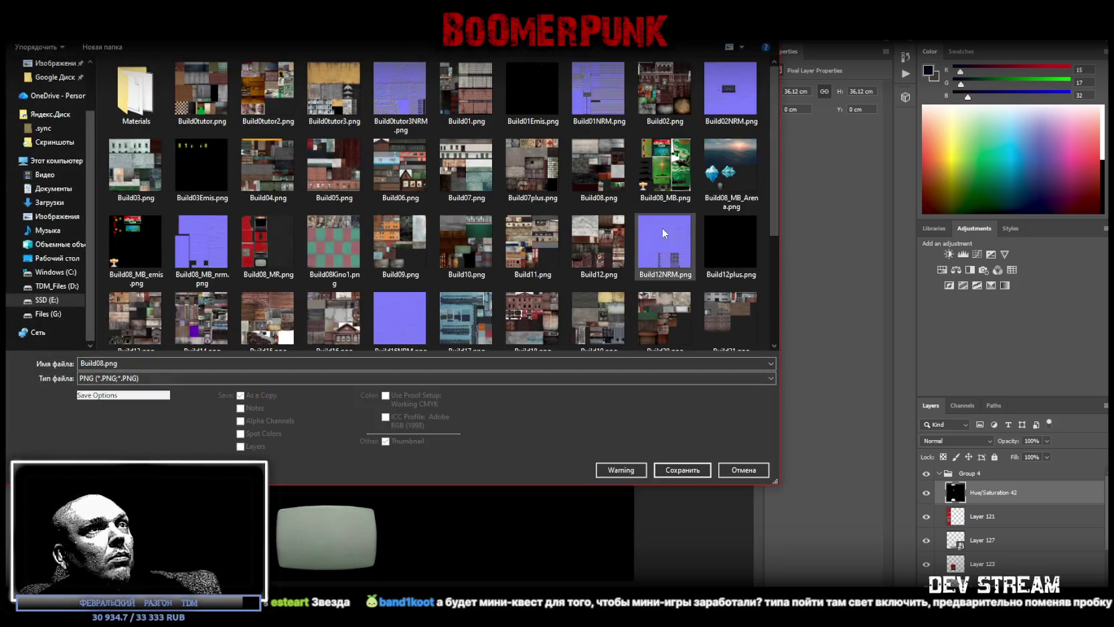
{"action": "left_click", "coordinate": [252, 246]}
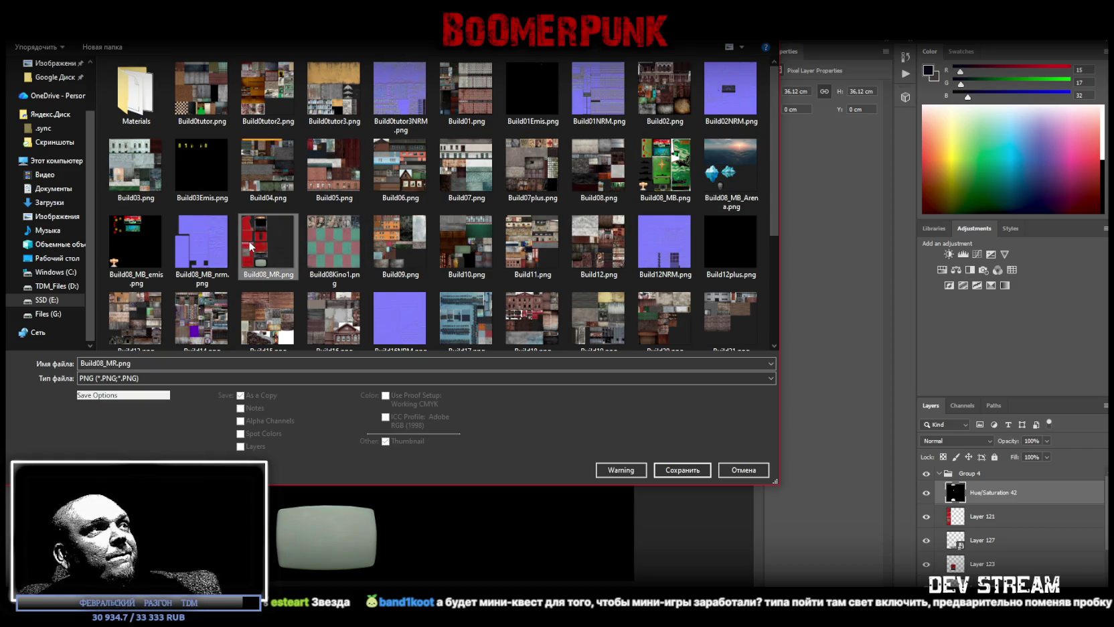
{"action": "double_click", "coordinate": [116, 364]}
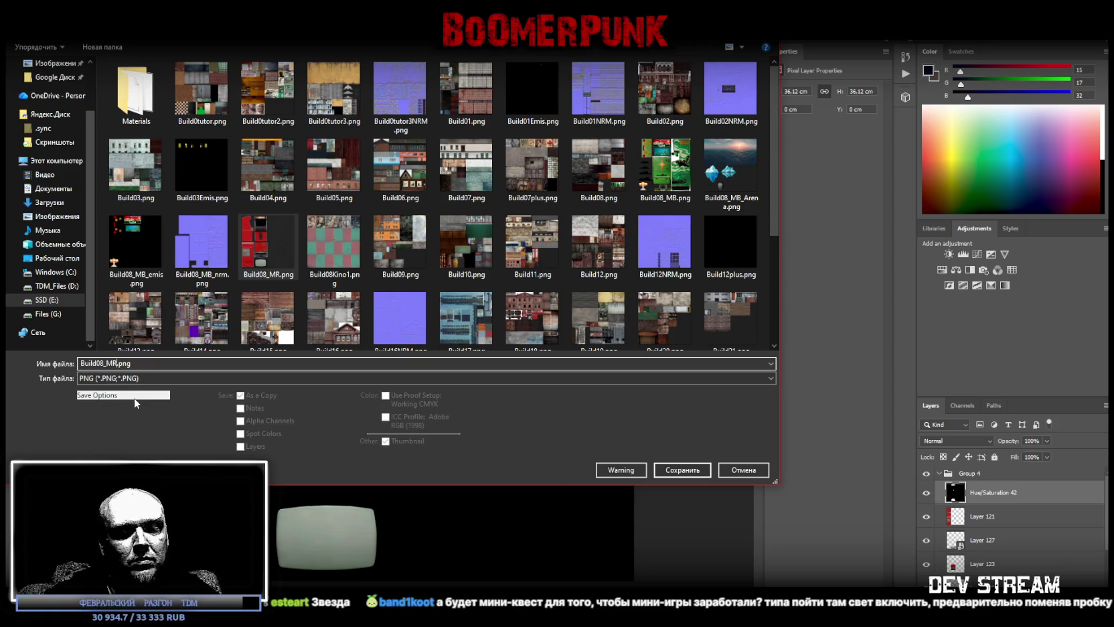
{"action": "type", "text": "_emis"}
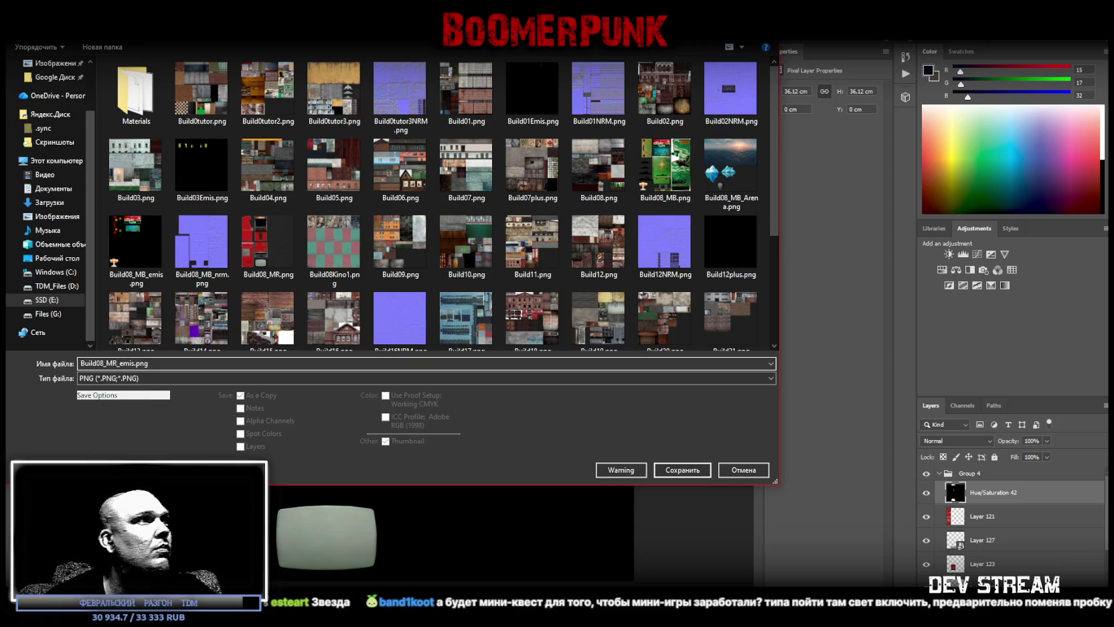
{"action": "left_click", "coordinate": [676, 470]}
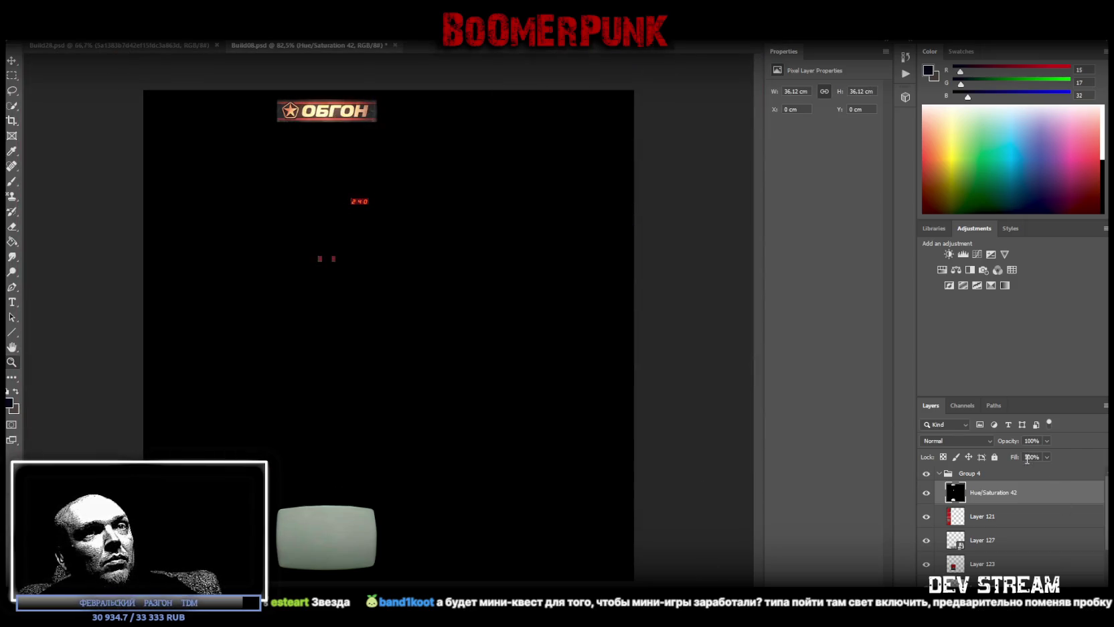
Collapse and hide Group 4, then return to Unity.
{"action": "left_click", "coordinate": [939, 473]}
{"action": "left_click", "coordinate": [926, 472]}
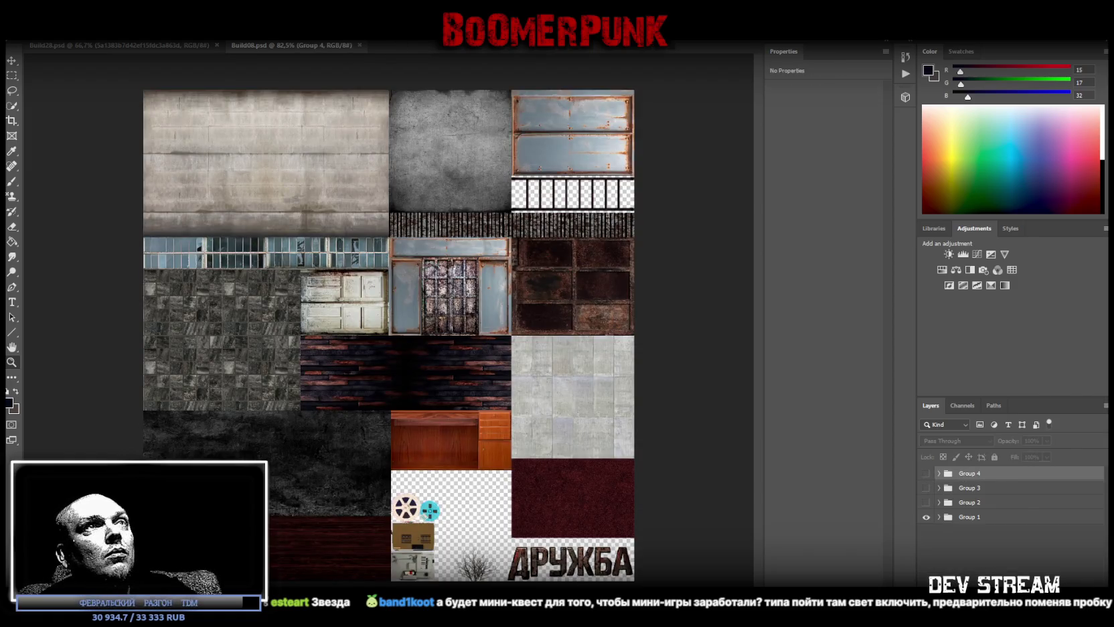
{"action": "key", "text": "alt+Tab"}
{"action": "scroll", "coordinate": [483, 203], "scroll_direction": "up", "scroll_amount": 3}
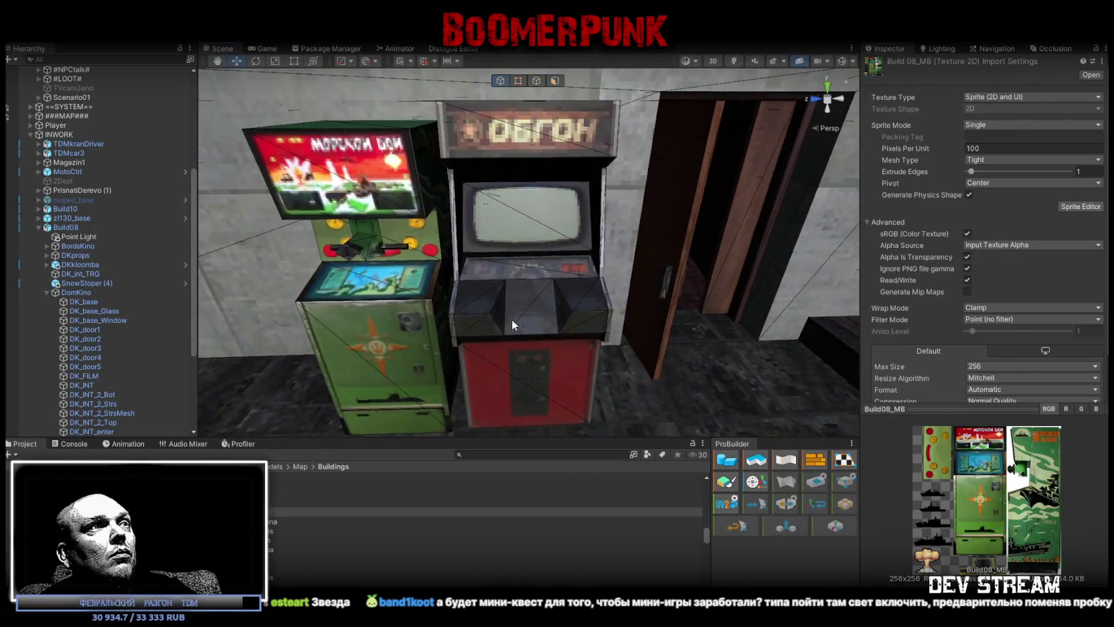
Enable emission on the ОБГОН cabinet's Build08_MR material.
{"action": "left_click", "coordinate": [512, 320]}
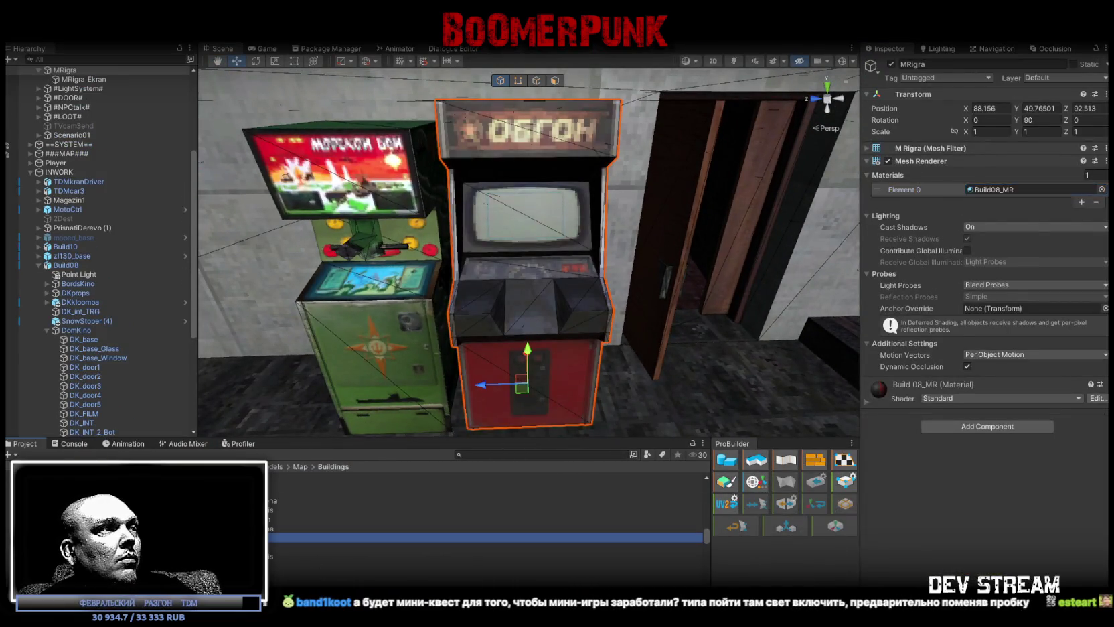
{"action": "double_click", "coordinate": [997, 190]}
{"action": "scroll", "coordinate": [1004, 268], "scroll_direction": "down", "scroll_amount": 5}
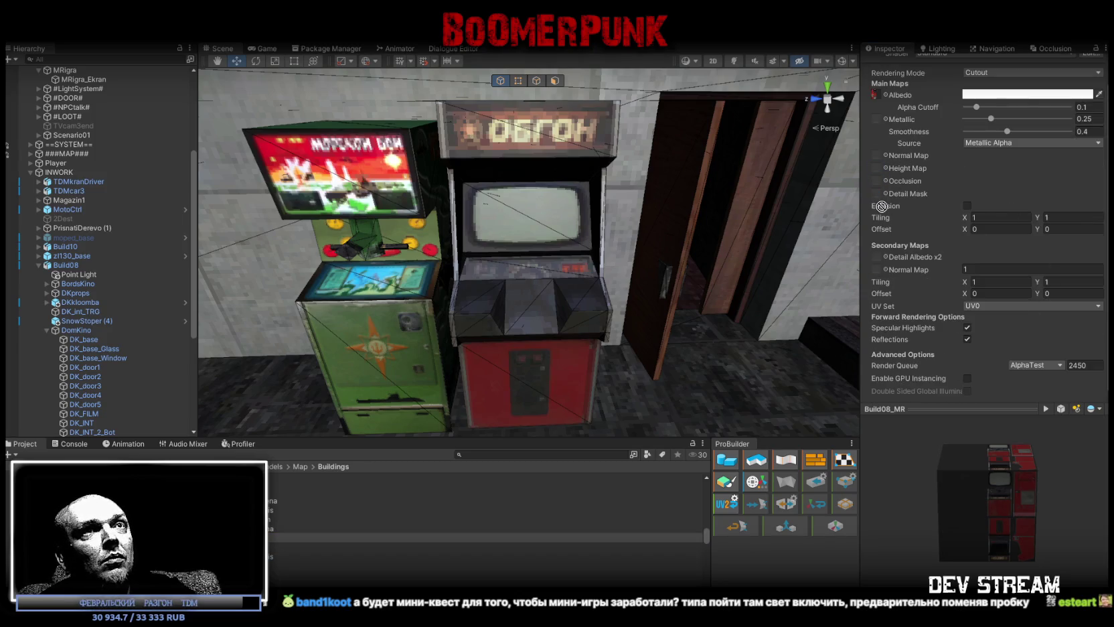
{"action": "left_click", "coordinate": [967, 205]}
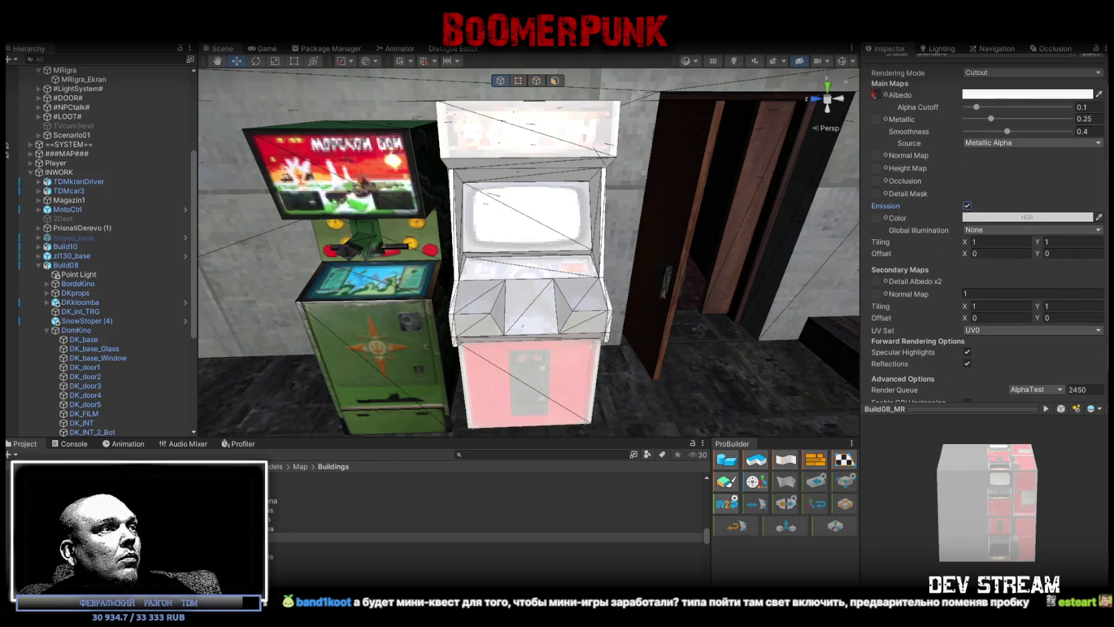
{"action": "left_click_drag", "start_coordinate": [882, 219], "coordinate": [890, 223]}
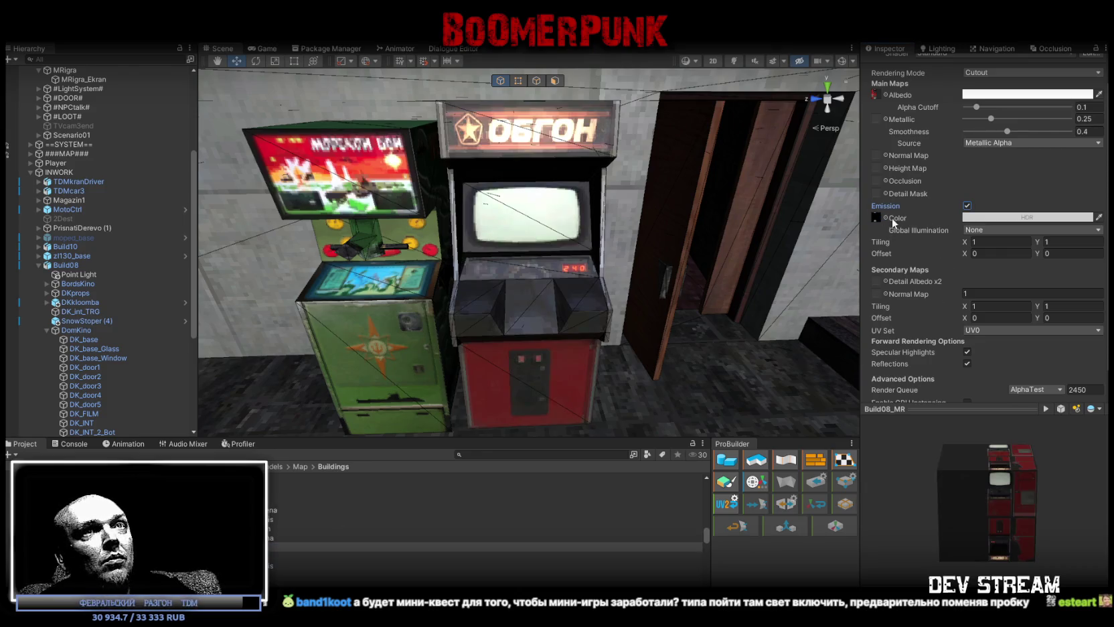
Set the emission colour to grey 125 in the HDR colour picker.
{"action": "right_click_drag", "start_coordinate": [632, 285], "coordinate": [681, 221]}
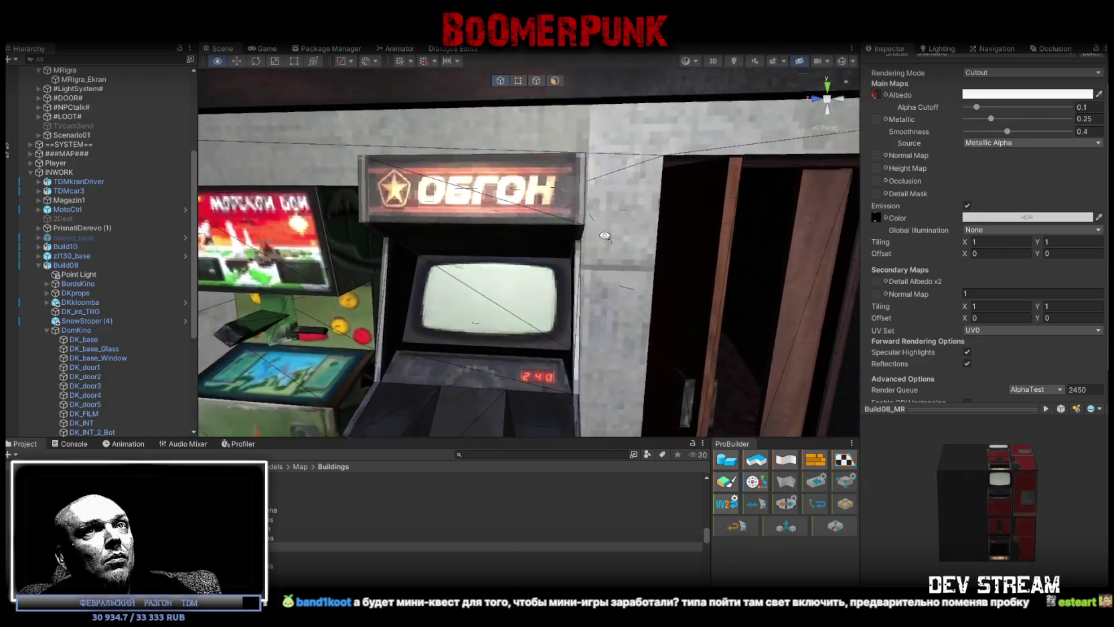
{"action": "left_click", "coordinate": [1005, 218]}
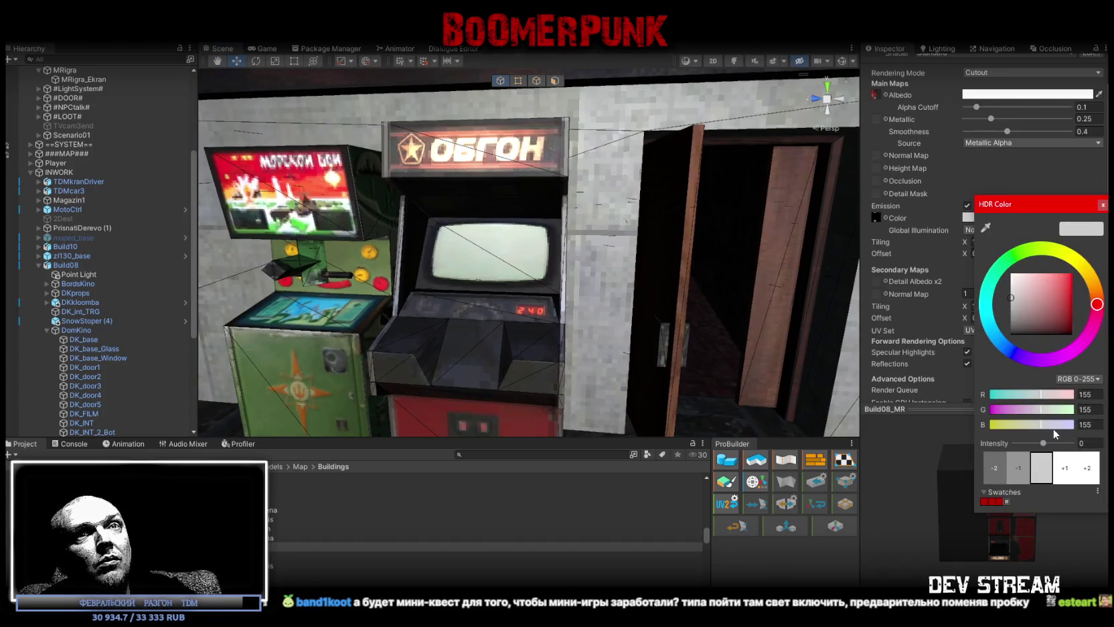
{"action": "type", "text": "2"}
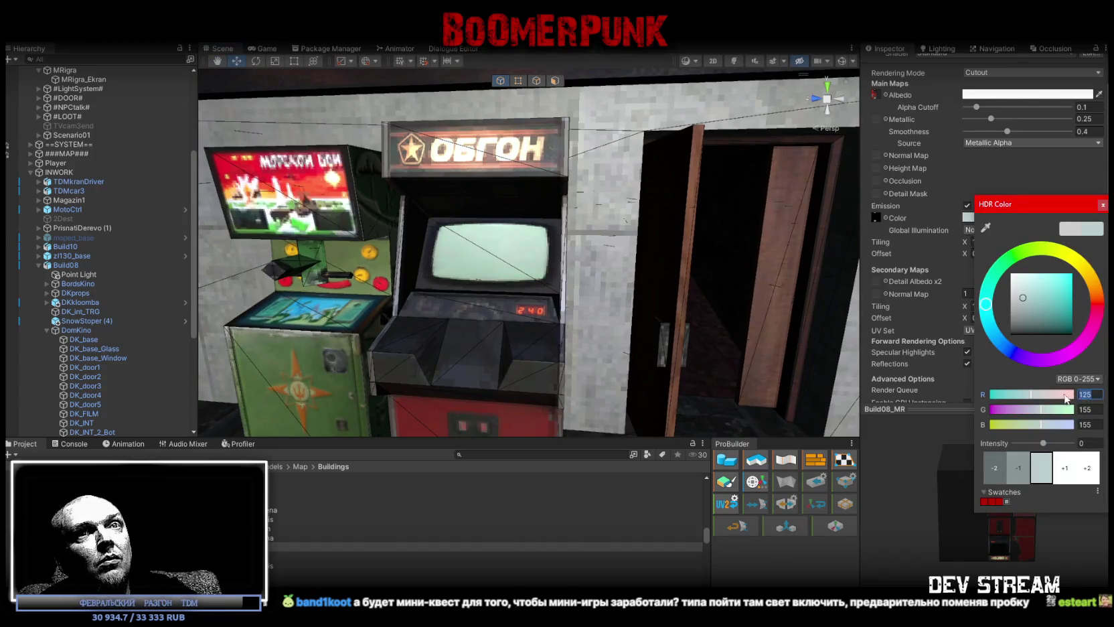
{"action": "key", "text": "Tab"}
{"action": "type", "text": "125"}
{"action": "key", "text": "Tab"}
{"action": "type", "text": "125"}
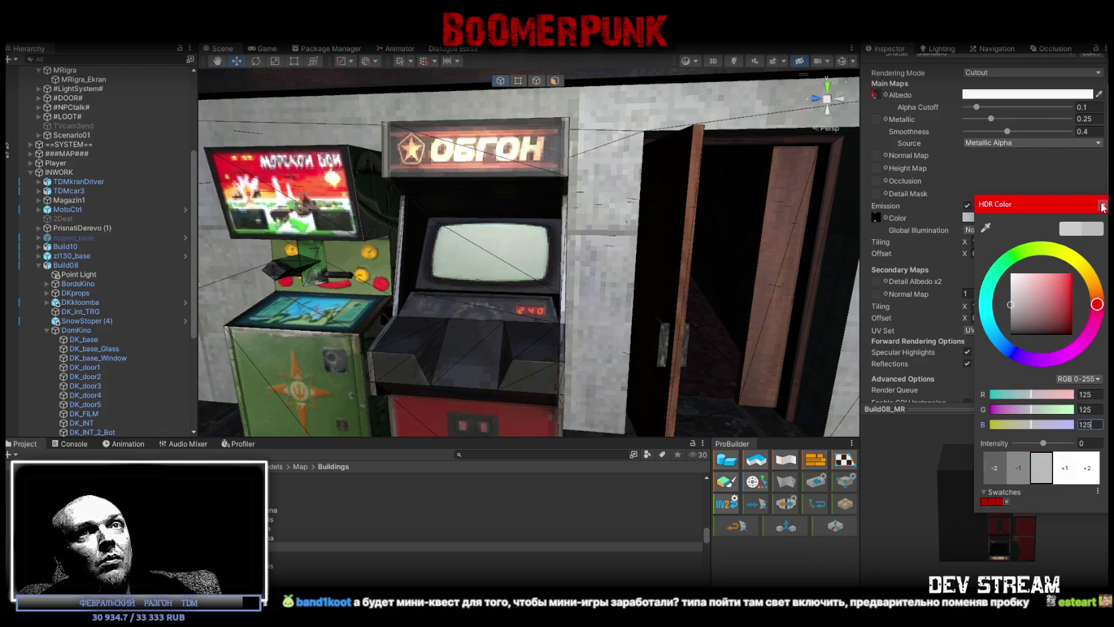
{"action": "left_click", "coordinate": [1102, 207]}
Turn on scene lighting to preview the cabinet glow.
{"action": "right_click_drag", "start_coordinate": [509, 268], "coordinate": [675, 126]}
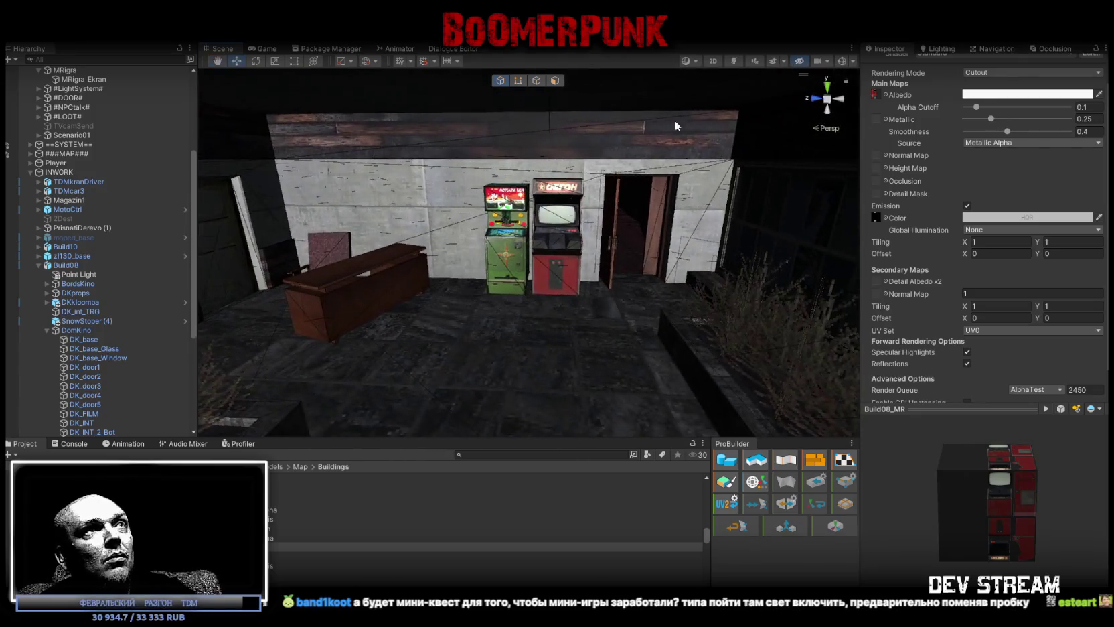
{"action": "left_click", "coordinate": [736, 61]}
{"action": "mouse_move", "coordinate": [556, 201]}
{"action": "right_mouse_down"}
{"action": "mouse_move", "coordinate": [538, 212]}
{"action": "mouse_move", "coordinate": [580, 269]}
{"action": "mouse_move", "coordinate": [596, 326]}
{"action": "mouse_move", "coordinate": [621, 213]}
{"action": "mouse_move", "coordinate": [589, 251]}
{"action": "mouse_move", "coordinate": [583, 301]}
{"action": "right_mouse_up"}
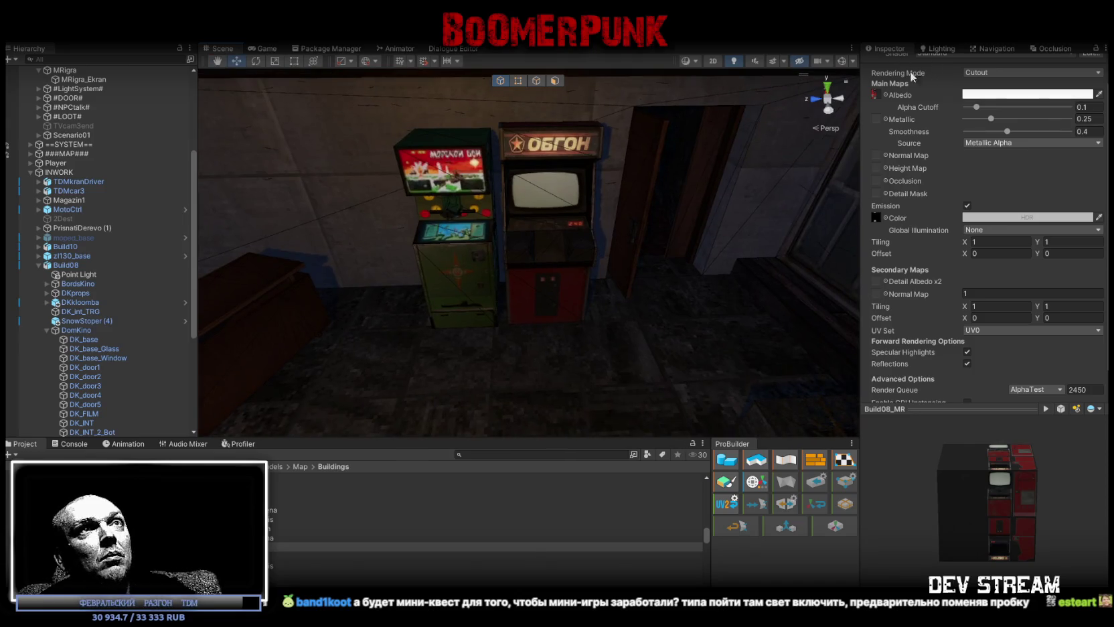
{"action": "scroll", "coordinate": [976, 106], "scroll_direction": "up", "scroll_amount": 1}
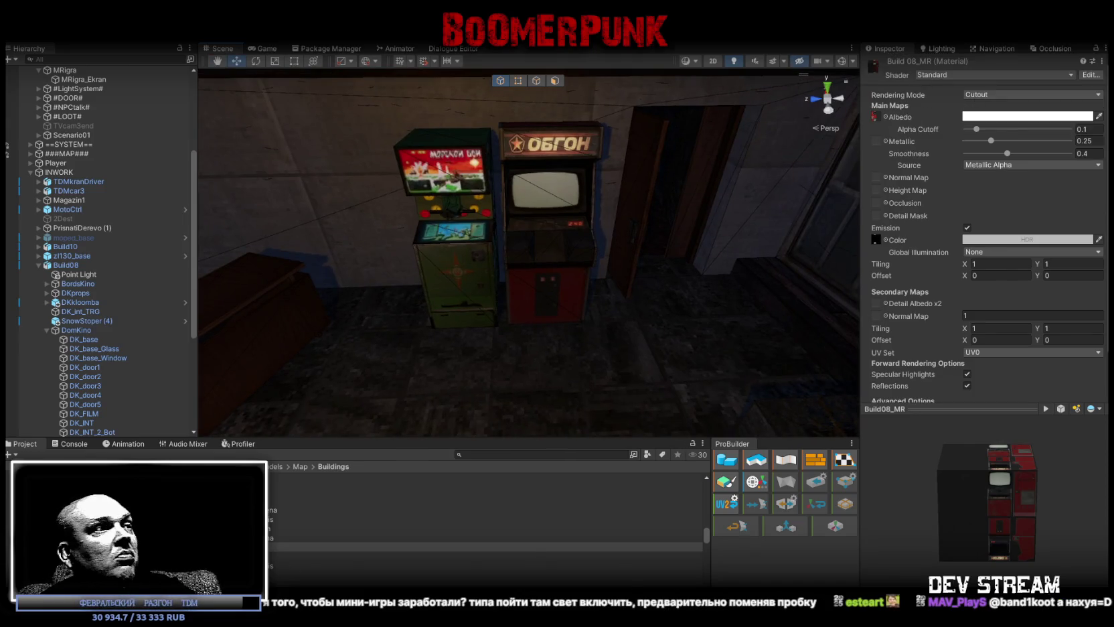
Set Build08_MR_emis to Texture Type Sprite (2D and UI) with Max Size 256.
{"action": "left_click", "coordinate": [281, 565]}
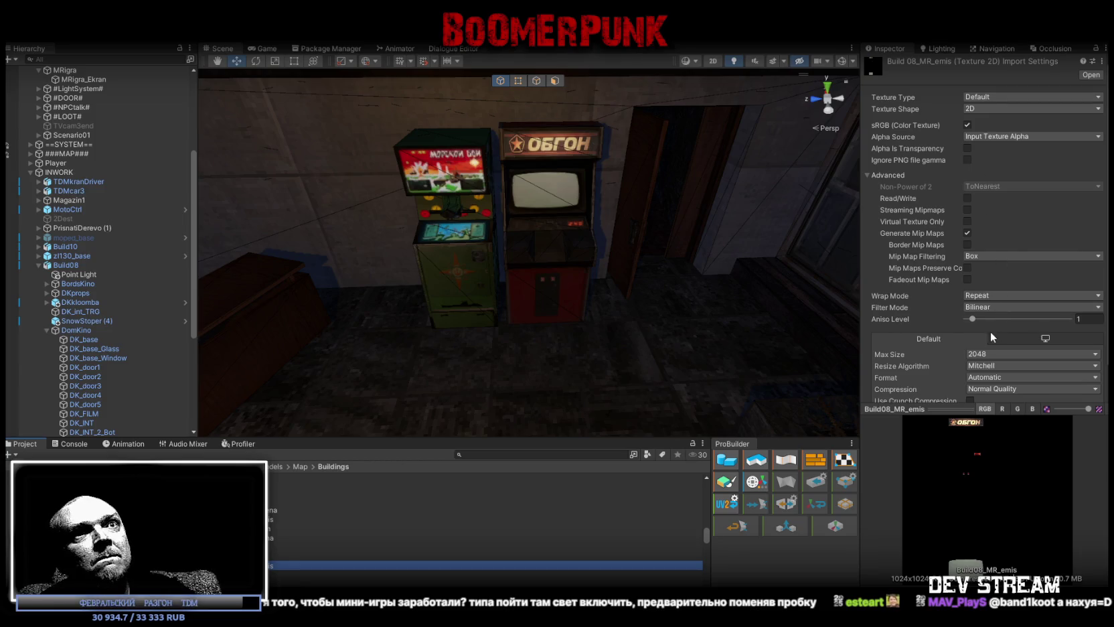
{"action": "left_click", "coordinate": [1002, 355]}
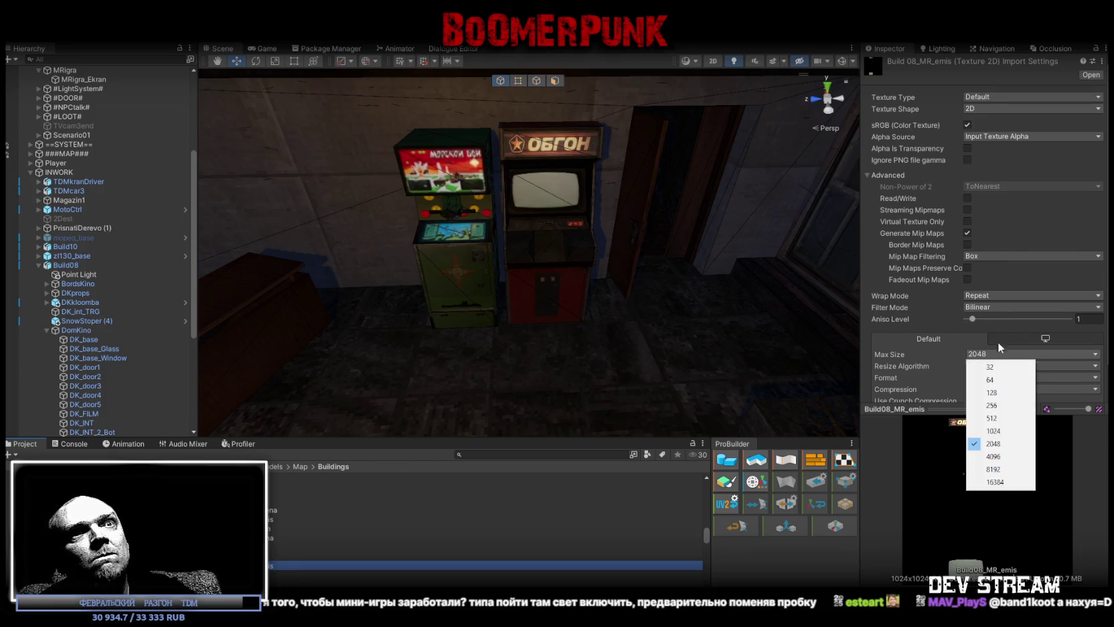
{"action": "left_click", "coordinate": [991, 404]}
{"action": "left_click", "coordinate": [1012, 97]}
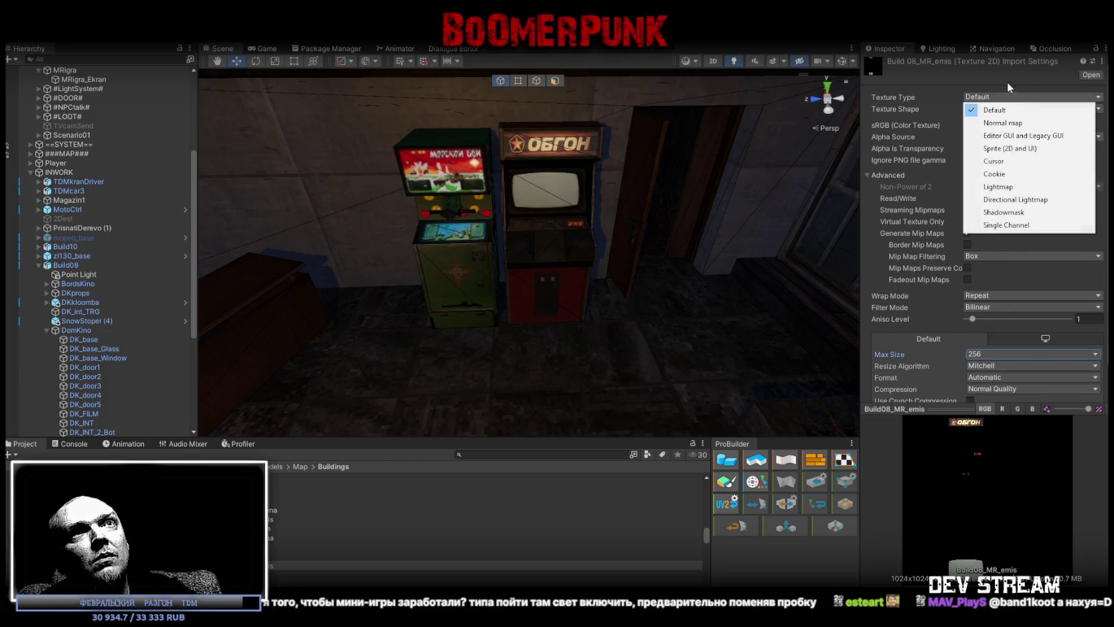
{"action": "left_click", "coordinate": [1007, 148]}
Apply Point filter mode, then switch the texture's filtering back to Bilinear.
{"action": "left_click", "coordinate": [999, 319]}
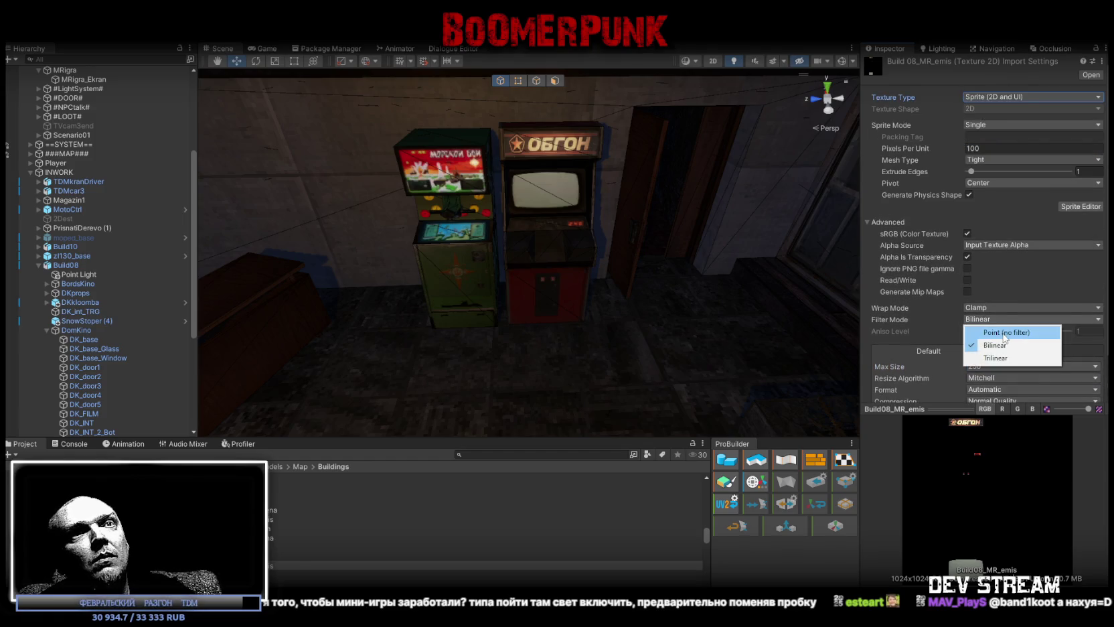
{"action": "left_click", "coordinate": [1003, 333]}
{"action": "scroll", "coordinate": [1010, 329], "scroll_direction": "down", "scroll_amount": 2}
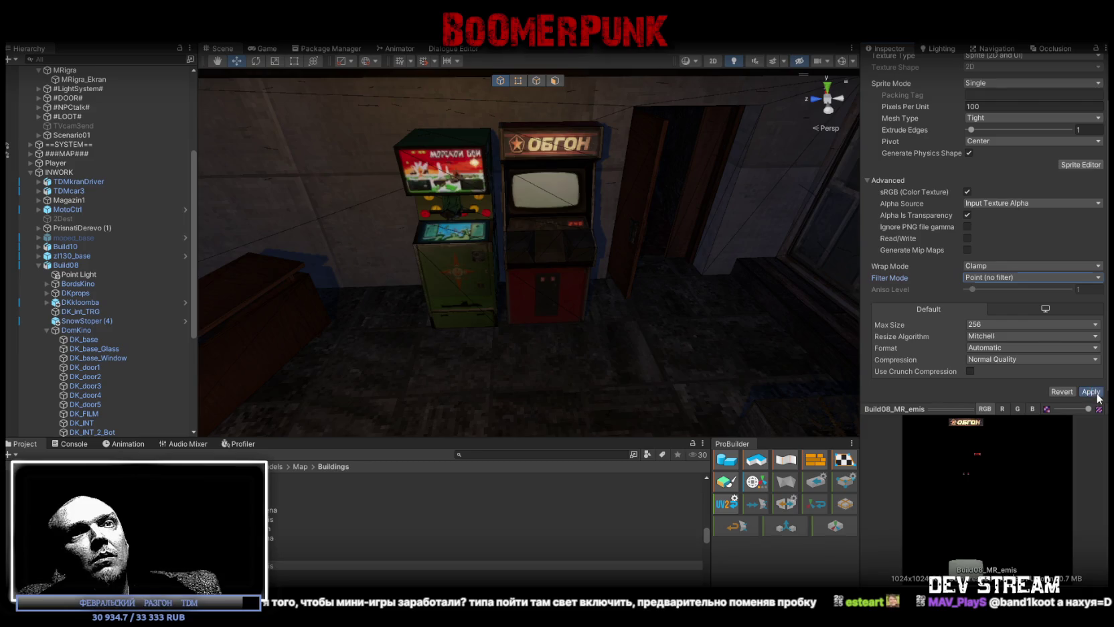
{"action": "left_click", "coordinate": [1095, 393]}
{"action": "left_click", "coordinate": [998, 280]}
{"action": "left_click", "coordinate": [997, 299]}
{"action": "mouse_move", "coordinate": [638, 249]}
{"action": "right_mouse_down"}
{"action": "mouse_move", "coordinate": [621, 197]}
{"action": "mouse_move", "coordinate": [519, 63]}
{"action": "right_mouse_up"}
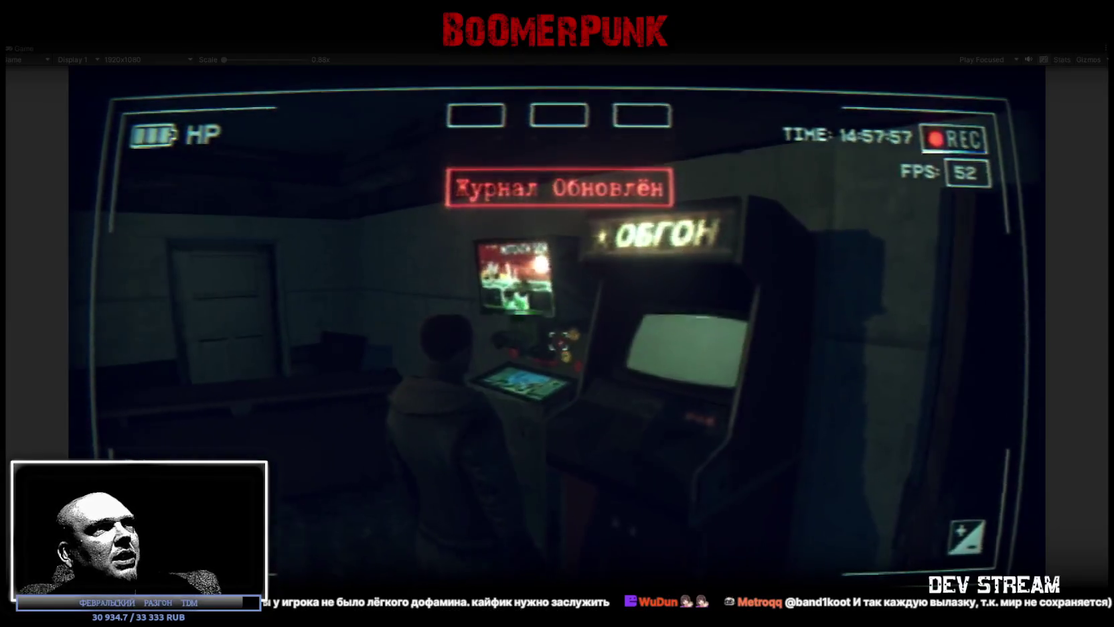
{"action": "key", "text": "e"}
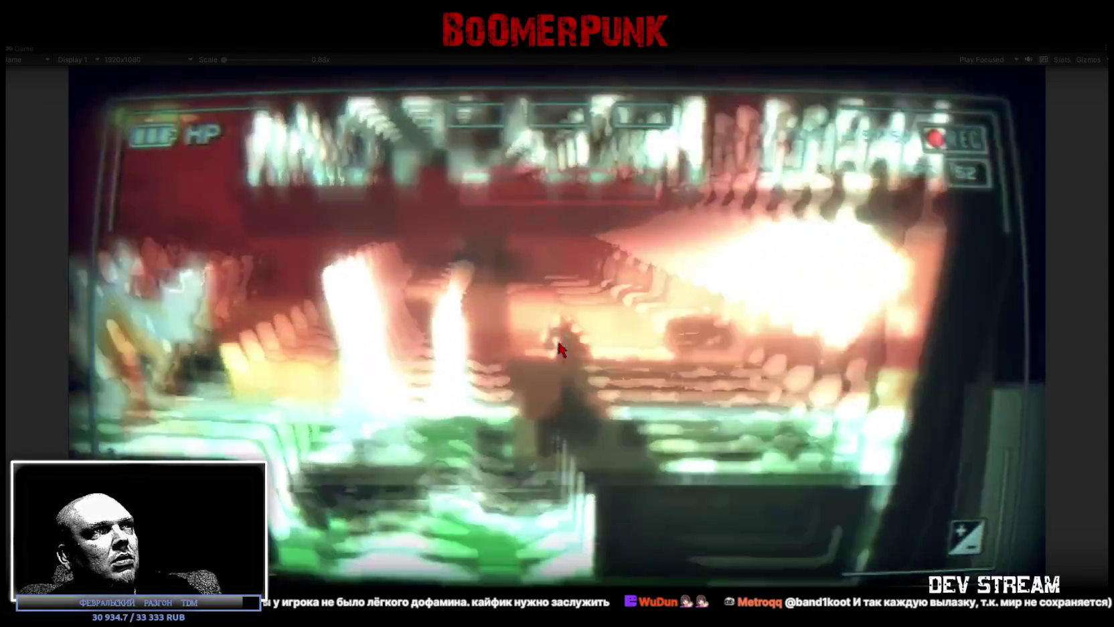
{"action": "key", "text": "Escape"}
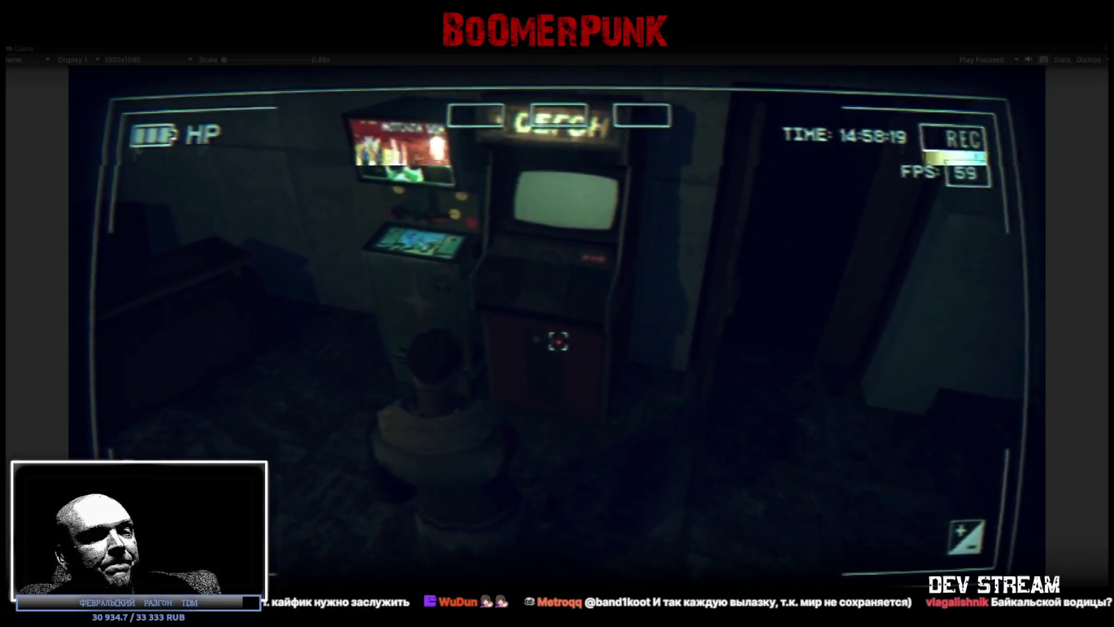
{"action": "key", "text": "Escape"}
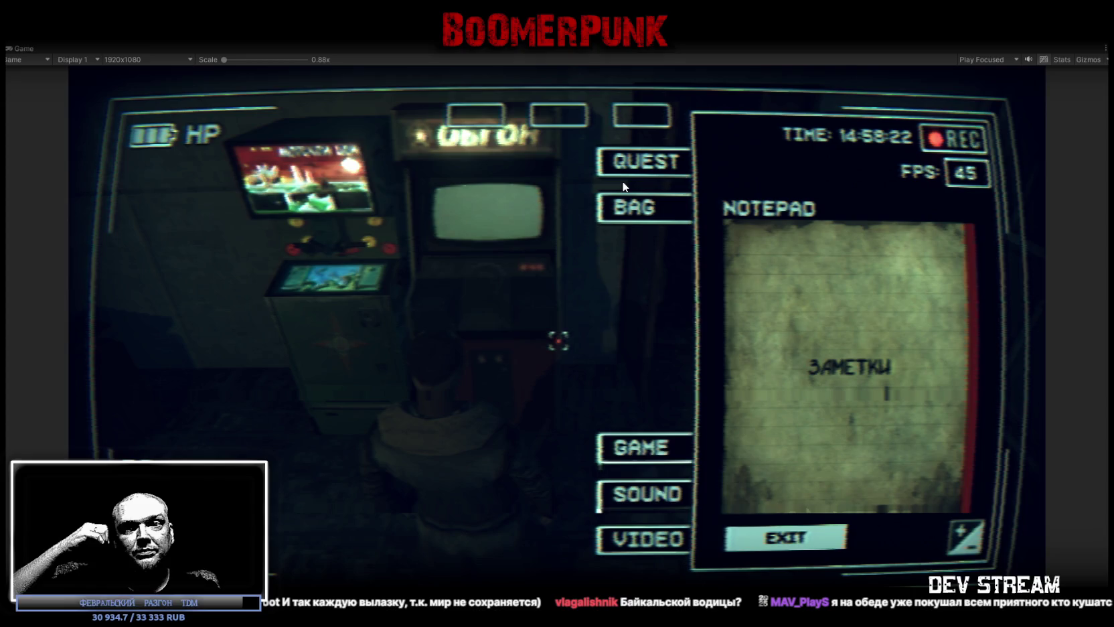
{"action": "key", "text": "ctrl+p"}
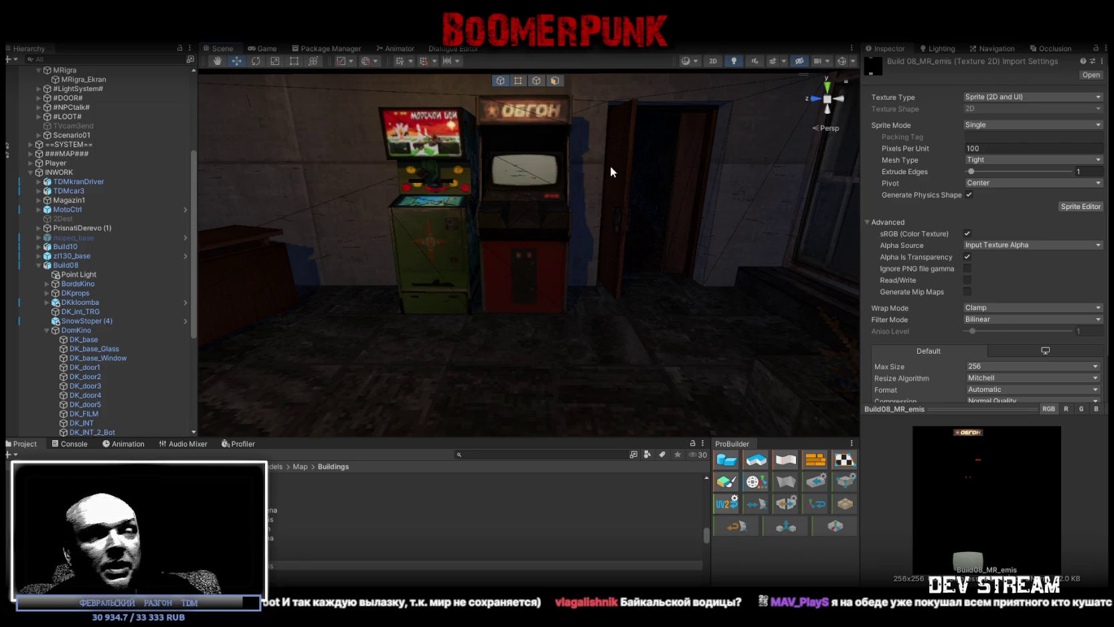
Expand ==SYSTEM== > TraktorTrafic and frame the Traktor in the view.
{"action": "middle_click_drag", "start_coordinate": [541, 167], "coordinate": [543, 182]}
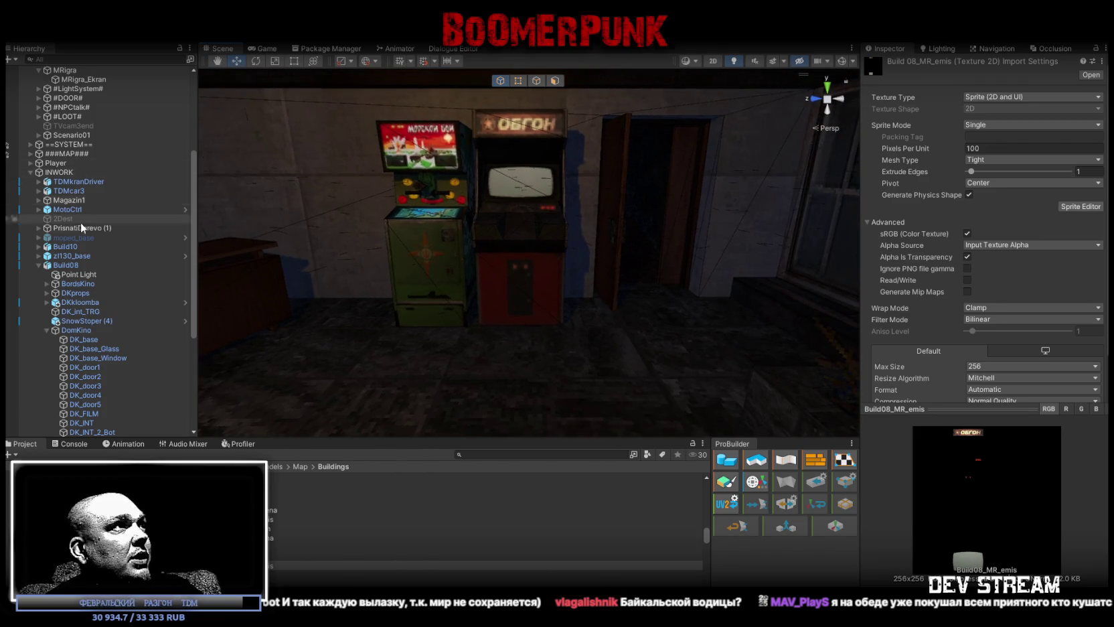
{"action": "scroll", "coordinate": [82, 221], "scroll_direction": "up", "scroll_amount": 2}
{"action": "left_click", "coordinate": [39, 300]}
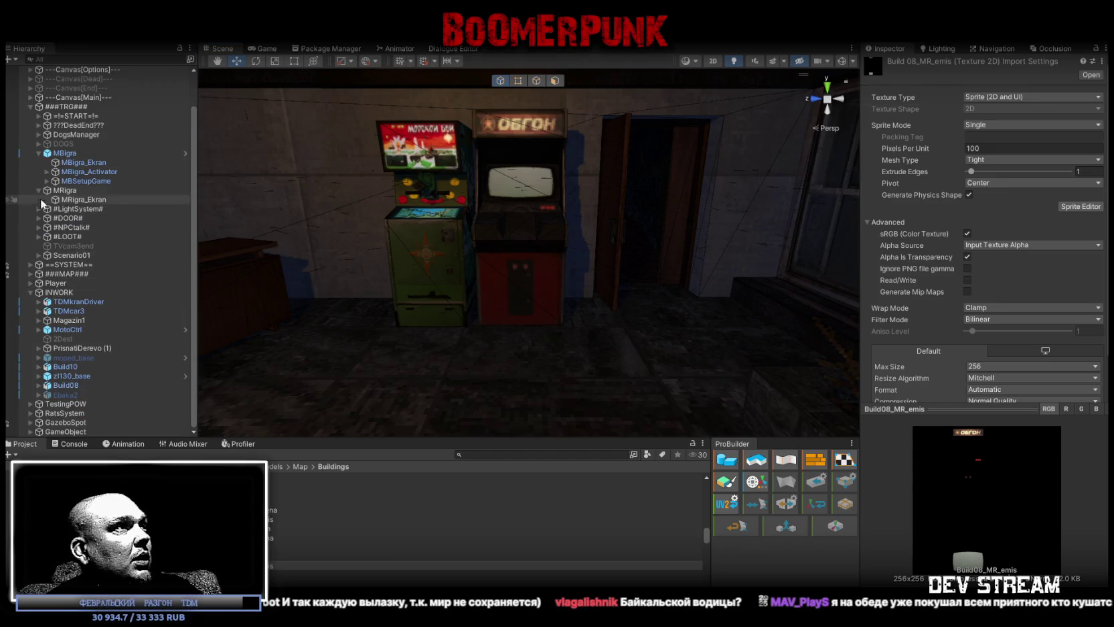
{"action": "left_click", "coordinate": [30, 265]}
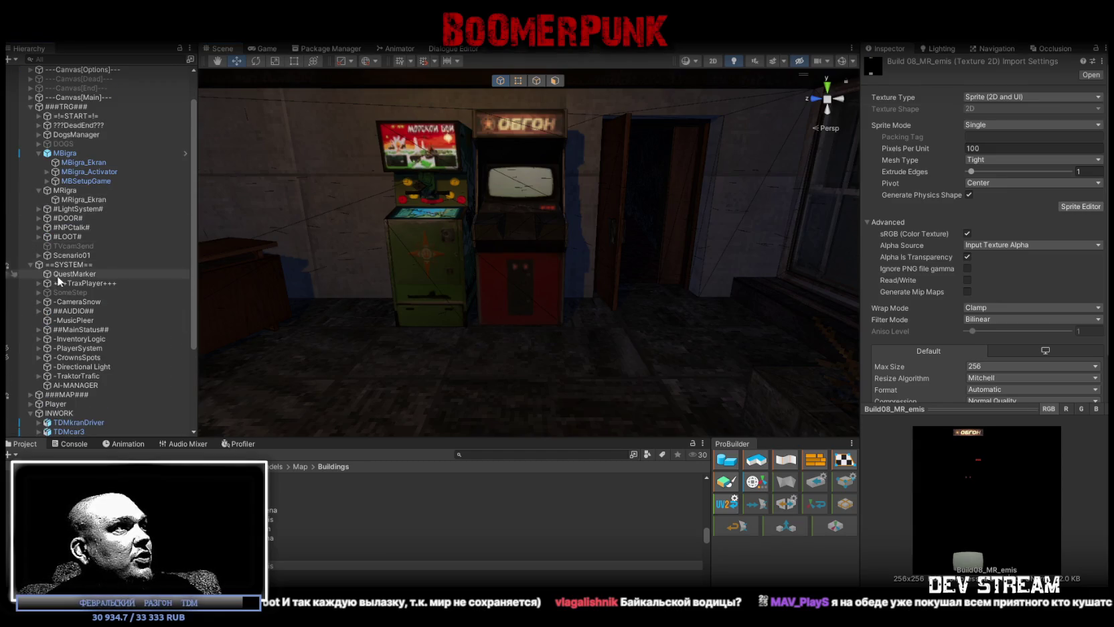
{"action": "left_click", "coordinate": [39, 376]}
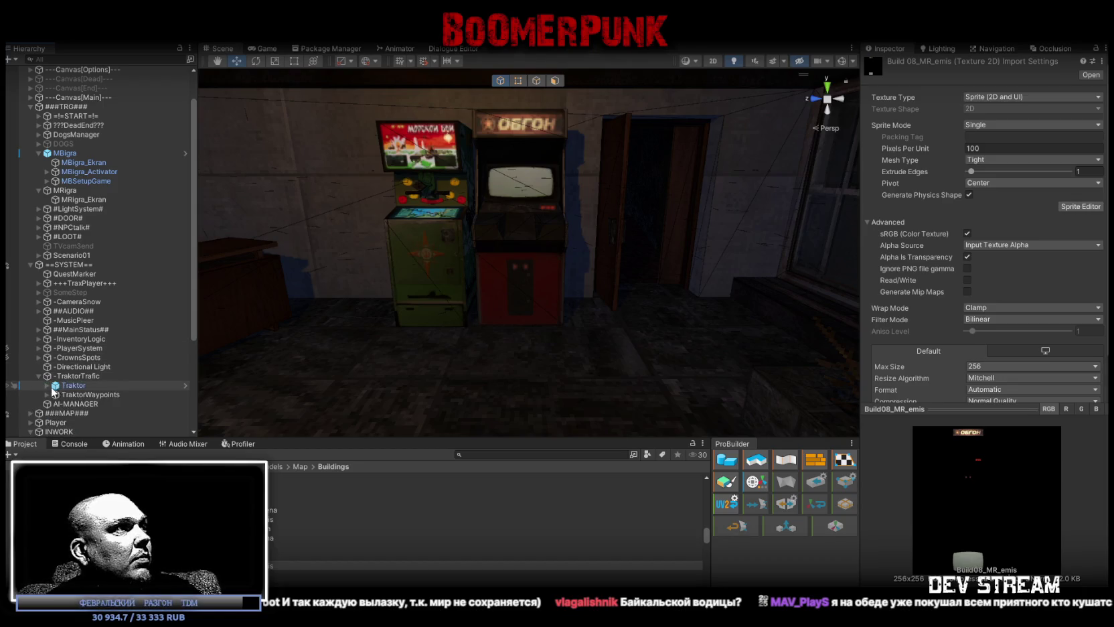
{"action": "double_click", "coordinate": [74, 384]}
Find the tractor's RulY steering wheel under TraktorRul and frame it.
{"action": "scroll", "coordinate": [282, 345], "scroll_direction": "up", "scroll_amount": 3}
{"action": "scroll", "coordinate": [361, 338], "scroll_direction": "up", "scroll_amount": 3}
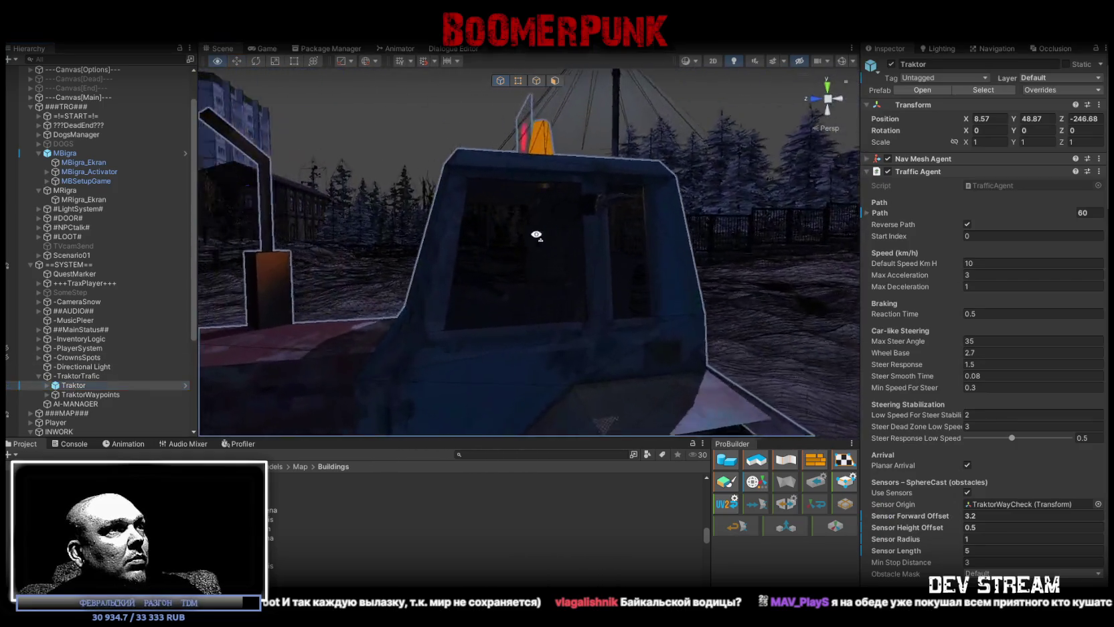
{"action": "scroll", "coordinate": [455, 331], "scroll_direction": "up", "scroll_amount": 3}
{"action": "scroll", "coordinate": [529, 326], "scroll_direction": "up", "scroll_amount": 3}
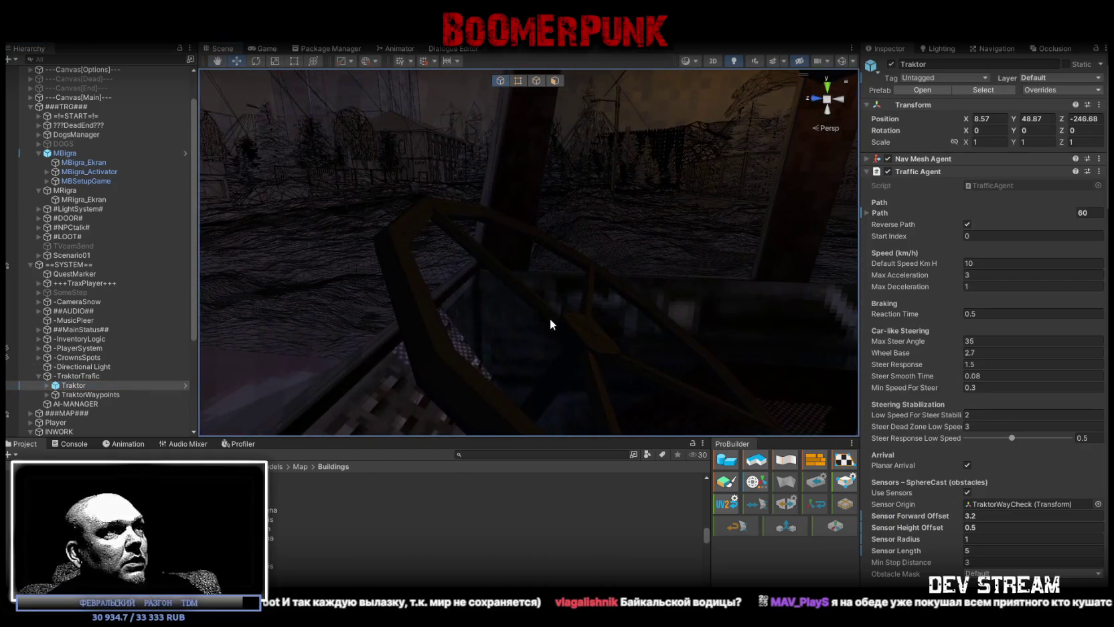
{"action": "left_click", "coordinate": [571, 326]}
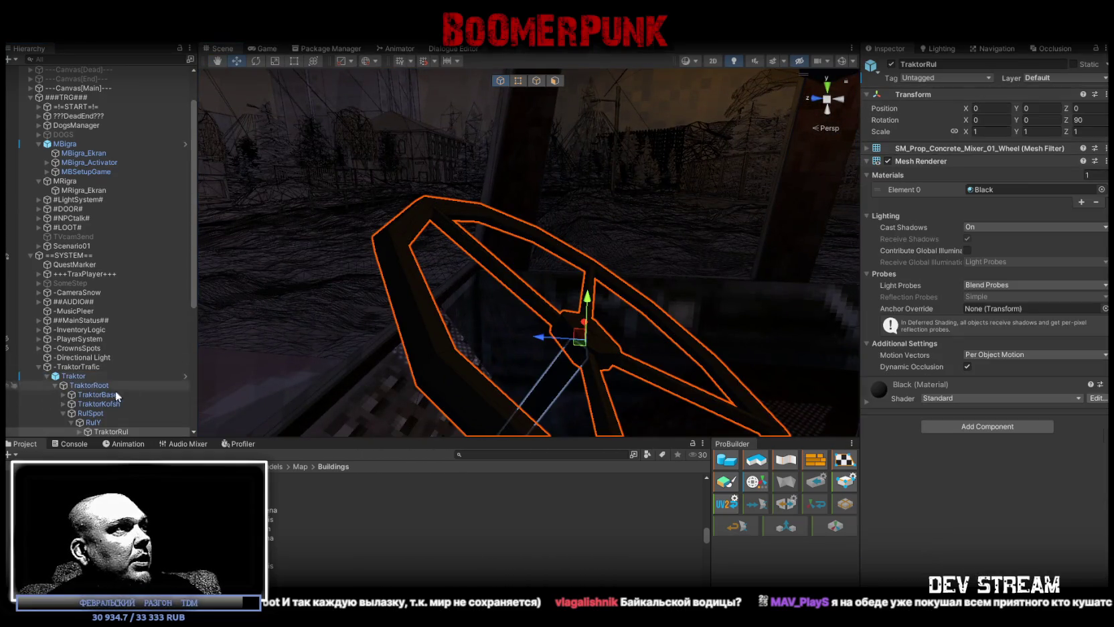
{"action": "scroll", "coordinate": [98, 396], "scroll_direction": "down", "scroll_amount": 3}
{"action": "left_click", "coordinate": [77, 327]}
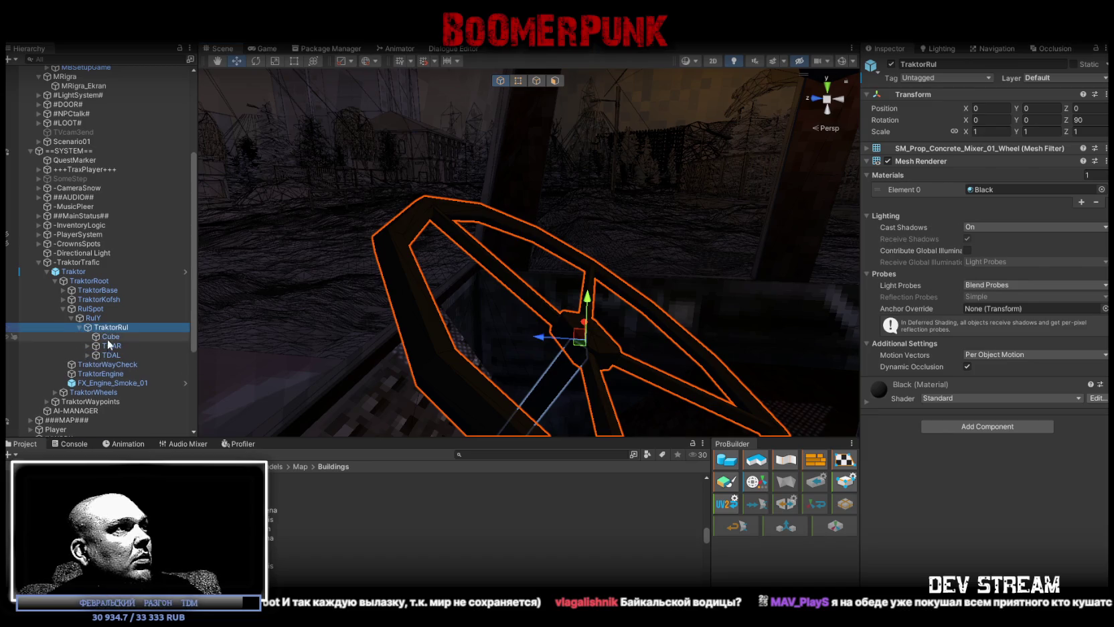
{"action": "left_click", "coordinate": [93, 317]}
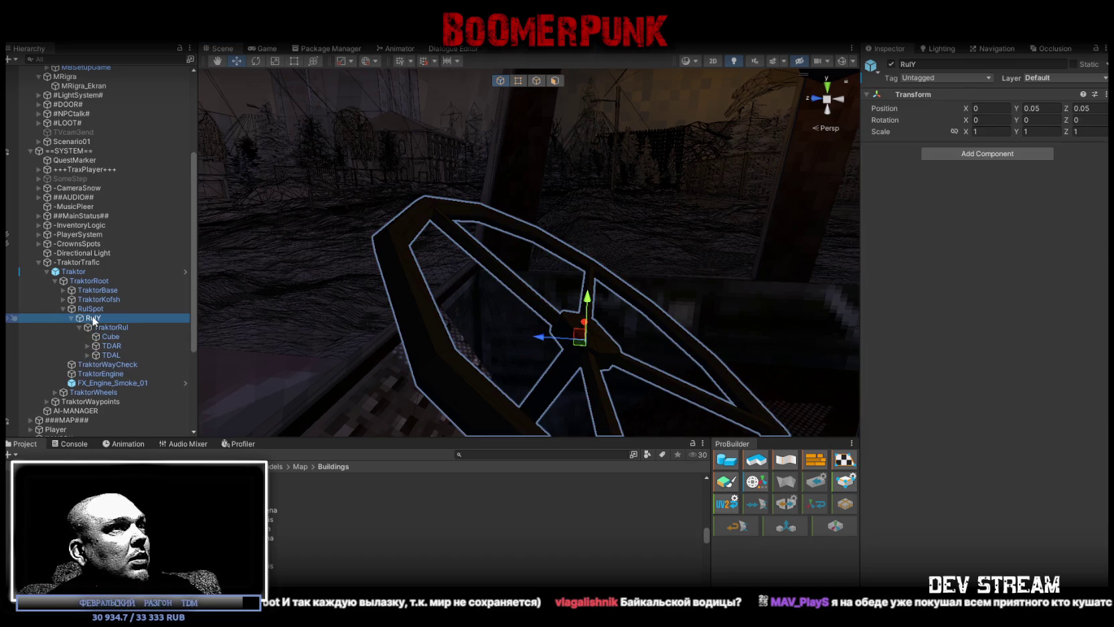
{"action": "key", "text": "f"}
Duplicate the steering wheel and parent the copy under MRigra as Rul.
{"action": "key", "text": "ctrl+d"}
{"action": "left_click_drag", "start_coordinate": [94, 364], "coordinate": [78, 145]}
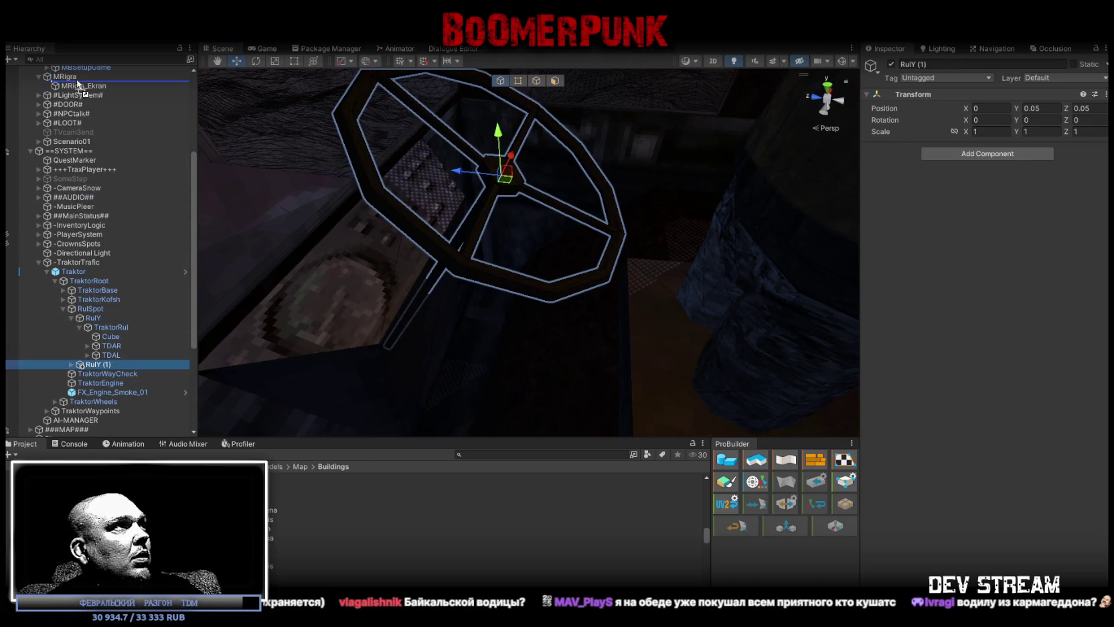
{"action": "left_click_drag", "start_coordinate": [79, 84], "coordinate": [78, 82]}
{"action": "left_click", "coordinate": [46, 281]}
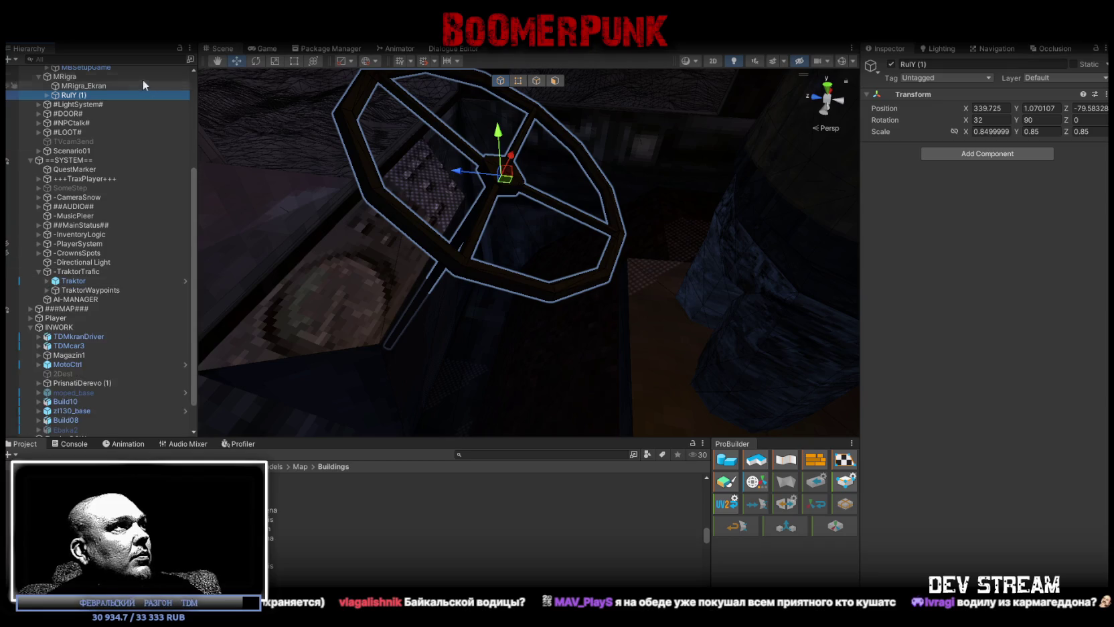
{"action": "left_click", "coordinate": [78, 97]}
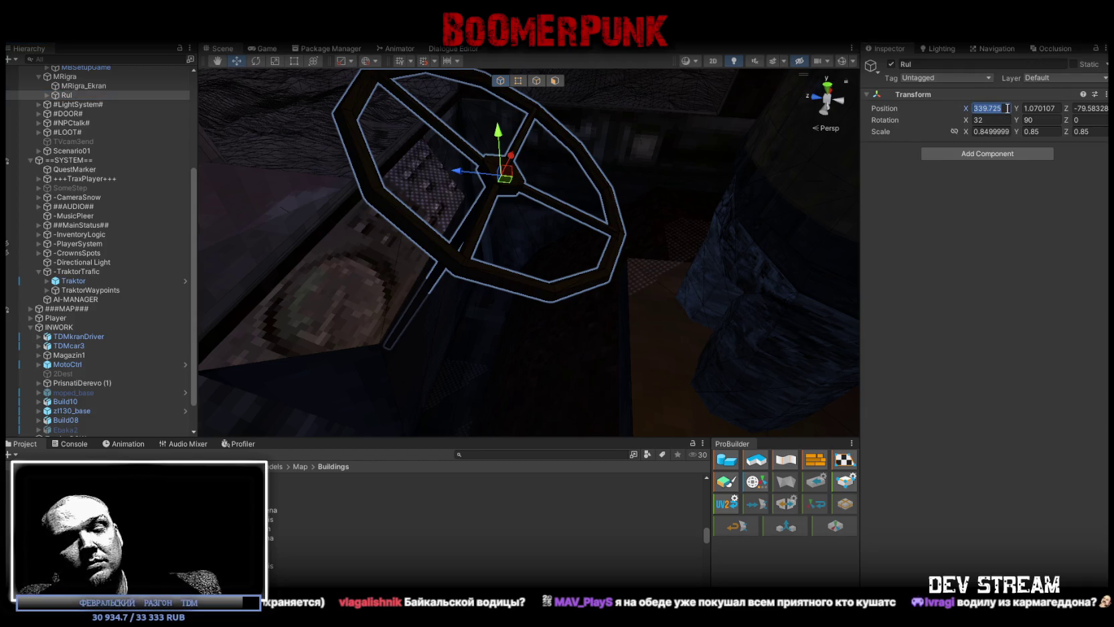
{"action": "type", "text": "0"}
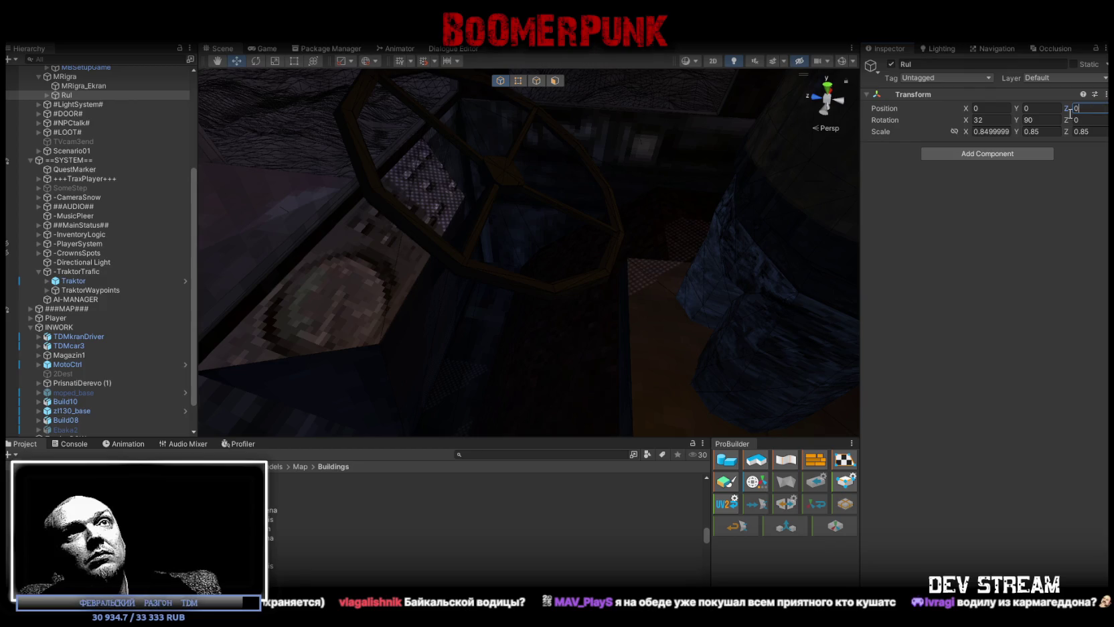
Raise the Rul wheel onto the red cabinet's control panel and select its TraktorRul child.
{"action": "double_click", "coordinate": [64, 94]}
{"action": "right_click_drag", "start_coordinate": [503, 154], "coordinate": [383, 95]}
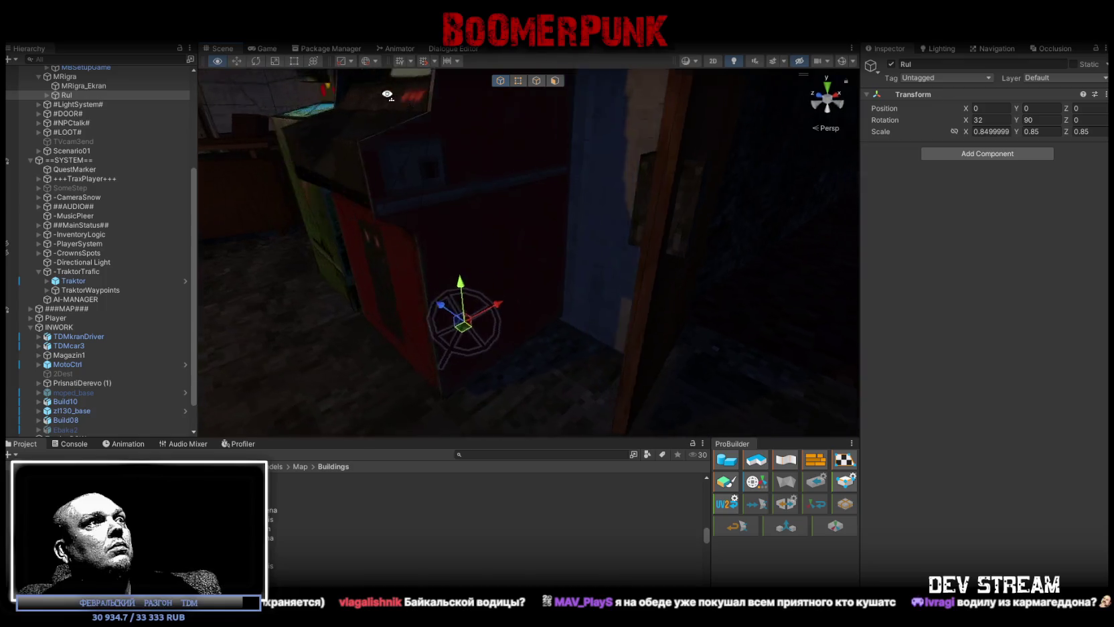
{"action": "right_click_drag", "start_coordinate": [384, 94], "coordinate": [535, 112]}
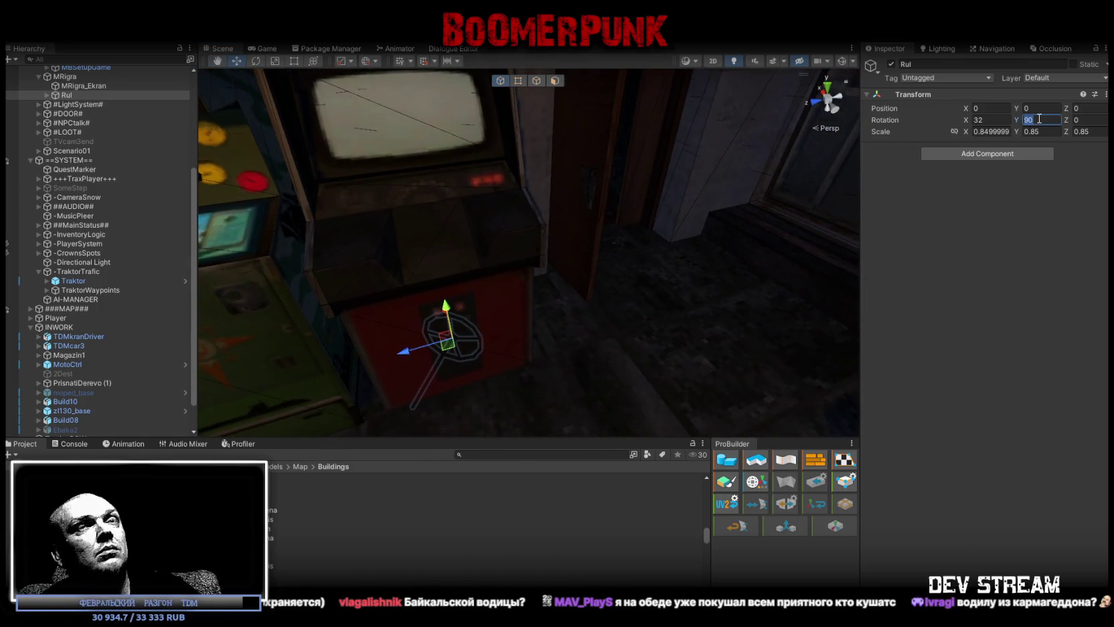
{"action": "type", "text": "0"}
{"action": "right_click_drag", "start_coordinate": [589, 256], "coordinate": [535, 318]}
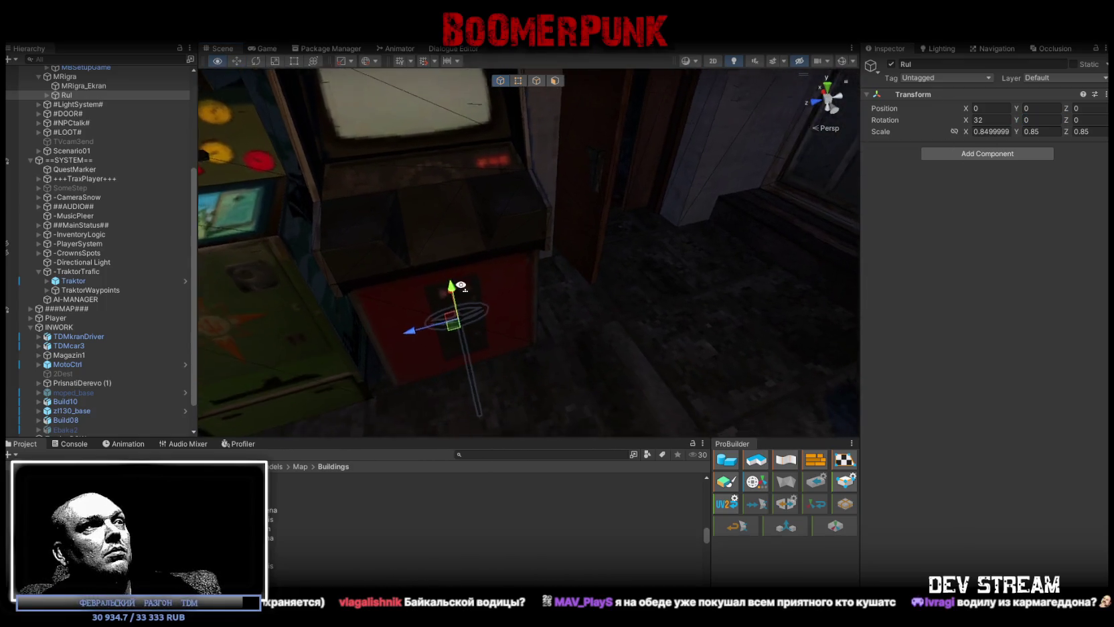
{"action": "mouse_move", "coordinate": [452, 298]}
{"action": "left_mouse_down"}
{"action": "mouse_move", "coordinate": [455, 157]}
{"action": "mouse_move", "coordinate": [464, 227]}
{"action": "left_mouse_up"}
{"action": "key", "text": "f"}
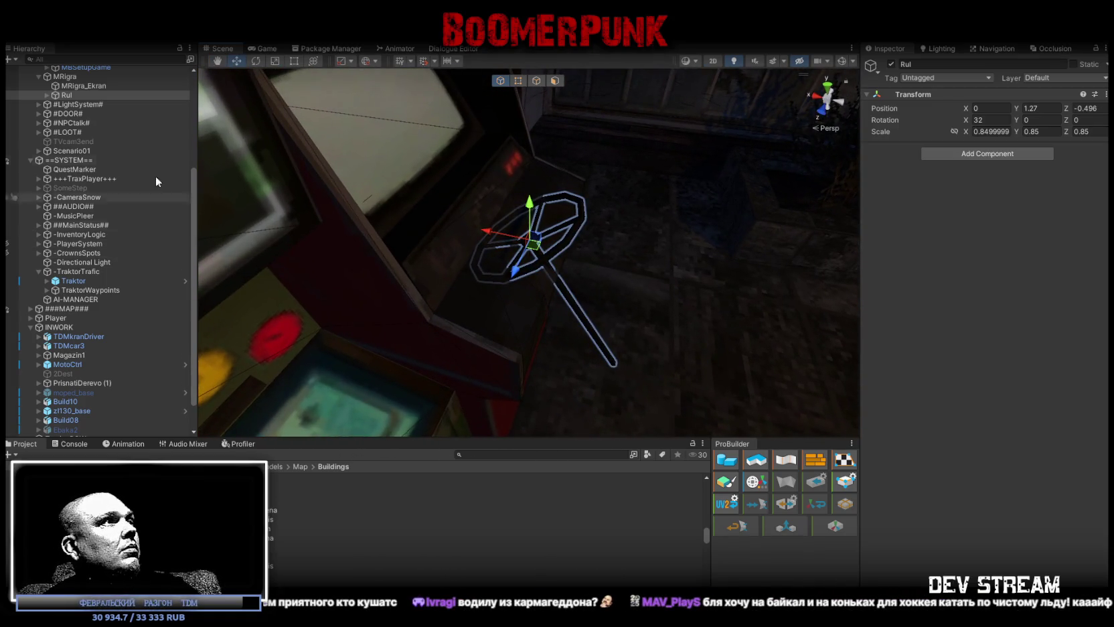
{"action": "left_click", "coordinate": [47, 95]}
{"action": "left_click", "coordinate": [83, 105]}
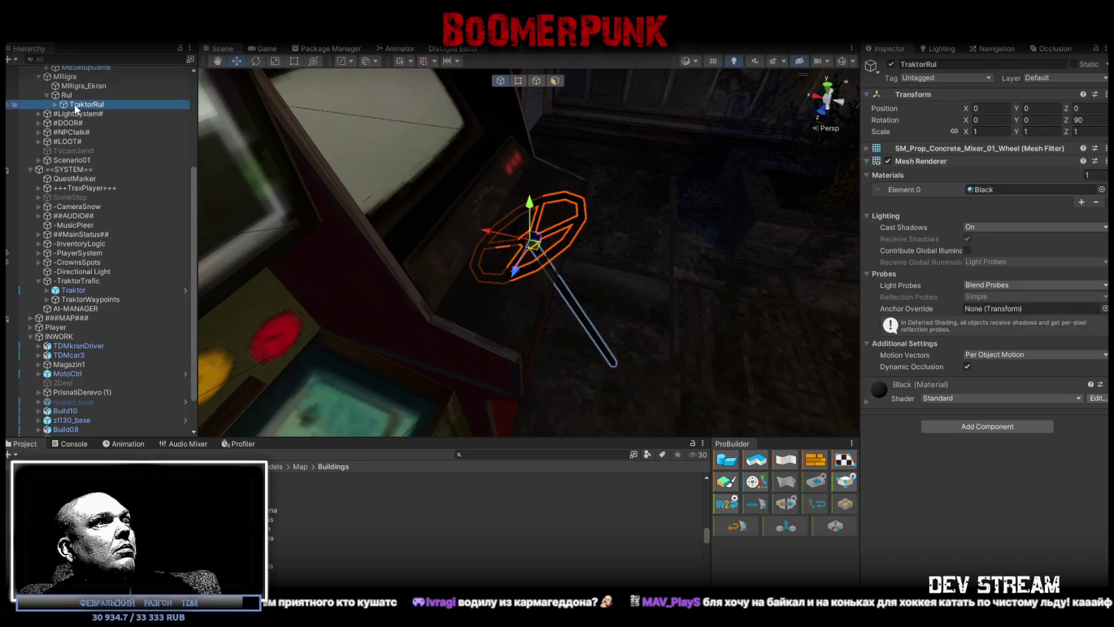
Scale the TraktorRul wheel to 0.75 and rotate it to X -90.
{"action": "left_click_drag", "start_coordinate": [534, 241], "coordinate": [524, 248]}
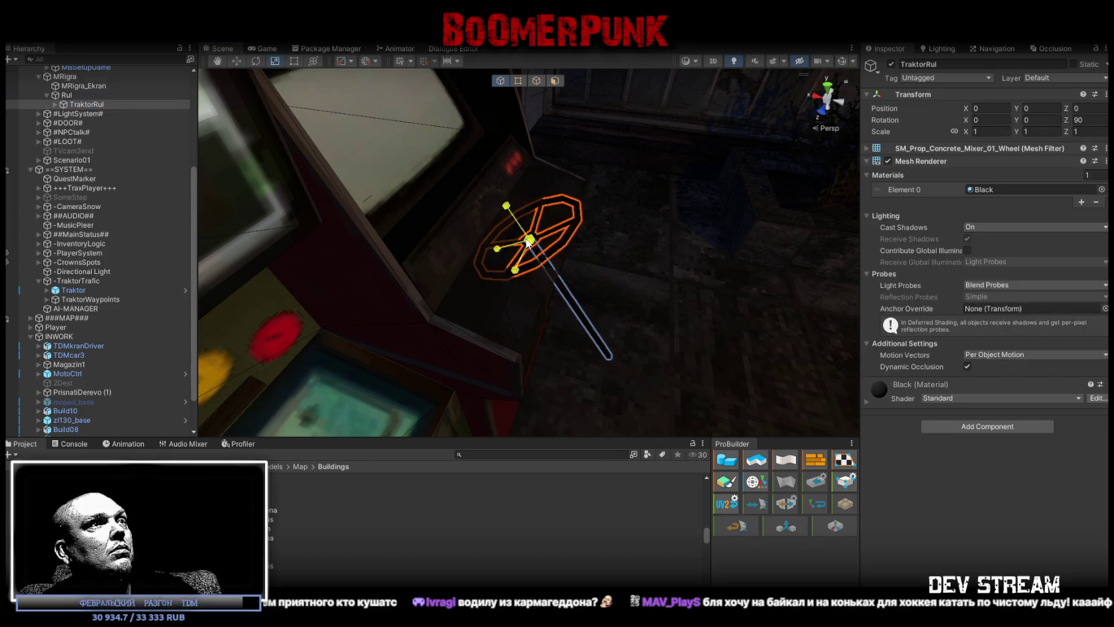
{"action": "type", "text": "0.75"}
{"action": "key", "text": "Return"}
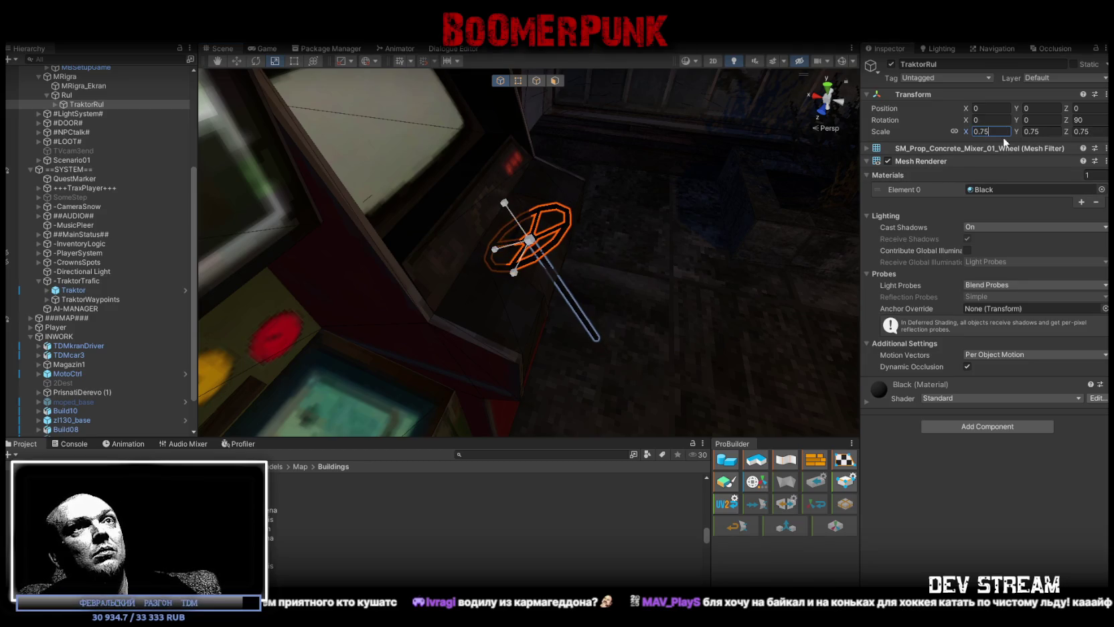
{"action": "right_click_drag", "start_coordinate": [575, 220], "coordinate": [558, 227]}
{"action": "key", "text": "e"}
{"action": "left_click_drag", "start_coordinate": [565, 274], "coordinate": [675, 320]}
{"action": "right_click_drag", "start_coordinate": [675, 320], "coordinate": [511, 261]}
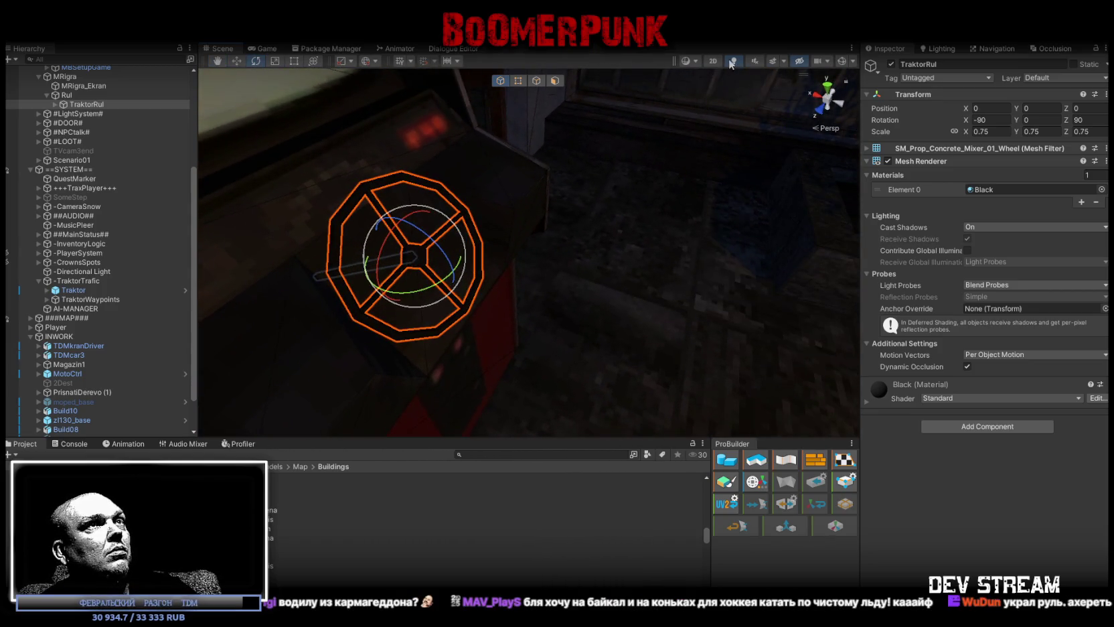
Move the wheel up onto the cabinet panel, undoing a stray rotation.
{"action": "key", "text": "w"}
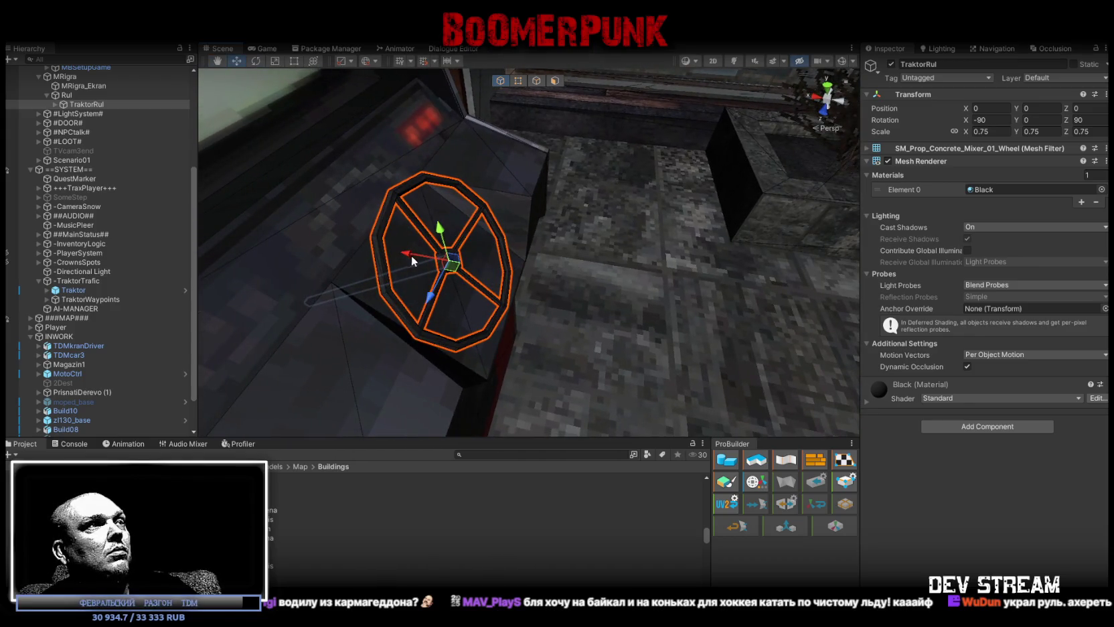
{"action": "left_click_drag", "start_coordinate": [412, 261], "coordinate": [490, 204]}
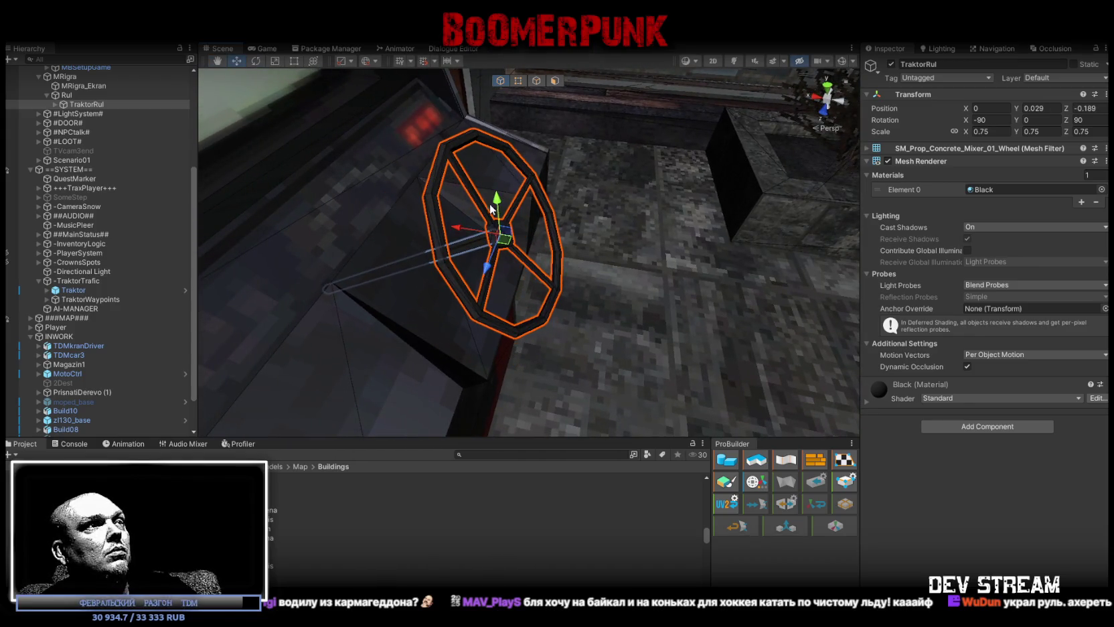
{"action": "left_click_drag", "start_coordinate": [489, 203], "coordinate": [468, 201]}
{"action": "mouse_move", "coordinate": [468, 201]}
{"action": "right_mouse_down"}
{"action": "mouse_move", "coordinate": [360, 182]}
{"action": "mouse_move", "coordinate": [499, 285]}
{"action": "right_mouse_up"}
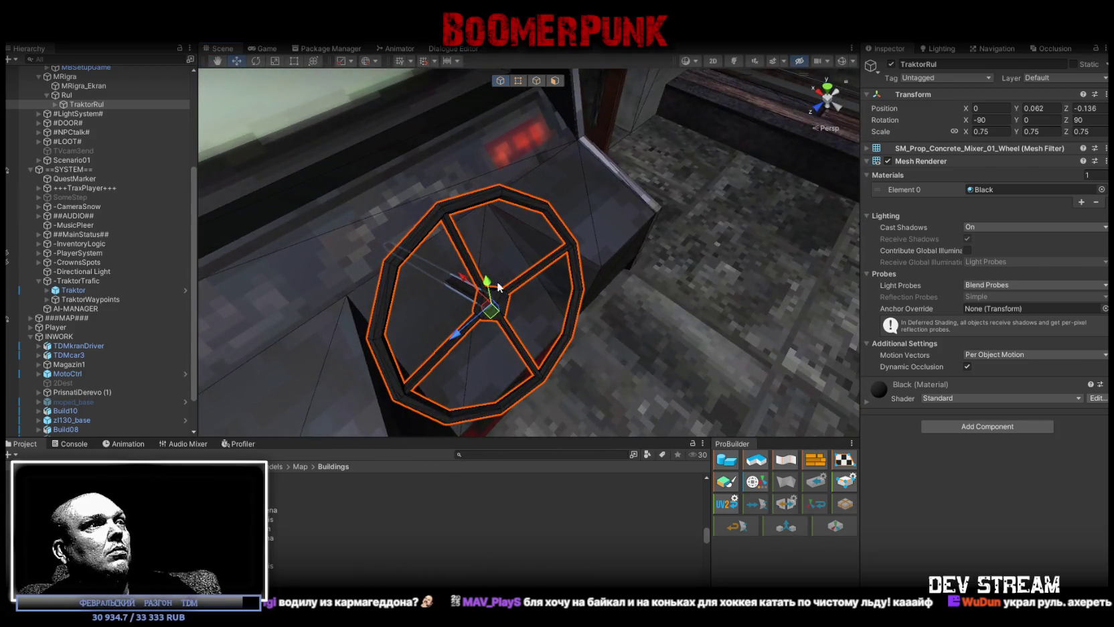
{"action": "left_click_drag", "start_coordinate": [494, 300], "coordinate": [622, 290]}
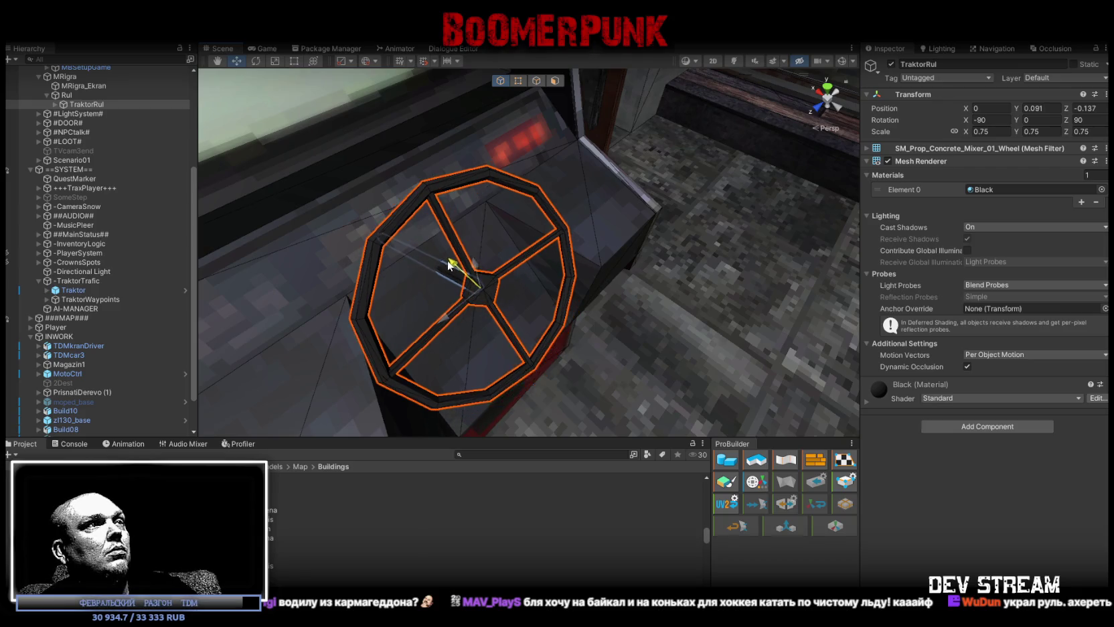
{"action": "right_click_drag", "start_coordinate": [623, 297], "coordinate": [445, 230]}
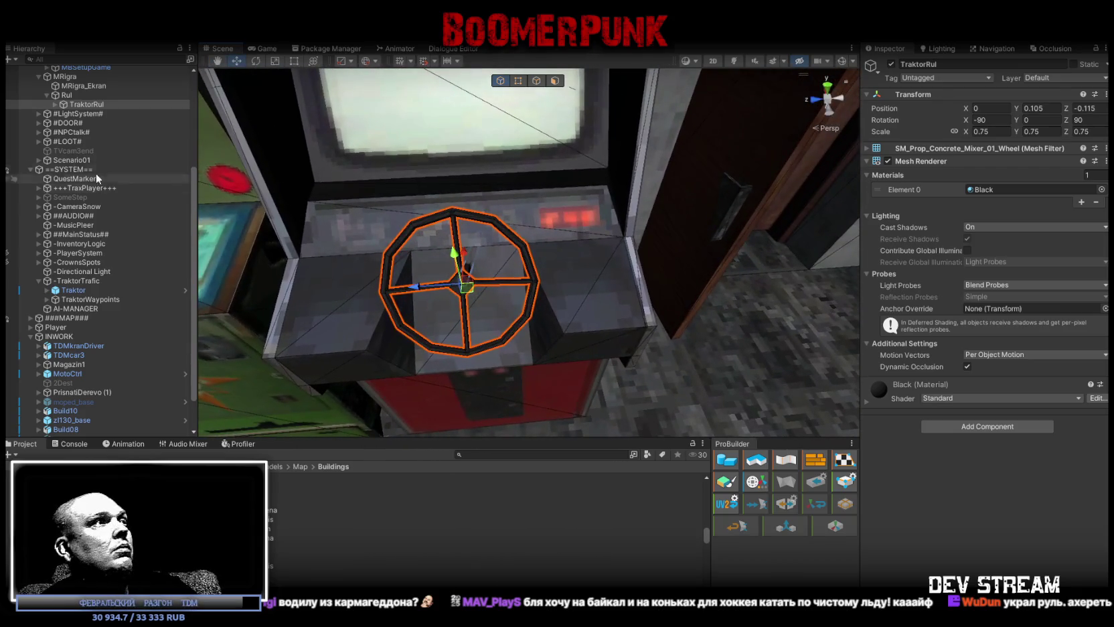
{"action": "key", "text": "e"}
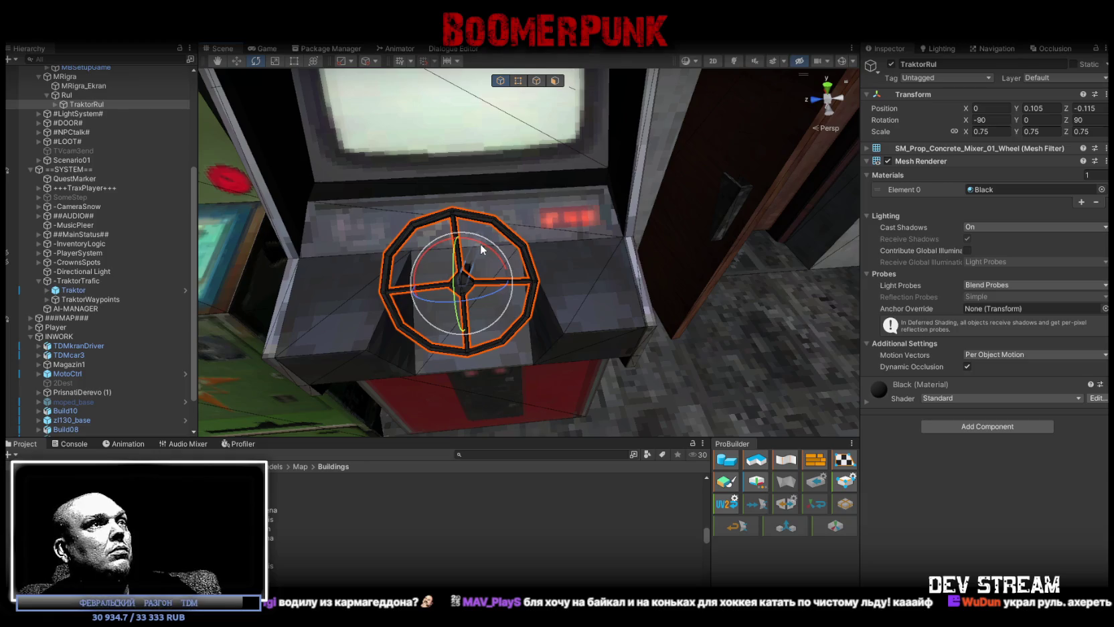
{"action": "left_click_drag", "start_coordinate": [480, 244], "coordinate": [525, 294]}
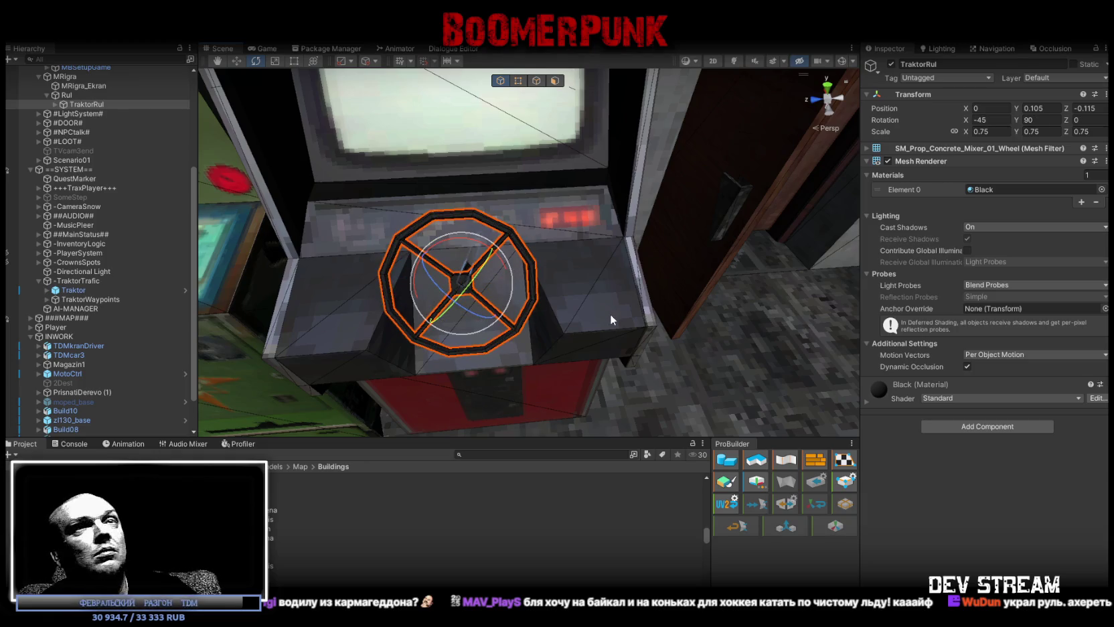
{"action": "key", "text": "ctrl+z"}
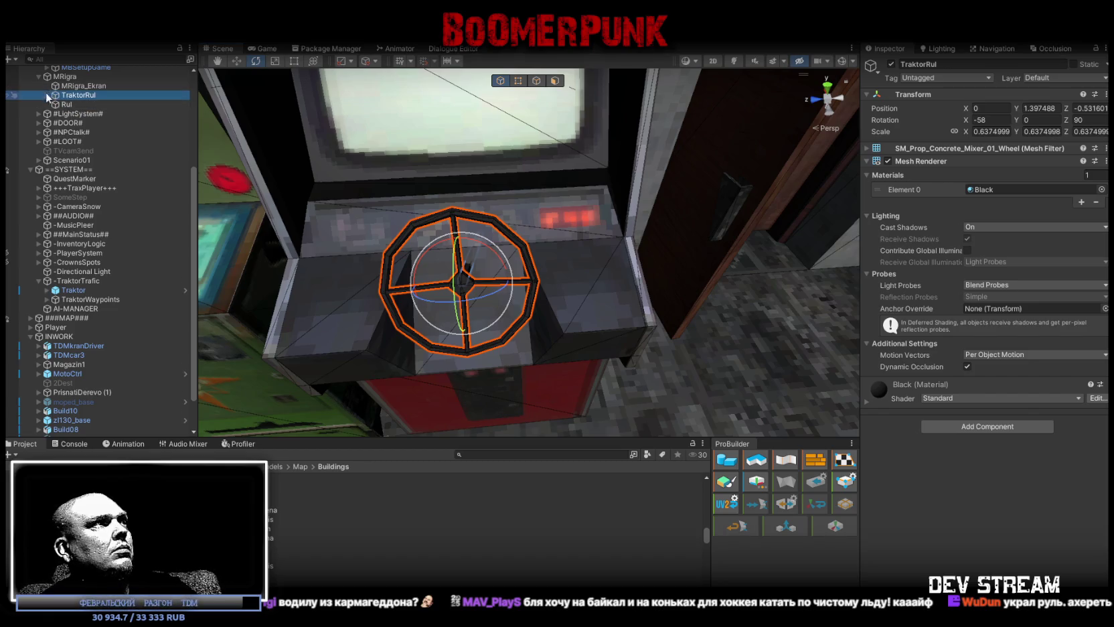
Move TDAR, TDAL and Rul out of TraktorRul, then select its Cube shaft.
{"action": "left_click", "coordinate": [46, 95]}
{"action": "left_click", "coordinate": [79, 113]}
{"action": "left_click", "coordinate": [79, 123], "text": "ctrl"}
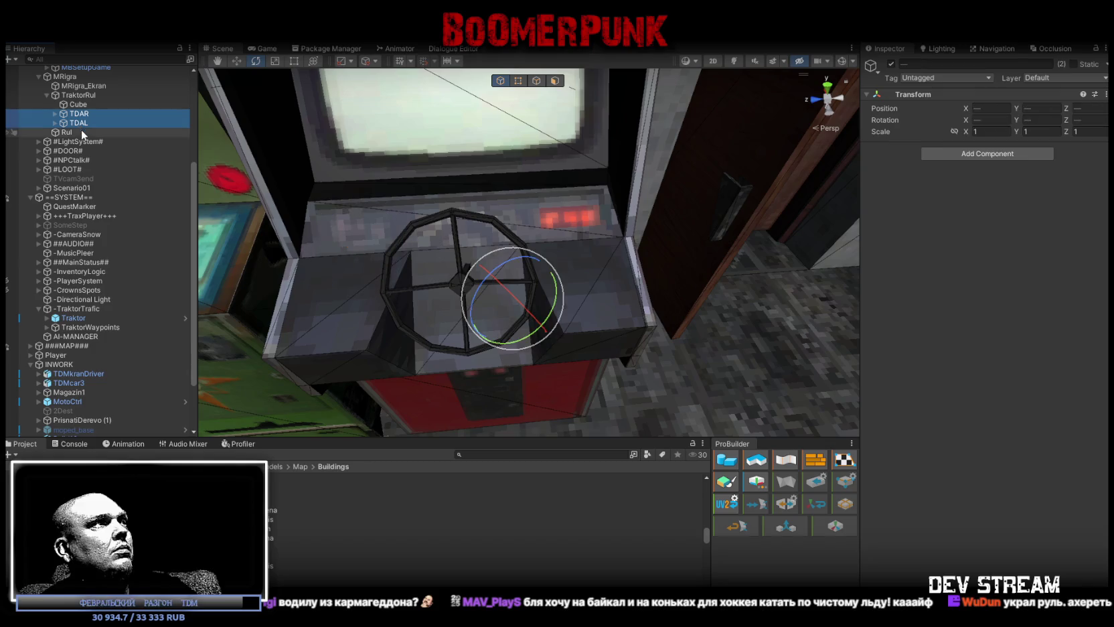
{"action": "left_click", "coordinate": [67, 134], "text": "ctrl"}
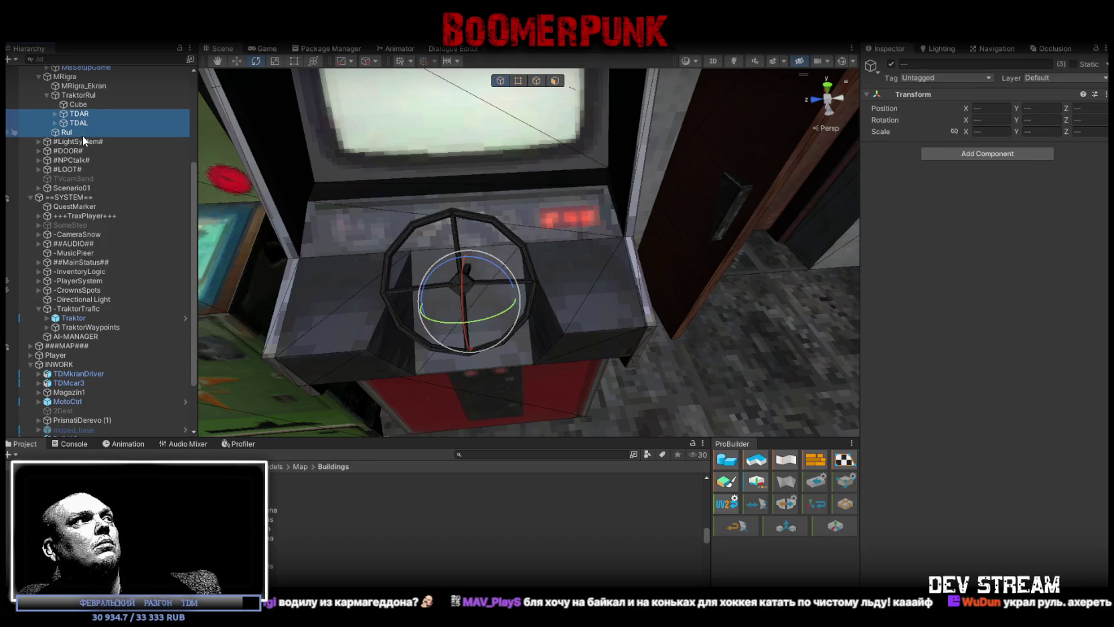
{"action": "left_click_drag", "start_coordinate": [83, 135], "coordinate": [97, 107]}
{"action": "left_click", "coordinate": [84, 97]}
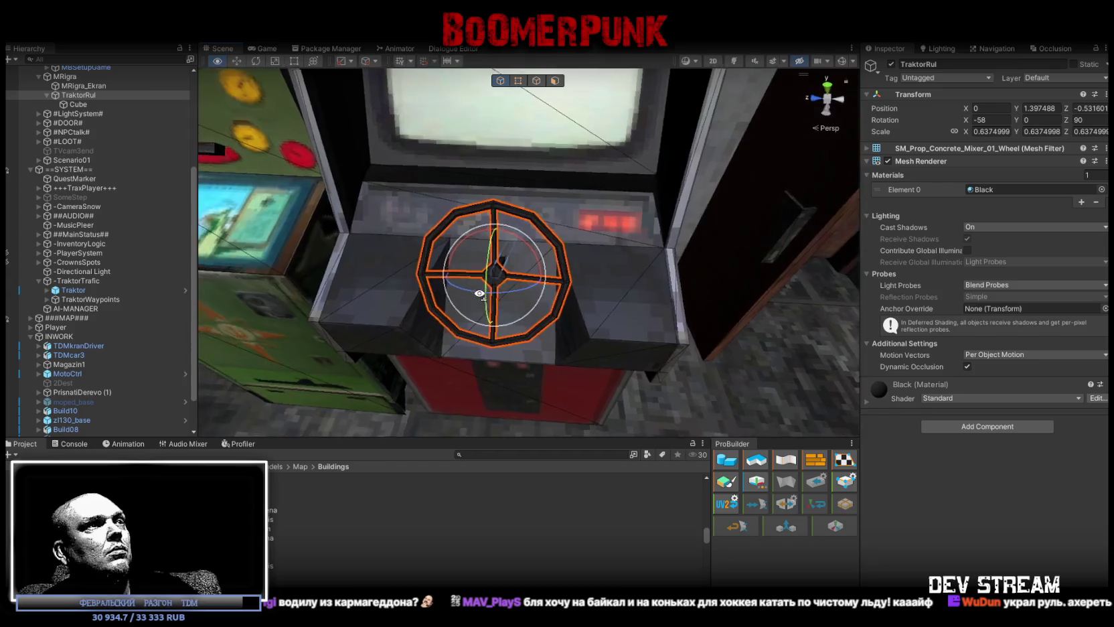
{"action": "right_click_drag", "start_coordinate": [468, 268], "coordinate": [521, 263]}
{"action": "left_click", "coordinate": [104, 103]}
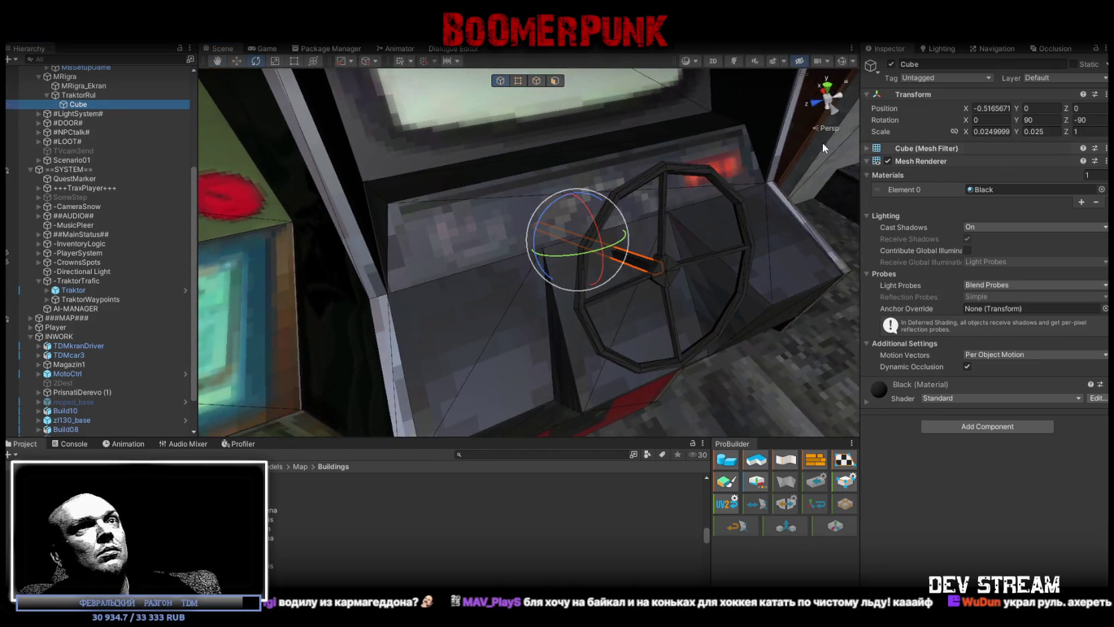
Set the Cube shaft's scale to 0.1 × 0.1 × 0.5.
{"action": "left_click", "coordinate": [984, 131]}
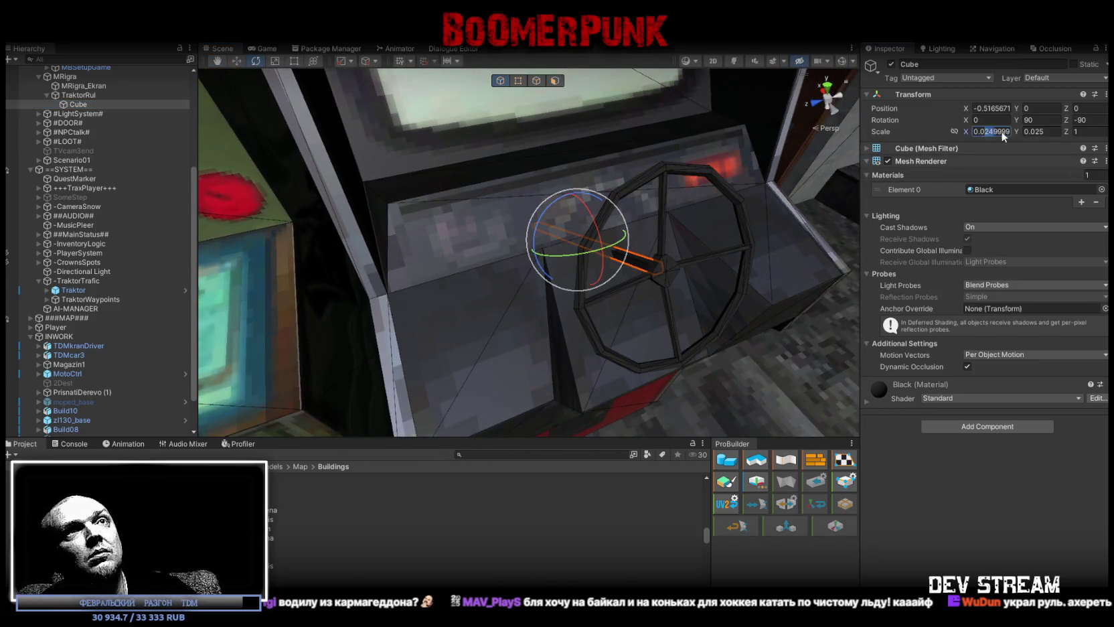
{"action": "type", "text": "0.04"}
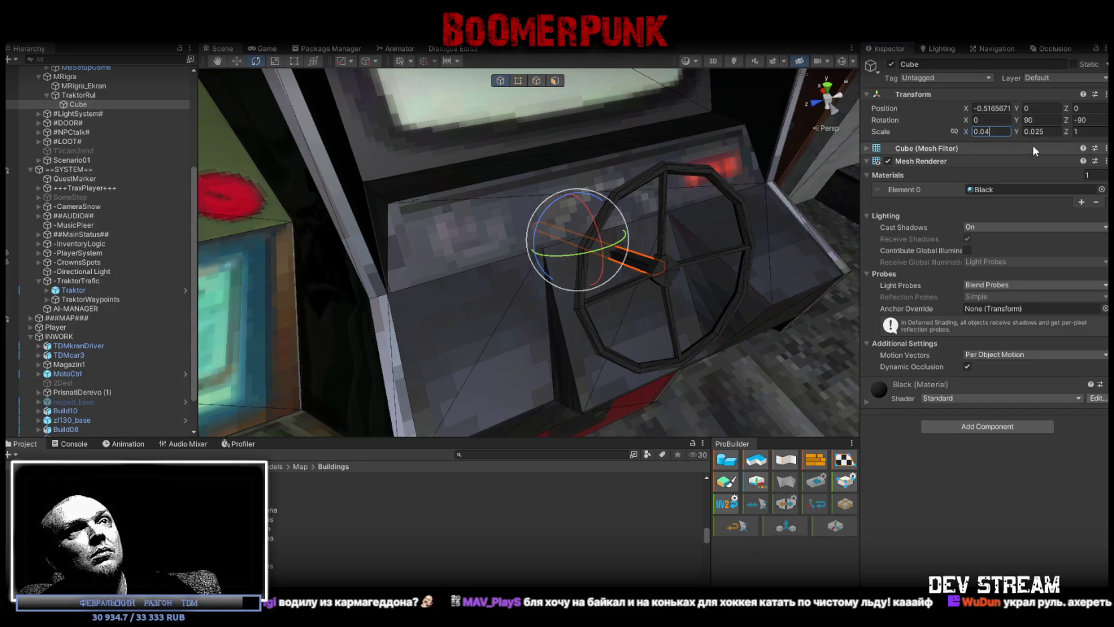
{"action": "type", "text": "0.1"}
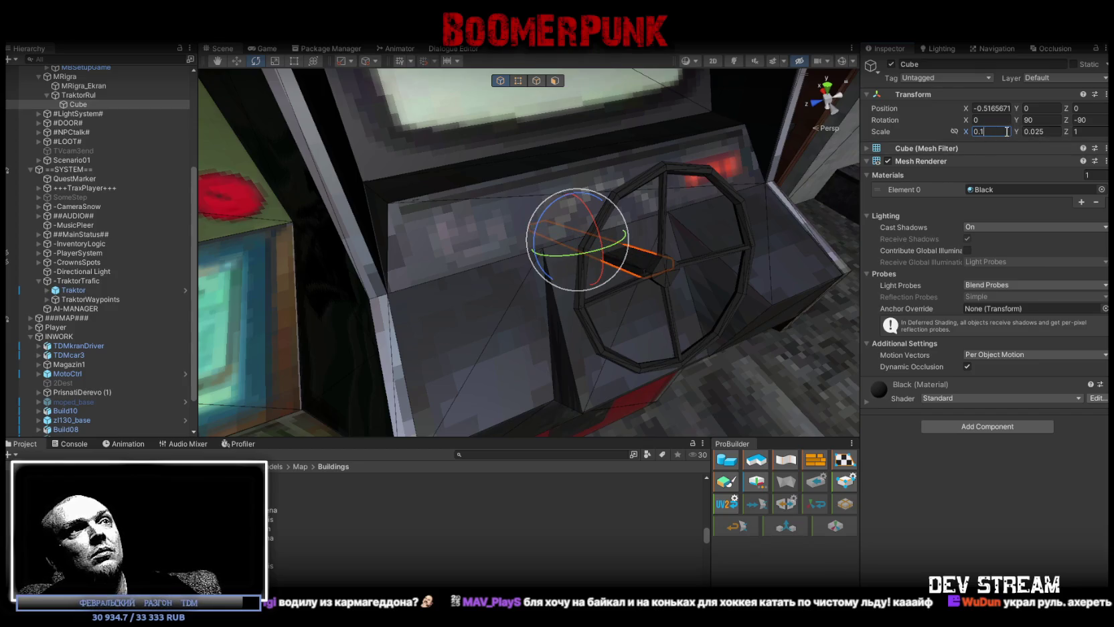
{"action": "type", "text": "0.1"}
{"action": "mouse_move", "coordinate": [736, 201]}
{"action": "left_mouse_down", "text": "alt"}
{"action": "mouse_move", "coordinate": [854, 201]}
{"action": "mouse_move", "coordinate": [807, 198]}
{"action": "left_mouse_up", "text": "alt"}
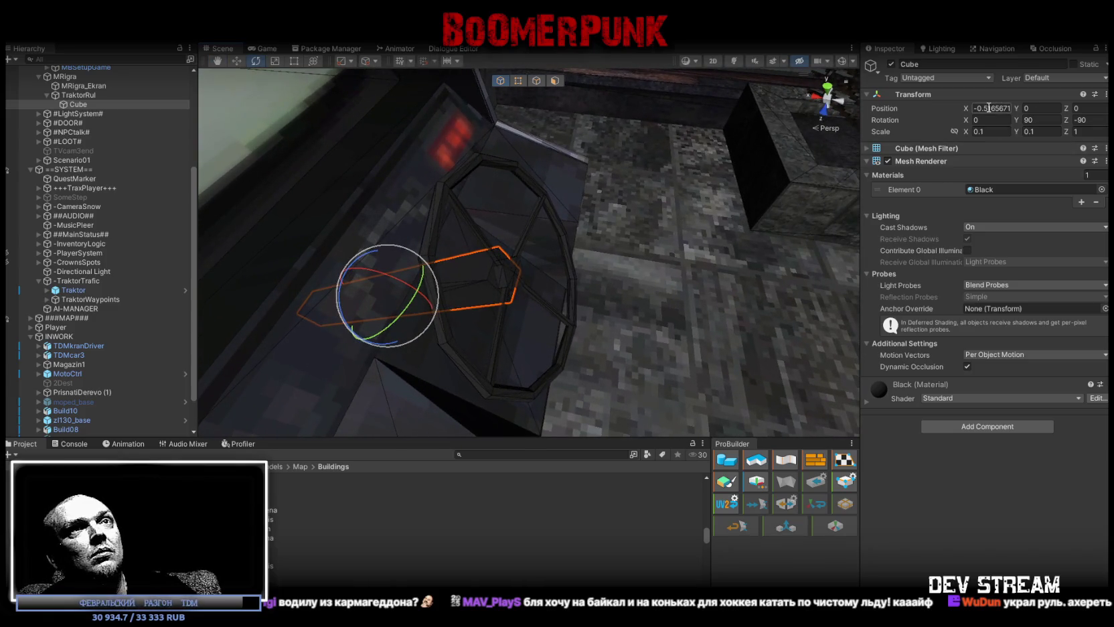
{"action": "type", "text": "-0.5"}
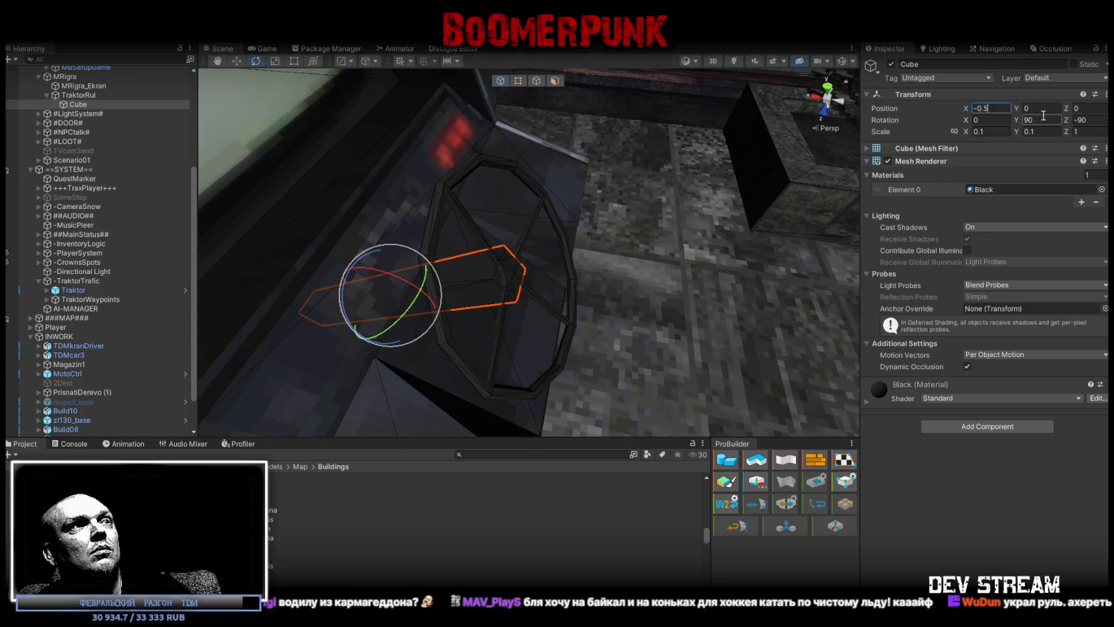
{"action": "key", "text": "BackSpace"}
{"action": "type", "text": "4"}
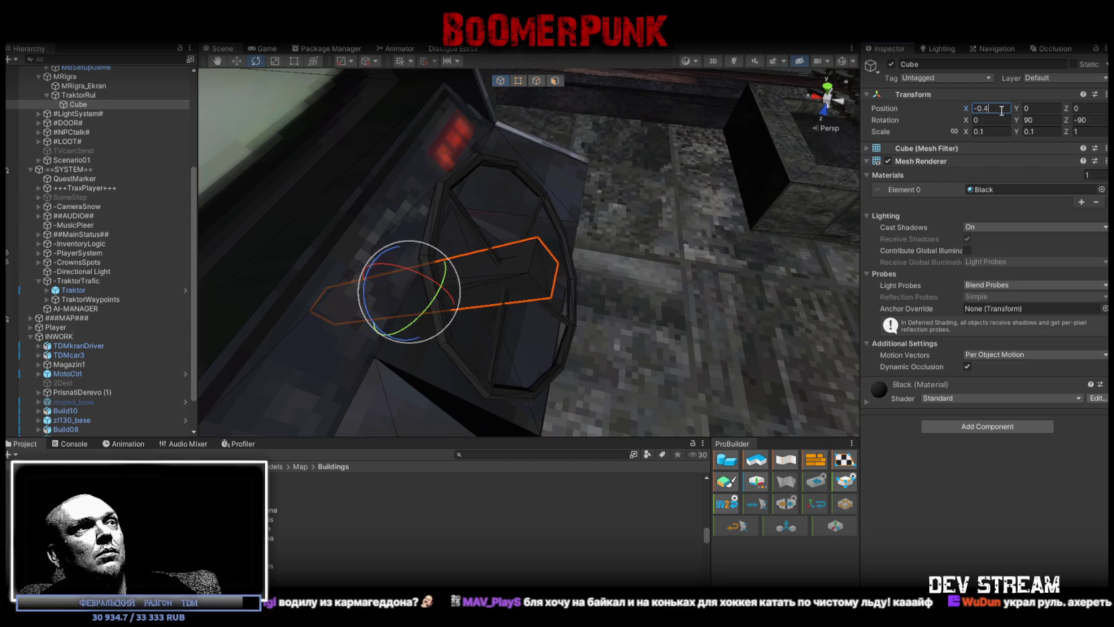
{"action": "type", "text": "8"}
{"action": "mouse_move", "coordinate": [542, 239]}
{"action": "left_mouse_down", "text": "alt"}
{"action": "mouse_move", "coordinate": [435, 208]}
{"action": "mouse_move", "coordinate": [455, 191]}
{"action": "mouse_move", "coordinate": [669, 194]}
{"action": "left_mouse_up", "text": "alt"}
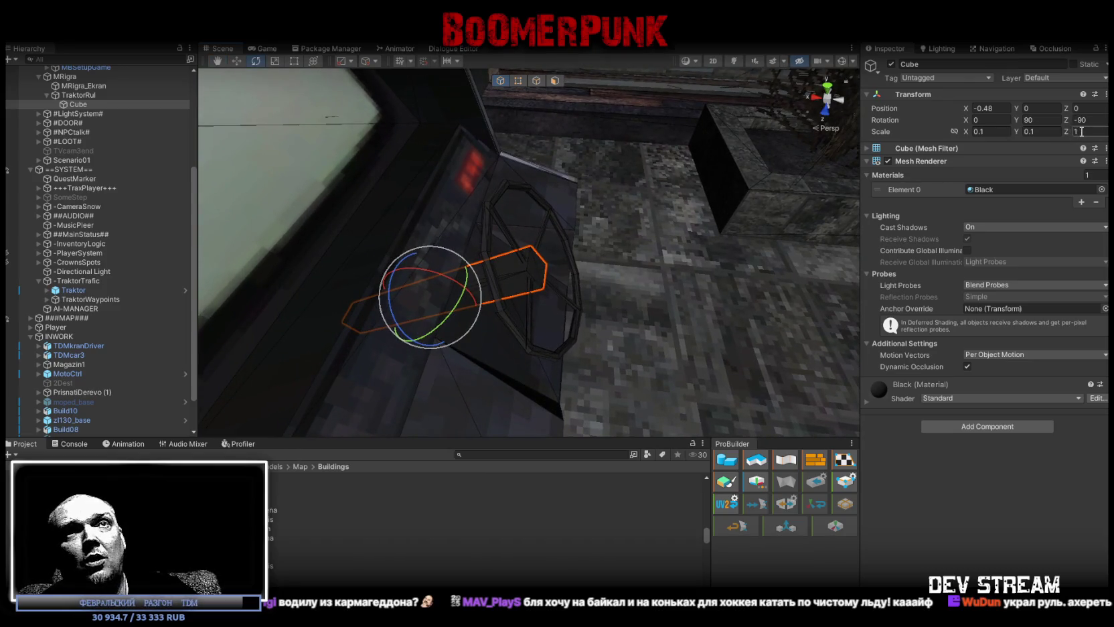
{"action": "type", "text": ".5"}
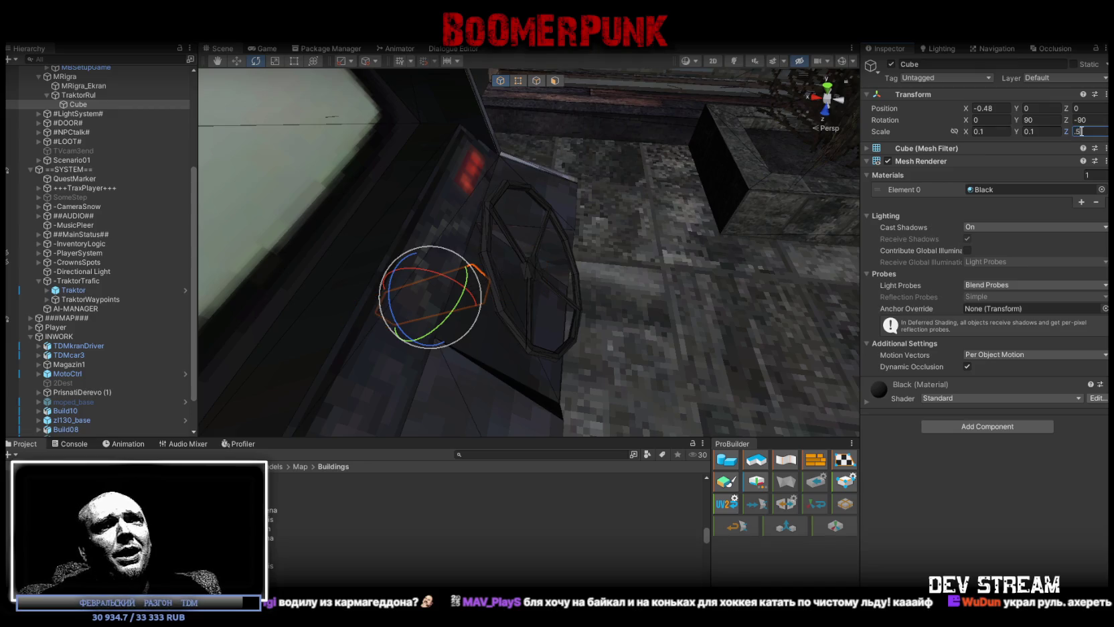
Slide the shaft's Position X to -0.22 and reselect TraktorRul.
{"action": "left_click_drag", "start_coordinate": [669, 194], "coordinate": [735, 183], "text": "alt"}
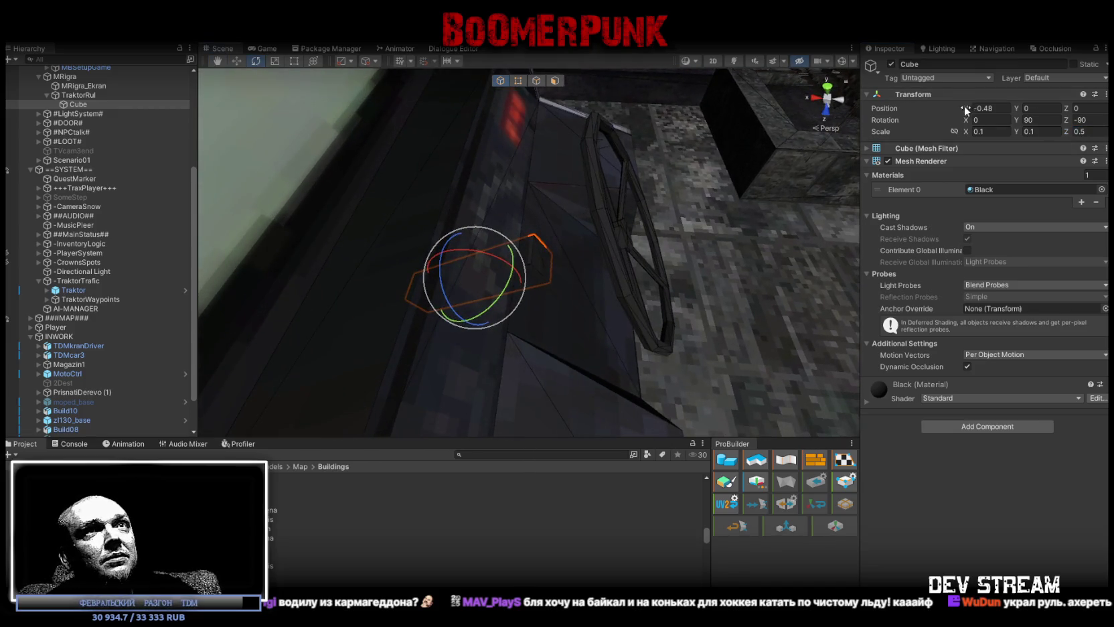
{"action": "left_click_drag", "start_coordinate": [966, 110], "coordinate": [971, 104]}
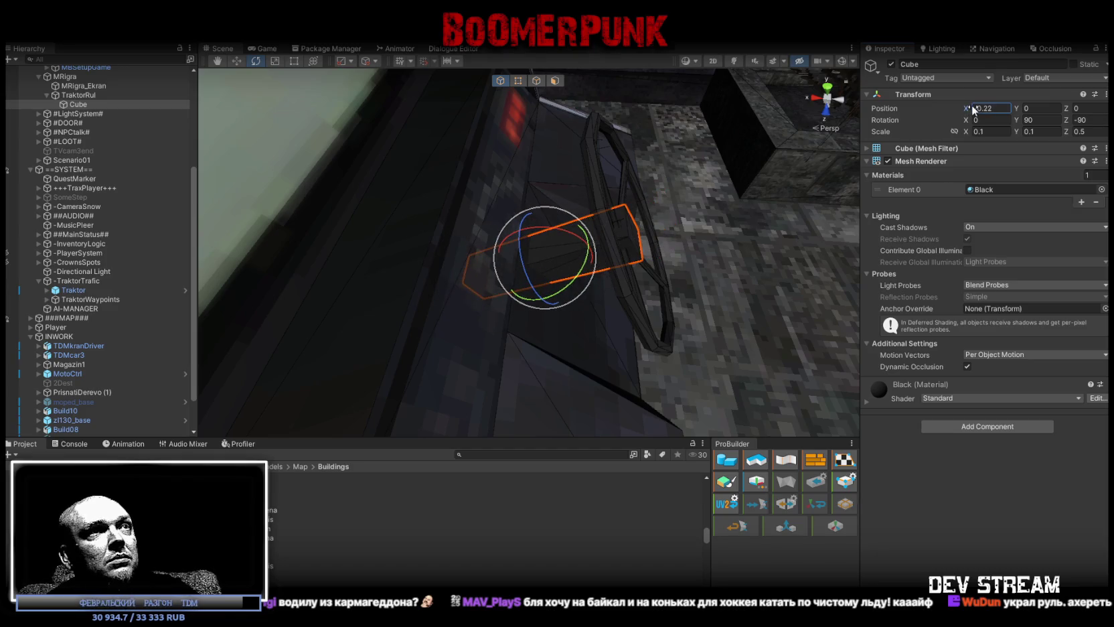
{"action": "left_click", "coordinate": [998, 107]}
{"action": "mouse_move", "coordinate": [763, 176]}
{"action": "left_mouse_down", "text": "alt"}
{"action": "mouse_move", "coordinate": [572, 188]}
{"action": "mouse_move", "coordinate": [605, 169]}
{"action": "mouse_move", "coordinate": [541, 162]}
{"action": "mouse_move", "coordinate": [574, 167]}
{"action": "left_mouse_up", "text": "alt"}
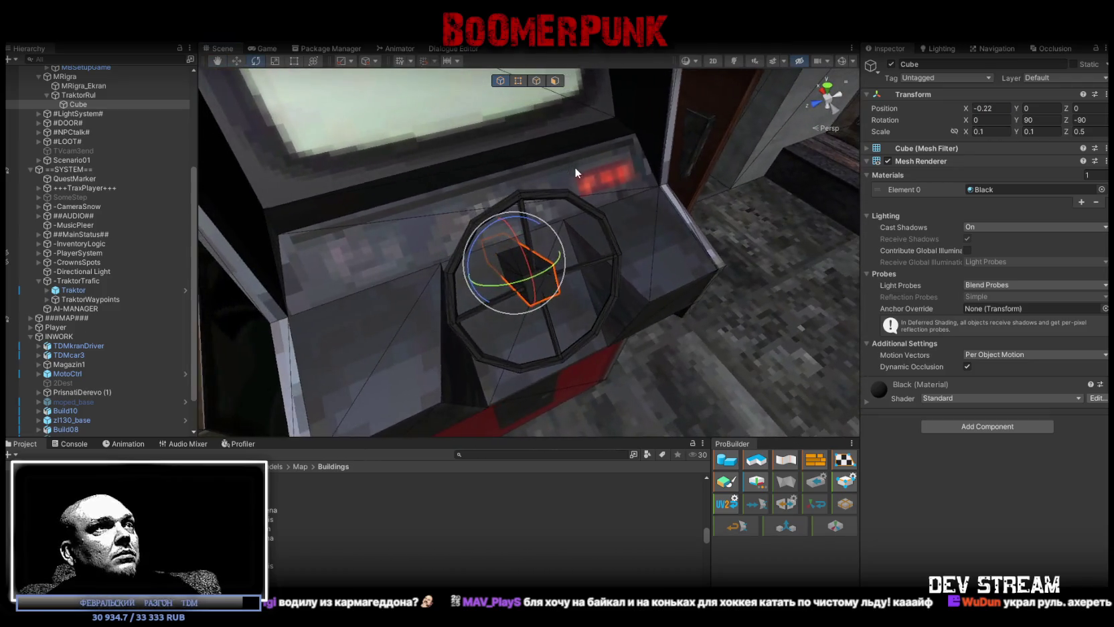
{"action": "left_click", "coordinate": [85, 94]}
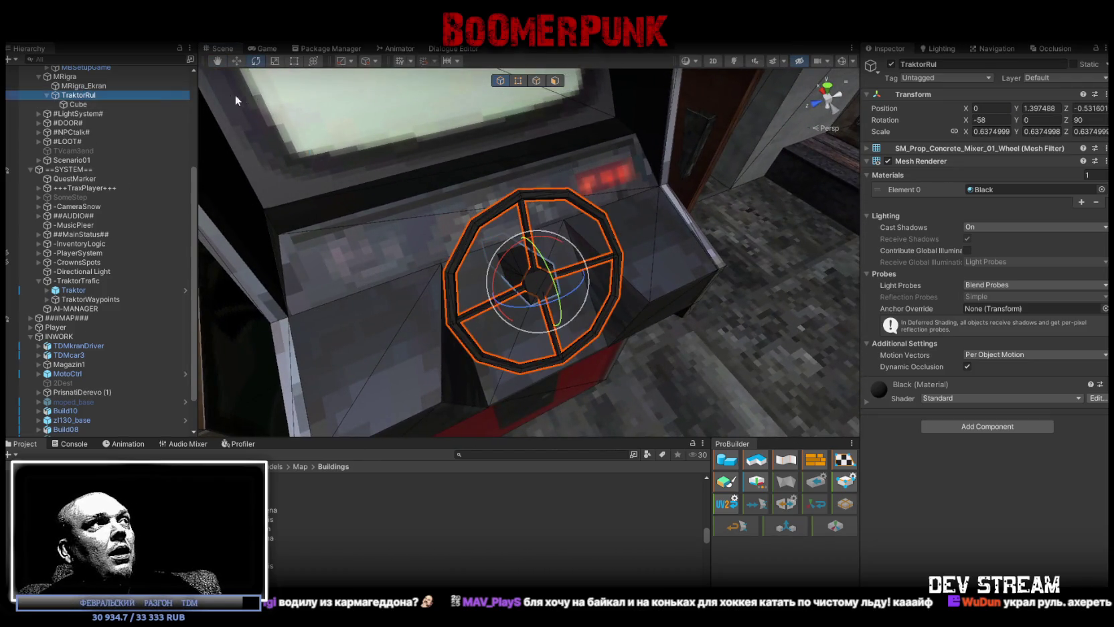
Add a Box Collider to TraktorRul and turn on Edit Collider.
{"action": "left_click", "coordinate": [974, 423]}
{"action": "type", "text": "coll"}
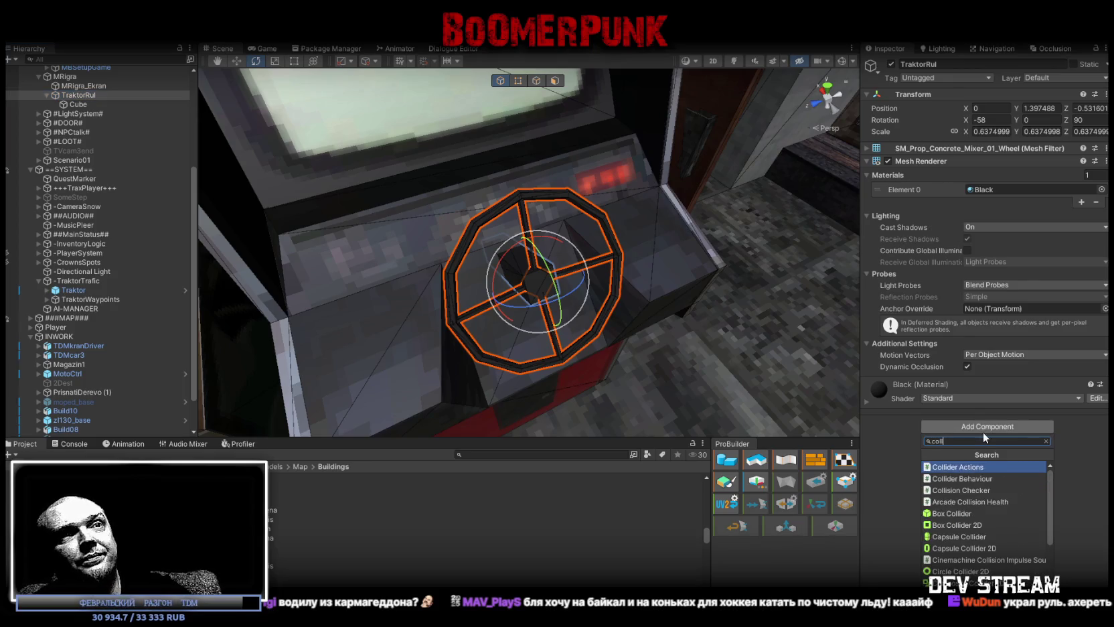
{"action": "left_click", "coordinate": [948, 511]}
{"action": "left_click_drag", "start_coordinate": [535, 274], "coordinate": [509, 258], "text": "alt"}
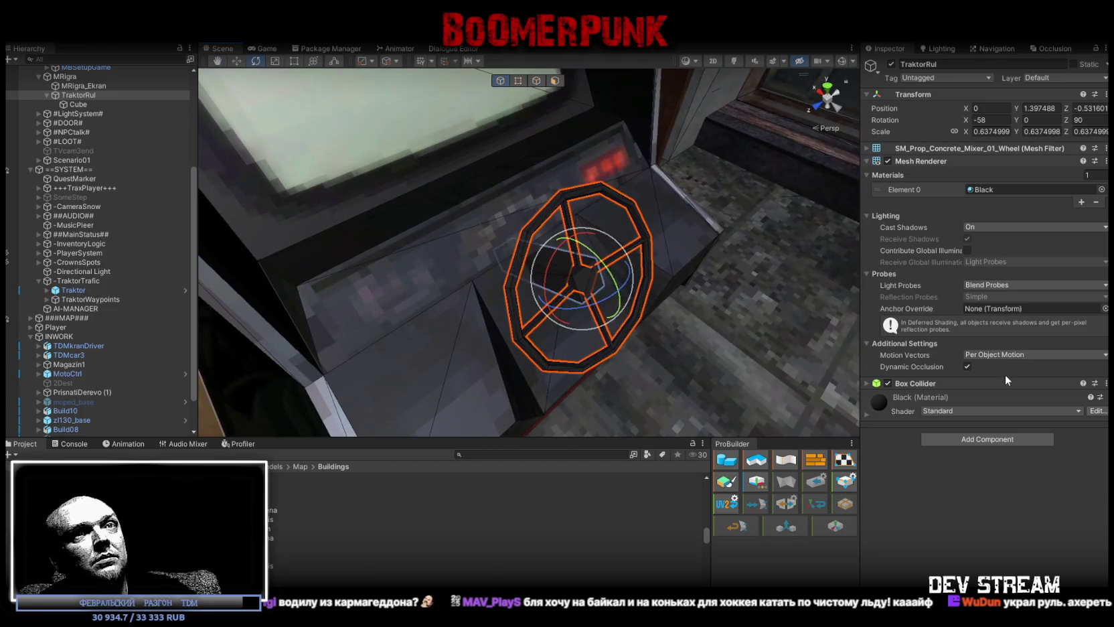
{"action": "left_click", "coordinate": [937, 383]}
{"action": "left_click", "coordinate": [972, 399]}
{"action": "mouse_move", "coordinate": [666, 248]}
{"action": "left_mouse_down", "text": "alt"}
{"action": "mouse_move", "coordinate": [702, 222]}
{"action": "mouse_move", "coordinate": [724, 224]}
{"action": "left_mouse_up", "text": "alt"}
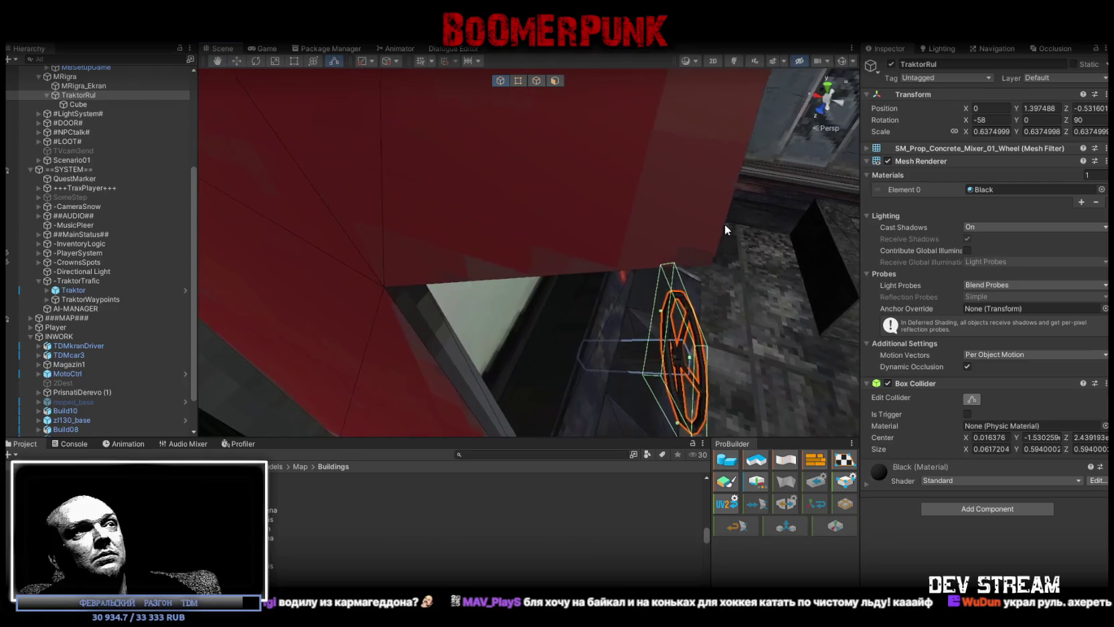
Reorder TraktorRul above MRigra_Ekran under MRigra in the Hierarchy.
{"action": "left_click", "coordinate": [83, 86]}
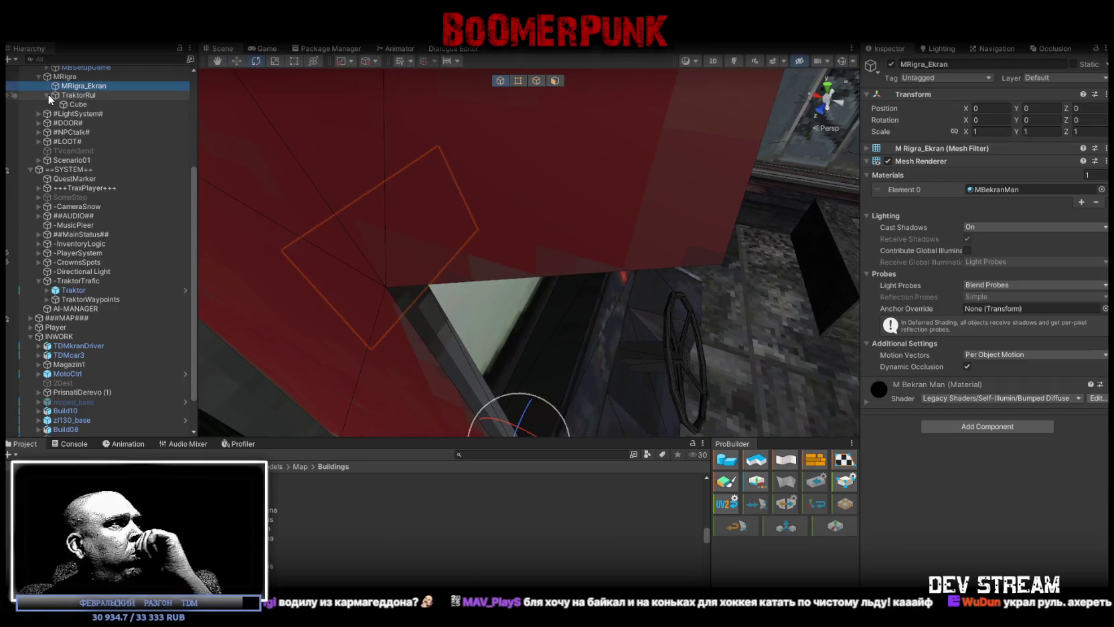
{"action": "left_click", "coordinate": [48, 95]}
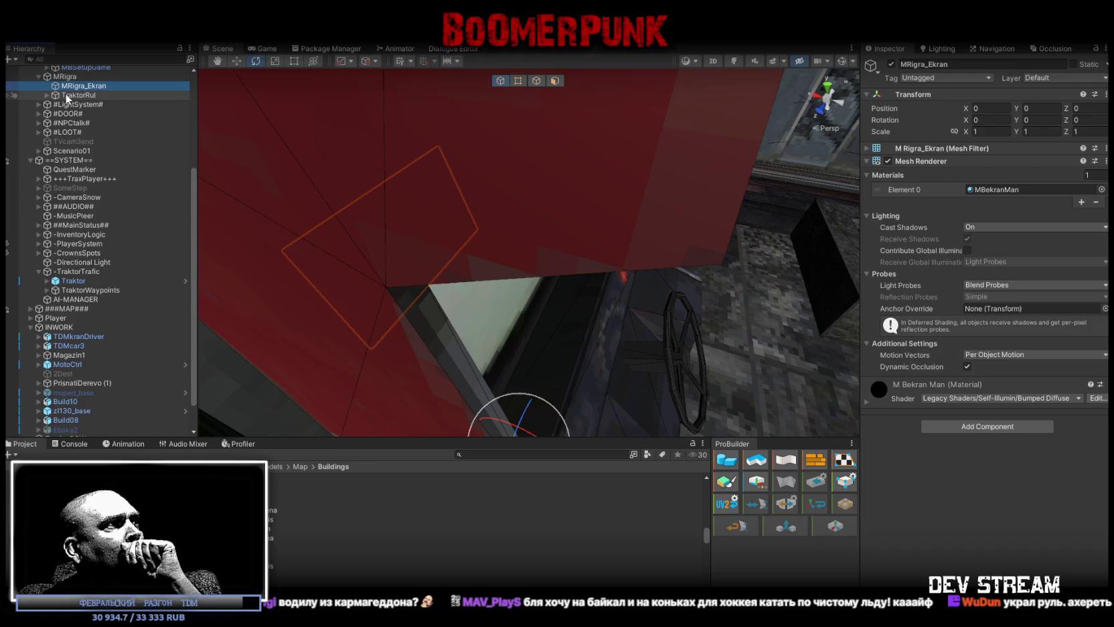
{"action": "left_click_drag", "start_coordinate": [65, 96], "coordinate": [67, 83]}
{"action": "right_click_drag", "start_coordinate": [518, 198], "coordinate": [441, 199]}
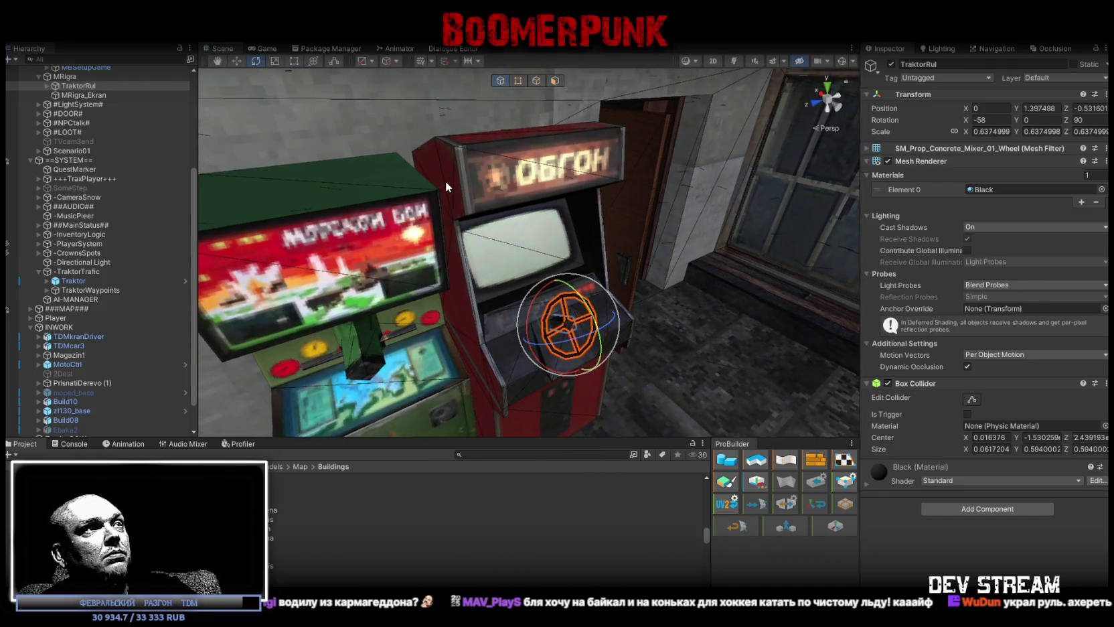
{"action": "scroll", "coordinate": [91, 118], "scroll_direction": "up", "scroll_amount": 2}
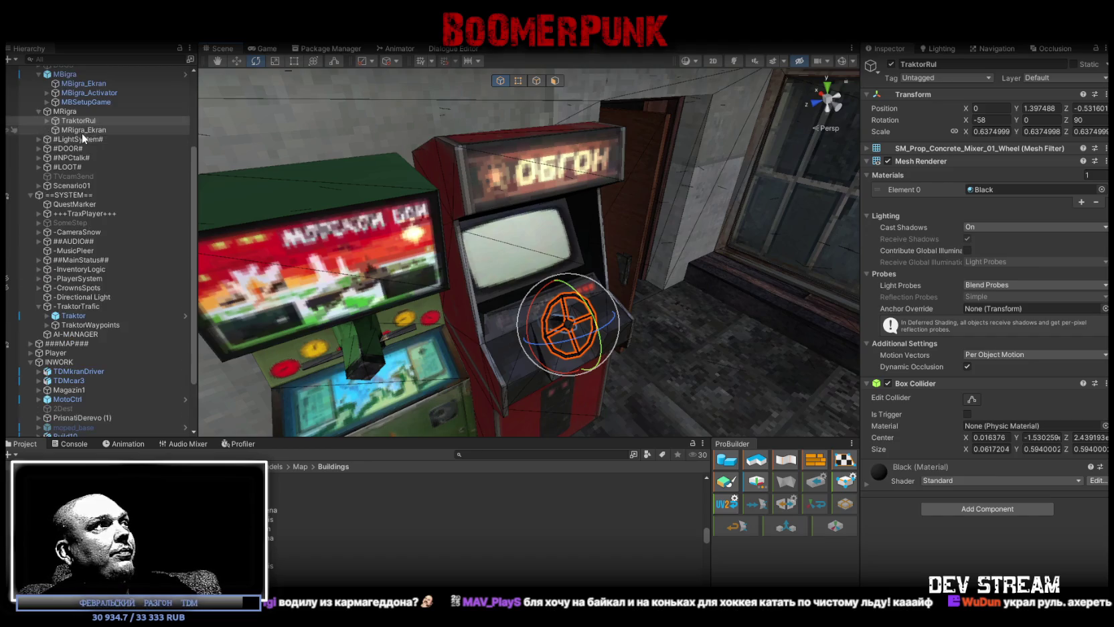
Inspect the green MBigra cabinet's Spawn Prefab script and its MBigra_Ekran spawn point.
{"action": "left_click", "coordinate": [65, 74]}
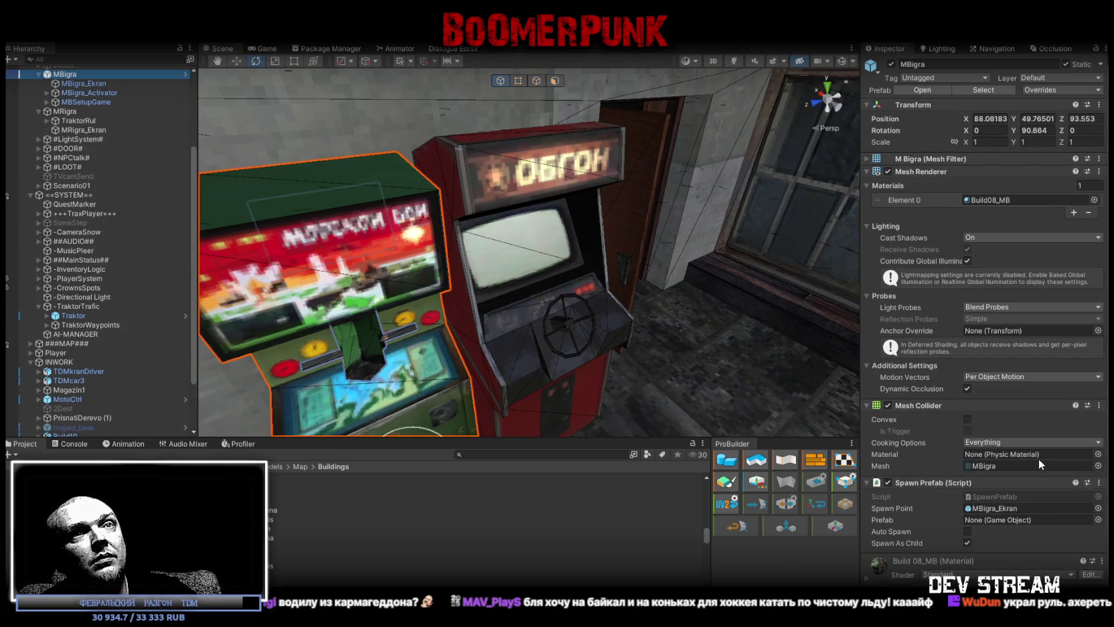
{"action": "left_click", "coordinate": [1100, 486]}
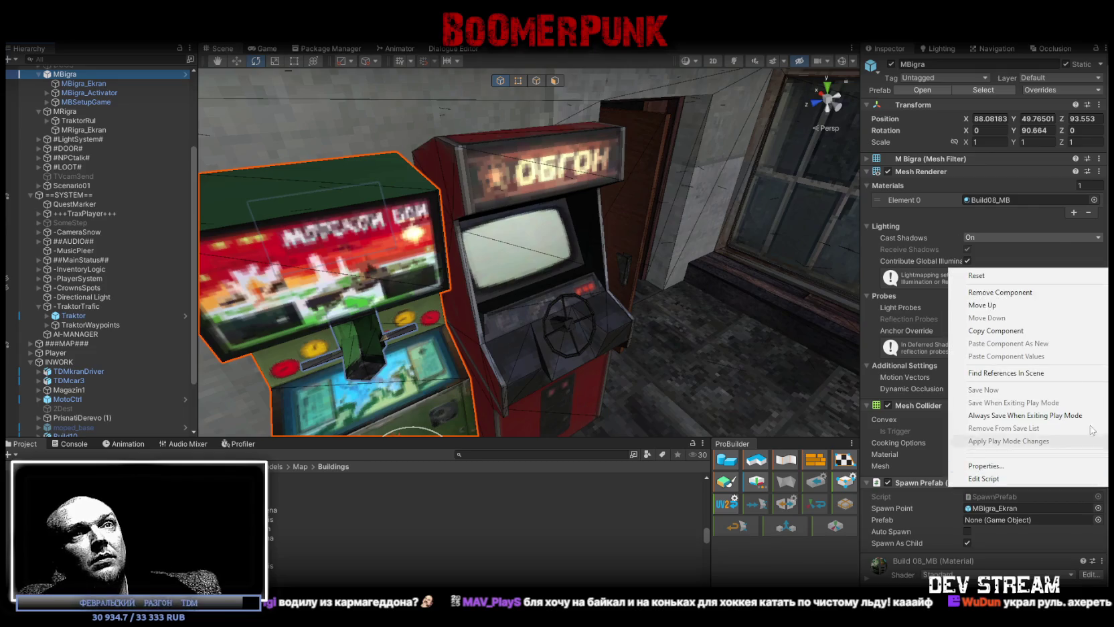
{"action": "left_click", "coordinate": [1001, 338]}
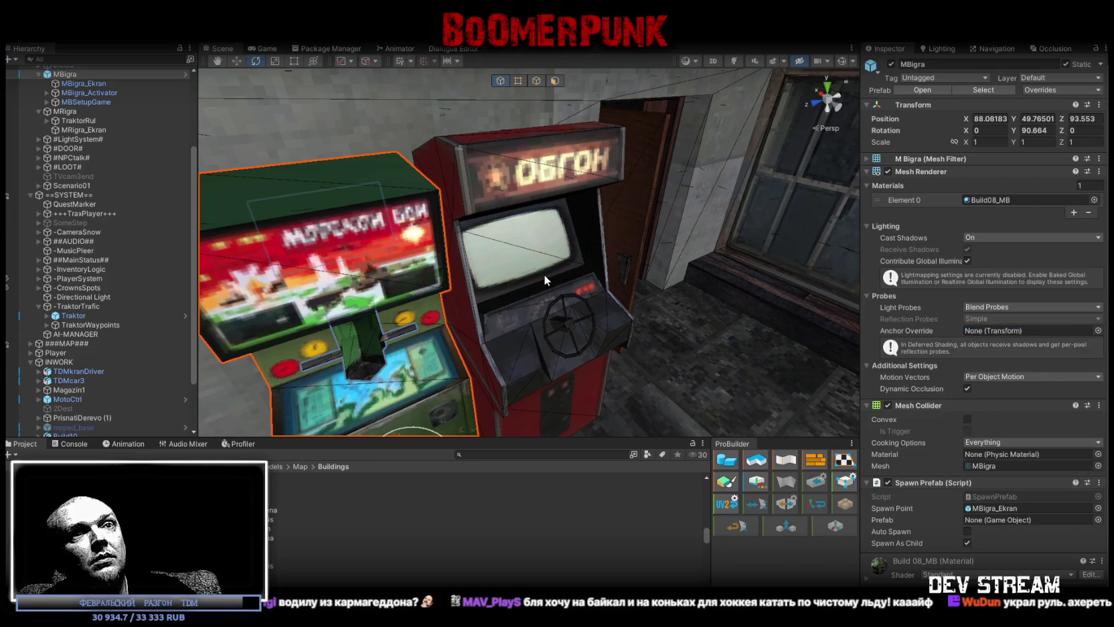
{"action": "left_click", "coordinate": [994, 506]}
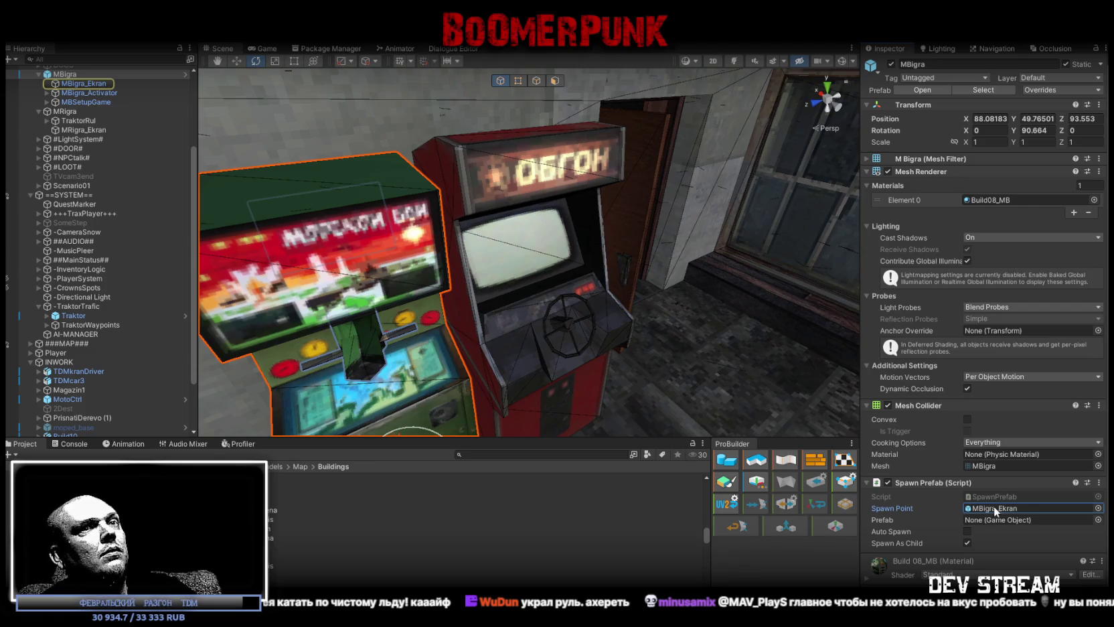
{"action": "scroll", "coordinate": [439, 136], "scroll_direction": "up", "scroll_amount": 3}
Add a Mesh Collider to the red MRigra cabinet.
{"action": "left_click", "coordinate": [441, 139]}
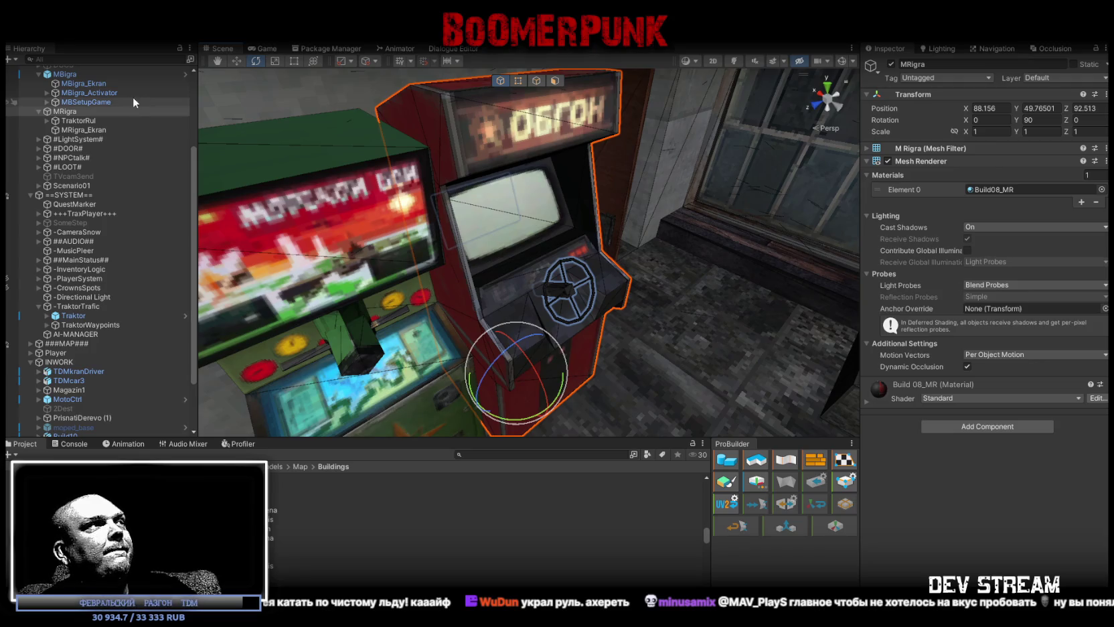
{"action": "left_click", "coordinate": [990, 424]}
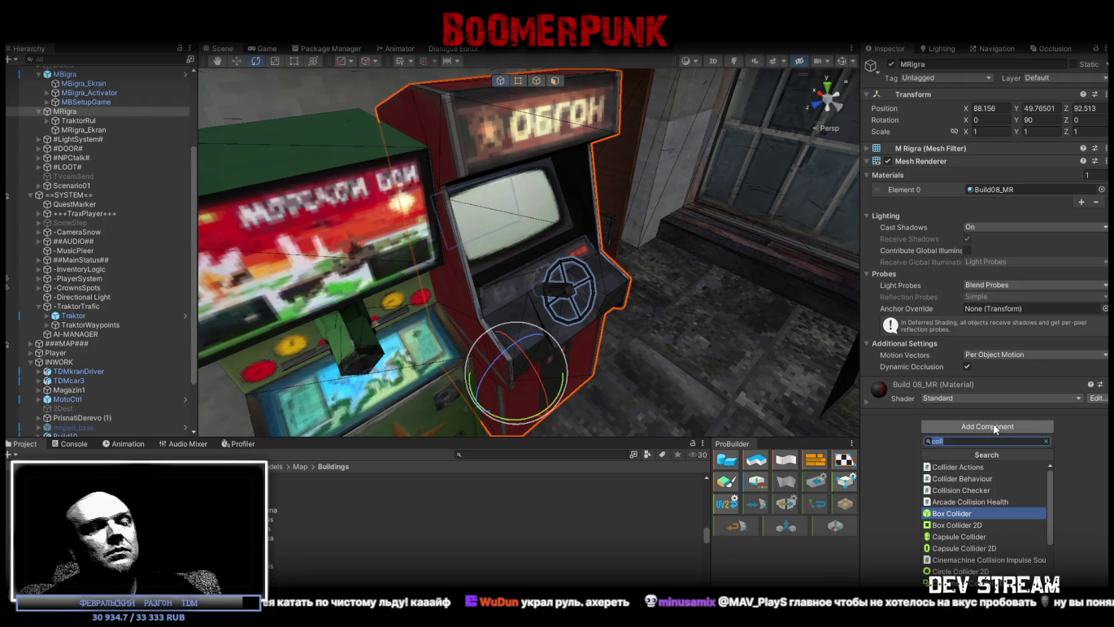
{"action": "type", "text": "mesh col"}
{"action": "key", "text": "Return"}
{"action": "mouse_move", "coordinate": [840, 372]}
{"action": "left_mouse_down", "text": "alt"}
{"action": "mouse_move", "coordinate": [522, 221]}
{"action": "mouse_move", "coordinate": [331, 170]}
{"action": "left_mouse_up", "text": "alt"}
Mark MRigra as Static, applying the change to its children.
{"action": "left_click", "coordinate": [331, 166]}
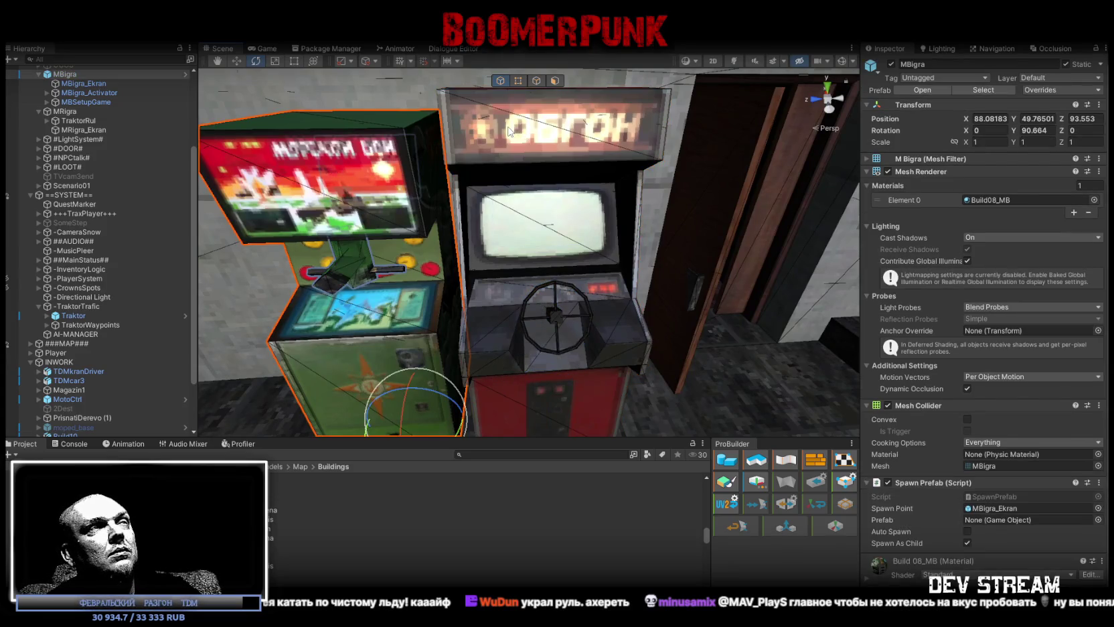
{"action": "left_click_drag", "start_coordinate": [509, 131], "coordinate": [503, 181], "text": "alt"}
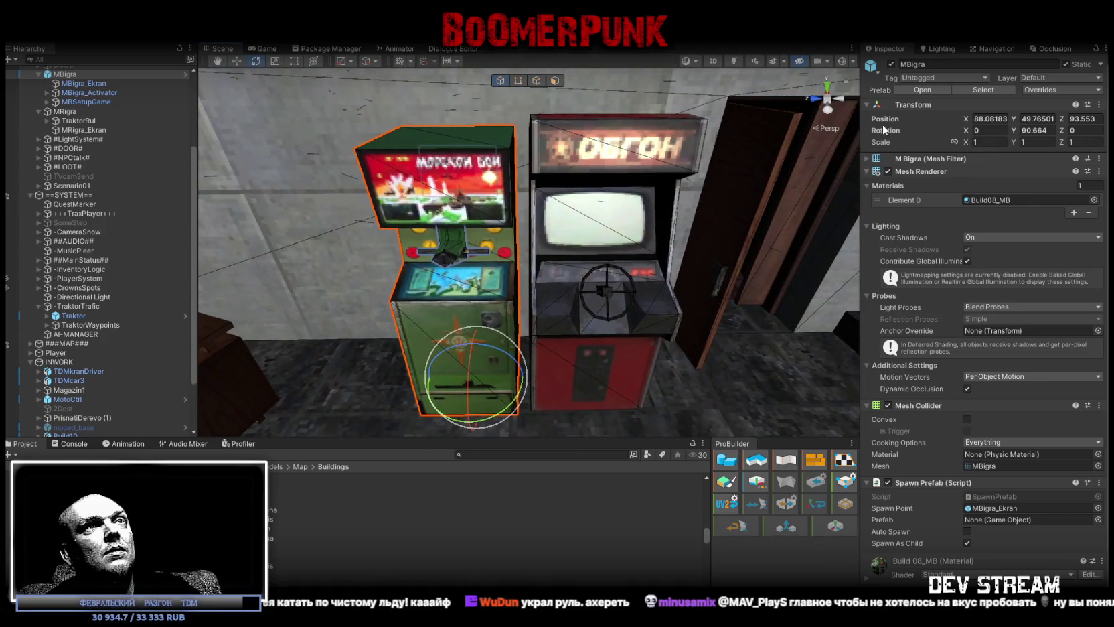
{"action": "left_click", "coordinate": [591, 162]}
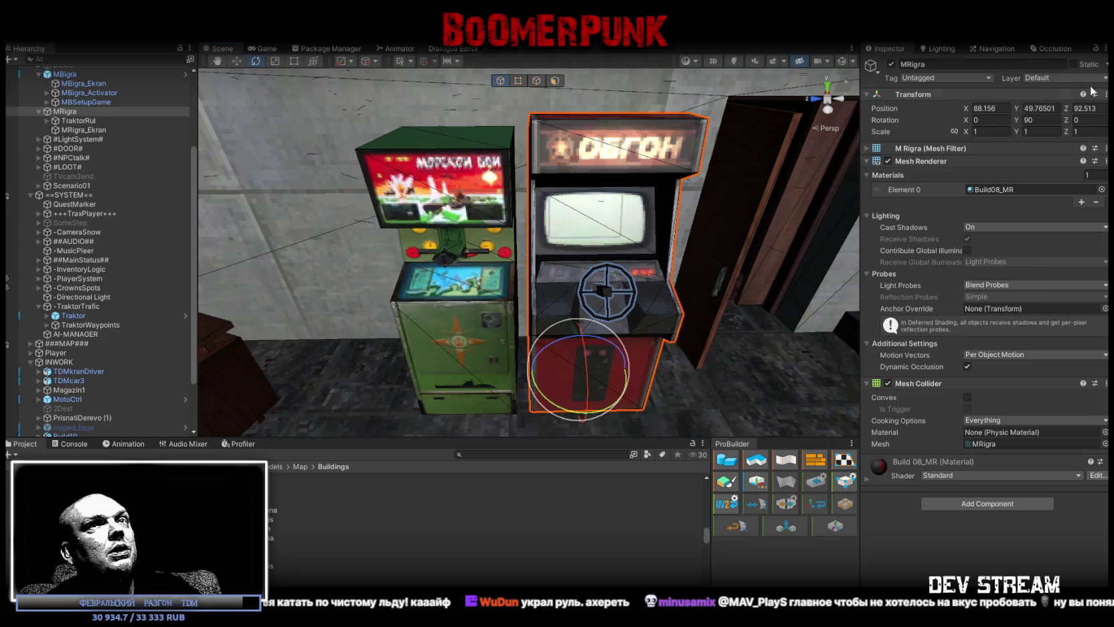
{"action": "left_click", "coordinate": [1073, 65]}
{"action": "key", "text": "Return"}
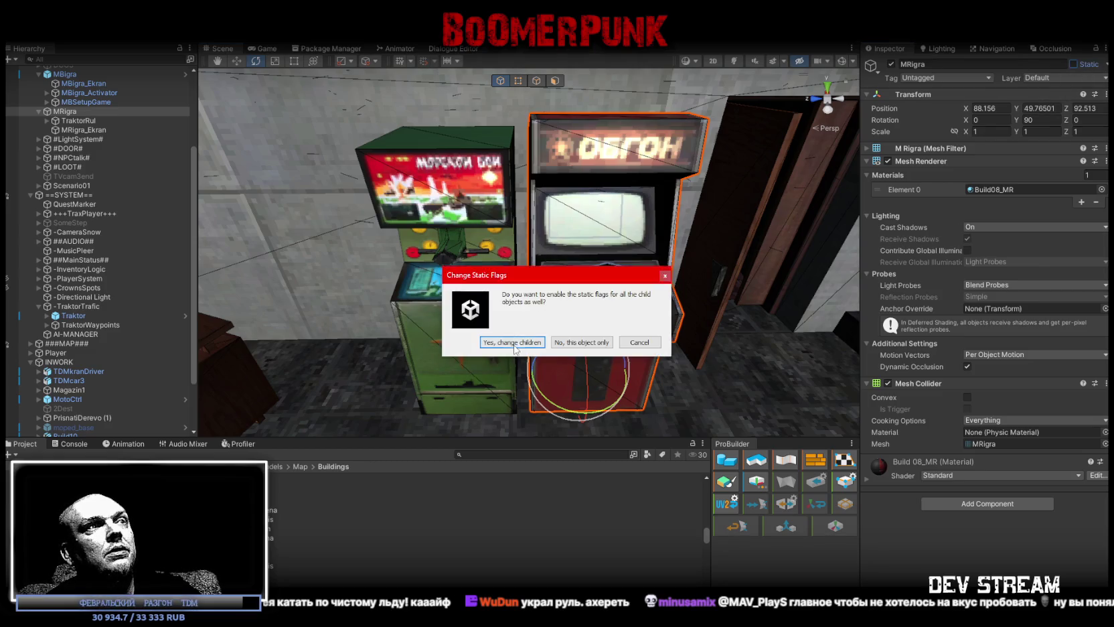
Expand MBSetupGame > MBGamePlay and select the MBcamera screen camera.
{"action": "mouse_move", "coordinate": [692, 252]}
{"action": "left_mouse_down", "text": "alt"}
{"action": "mouse_move", "coordinate": [810, 291]}
{"action": "mouse_move", "coordinate": [717, 286]}
{"action": "left_mouse_up", "text": "alt"}
{"action": "scroll", "coordinate": [394, 246], "scroll_direction": "down", "scroll_amount": 5}
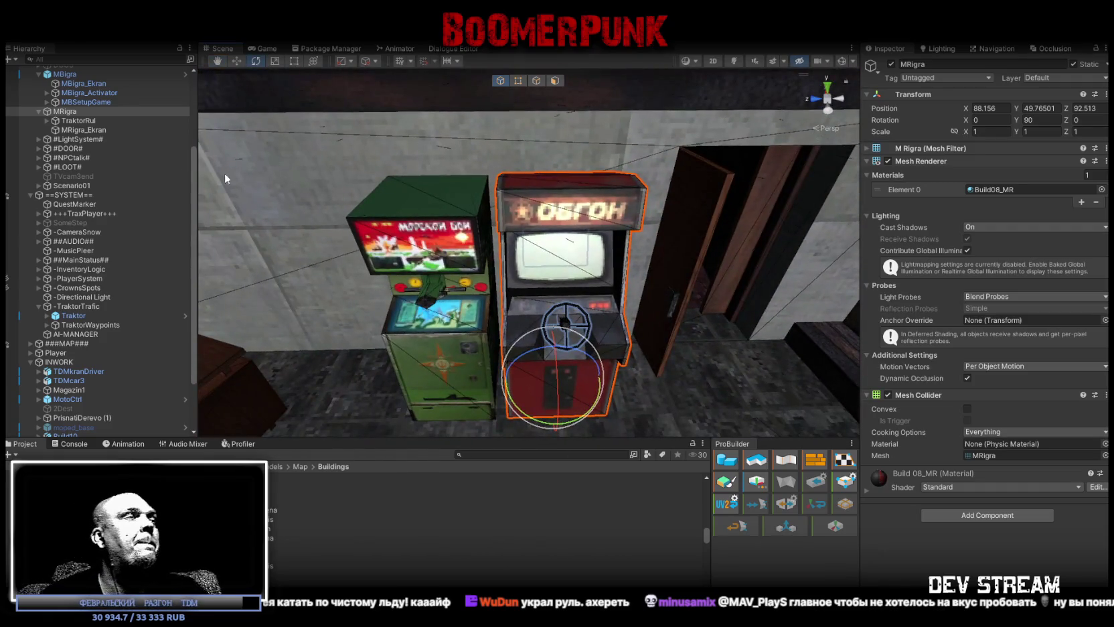
{"action": "left_click", "coordinate": [412, 235]}
{"action": "left_click", "coordinate": [412, 236]}
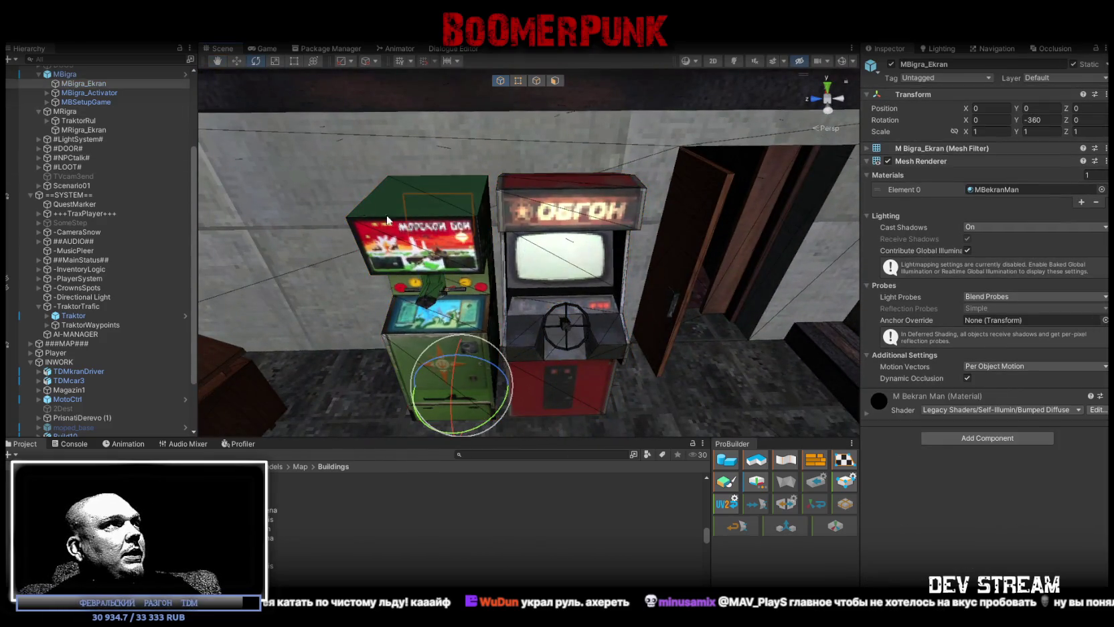
{"action": "left_click", "coordinate": [47, 102]}
{"action": "left_click", "coordinate": [56, 111]}
{"action": "left_click", "coordinate": [102, 130]}
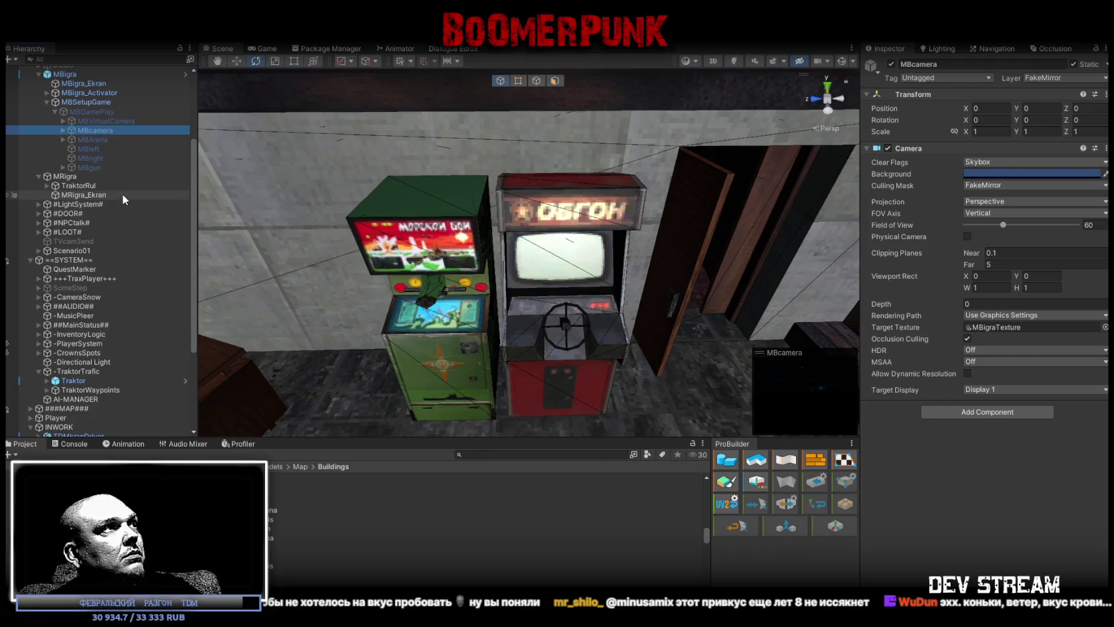
Duplicate MBcamera, dismiss the prefab warning, and move MBcamera (1) under MRigra.
{"action": "key", "text": "ctrl+d"}
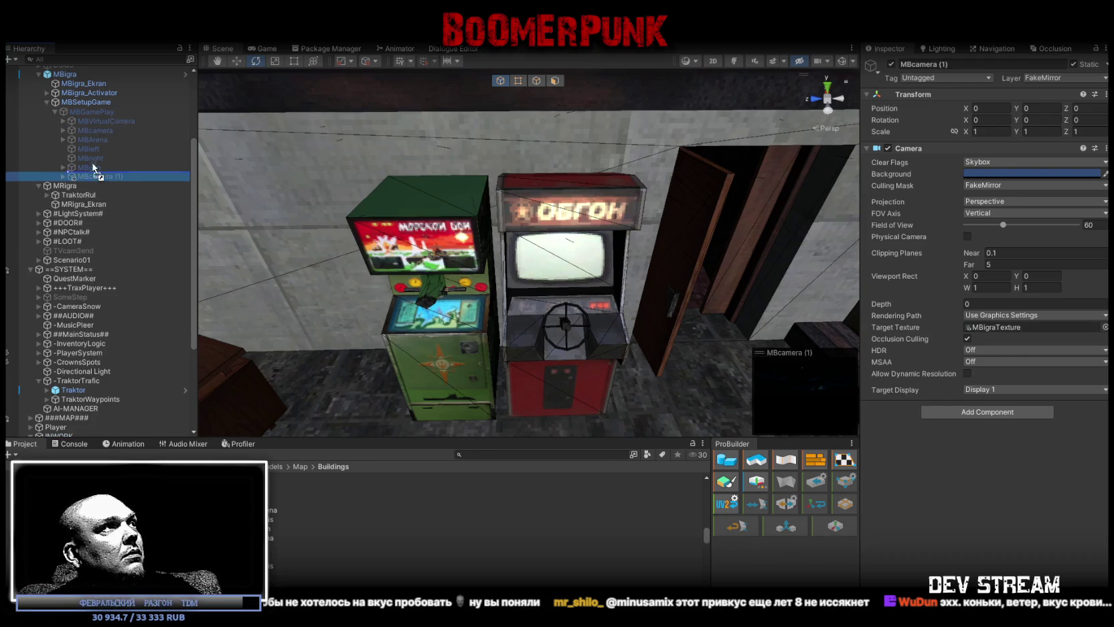
{"action": "left_click_drag", "start_coordinate": [83, 98], "coordinate": [83, 98]}
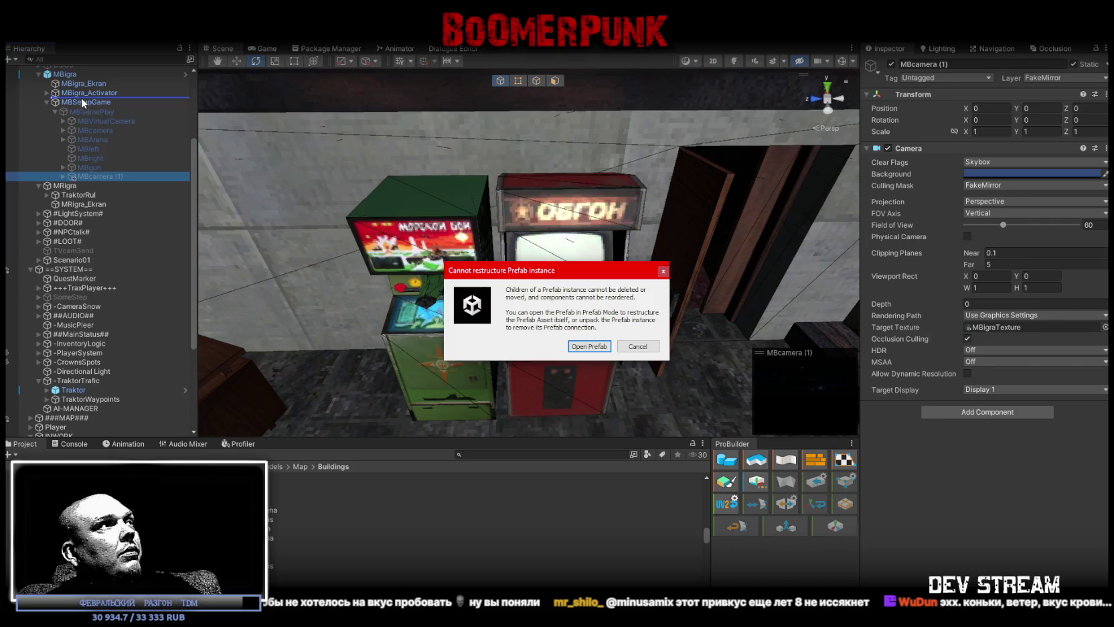
{"action": "left_click", "coordinate": [662, 272]}
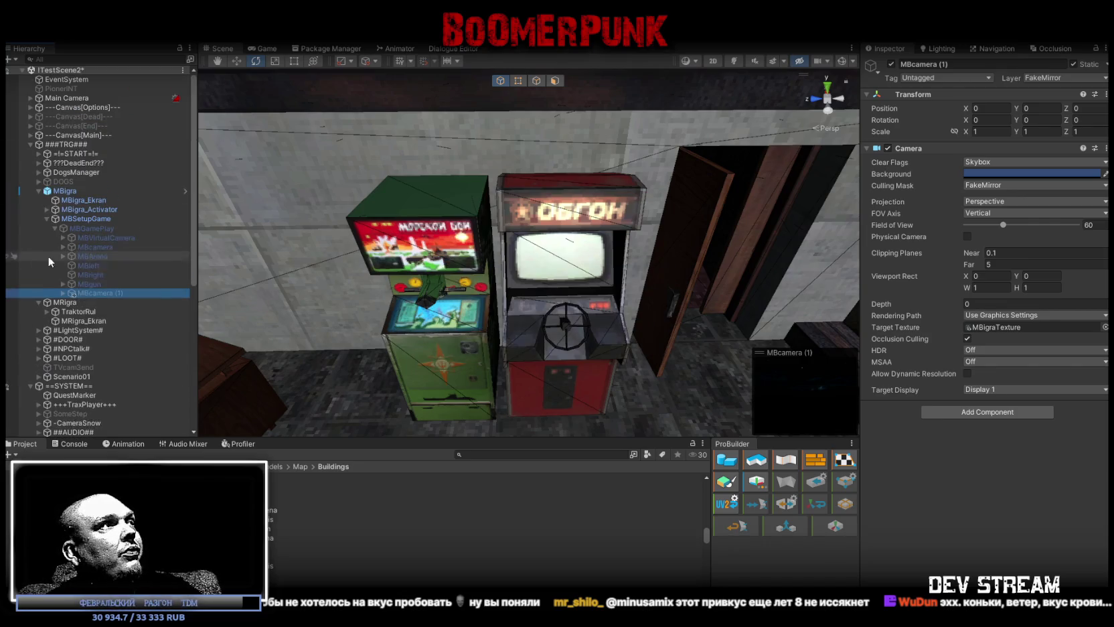
{"action": "left_click_drag", "start_coordinate": [65, 307], "coordinate": [66, 302]}
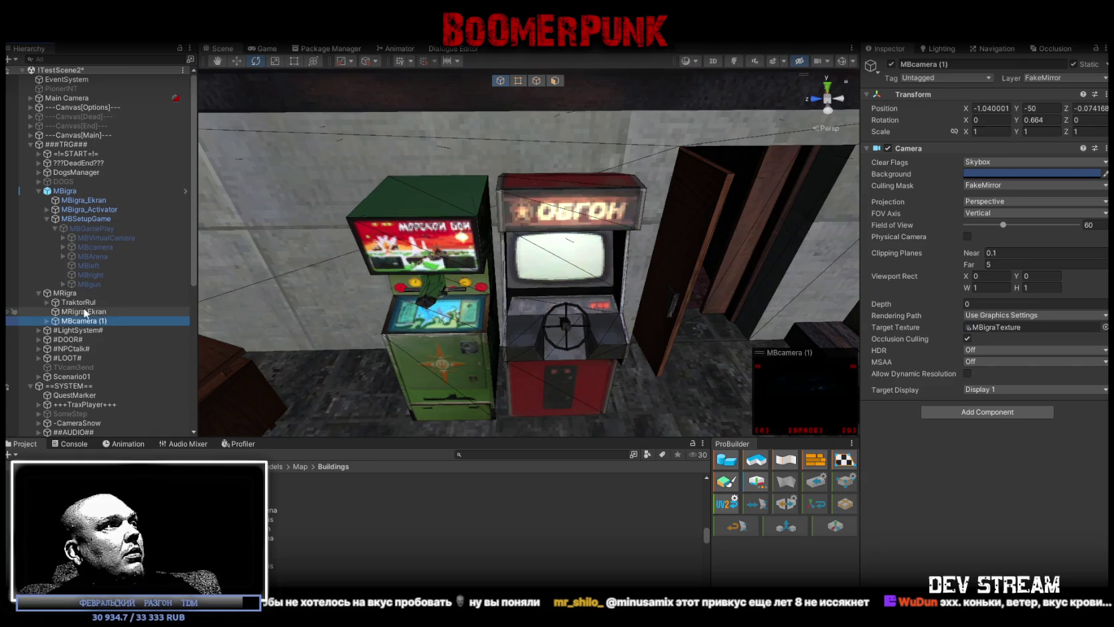
{"action": "left_click", "coordinate": [67, 293]}
{"action": "scroll", "coordinate": [117, 332], "scroll_direction": "down", "scroll_amount": 3}
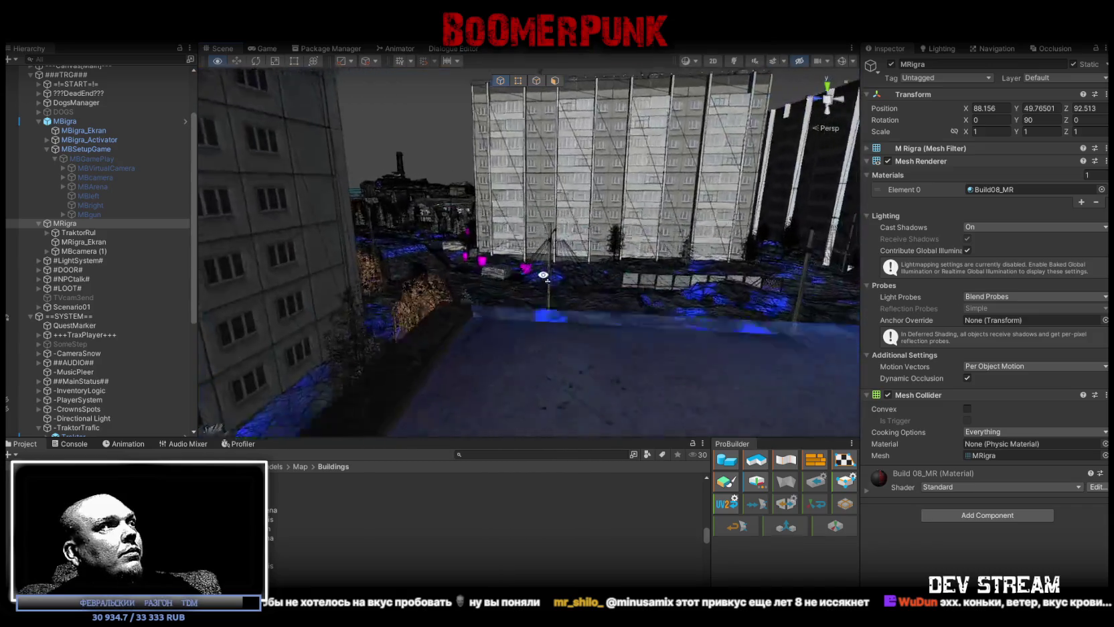
{"action": "right_click_drag", "start_coordinate": [543, 275], "coordinate": [608, 320]}
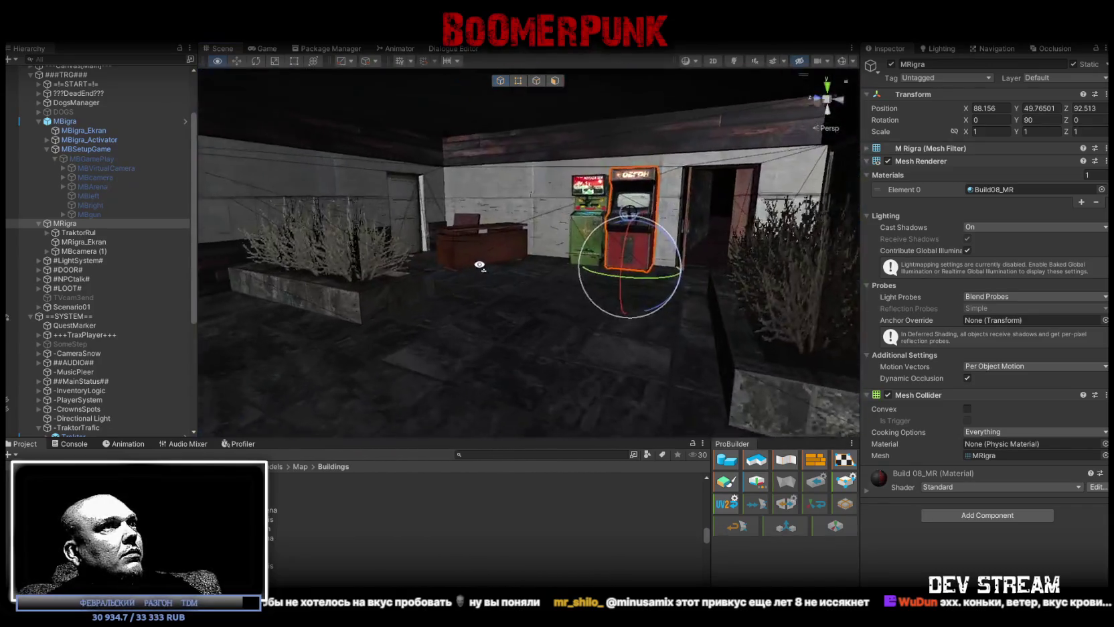
{"action": "right_click_drag", "start_coordinate": [609, 321], "coordinate": [589, 314]}
{"action": "scroll", "coordinate": [146, 357], "scroll_direction": "down", "scroll_amount": 6}
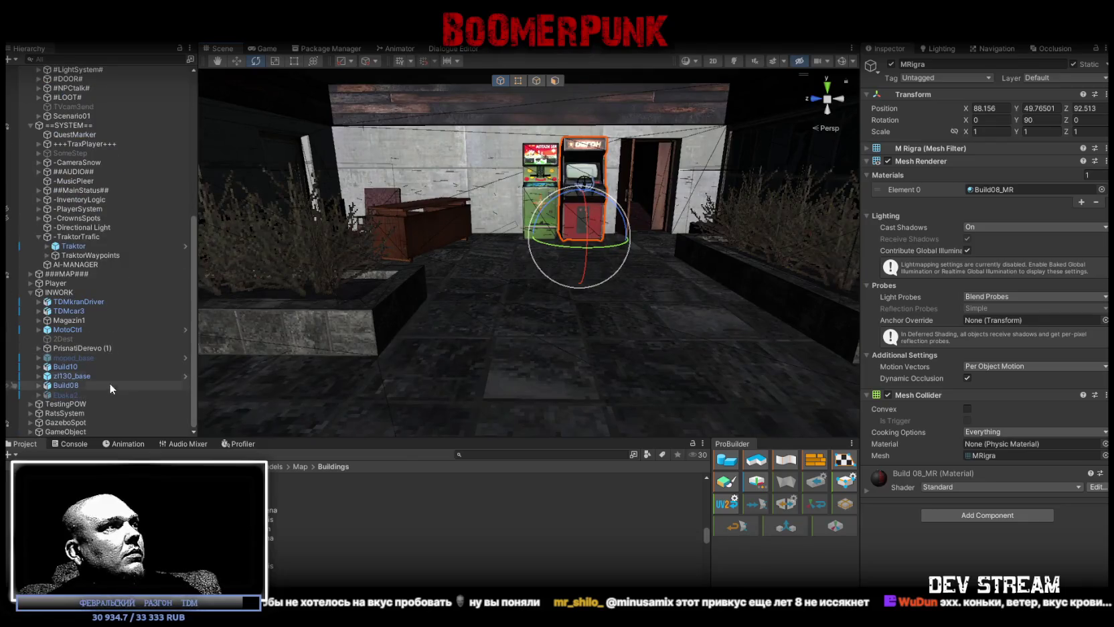
Parent the race controller GameObject, with its MRgame child, under the red MRigra cabinet.
{"action": "left_click", "coordinate": [28, 432]}
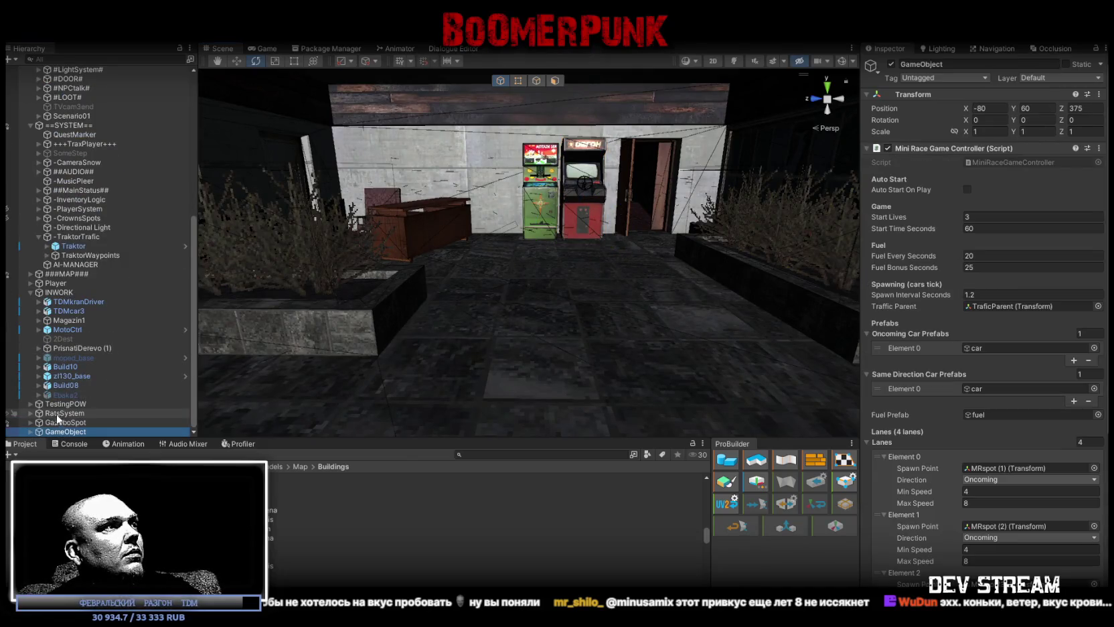
{"action": "left_click", "coordinate": [31, 432]}
{"action": "left_click", "coordinate": [57, 430]}
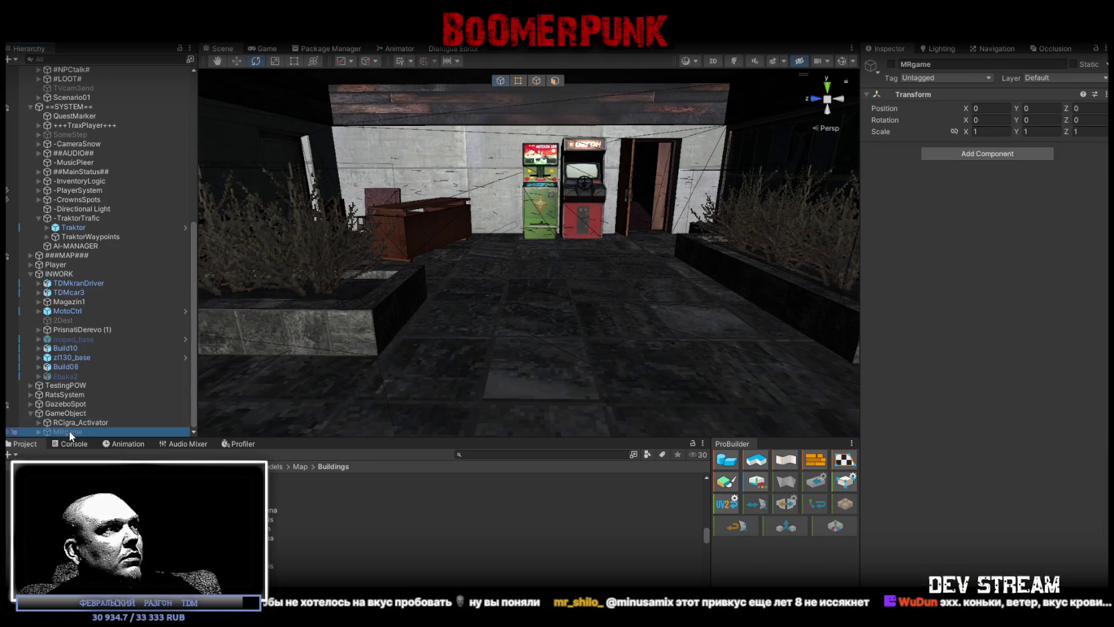
{"action": "mouse_move", "coordinate": [70, 432]}
{"action": "left_mouse_down"}
{"action": "mouse_move", "coordinate": [87, 55]}
{"action": "mouse_move", "coordinate": [84, 440]}
{"action": "mouse_move", "coordinate": [67, 414]}
{"action": "mouse_move", "coordinate": [91, 73]}
{"action": "left_mouse_up"}
{"action": "left_click", "coordinate": [67, 413]}
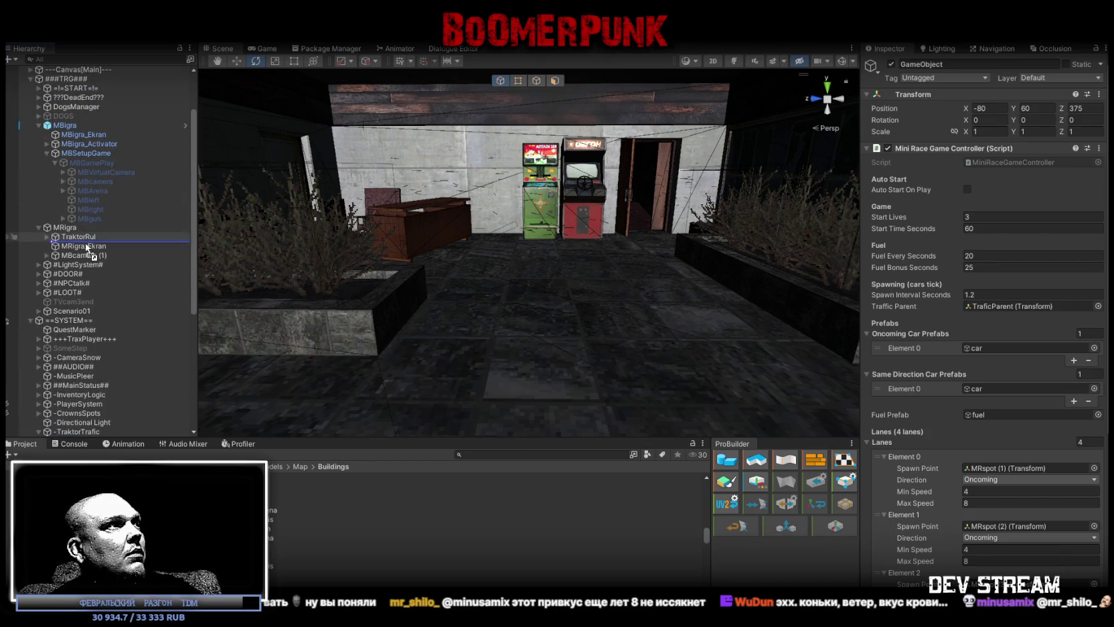
{"action": "left_click_drag", "start_coordinate": [91, 74], "coordinate": [70, 226]}
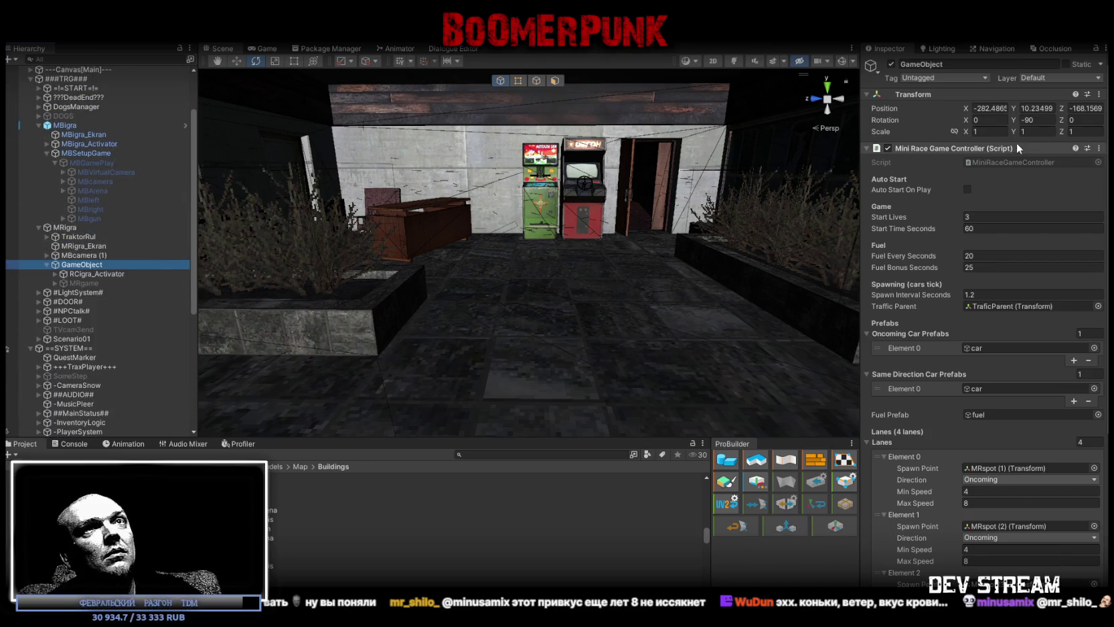
Set the controller's X and Z positions to 0 and frame it in the scene view.
{"action": "left_click", "coordinate": [991, 108]}
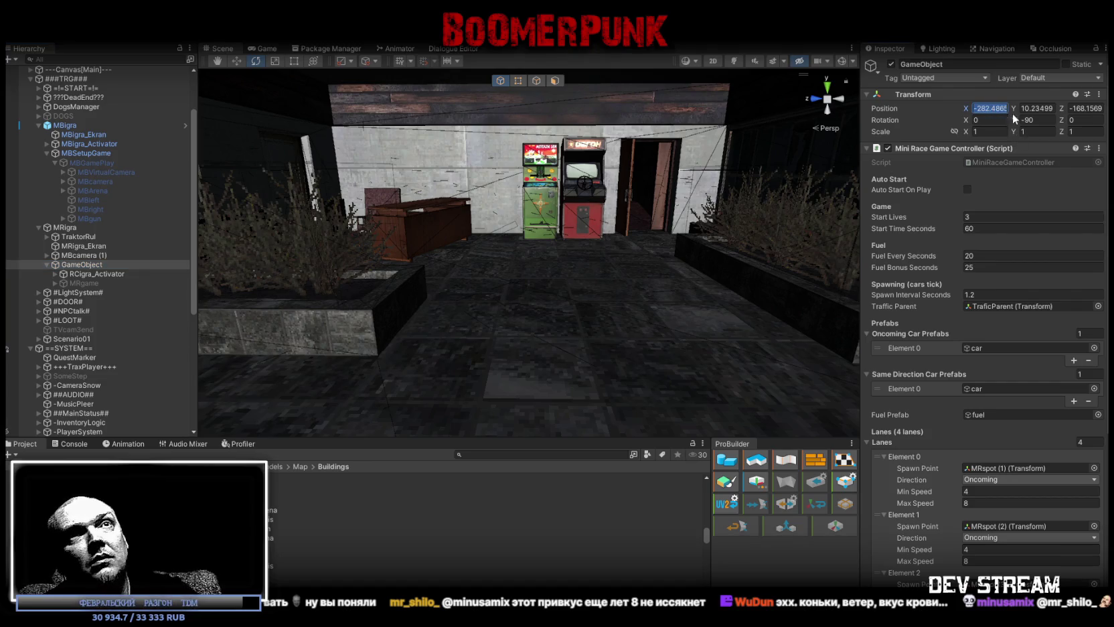
{"action": "type", "text": "0"}
{"action": "left_click", "coordinate": [1042, 108]}
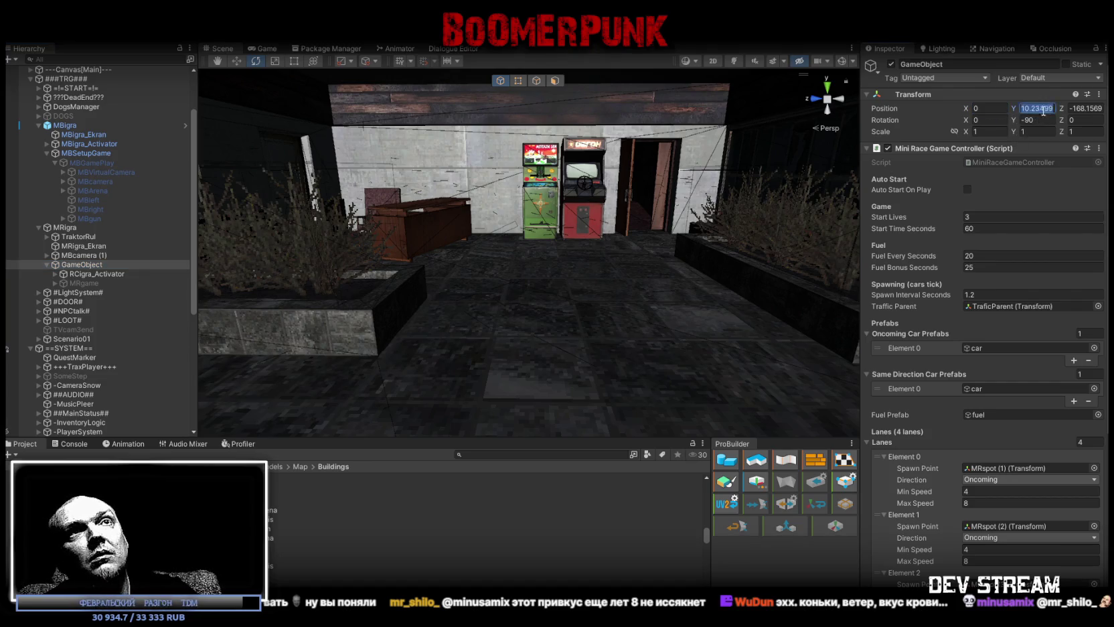
{"action": "left_click", "coordinate": [1092, 109]}
{"action": "type", "text": "0"}
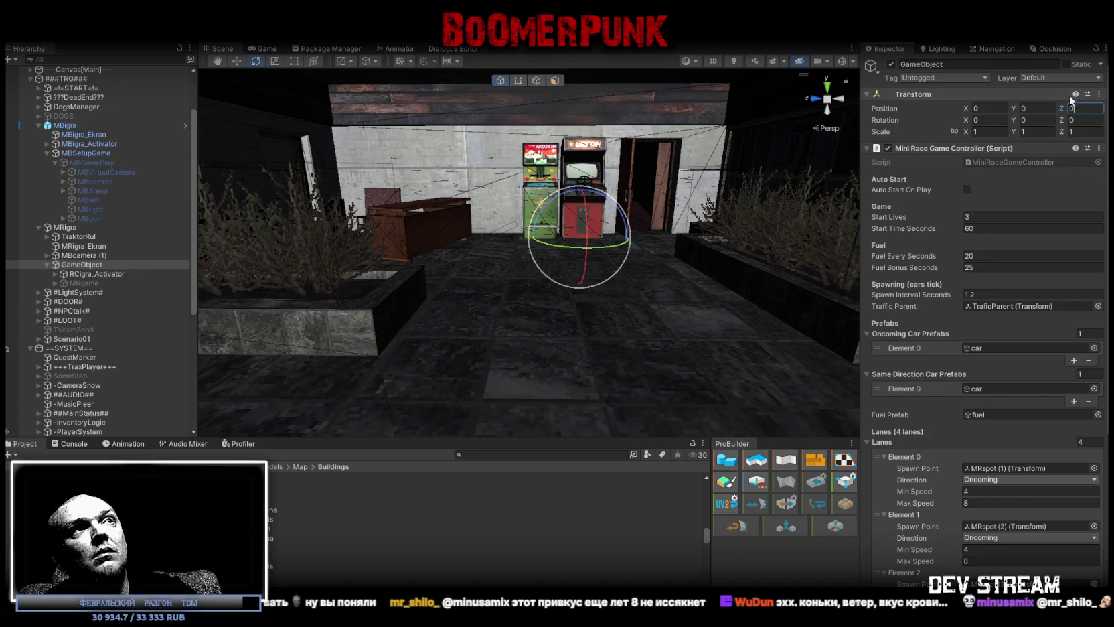
{"action": "right_click_drag", "start_coordinate": [576, 221], "coordinate": [619, 220]}
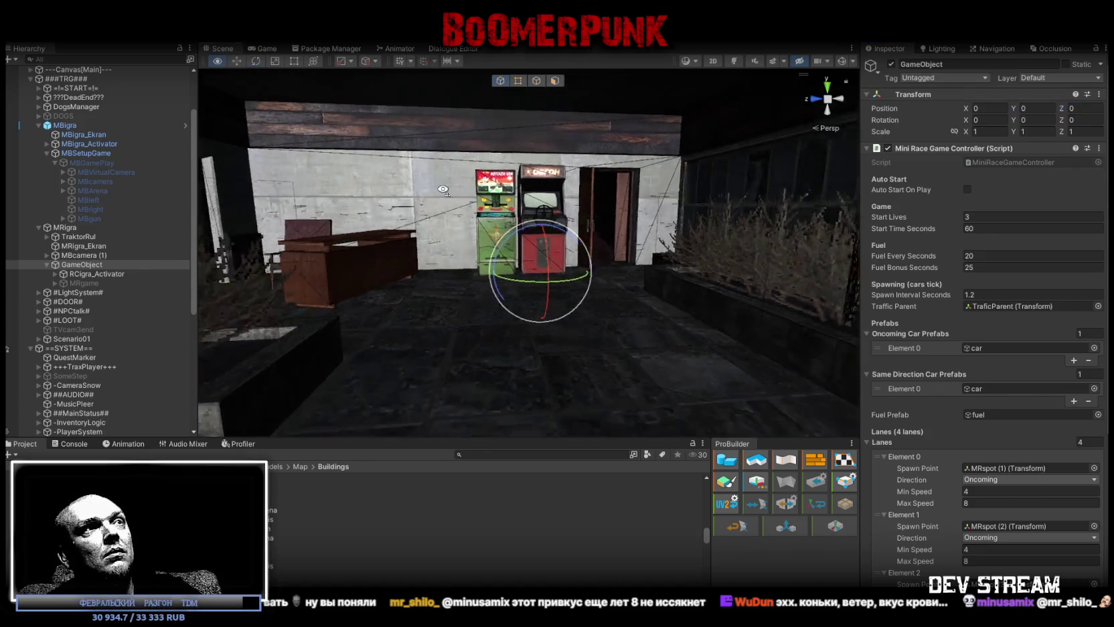
{"action": "key", "text": "f"}
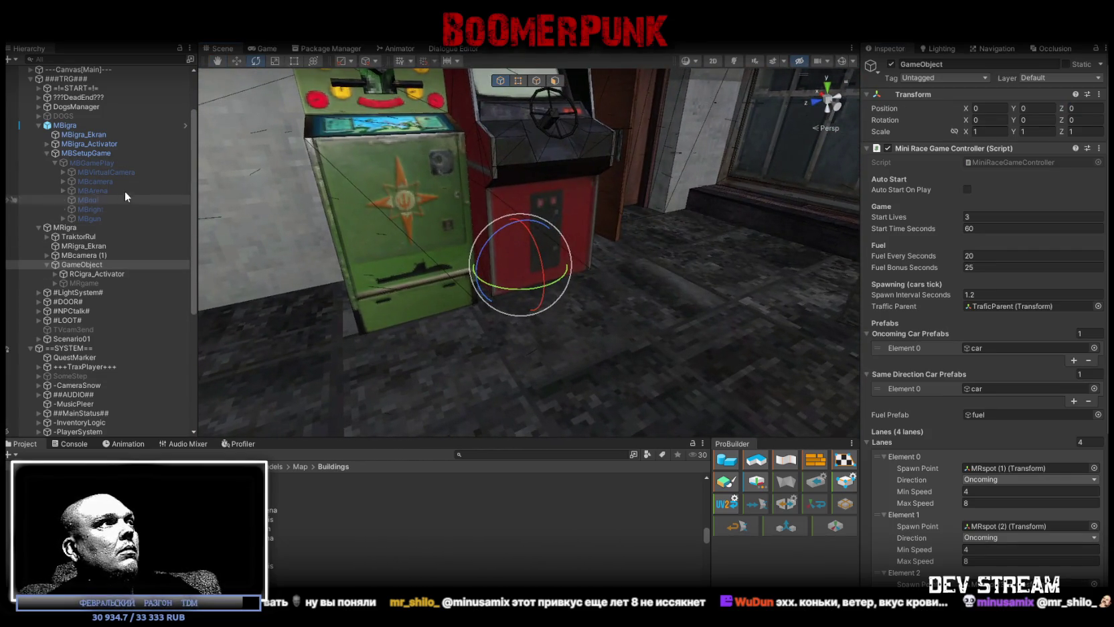
After comparing with MBSetupGame, set the controller's Y position to -50.
{"action": "left_click", "coordinate": [86, 163]}
{"action": "left_click", "coordinate": [85, 153]}
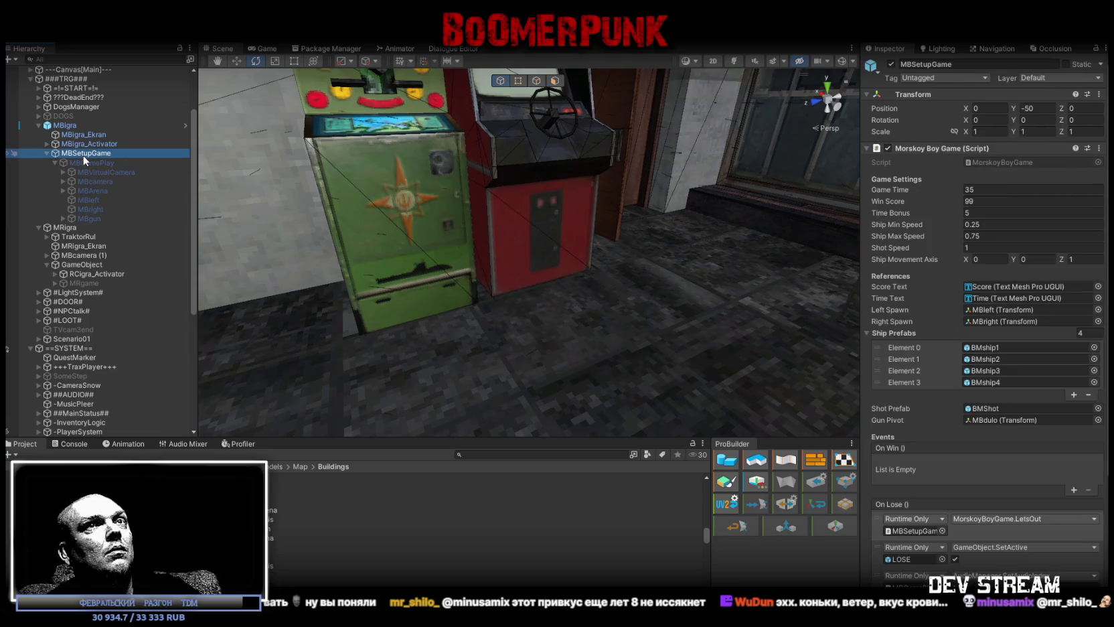
{"action": "left_click", "coordinate": [82, 264]}
{"action": "left_click", "coordinate": [1037, 109]}
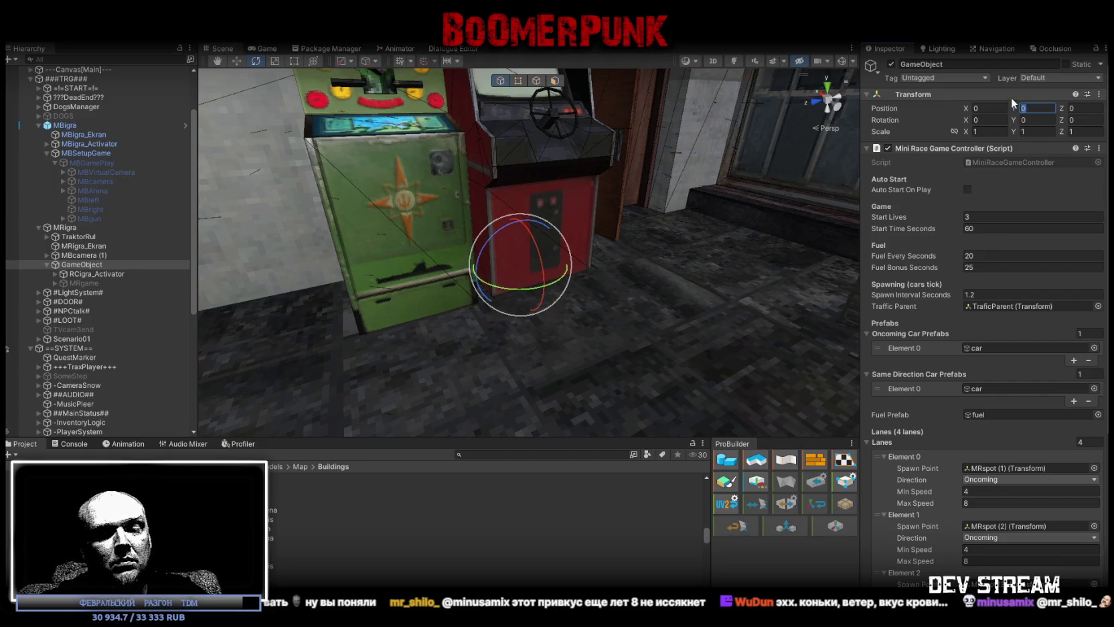
{"action": "type", "text": "-50"}
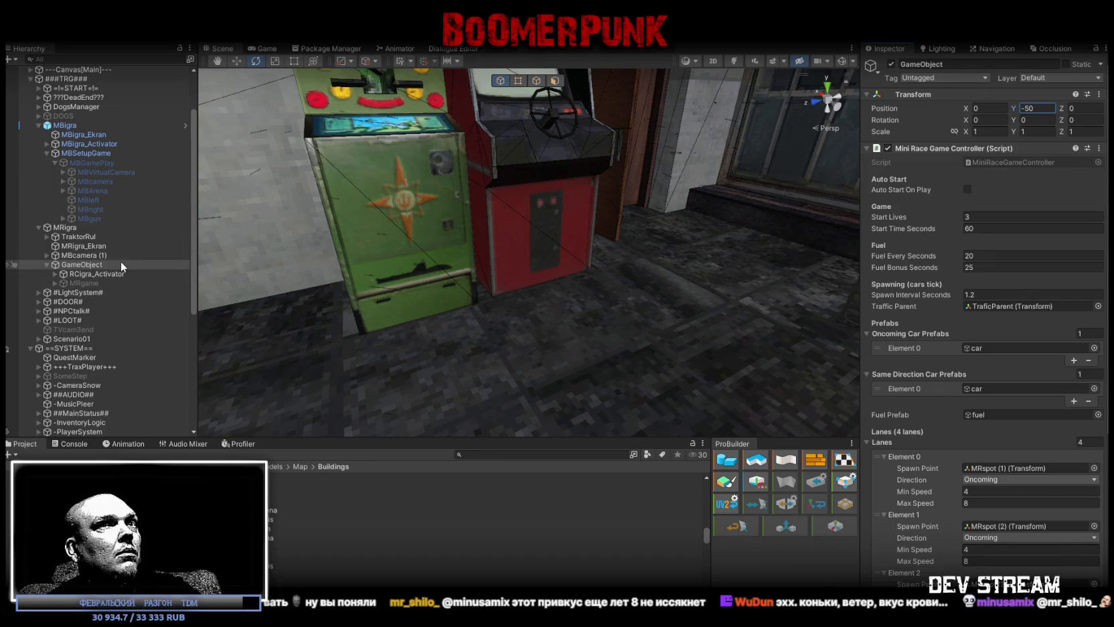
Rename the controller GameObject to MRSetupGame.
{"action": "left_click", "coordinate": [81, 255]}
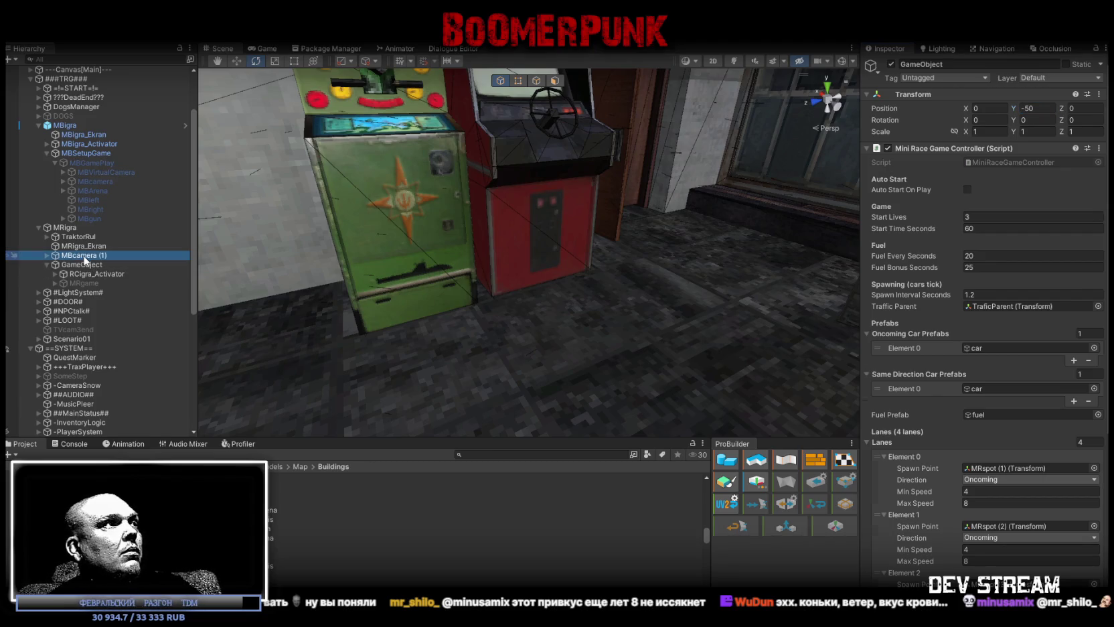
{"action": "left_click", "coordinate": [75, 228]}
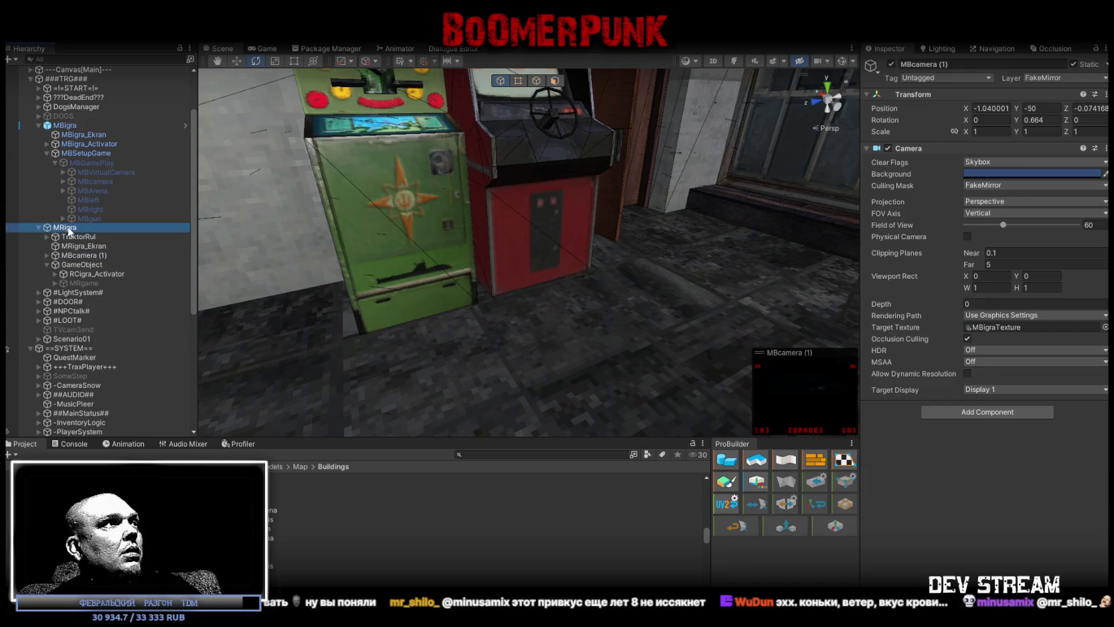
{"action": "left_click", "coordinate": [74, 264]}
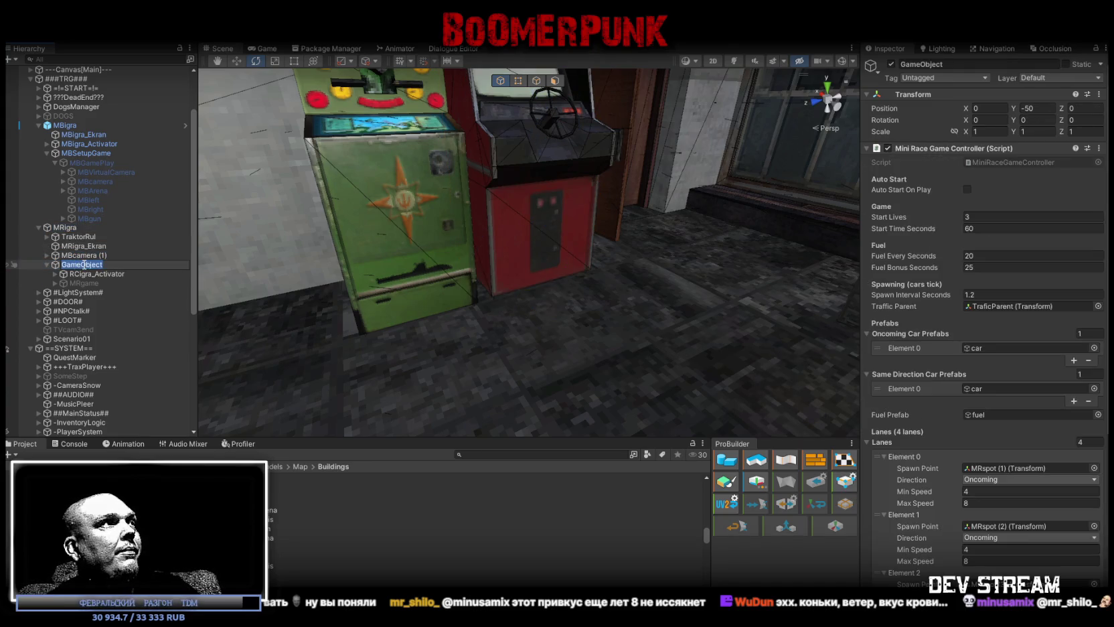
{"action": "type", "text": "MRigra"}
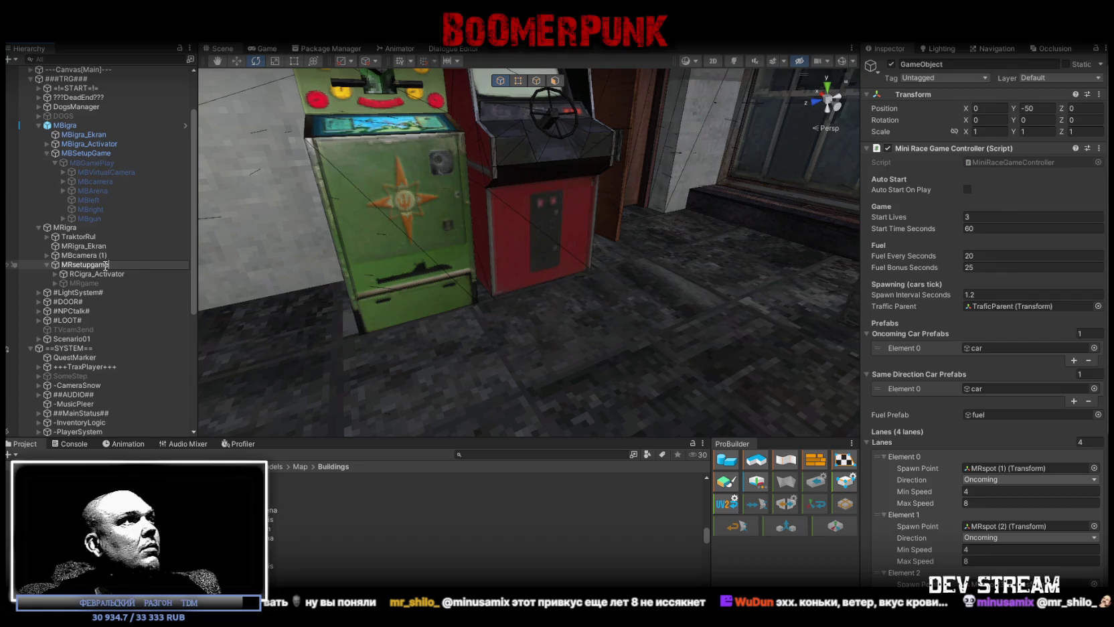
{"action": "key", "text": "Return"}
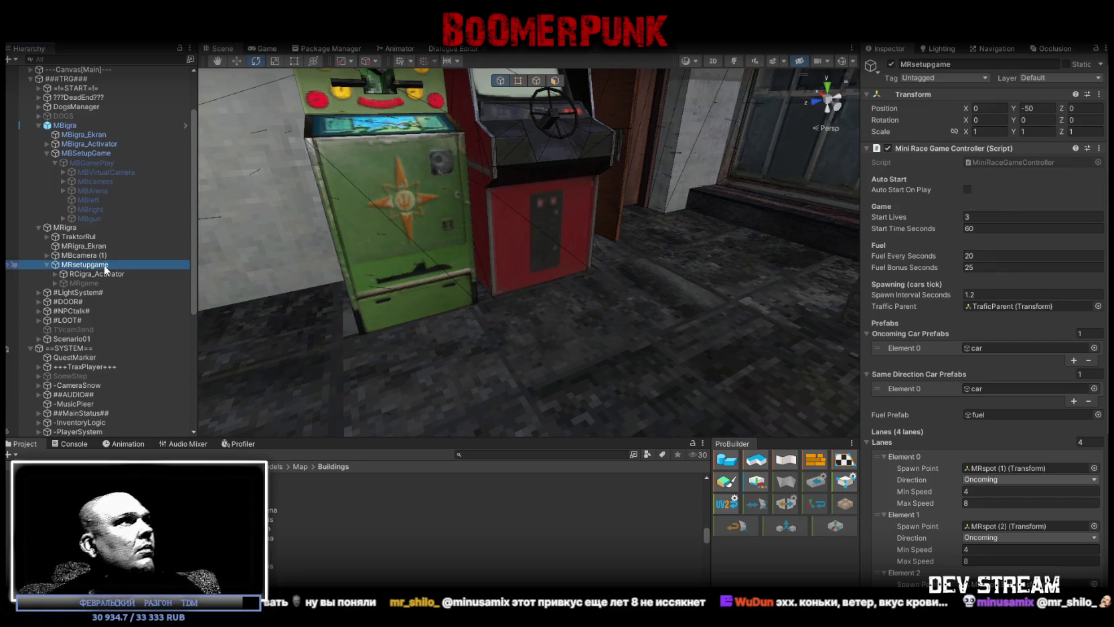
{"action": "left_click", "coordinate": [71, 265]}
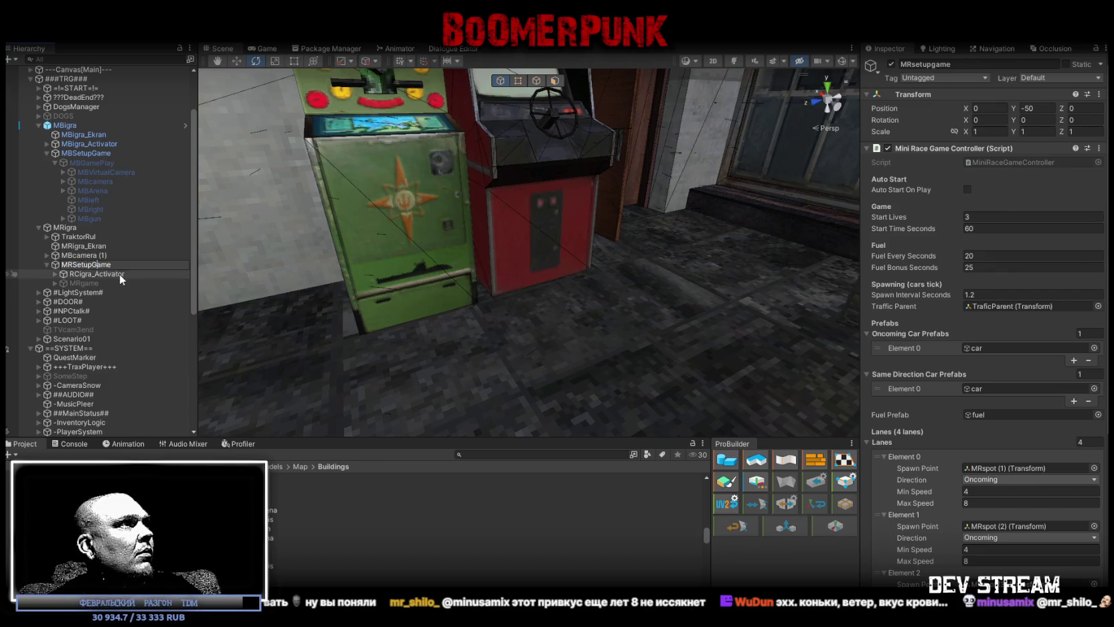
Rename the MRgame child to MBGamePlay.
{"action": "left_click", "coordinate": [87, 282]}
{"action": "left_click", "coordinate": [95, 164]}
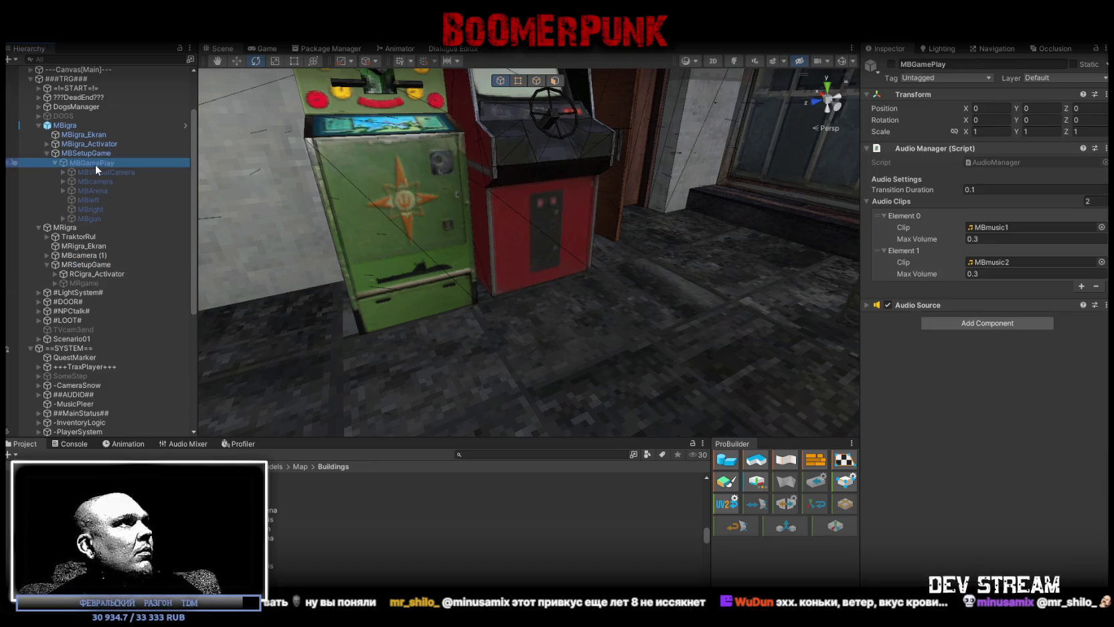
{"action": "left_click", "coordinate": [87, 283]}
{"action": "type", "text": "MBGamePlay"}
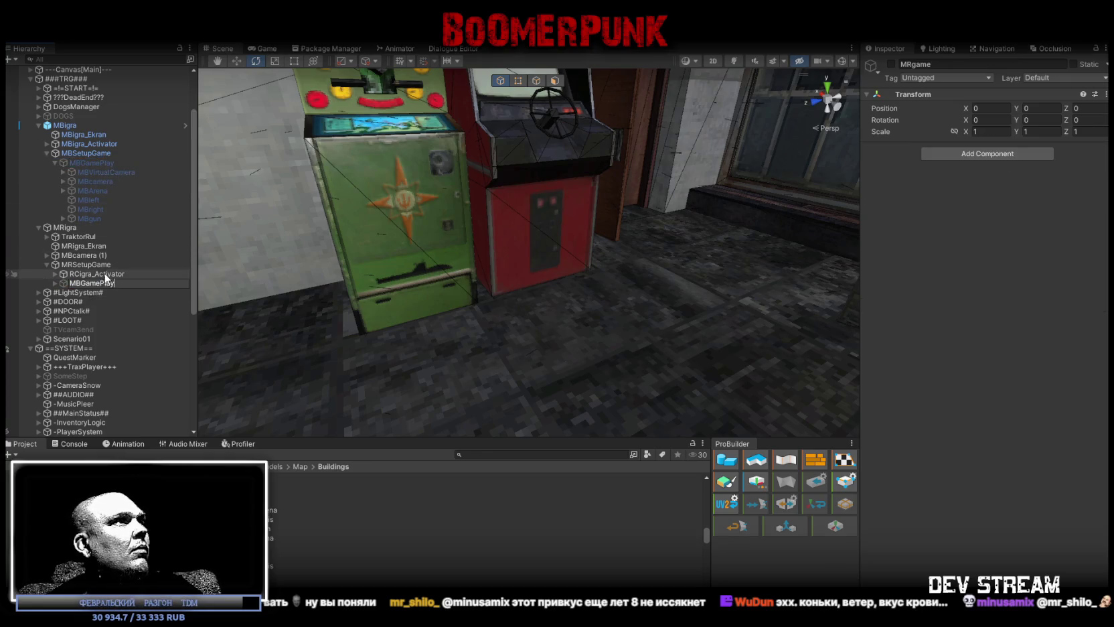
Rename the TraktorRul steering wheel to RCigra_Activator, reusing the existing activator's name.
{"action": "left_click", "coordinate": [102, 275]}
{"action": "left_click", "coordinate": [97, 282]}
{"action": "left_click", "coordinate": [99, 271]}
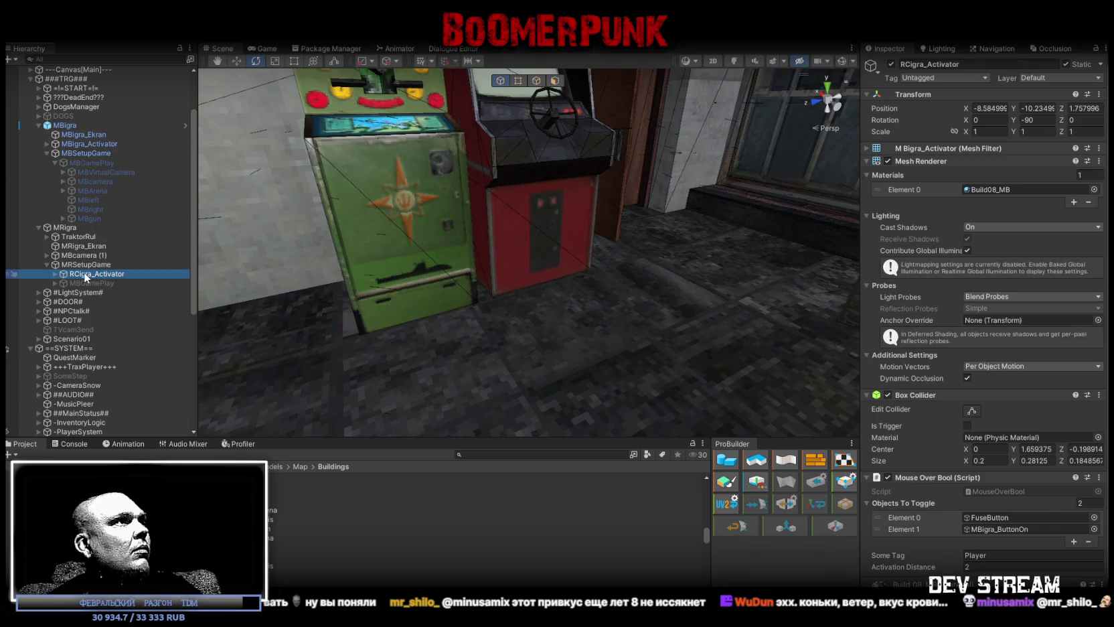
{"action": "left_click", "coordinate": [106, 274]}
{"action": "key", "text": "ctrl+c"}
{"action": "key", "text": "Return"}
{"action": "left_click", "coordinate": [85, 236]}
{"action": "key", "text": "F2"}
{"action": "key", "text": "ctrl+v"}
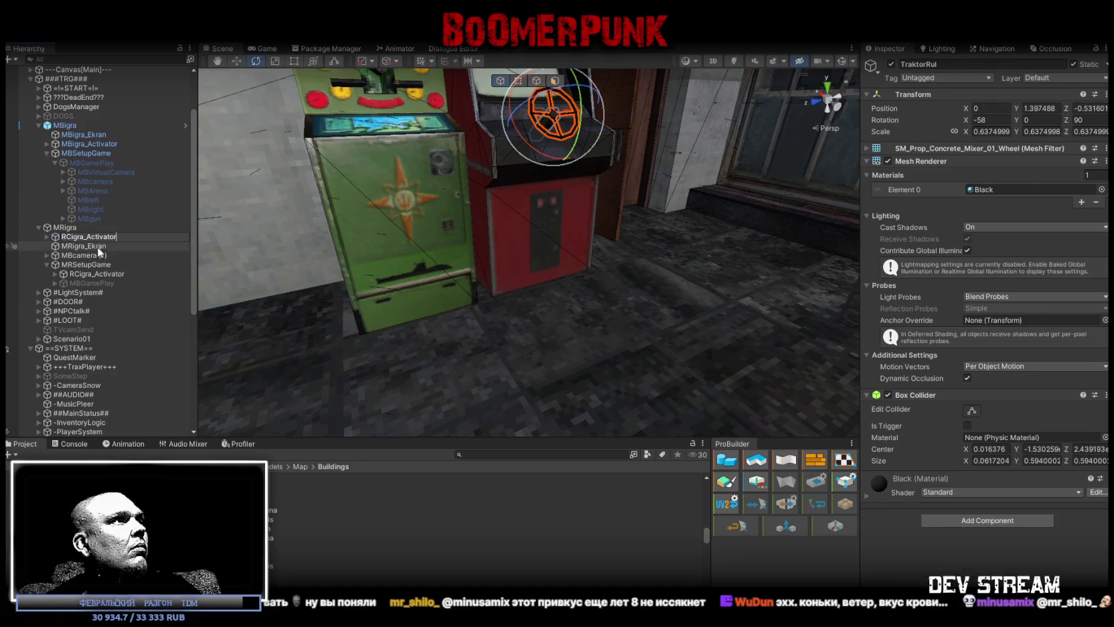
Copy the Mouse Over Bool component from MBigra_Activator and paste it onto the RCigra_Activator wheel.
{"action": "left_click", "coordinate": [93, 273]}
{"action": "scroll", "coordinate": [909, 345], "scroll_direction": "down", "scroll_amount": 1}
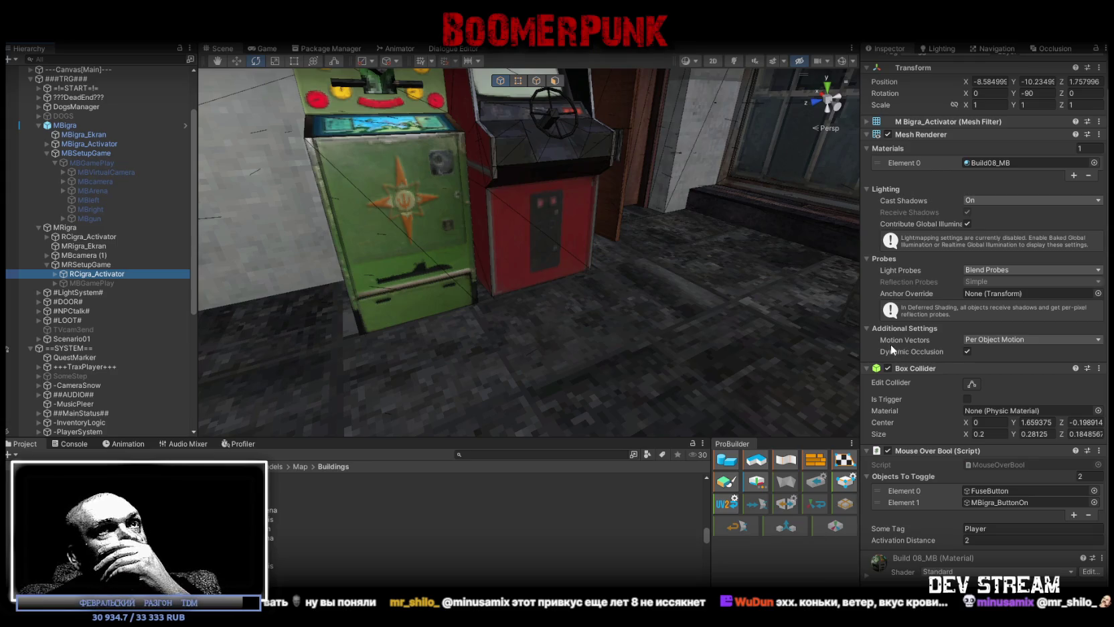
{"action": "left_click", "coordinate": [1098, 450]}
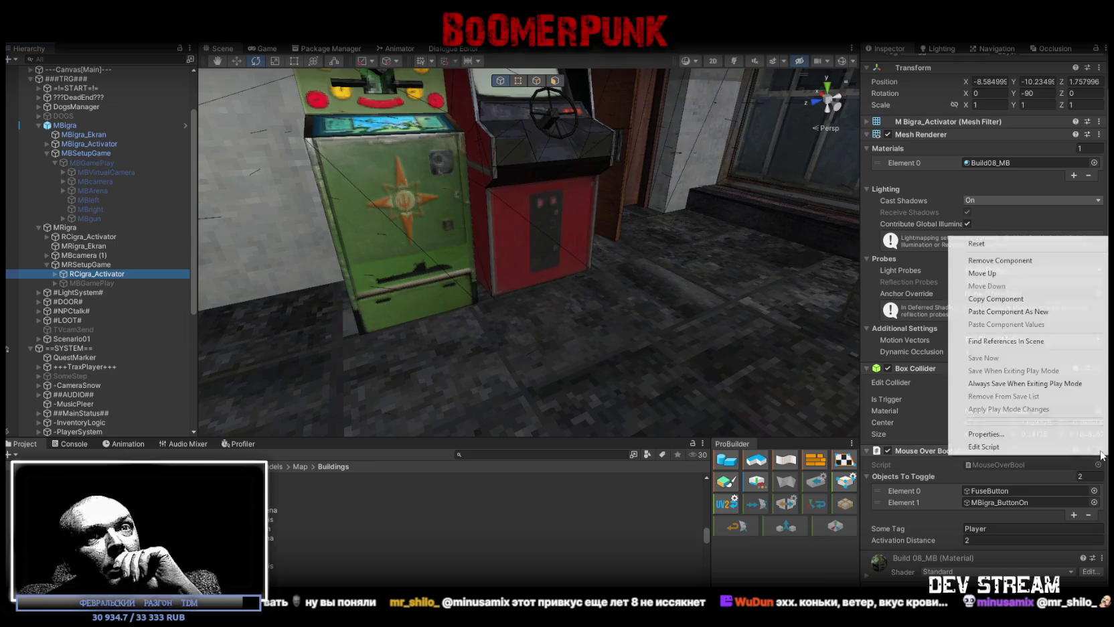
{"action": "left_click", "coordinate": [992, 299]}
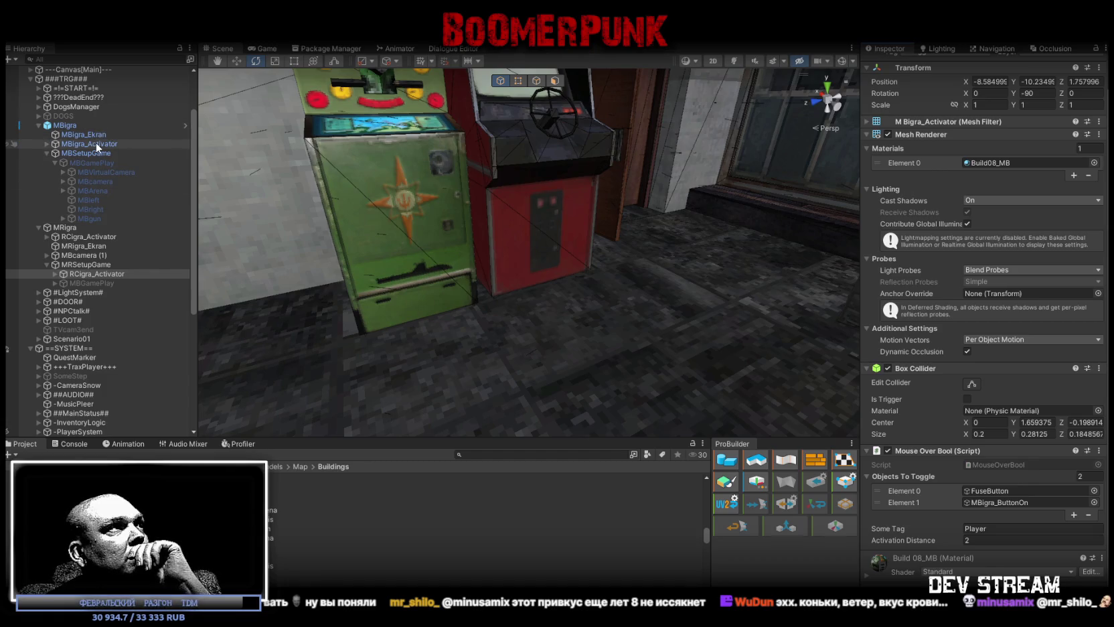
{"action": "left_click", "coordinate": [89, 237]}
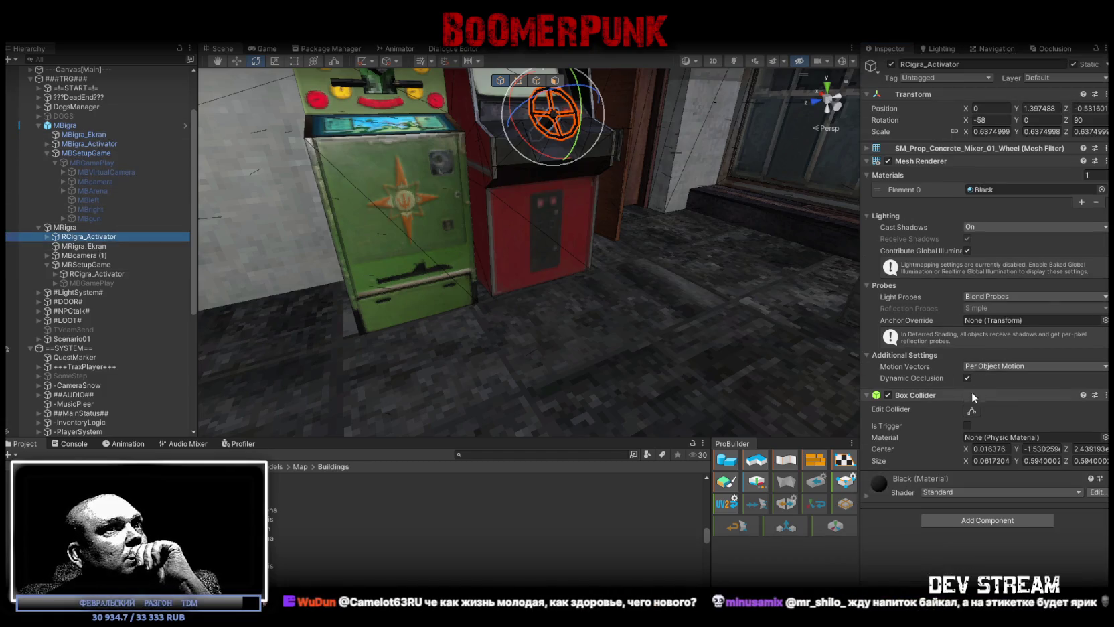
{"action": "right_click", "coordinate": [910, 400]}
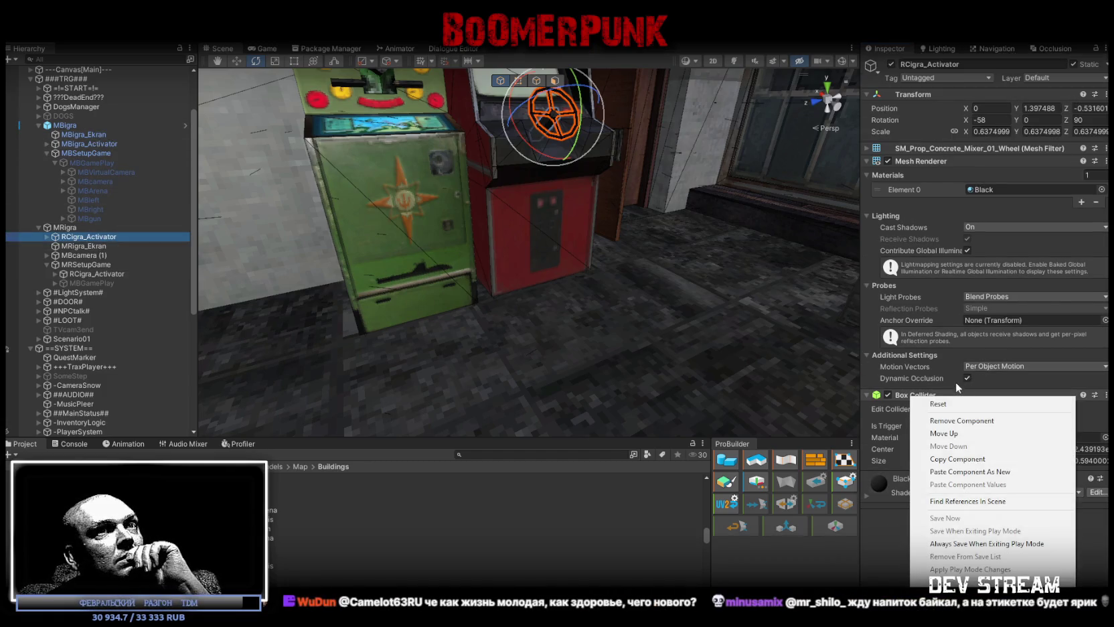
{"action": "left_click", "coordinate": [1005, 472]}
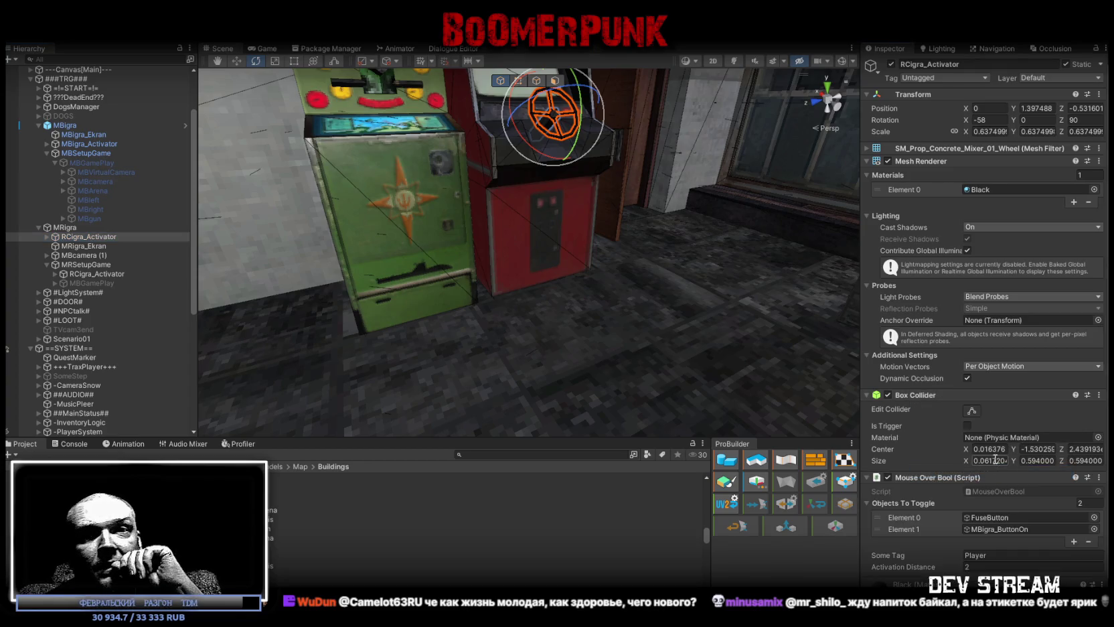
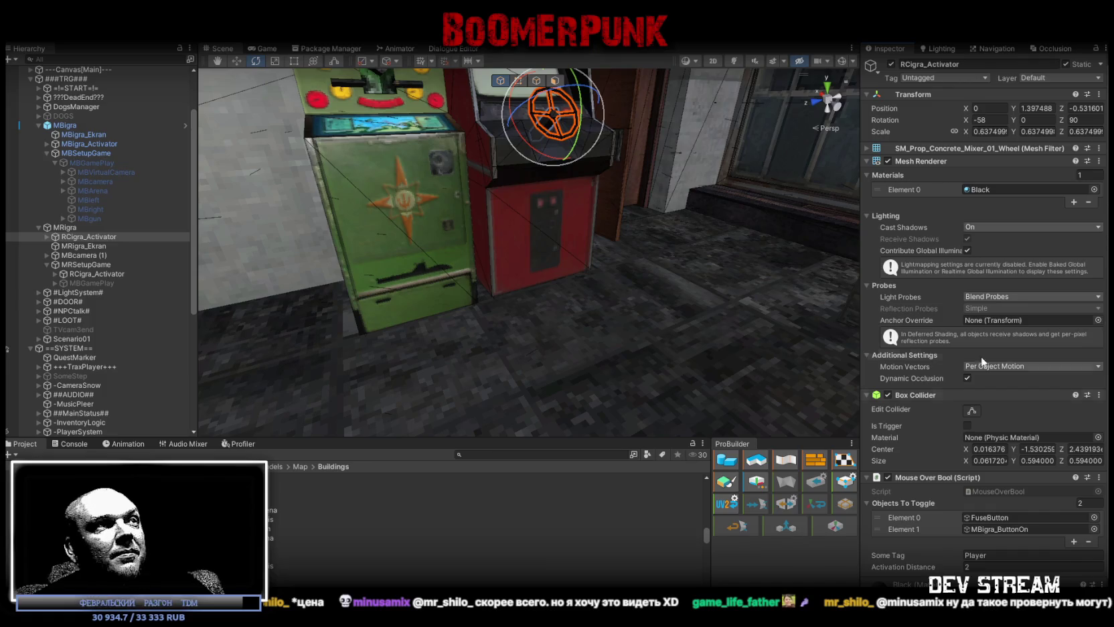
Fly and orbit close to the ОБГОН cabinet's steering wheel and select its RCigra_Activator.
{"action": "mouse_move", "coordinate": [709, 303]}
{"action": "right_mouse_down"}
{"action": "mouse_move", "coordinate": [569, 292]}
{"action": "mouse_move", "coordinate": [589, 264]}
{"action": "mouse_move", "coordinate": [578, 291]}
{"action": "right_mouse_up"}
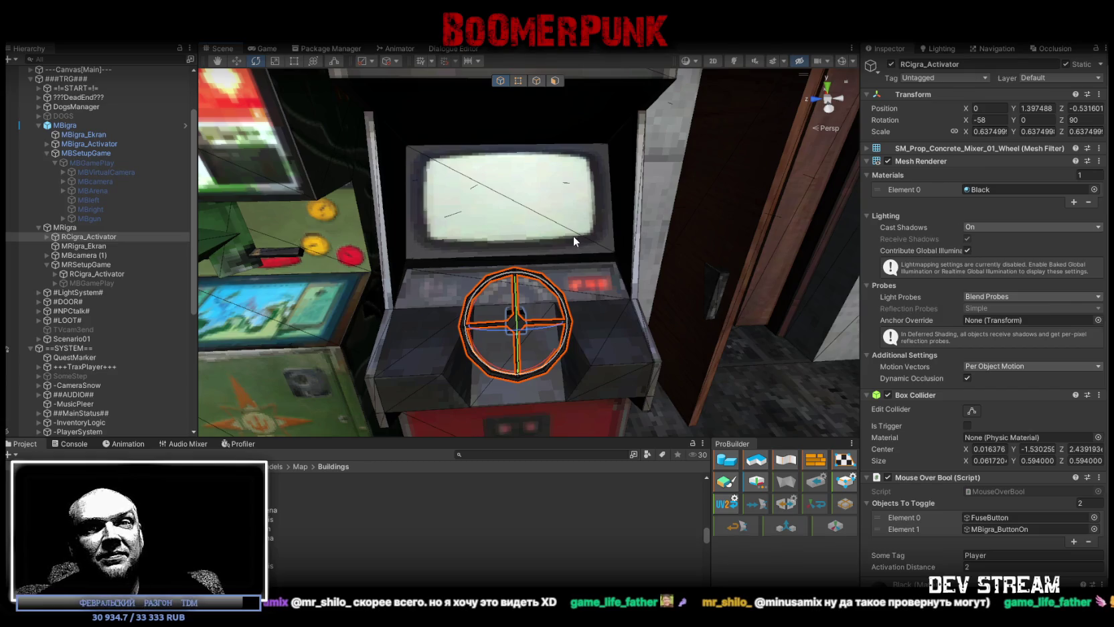
{"action": "mouse_move", "coordinate": [611, 190]}
{"action": "left_mouse_down", "text": "alt"}
{"action": "mouse_move", "coordinate": [524, 227]}
{"action": "mouse_move", "coordinate": [562, 241]}
{"action": "left_mouse_up", "text": "alt"}
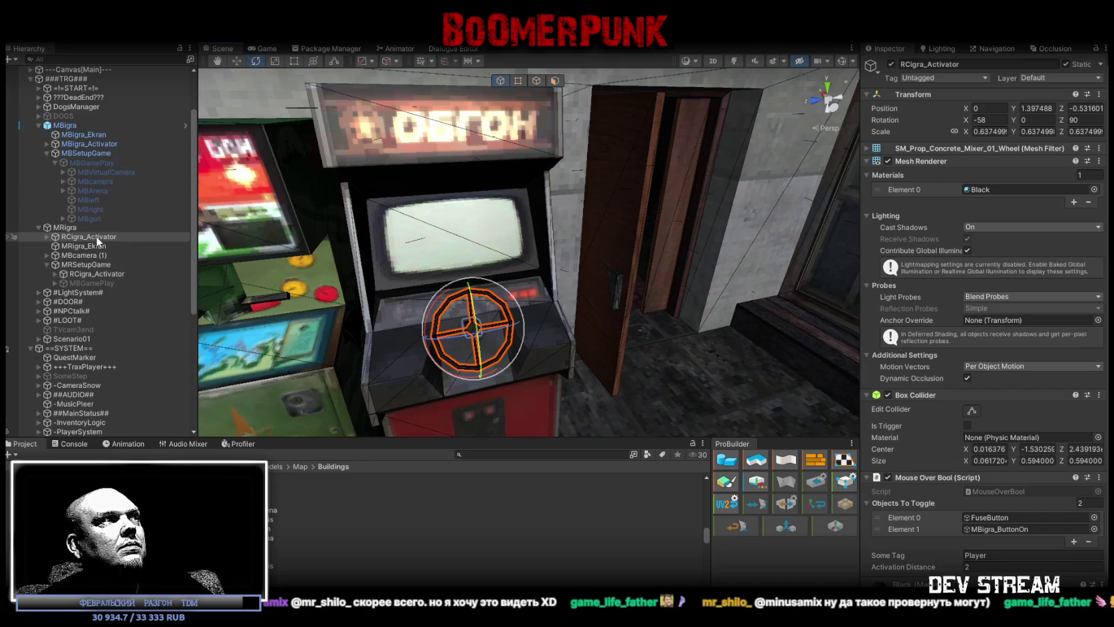
{"action": "left_click", "coordinate": [98, 275]}
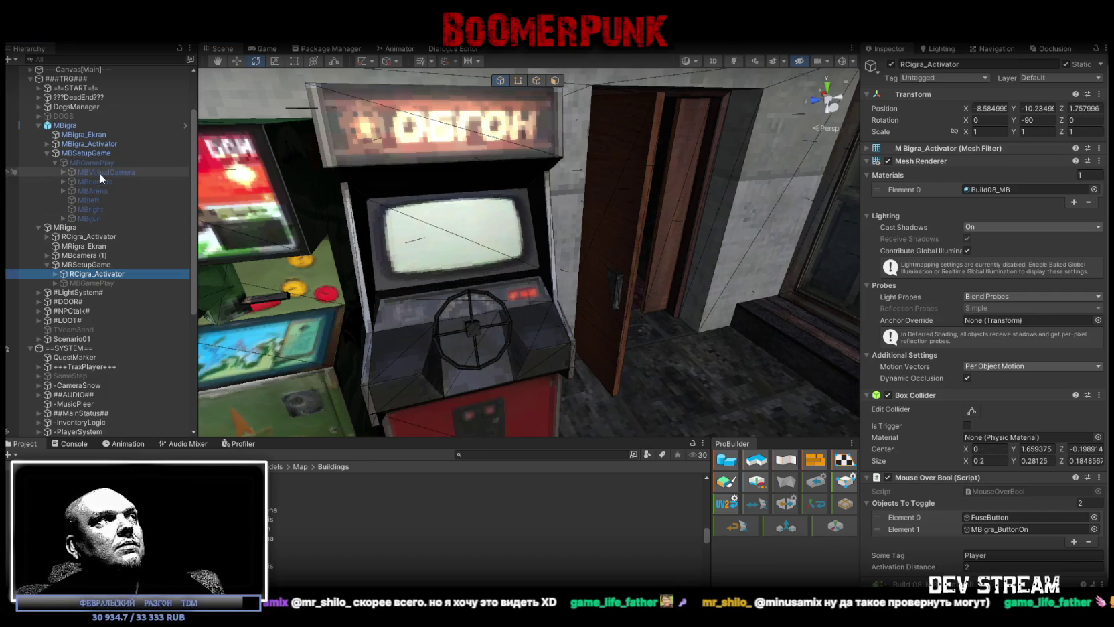
Set MBigra_Activator's Y rotation to 0 and apply all overrides to the MBigra prefab.
{"action": "left_click", "coordinate": [97, 144]}
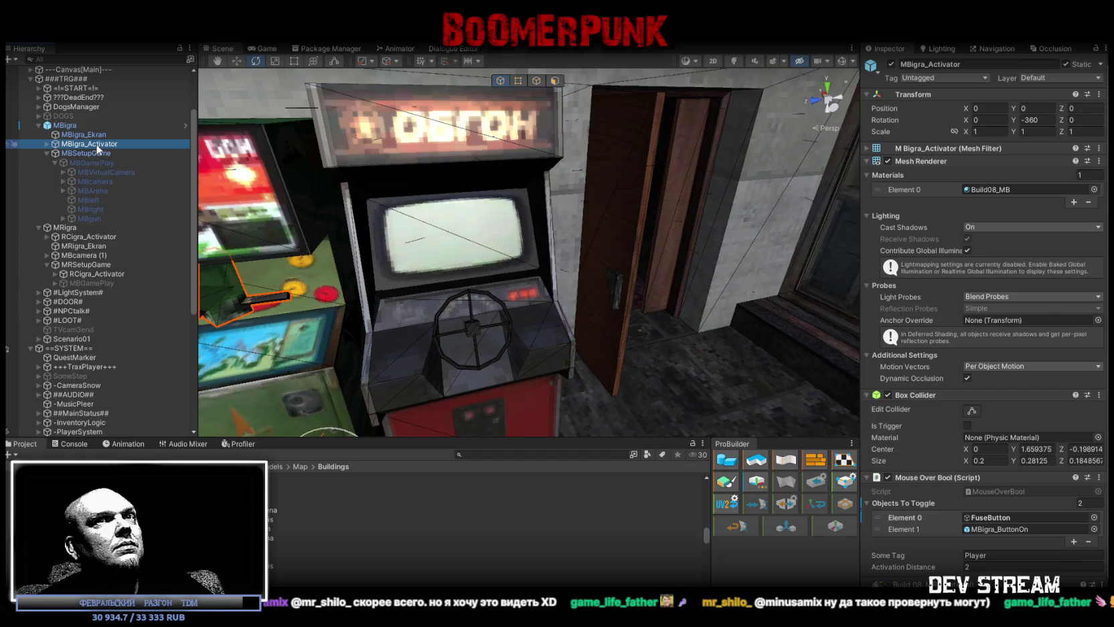
{"action": "left_click", "coordinate": [1044, 119]}
{"action": "type", "text": "0"}
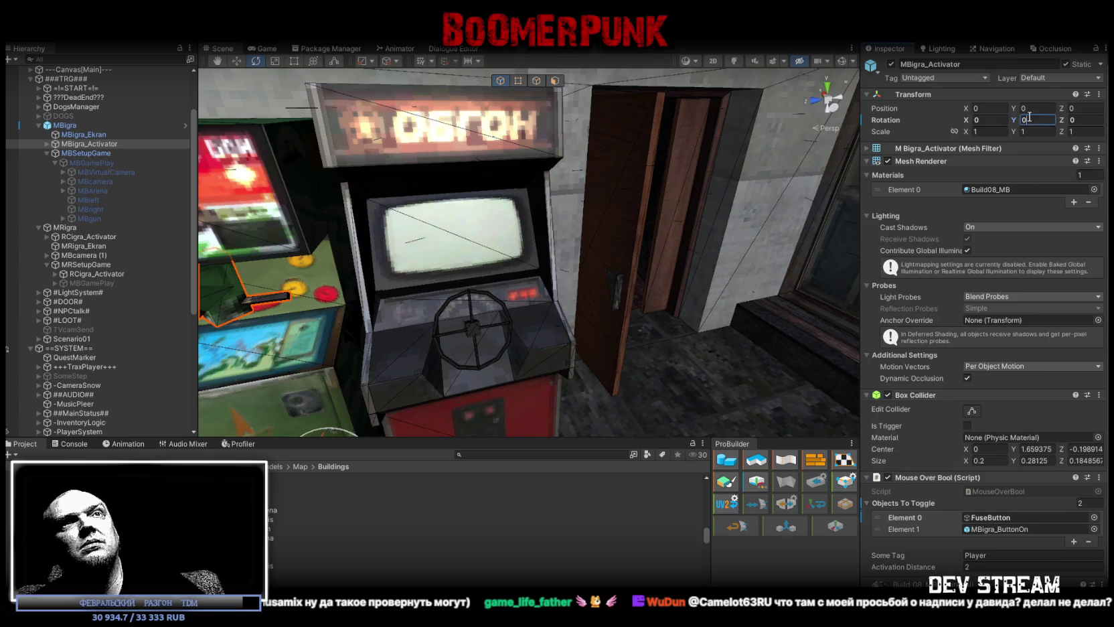
{"action": "left_click", "coordinate": [72, 124]}
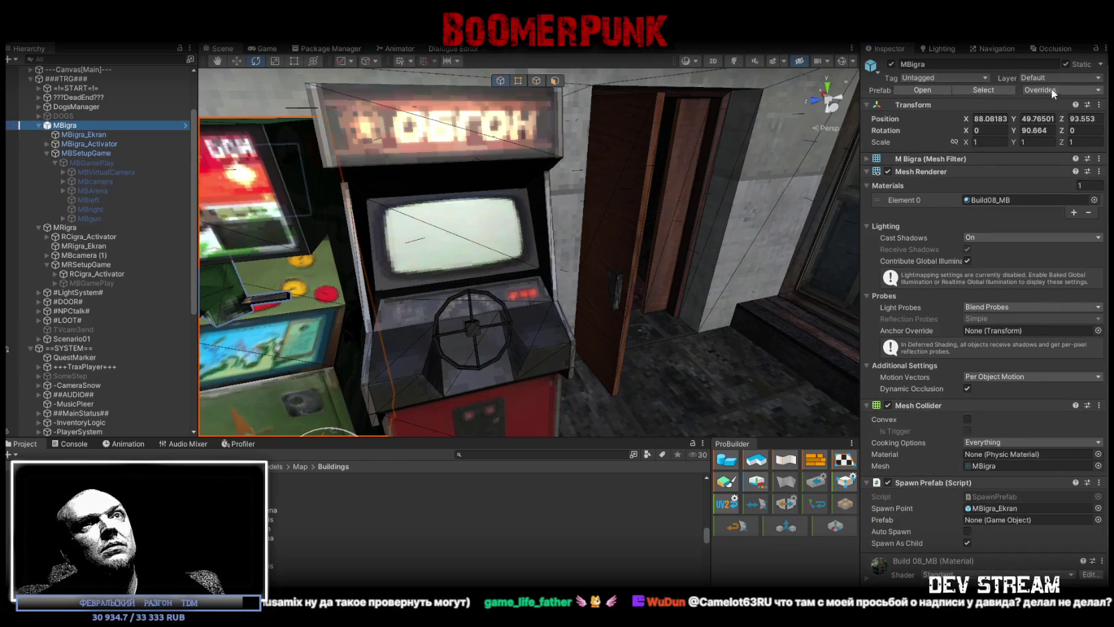
{"action": "left_click", "coordinate": [1050, 90]}
{"action": "left_click", "coordinate": [1063, 244]}
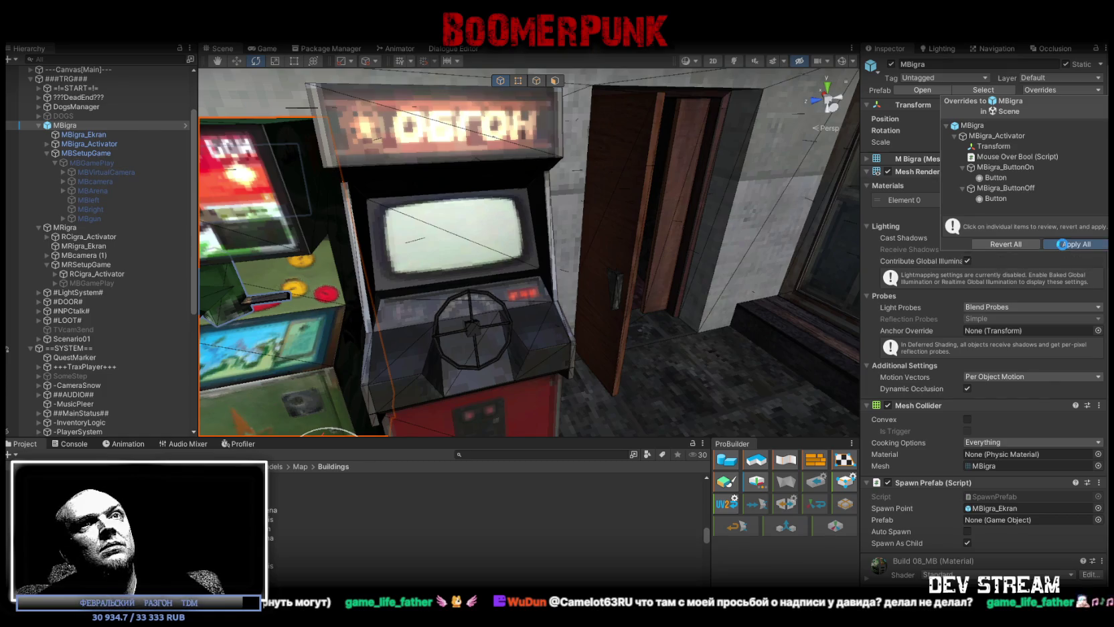
Select the MRigra cabinet, orbit closer, and select its wheel's RCigra_Activator.
{"action": "left_click", "coordinate": [78, 227]}
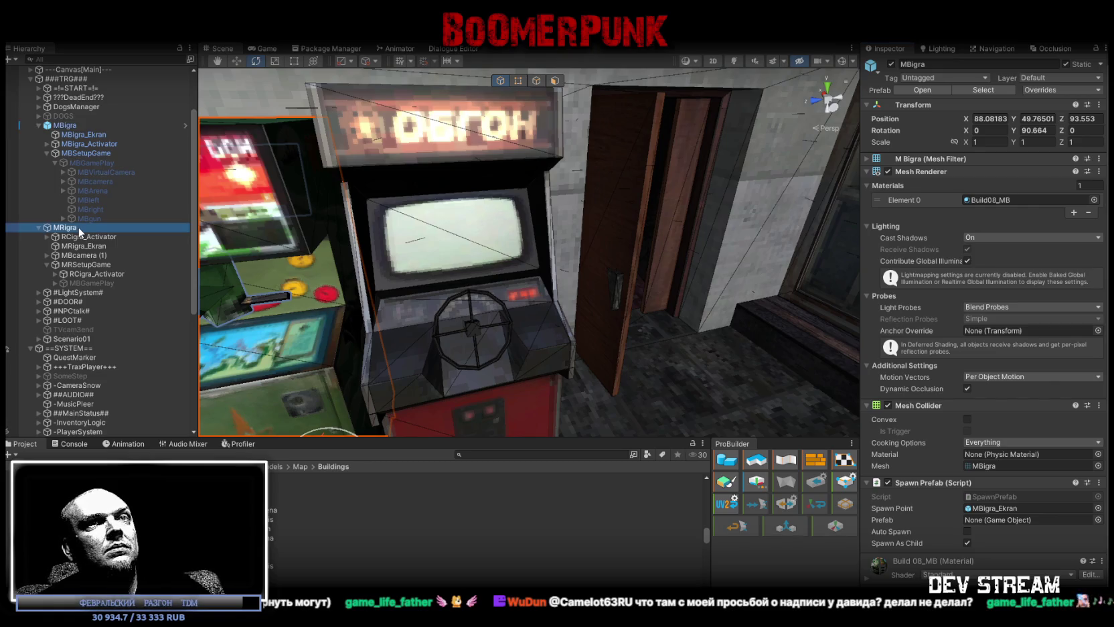
{"action": "mouse_move", "coordinate": [326, 247]}
{"action": "left_mouse_down", "text": "alt"}
{"action": "mouse_move", "coordinate": [317, 257]}
{"action": "mouse_move", "coordinate": [165, 247]}
{"action": "left_mouse_up", "text": "alt"}
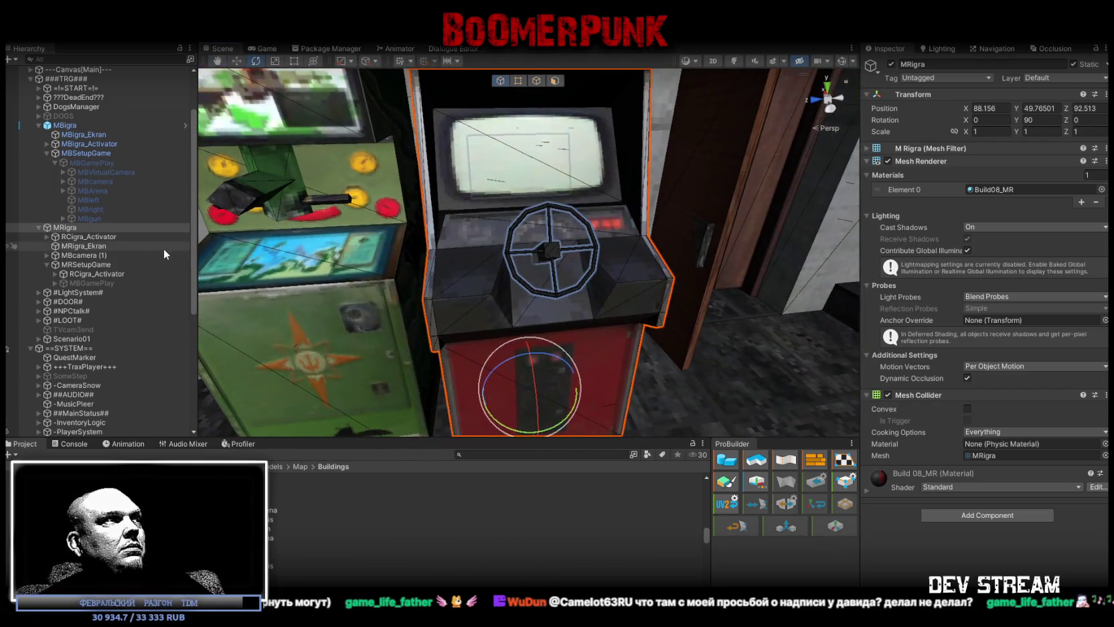
{"action": "left_click", "coordinate": [113, 236]}
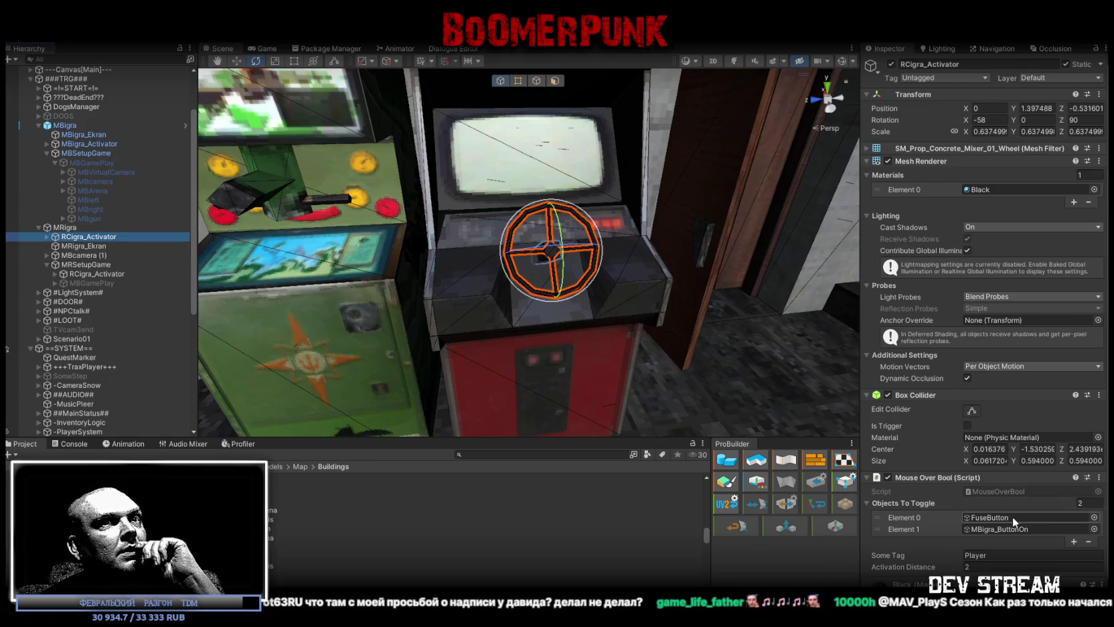
Ping MBigra_ButtonOn from the Objects To Toggle list and select it with MBigra_ButtonOff.
{"action": "left_click", "coordinate": [998, 528]}
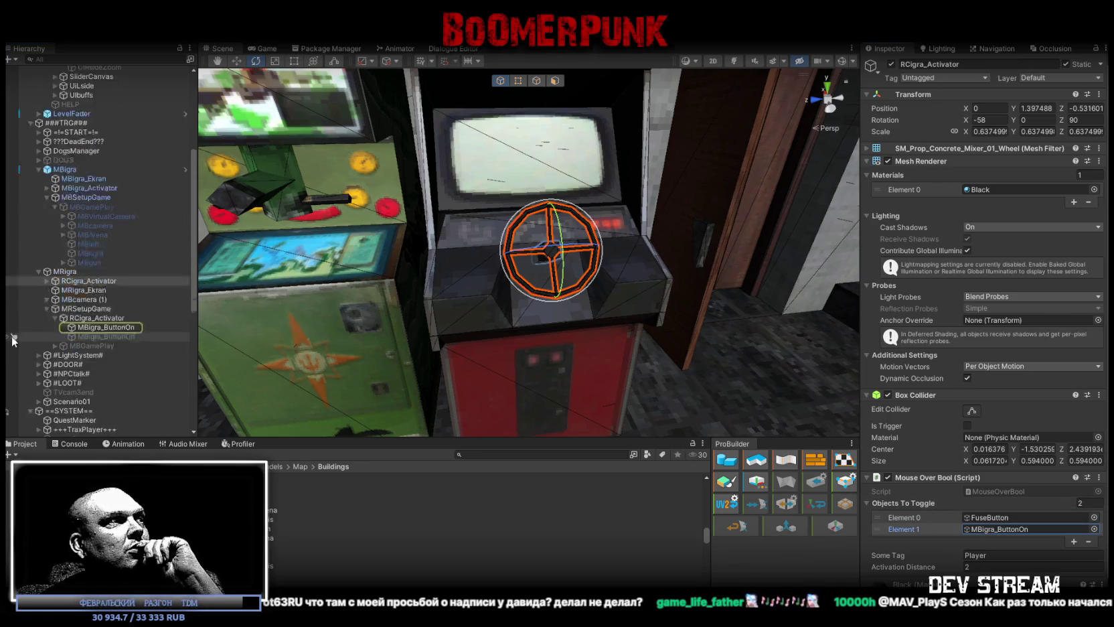
{"action": "scroll", "coordinate": [13, 340], "scroll_direction": "down", "scroll_amount": 2}
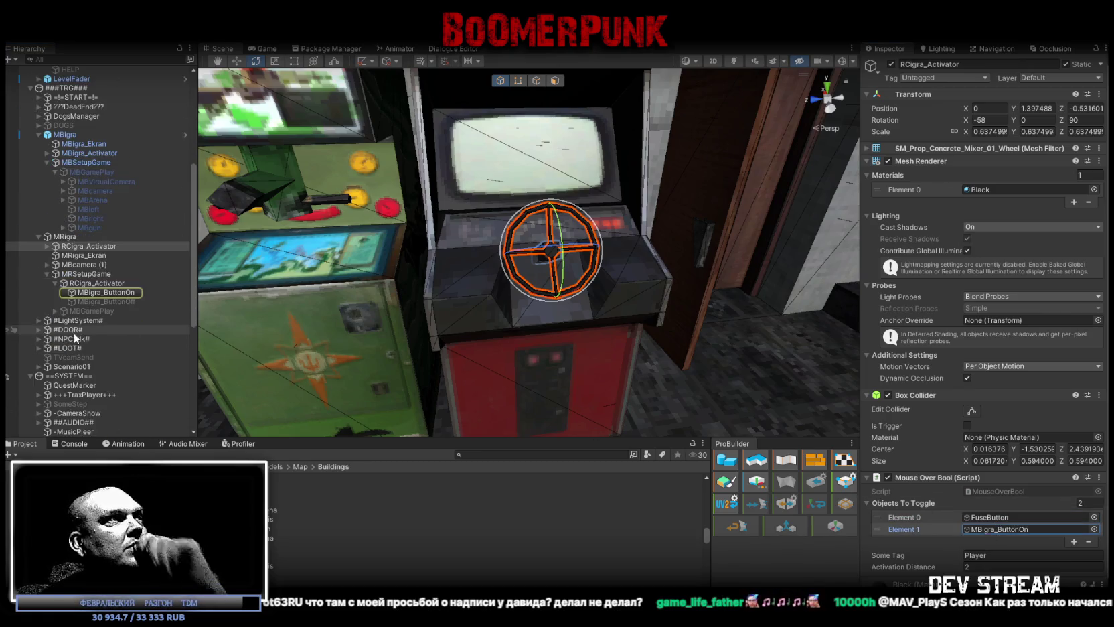
{"action": "left_click", "coordinate": [103, 299]}
{"action": "left_click", "coordinate": [101, 290], "text": "ctrl"}
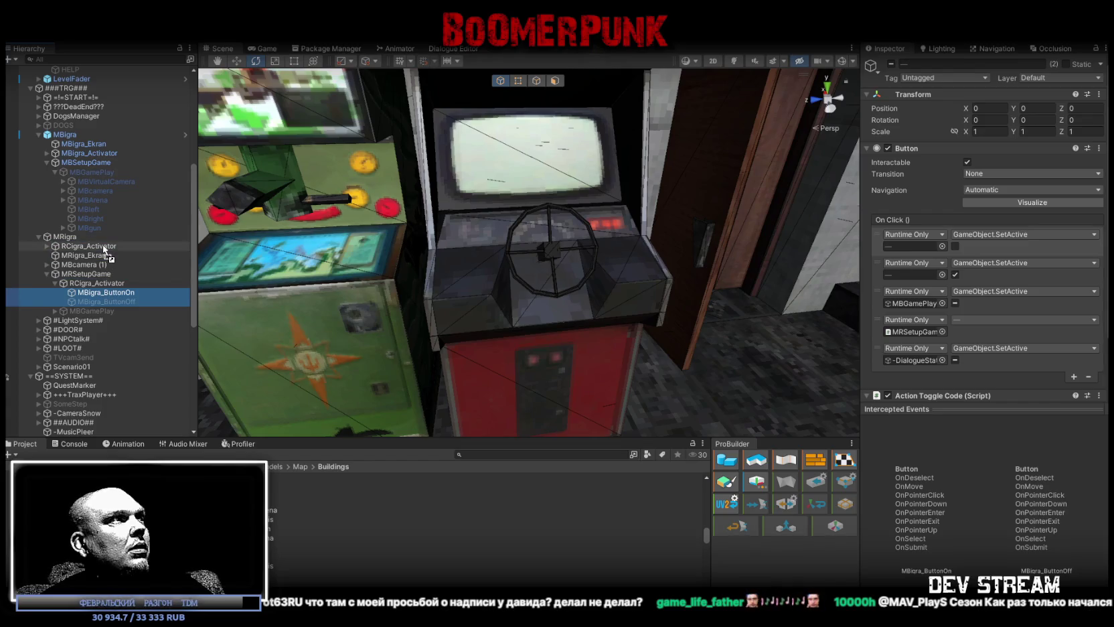
Move both buttons under MRigra's RCigra_Activator and set their position to 0.
{"action": "left_click_drag", "start_coordinate": [107, 293], "coordinate": [103, 244]}
{"action": "left_click", "coordinate": [998, 108]}
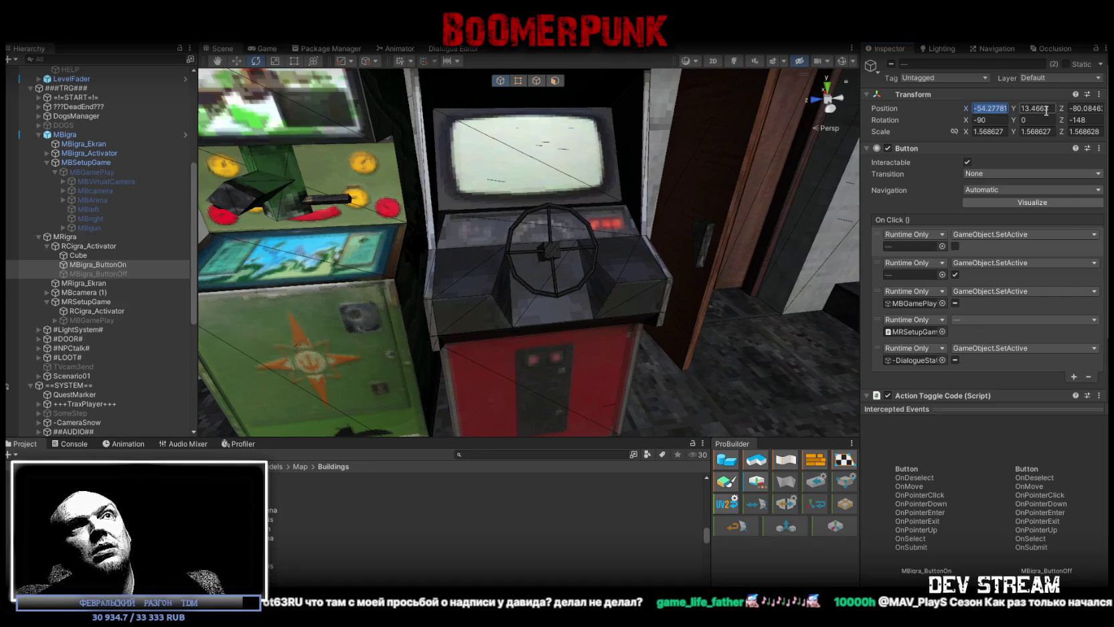
{"action": "type", "text": "0"}
{"action": "key", "text": "Tab"}
{"action": "type", "text": "0"}
{"action": "key", "text": "Tab"}
Zero the buttons' rotation and reset their scale to 1 on all axes.
{"action": "type", "text": "0"}
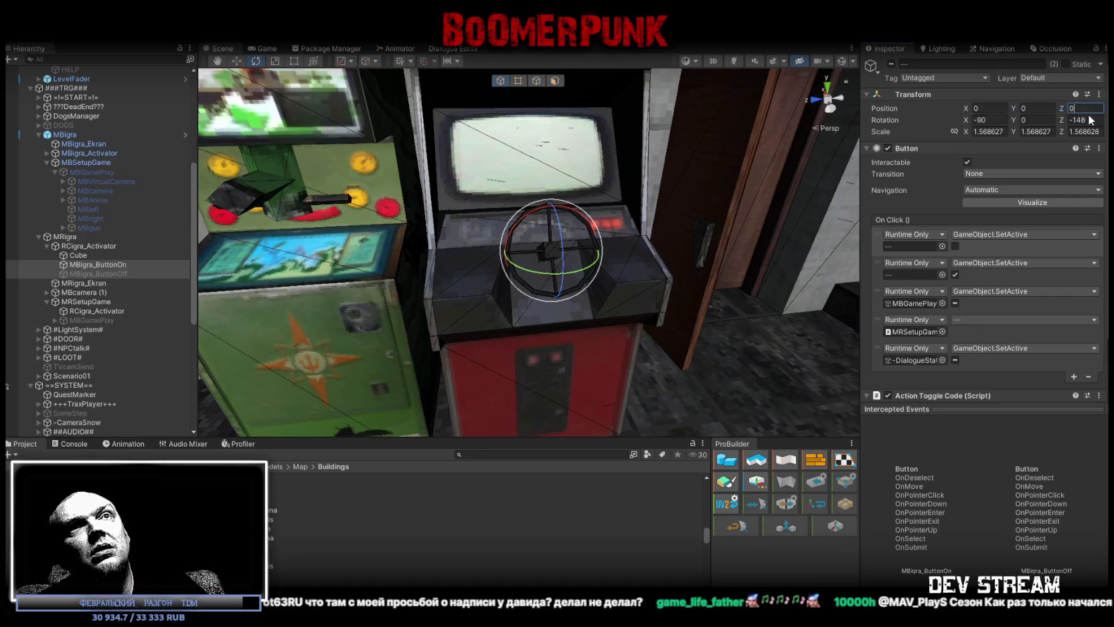
{"action": "left_click", "coordinate": [999, 120]}
{"action": "type", "text": "0"}
{"action": "left_click", "coordinate": [998, 131]}
{"action": "type", "text": "1"}
{"action": "key", "text": "Tab"}
{"action": "type", "text": "1"}
{"action": "key", "text": "Tab"}
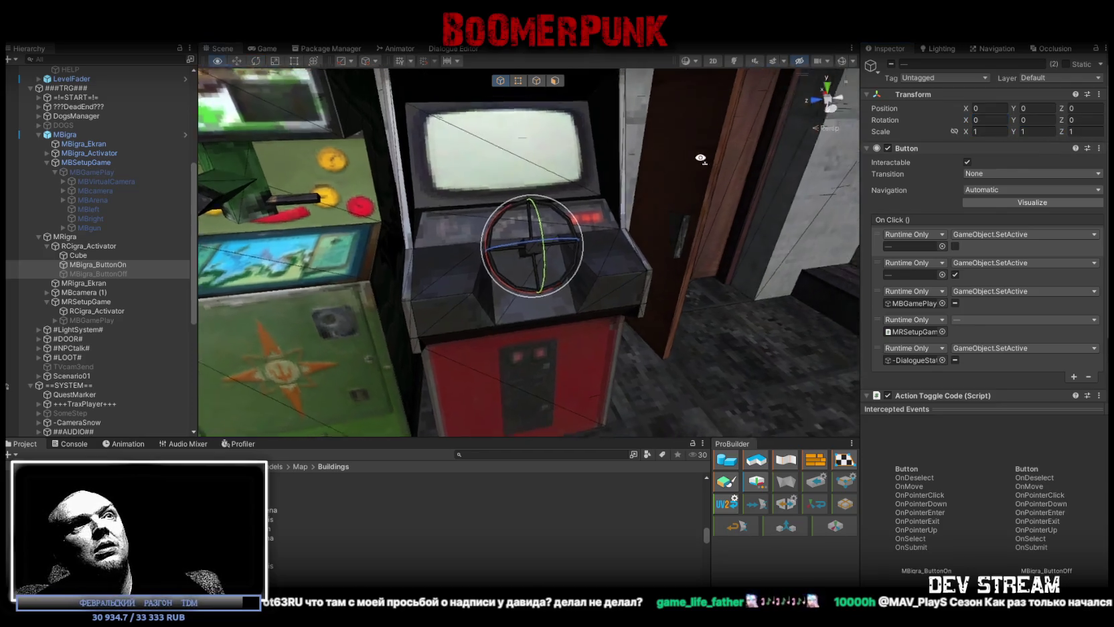
{"action": "scroll", "coordinate": [954, 260], "scroll_direction": "down", "scroll_amount": 3}
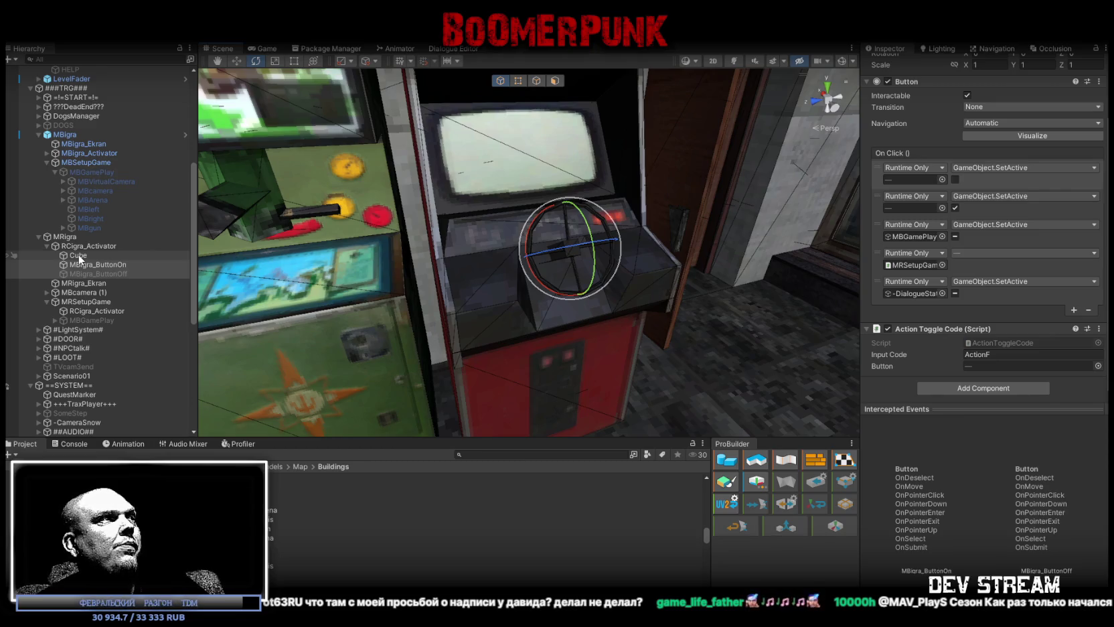
{"action": "left_click", "coordinate": [79, 254]}
{"action": "left_click", "coordinate": [91, 265]}
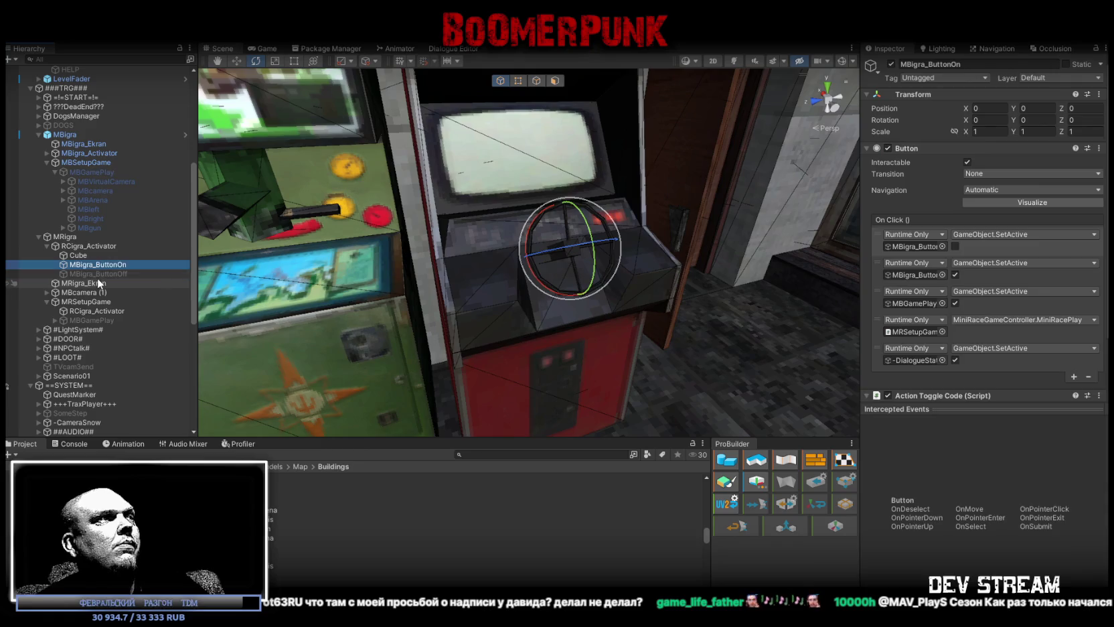
{"action": "left_click", "coordinate": [98, 282]}
{"action": "left_click", "coordinate": [98, 273]}
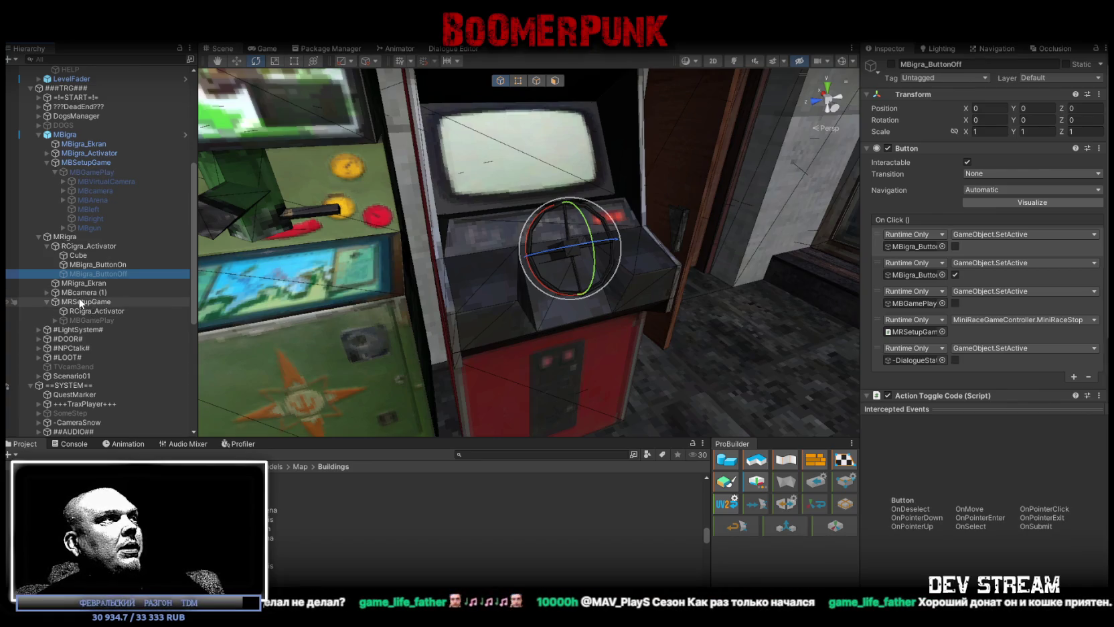
{"action": "left_click", "coordinate": [91, 311]}
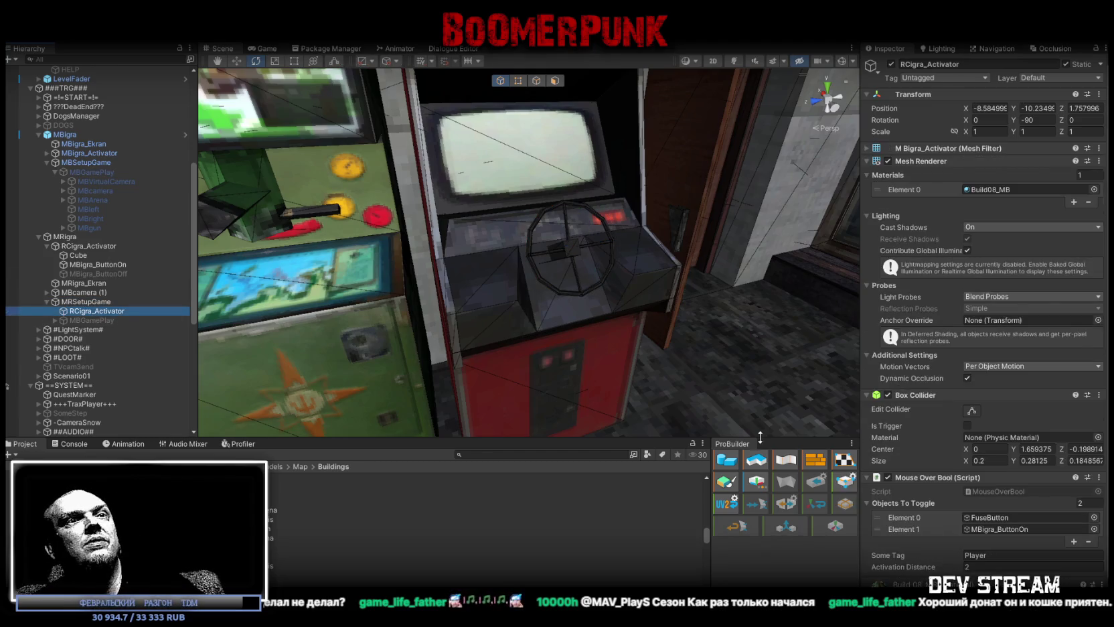
Expand MBGamePlay and drag MRVirtualCamera to the top of its children.
{"action": "left_click", "coordinate": [128, 338]}
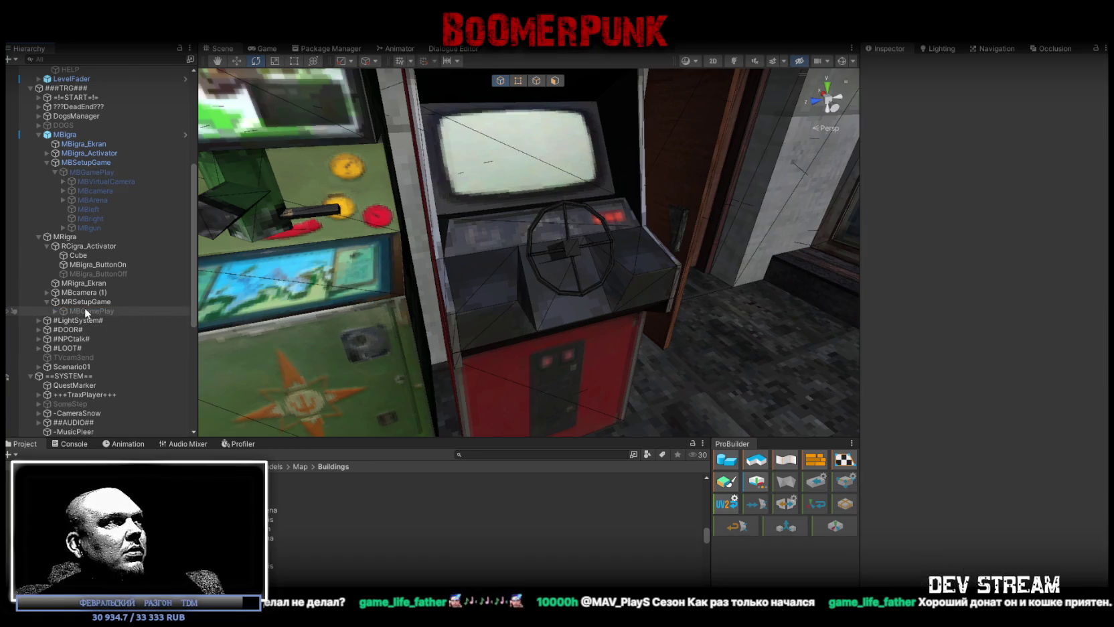
{"action": "left_click", "coordinate": [67, 311]}
{"action": "left_click", "coordinate": [54, 310]}
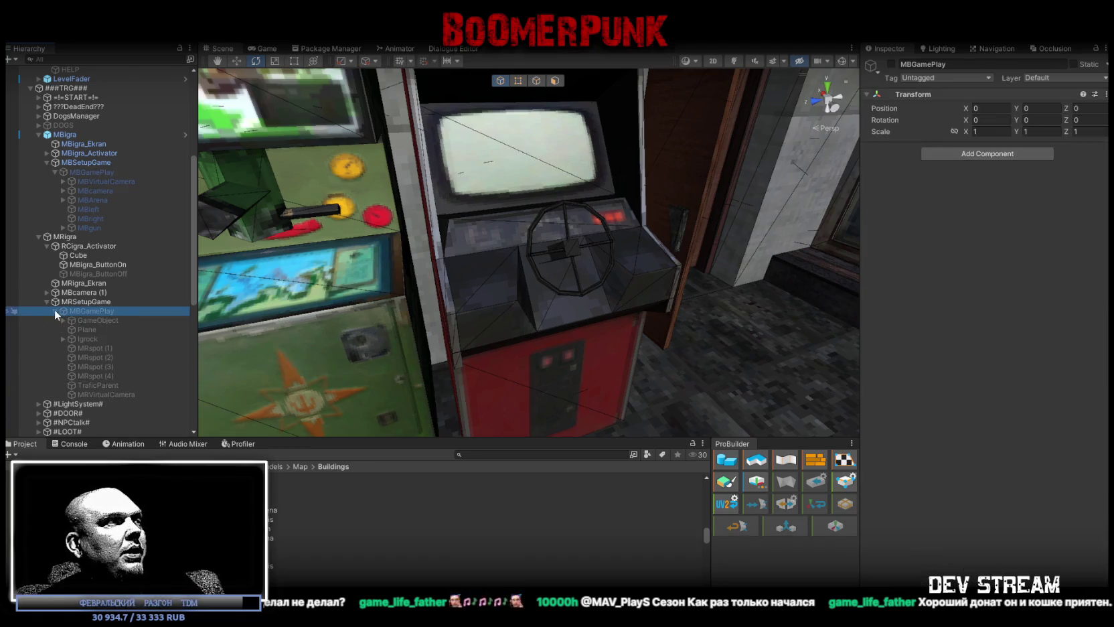
{"action": "left_click", "coordinate": [101, 394]}
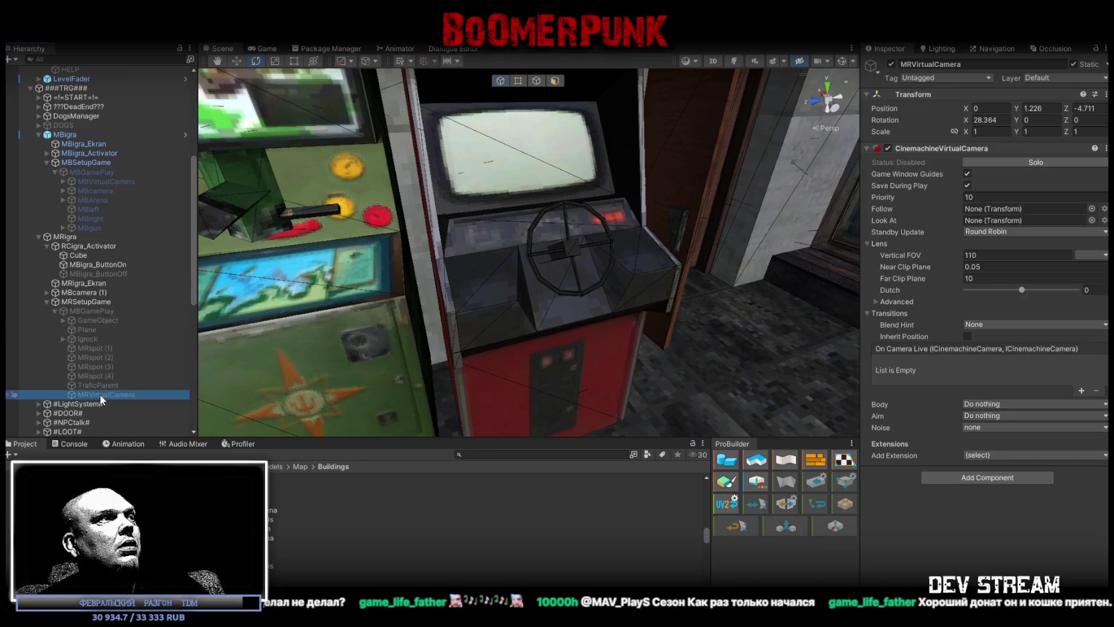
{"action": "left_click_drag", "start_coordinate": [99, 394], "coordinate": [100, 315]}
{"action": "mouse_move", "coordinate": [317, 283]}
{"action": "left_mouse_down", "text": "alt"}
{"action": "mouse_move", "coordinate": [454, 264]}
{"action": "mouse_move", "coordinate": [339, 264]}
{"action": "left_mouse_up", "text": "alt"}
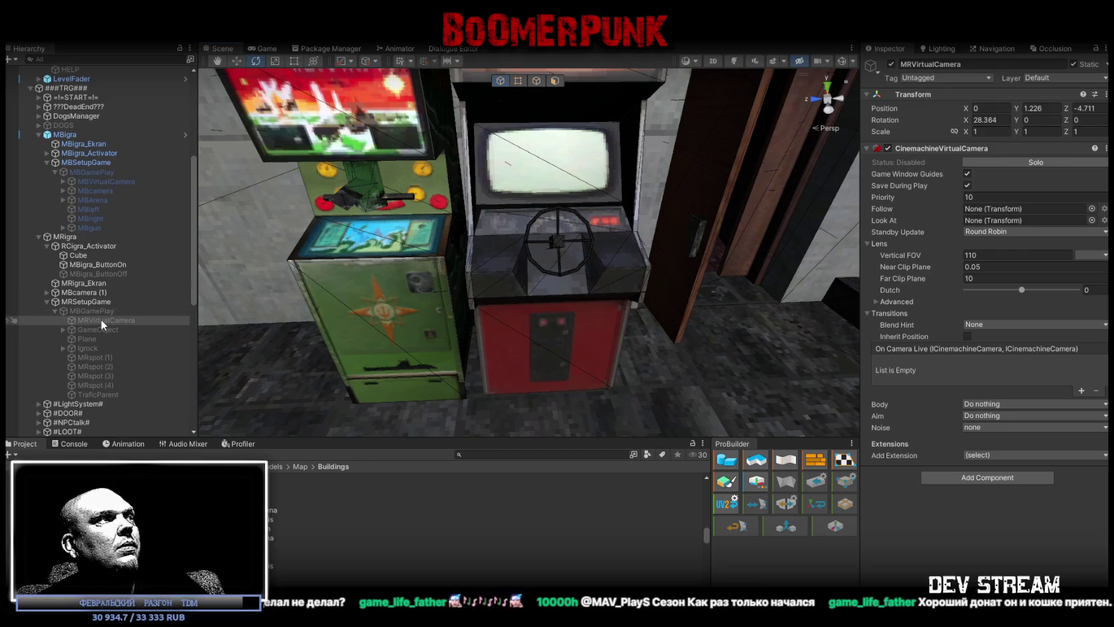
Frame MRVirtualCamera in the Scene view and orbit back to the arcade cabinets.
{"action": "double_click", "coordinate": [100, 319]}
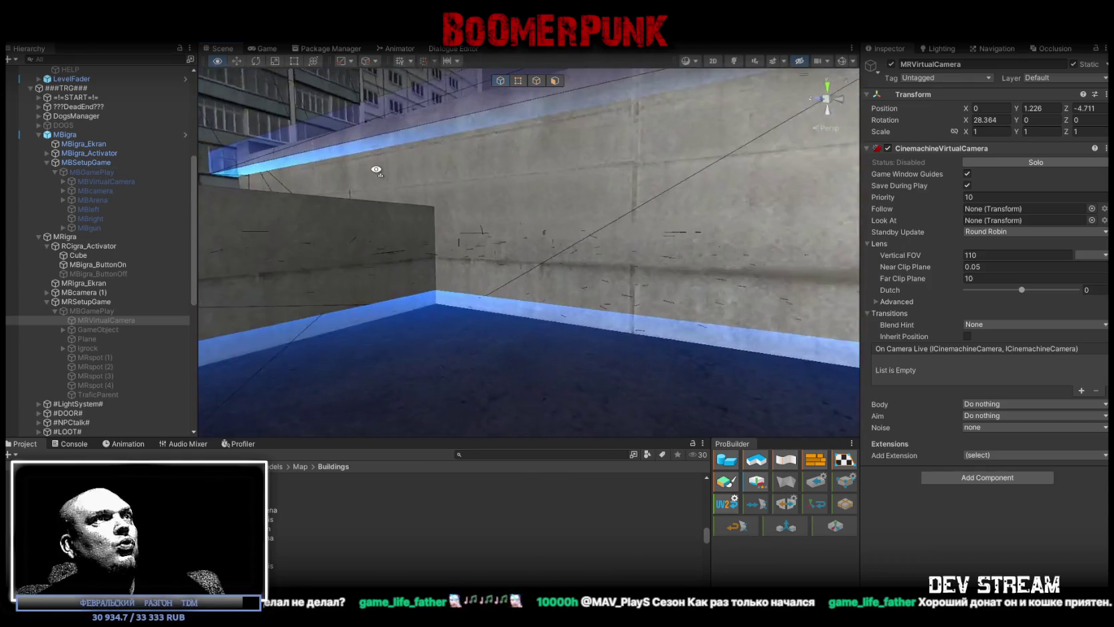
{"action": "left_click_drag", "start_coordinate": [376, 169], "coordinate": [476, 240], "text": "alt"}
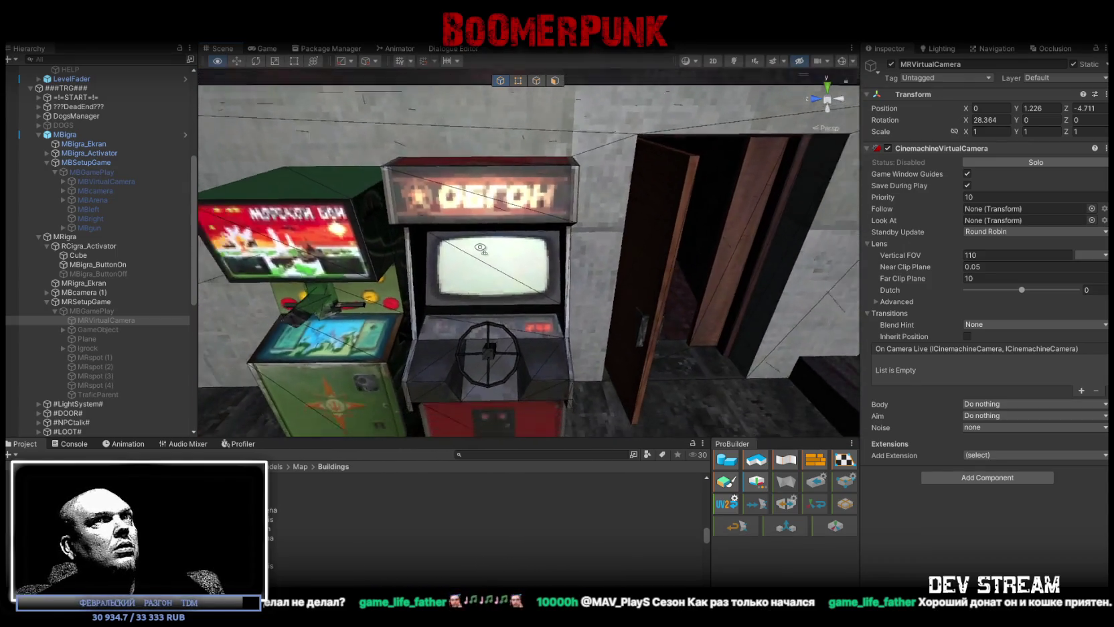
{"action": "left_click_drag", "start_coordinate": [476, 239], "coordinate": [442, 254], "text": "alt"}
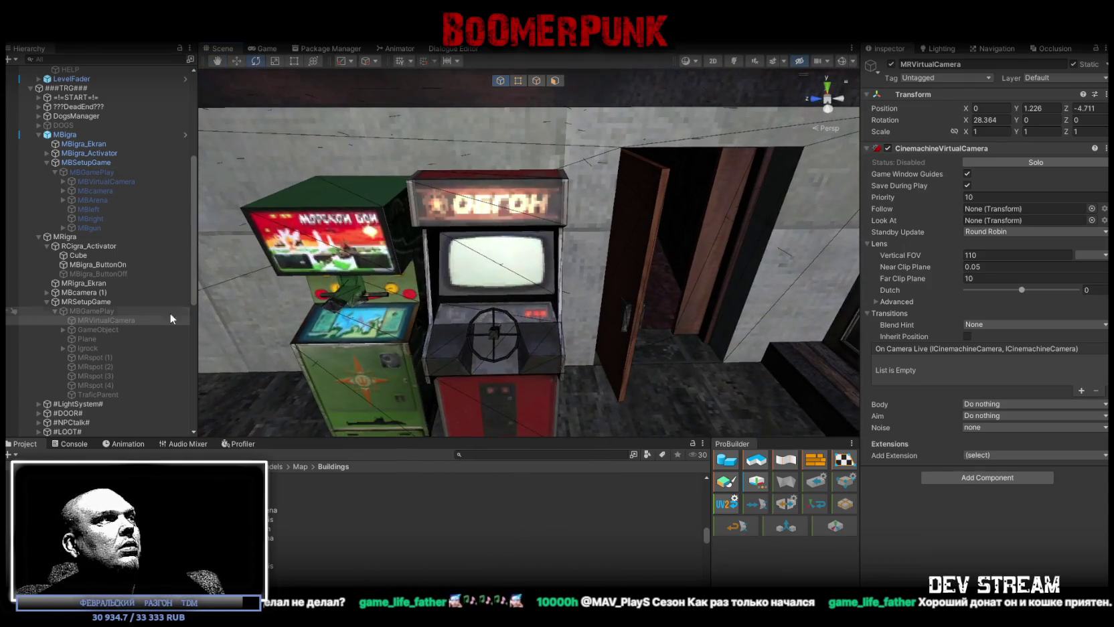
{"action": "left_click", "coordinate": [102, 321]}
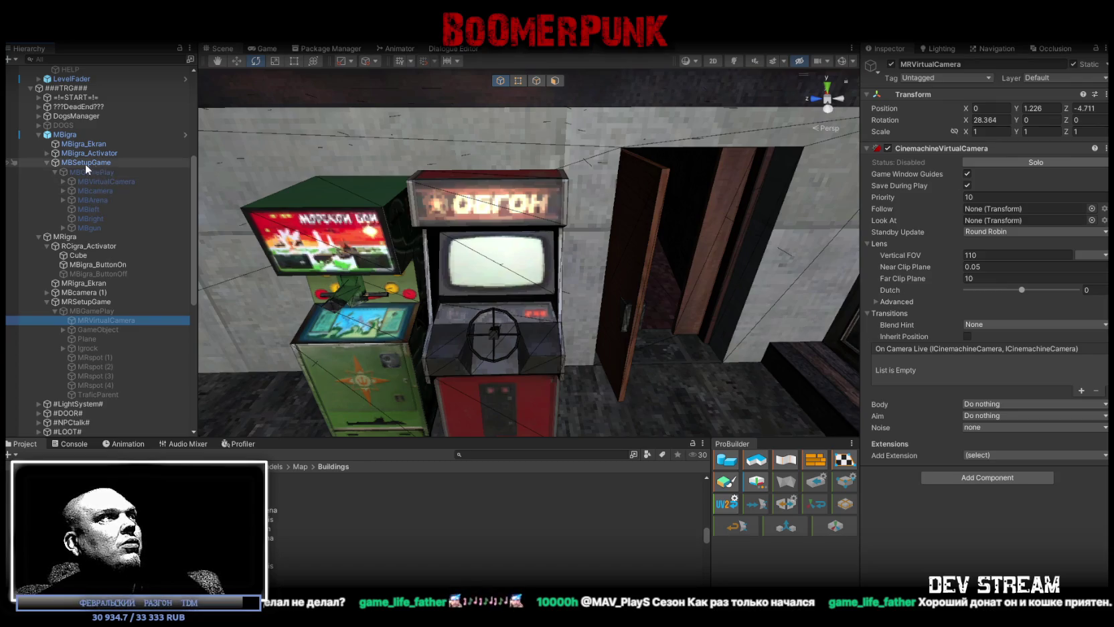
Compare MBVirtualCamera's transform and FOV with MRVirtualCamera, then fly toward the racing cabinet.
{"action": "left_click", "coordinate": [45, 154]}
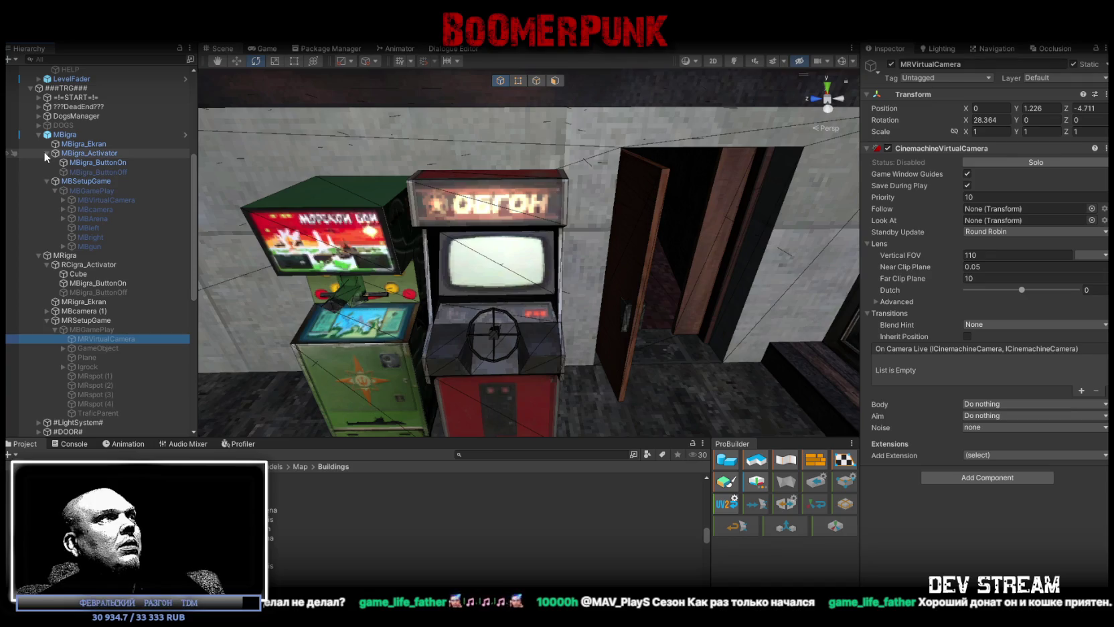
{"action": "left_click", "coordinate": [104, 209]}
{"action": "left_click", "coordinate": [80, 200]}
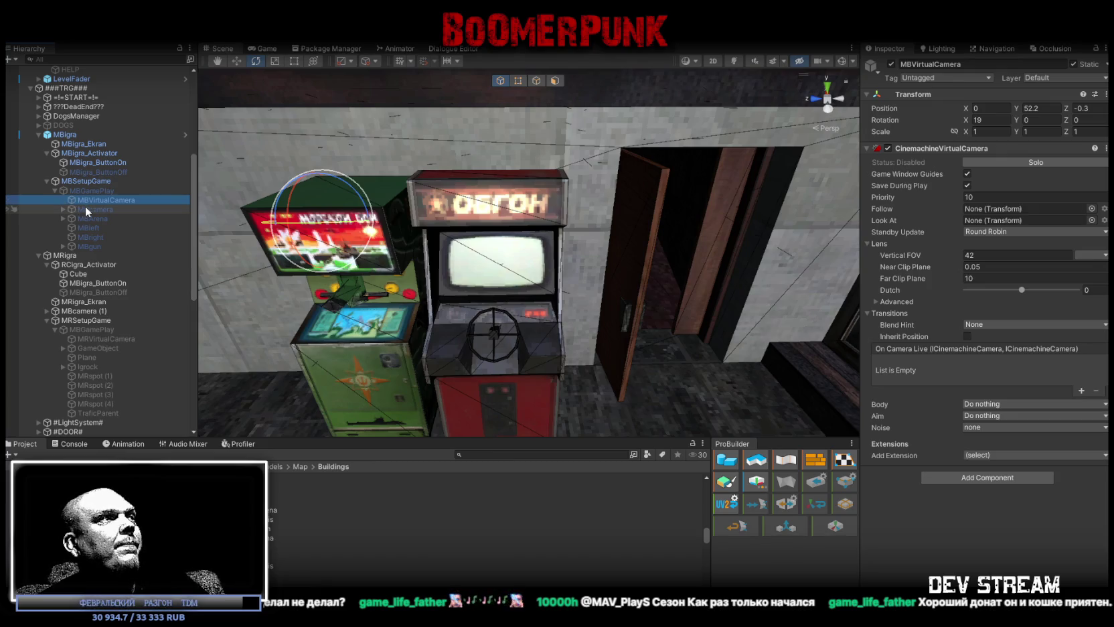
{"action": "left_click", "coordinate": [108, 338]}
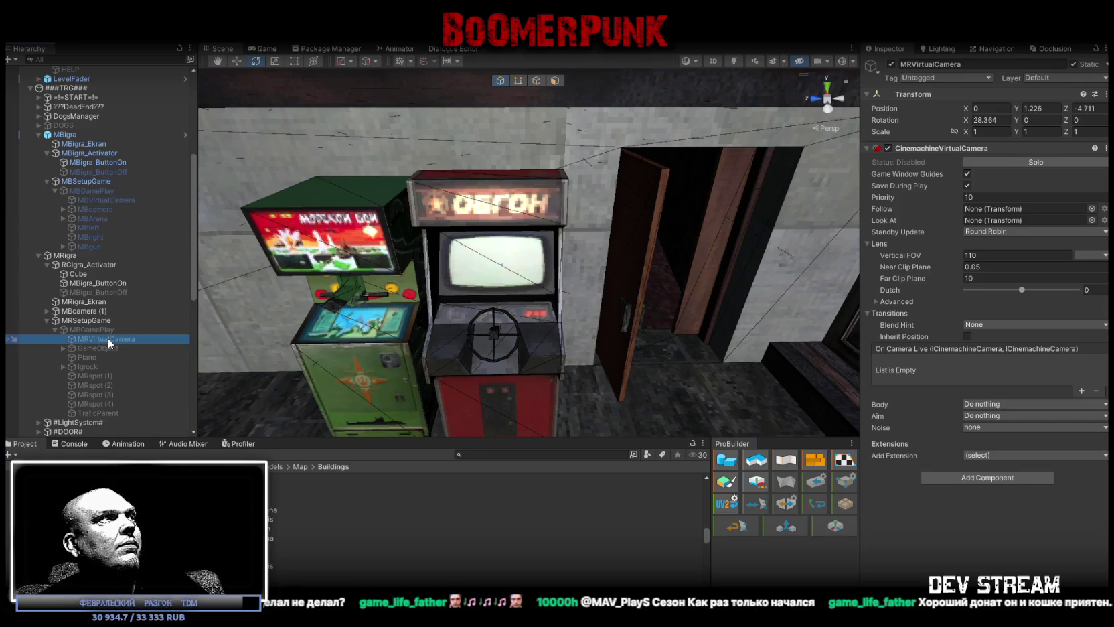
{"action": "left_click", "coordinate": [109, 201]}
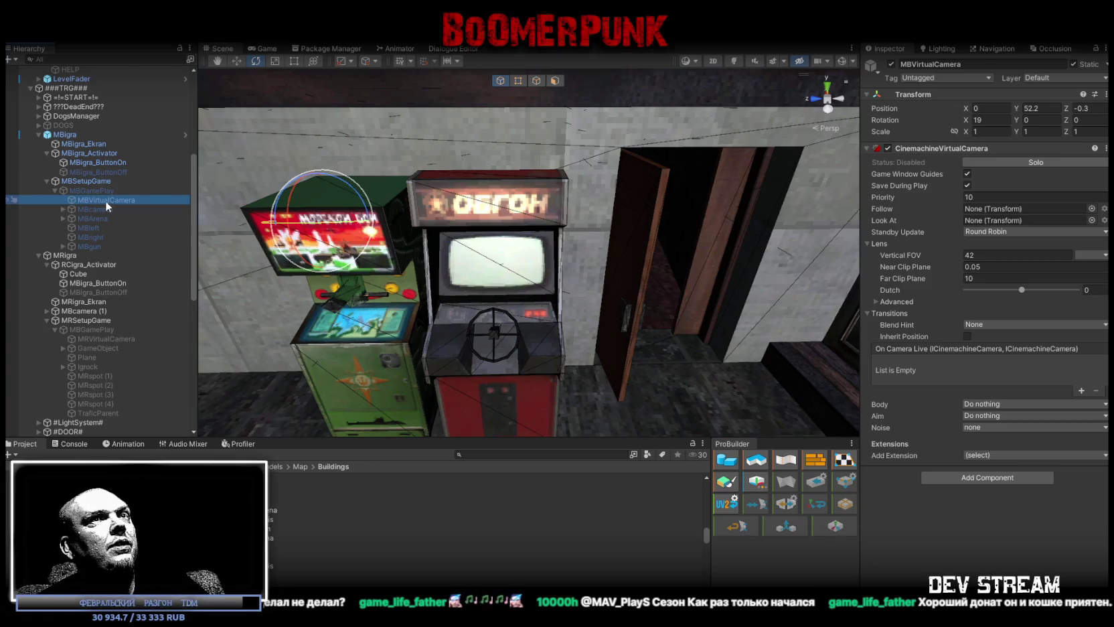
{"action": "left_click", "coordinate": [105, 338]}
{"action": "mouse_move", "coordinate": [473, 279]}
{"action": "right_mouse_down"}
{"action": "mouse_move", "coordinate": [318, 152]}
{"action": "mouse_move", "coordinate": [415, 246]}
{"action": "right_mouse_up"}
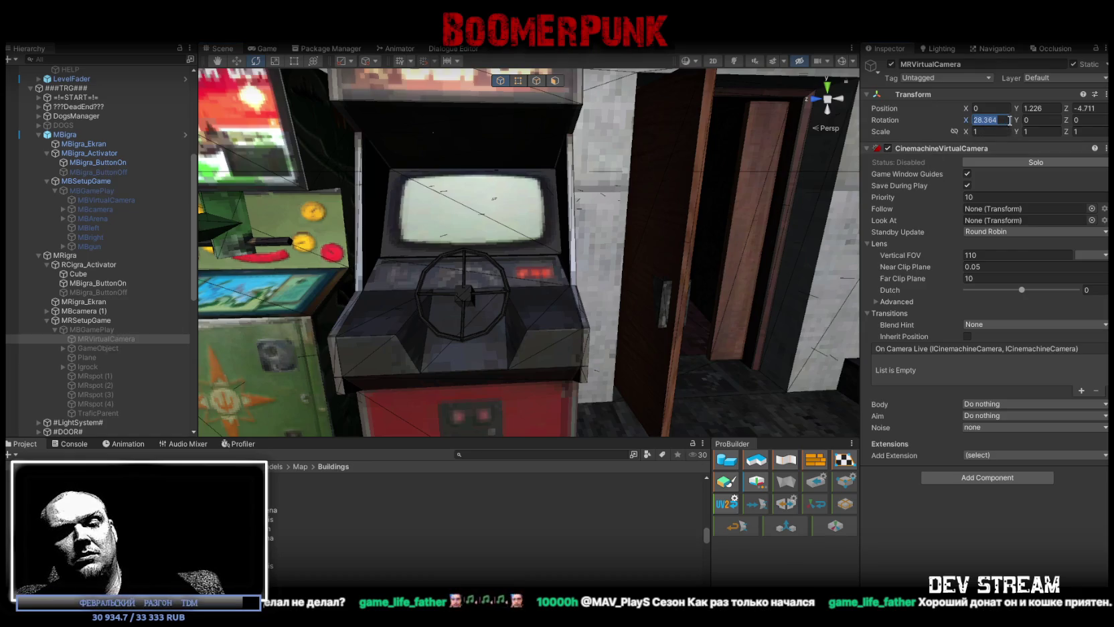
Raise MRVirtualCamera to Y 52 and bring the view close to the cabinet.
{"action": "left_click", "coordinate": [1053, 109]}
{"action": "type", "text": "52"}
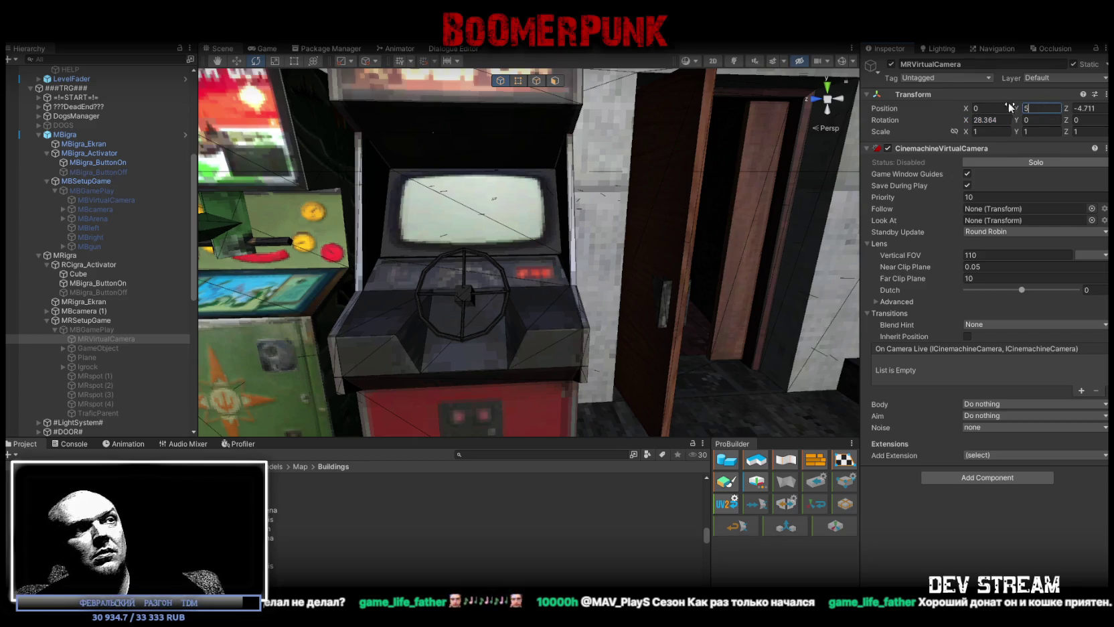
{"action": "key", "text": "Return"}
{"action": "mouse_move", "coordinate": [535, 221]}
{"action": "right_mouse_down"}
{"action": "mouse_move", "coordinate": [541, 263]}
{"action": "mouse_move", "coordinate": [409, 122]}
{"action": "mouse_move", "coordinate": [423, 147]}
{"action": "right_mouse_up"}
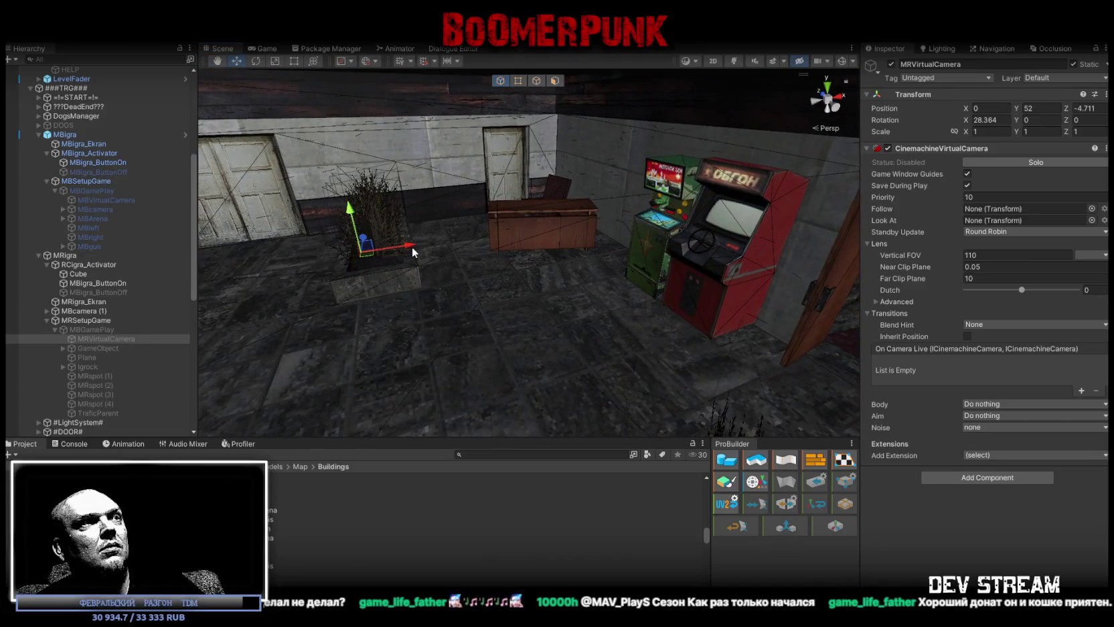
{"action": "left_click_drag", "start_coordinate": [413, 252], "coordinate": [737, 191]}
{"action": "mouse_move", "coordinate": [737, 191]}
{"action": "right_mouse_down"}
{"action": "mouse_move", "coordinate": [772, 218]}
{"action": "mouse_move", "coordinate": [638, 215]}
{"action": "right_mouse_up"}
{"action": "left_click_drag", "start_coordinate": [474, 249], "coordinate": [583, 321]}
{"action": "mouse_move", "coordinate": [583, 321]}
{"action": "right_mouse_down"}
{"action": "mouse_move", "coordinate": [606, 360]}
{"action": "mouse_move", "coordinate": [526, 337]}
{"action": "right_mouse_up"}
Fine-tune the camera inside the cabinet at Z 0.056 and preview it in the Game view.
{"action": "mouse_move", "coordinate": [390, 281]}
{"action": "left_mouse_down"}
{"action": "mouse_move", "coordinate": [458, 285]}
{"action": "mouse_move", "coordinate": [440, 266]}
{"action": "mouse_move", "coordinate": [429, 278]}
{"action": "left_mouse_up"}
{"action": "mouse_move", "coordinate": [428, 278]}
{"action": "right_mouse_down"}
{"action": "mouse_move", "coordinate": [522, 294]}
{"action": "mouse_move", "coordinate": [693, 296]}
{"action": "mouse_move", "coordinate": [706, 315]}
{"action": "mouse_move", "coordinate": [759, 278]}
{"action": "mouse_move", "coordinate": [552, 233]}
{"action": "mouse_move", "coordinate": [846, 271]}
{"action": "mouse_move", "coordinate": [834, 197]}
{"action": "mouse_move", "coordinate": [663, 193]}
{"action": "mouse_move", "coordinate": [672, 195]}
{"action": "mouse_move", "coordinate": [562, 212]}
{"action": "right_mouse_up"}
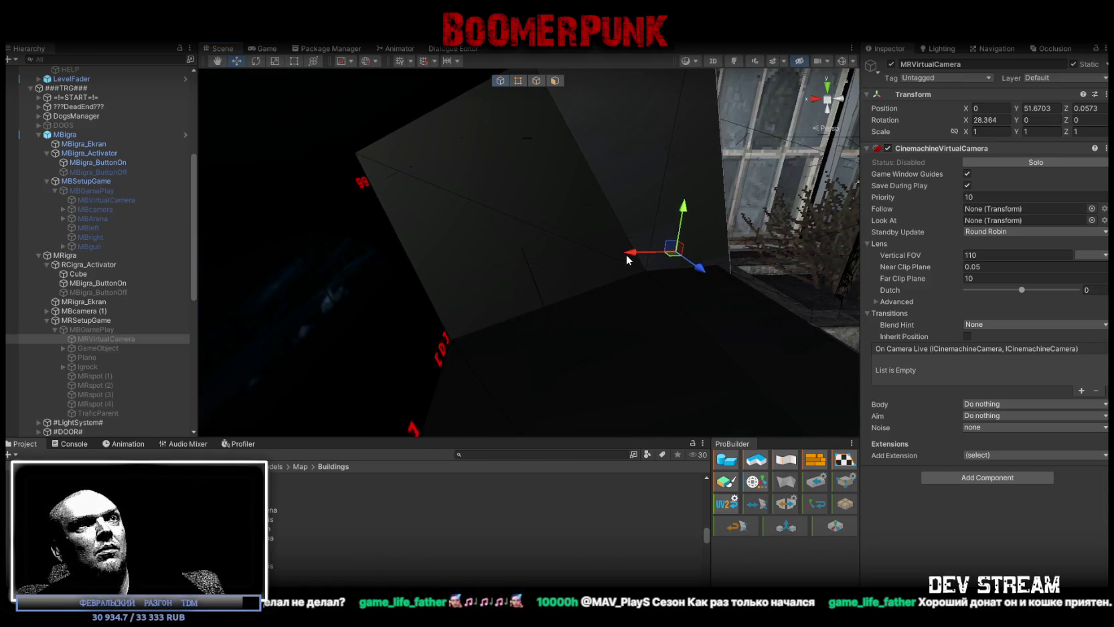
{"action": "left_click_drag", "start_coordinate": [628, 254], "coordinate": [619, 254]}
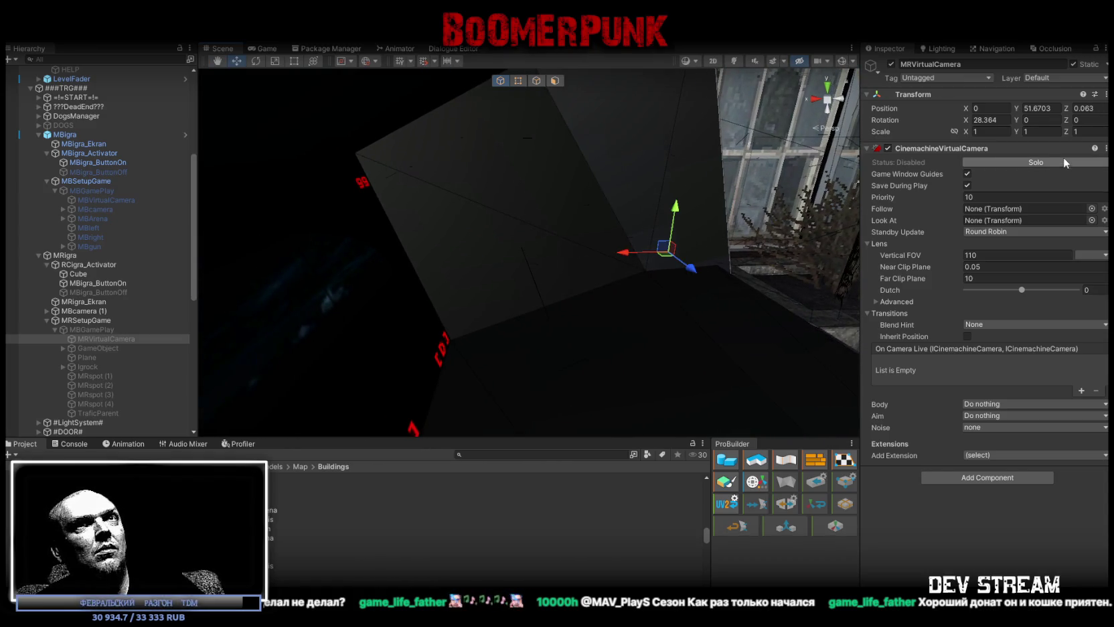
{"action": "left_click", "coordinate": [1086, 107]}
{"action": "type", "text": "0.05"}
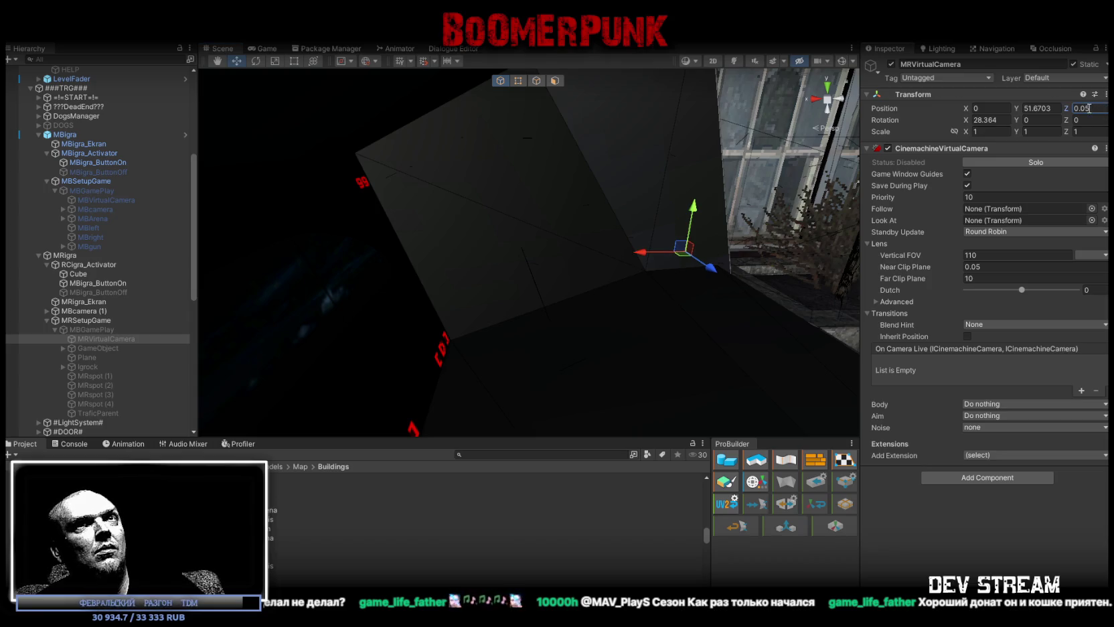
{"action": "type", "text": "6"}
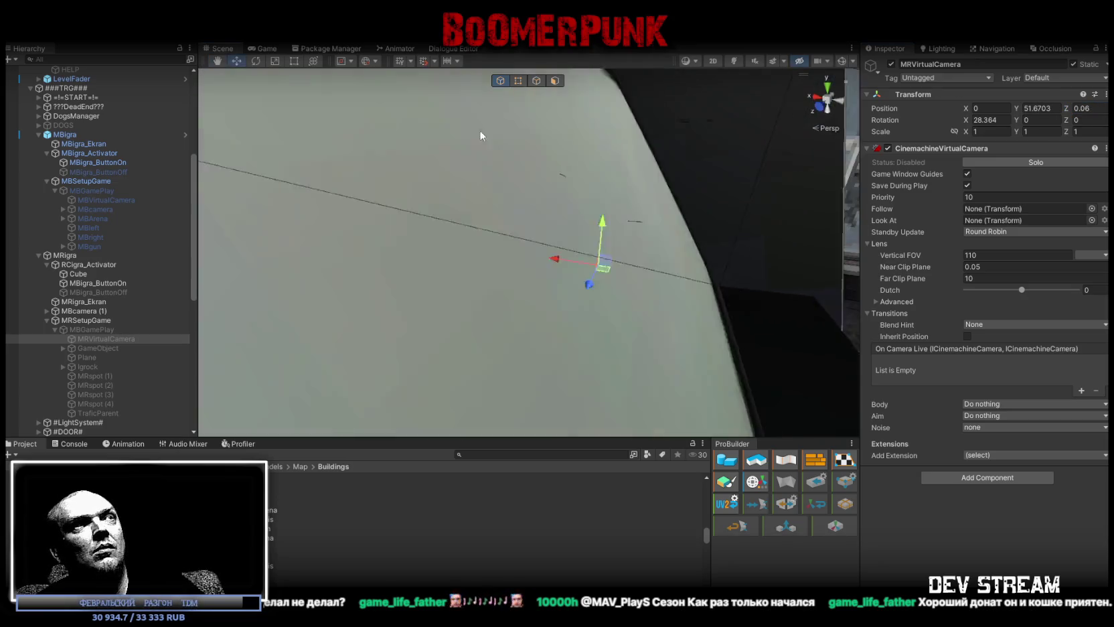
{"action": "left_click", "coordinate": [262, 48]}
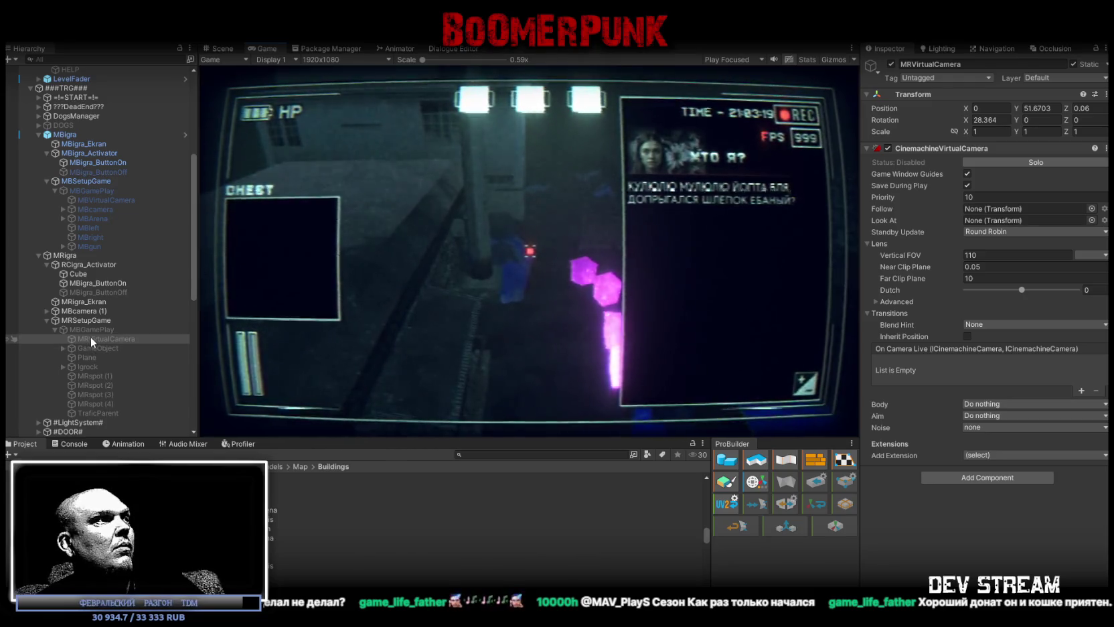
Reparent MRVirtualCamera directly under MRSetupGame and check MBVirtualCamera's lens settings.
{"action": "left_click_drag", "start_coordinate": [91, 338], "coordinate": [97, 324]}
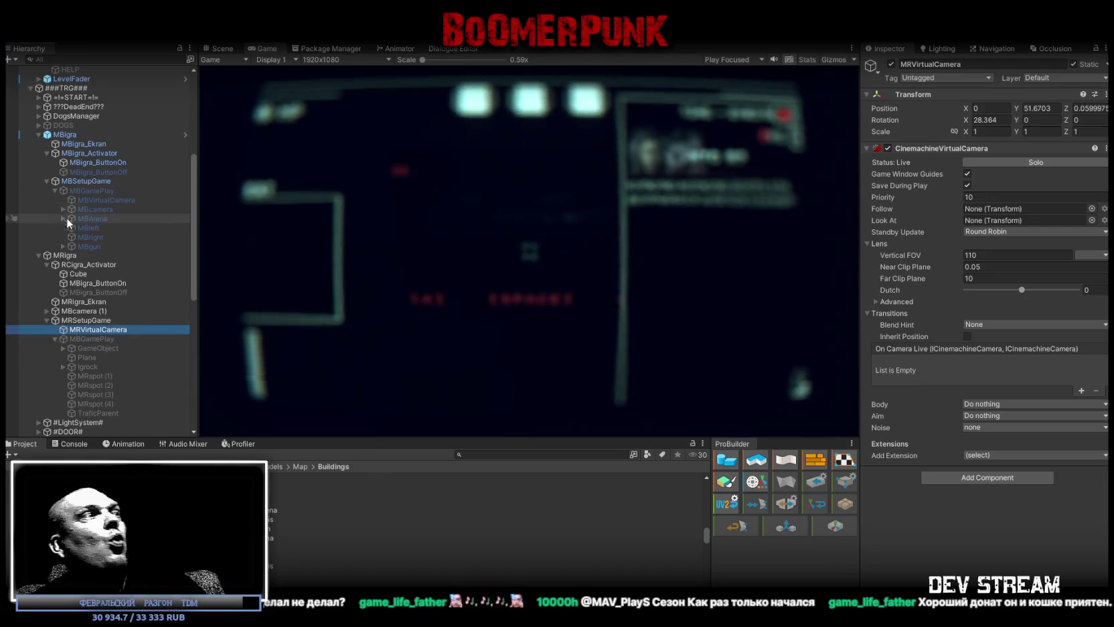
{"action": "left_click", "coordinate": [111, 200]}
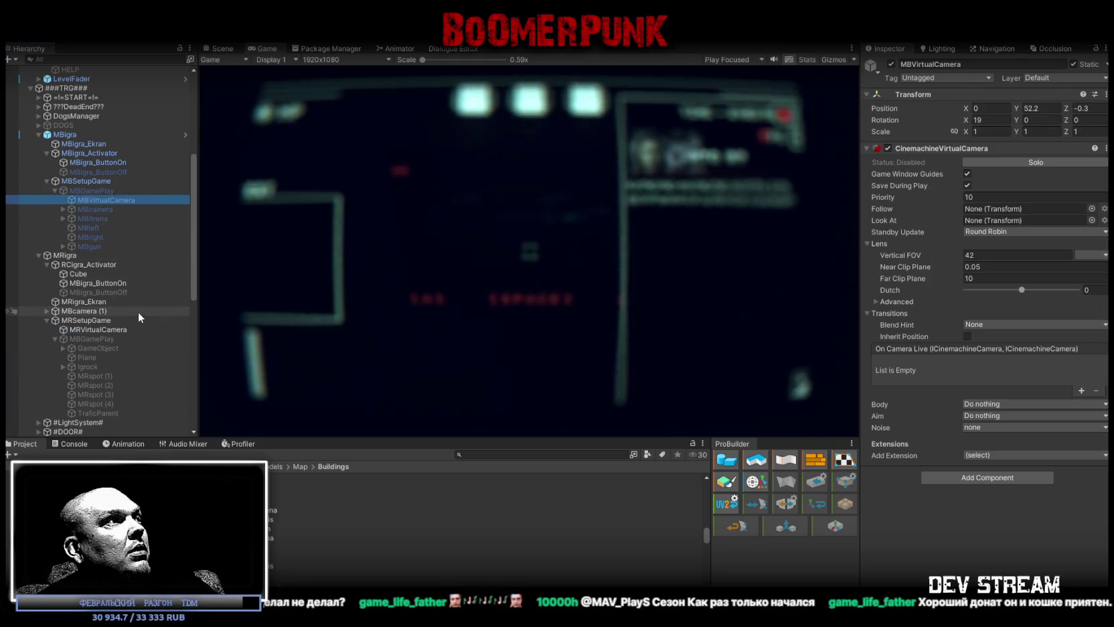
{"action": "left_click", "coordinate": [114, 329]}
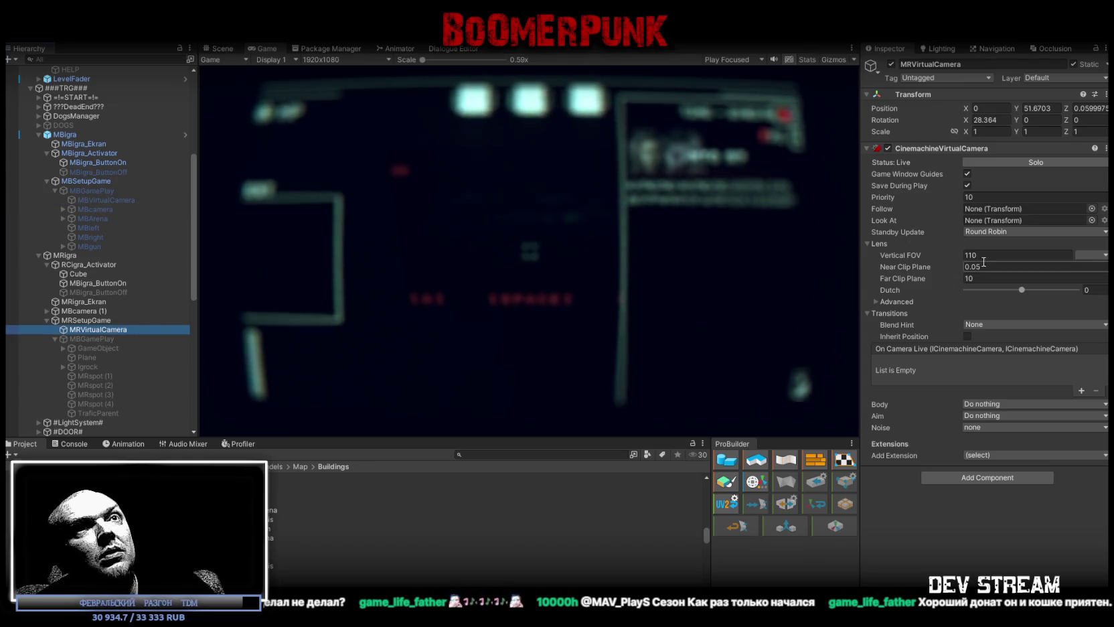
Set MRVirtualCamera's vertical FOV to 42 and compare it with MBVirtualCamera again.
{"action": "left_click", "coordinate": [964, 254]}
{"action": "type", "text": "42"}
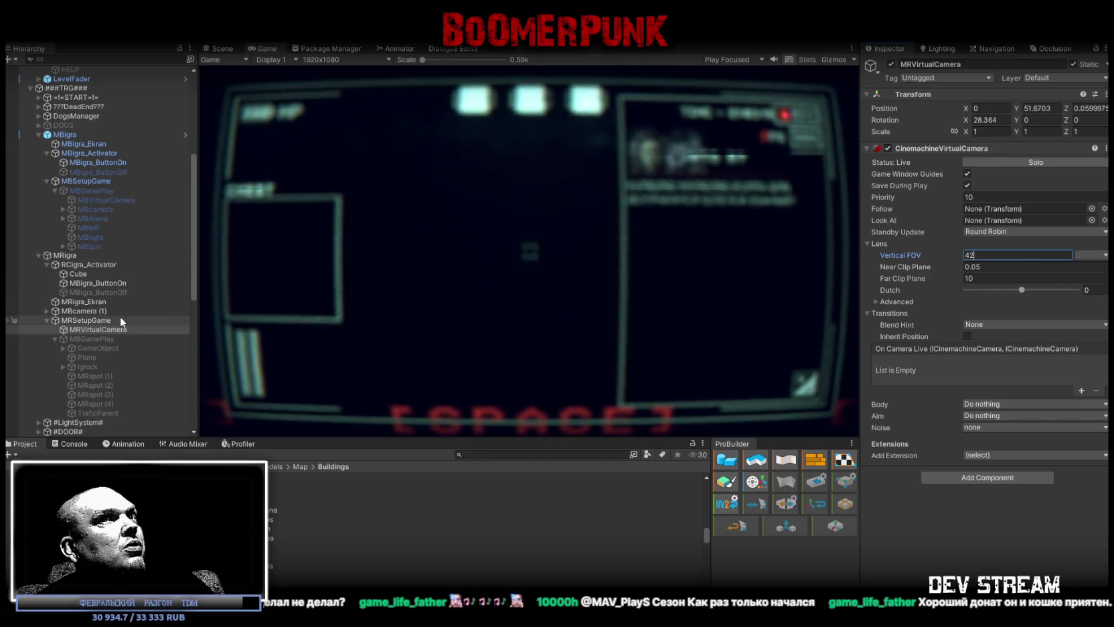
{"action": "type", "text": "110"}
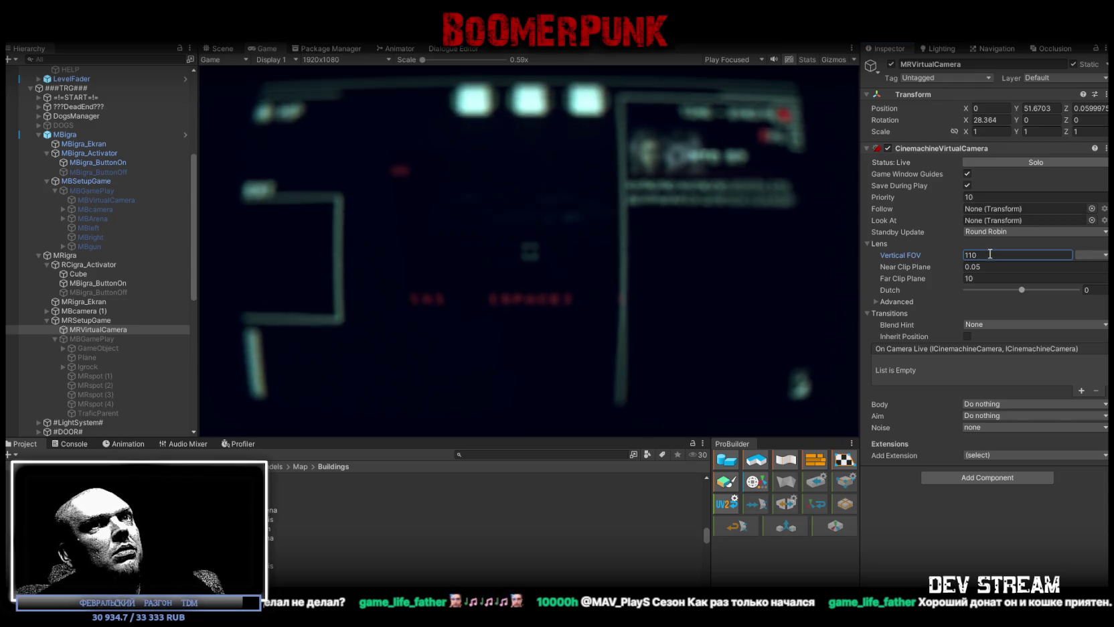
{"action": "type", "text": "42"}
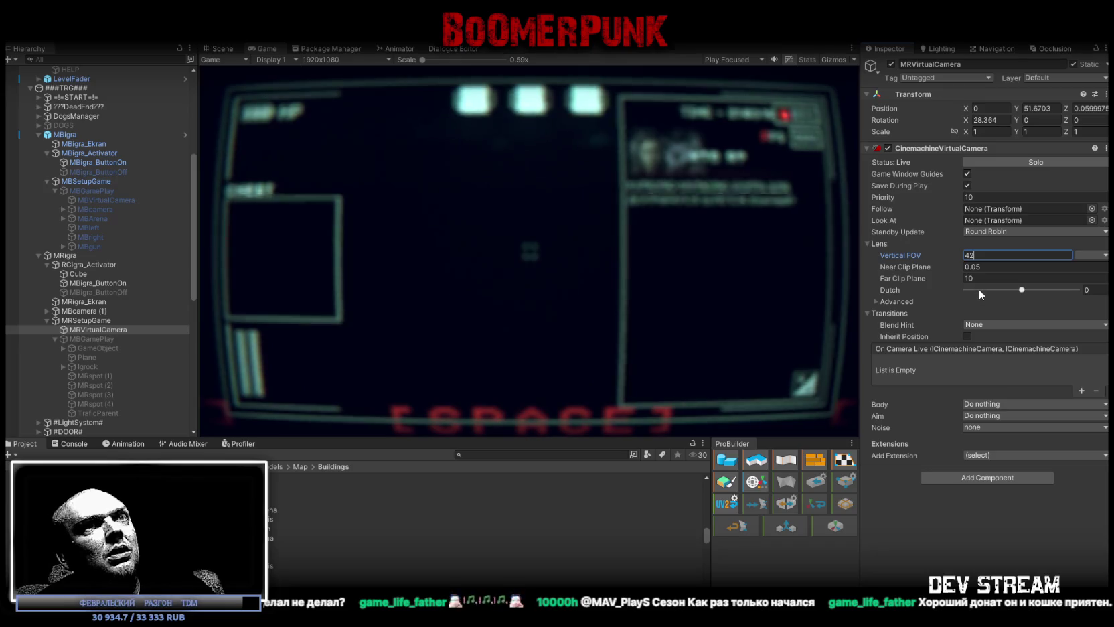
{"action": "left_click", "coordinate": [97, 199]}
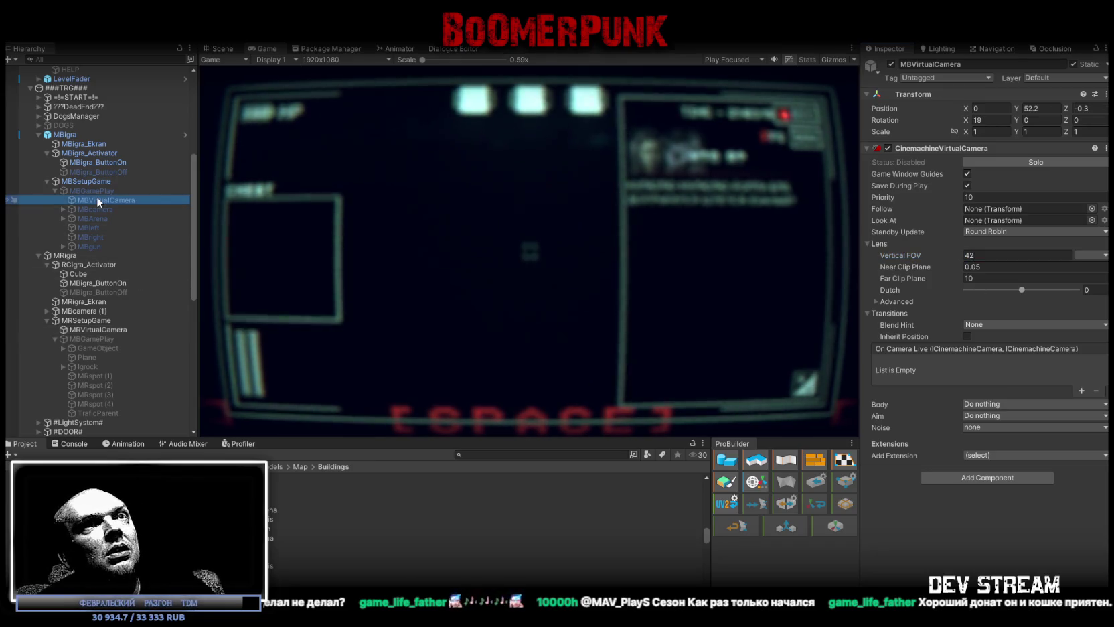
{"action": "left_click", "coordinate": [109, 348]}
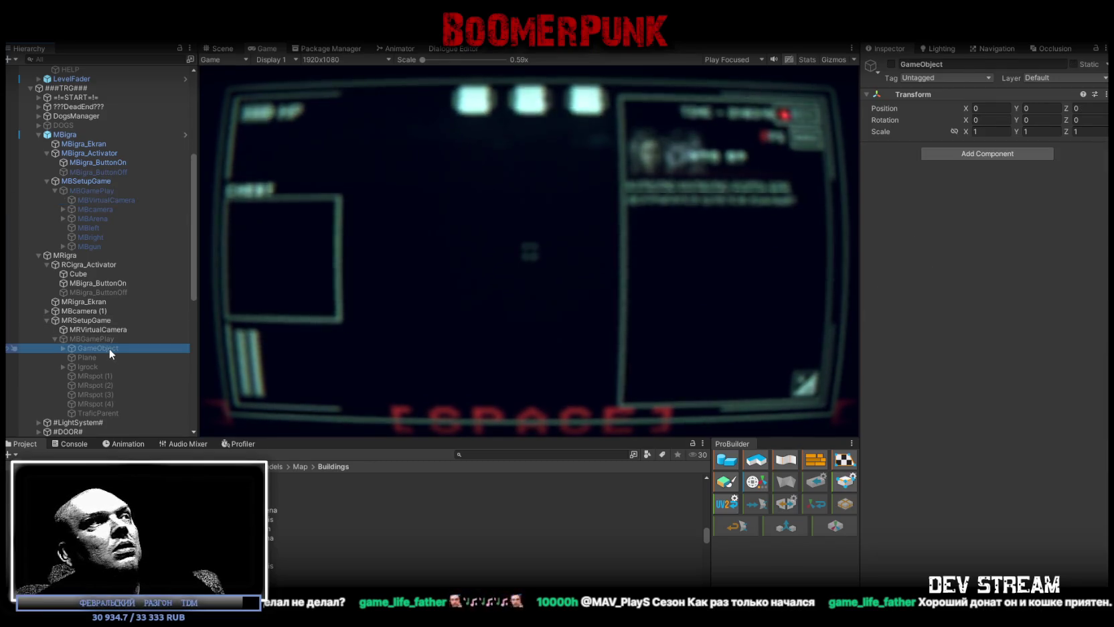
Compare both virtual cameras, then view both cabinets' MBigra_ButtonOn On Click () events.
{"action": "left_click", "coordinate": [105, 199]}
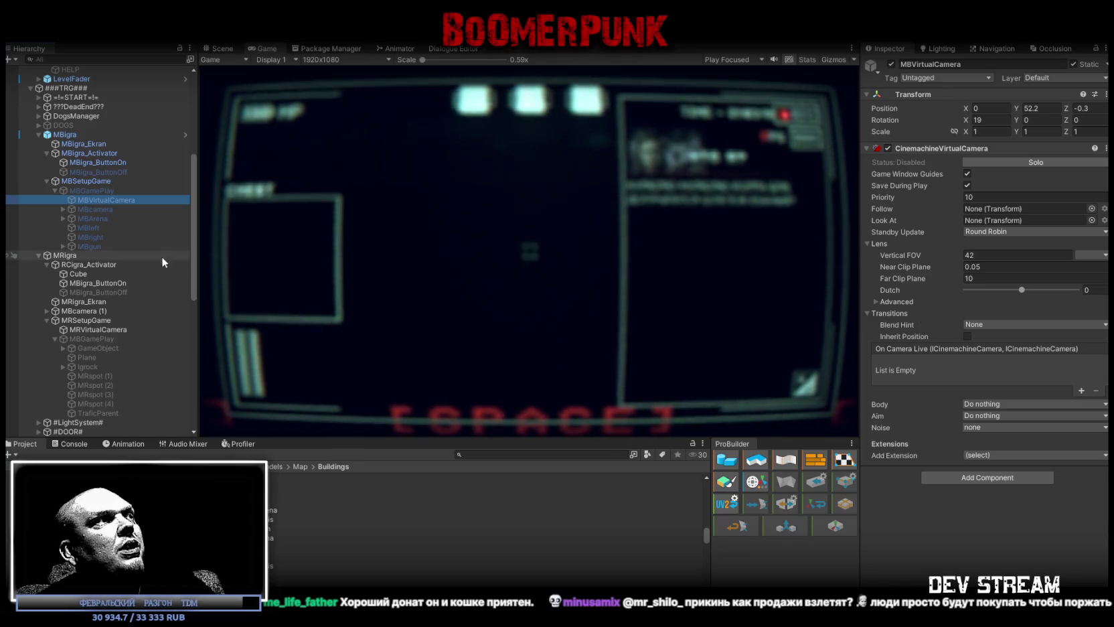
{"action": "left_click", "coordinate": [109, 329]}
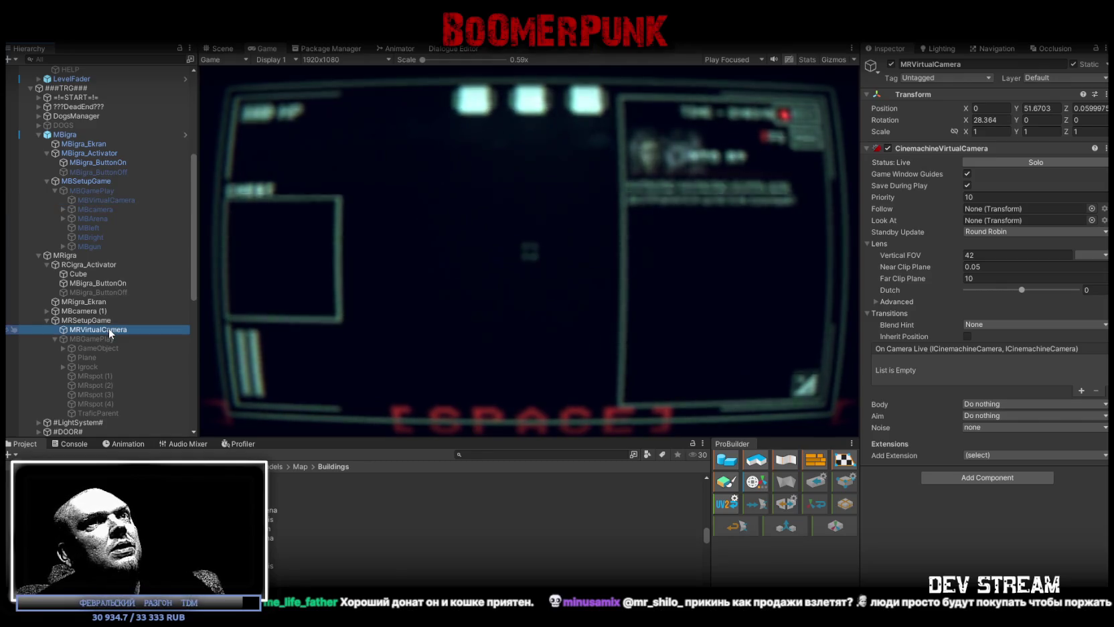
{"action": "left_click", "coordinate": [100, 200]}
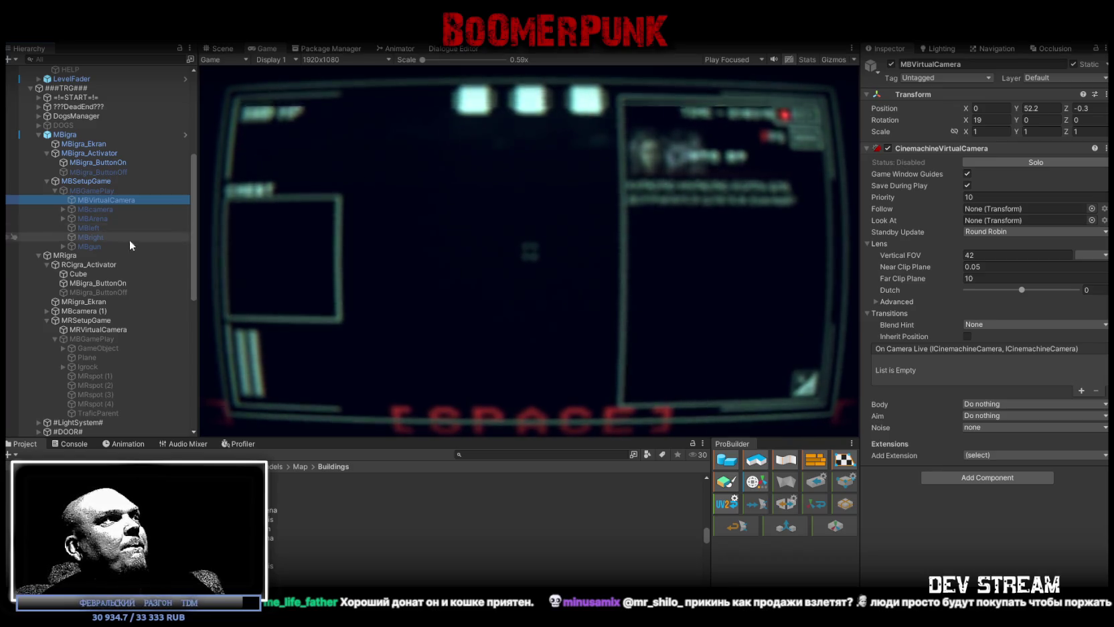
{"action": "left_click", "coordinate": [98, 282]}
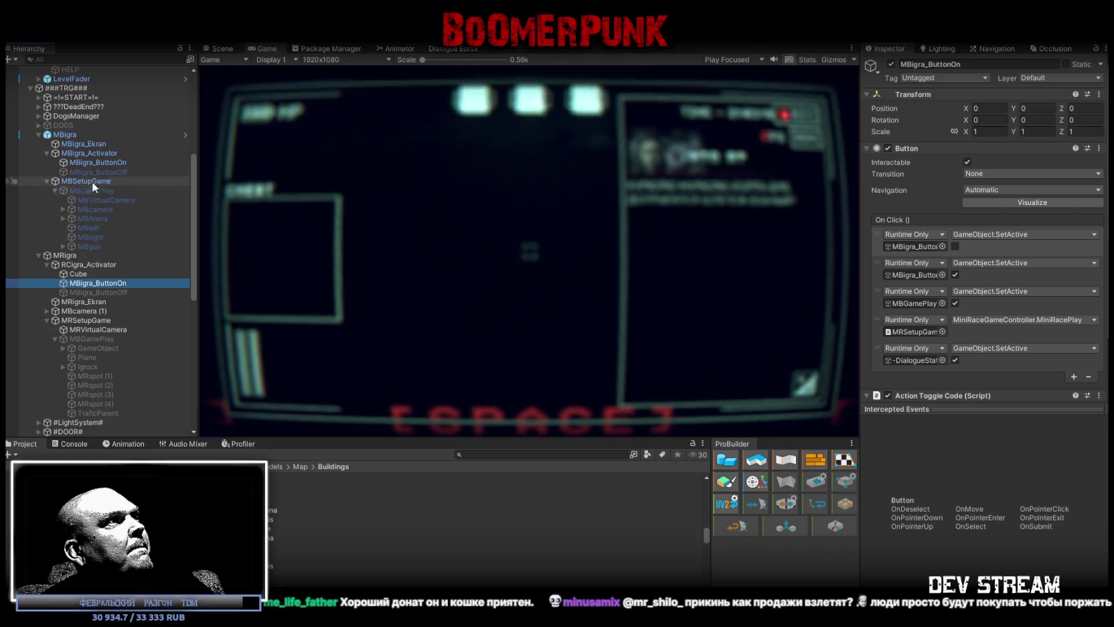
{"action": "left_click", "coordinate": [76, 171]}
{"action": "left_click", "coordinate": [99, 162]}
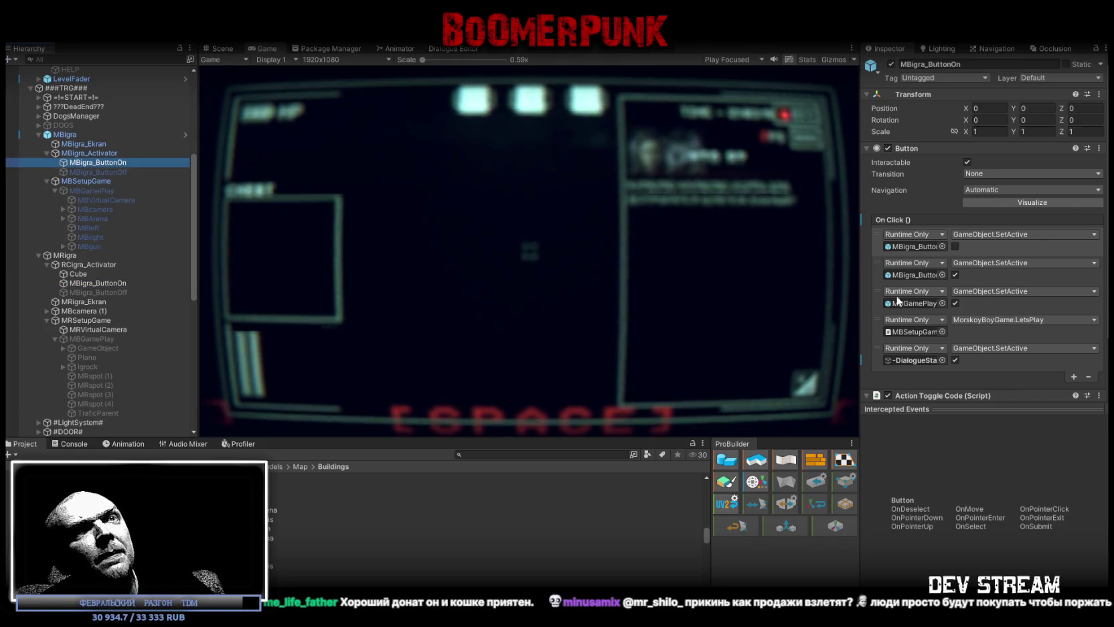